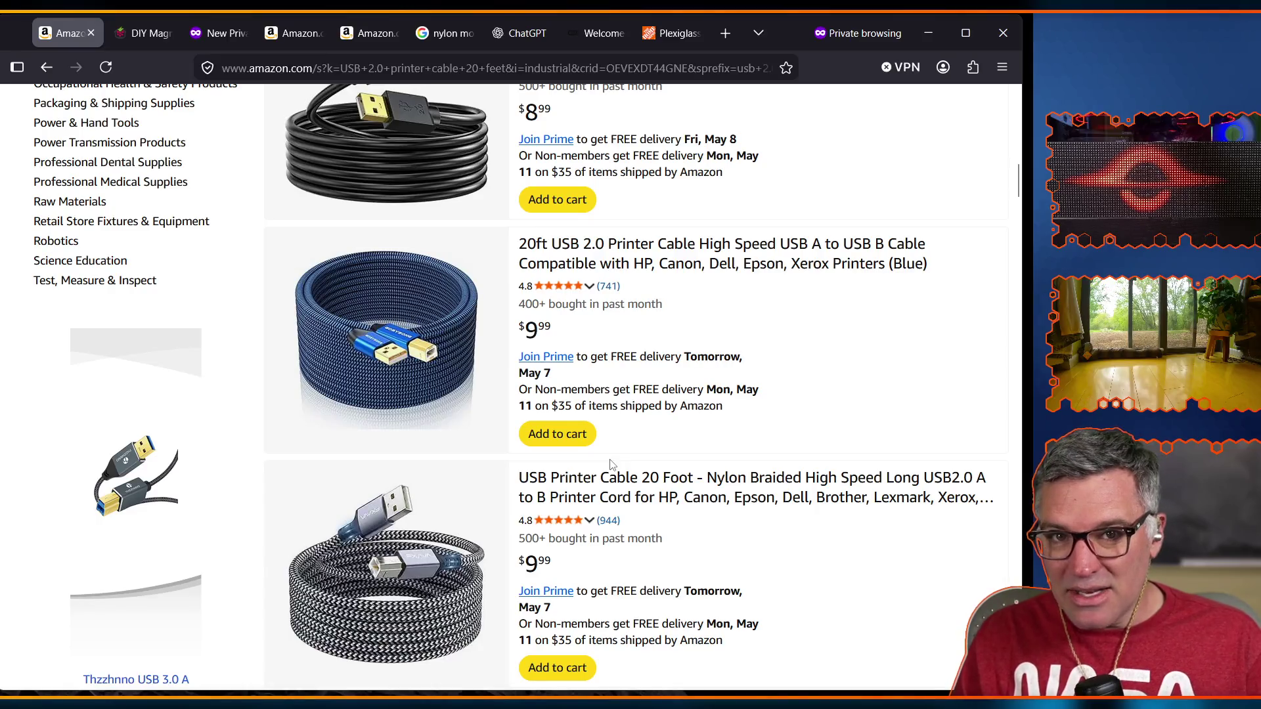
# Scroll down through the Amazon USB printer cable search results.
pyautogui.scroll(-8, 556, 381)
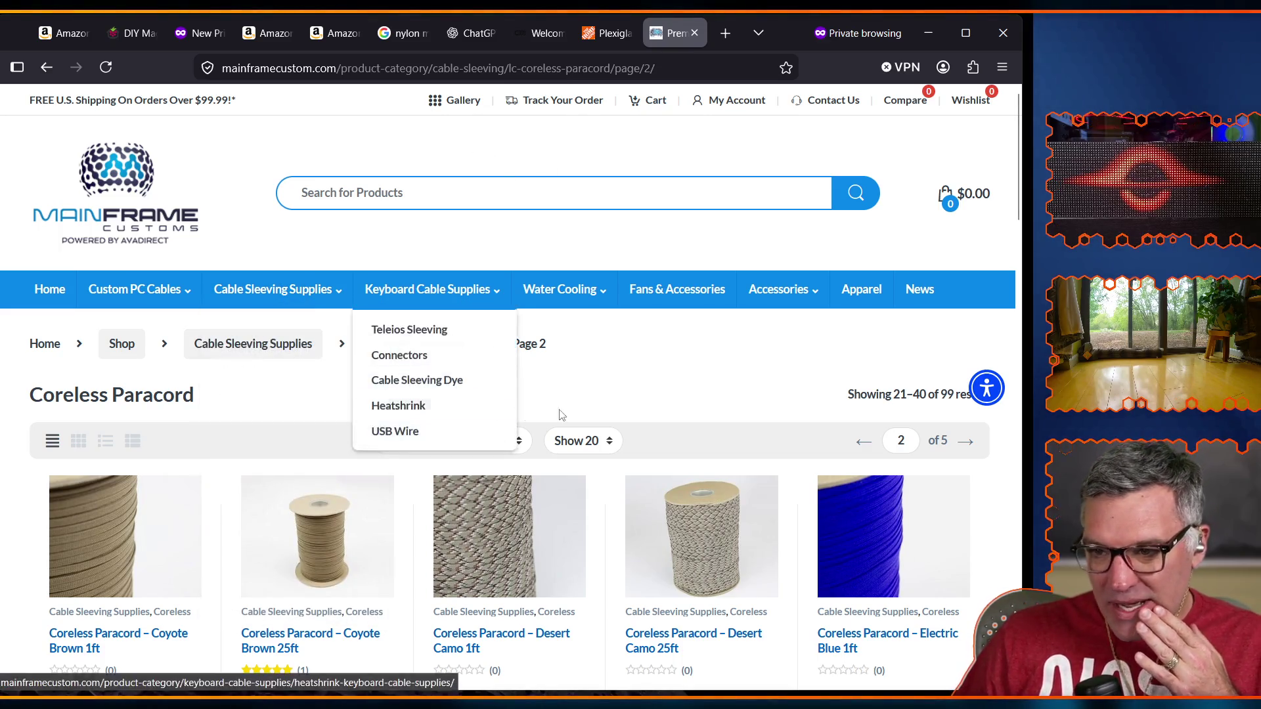
# Scroll the page 2 listing and open the Coreless Paracord – International Orange 25ft product page.
pyautogui.scroll(-10, 341, 434)
pyautogui.scroll(-5, 342, 447)
pyautogui.scroll(3, 855, 415)
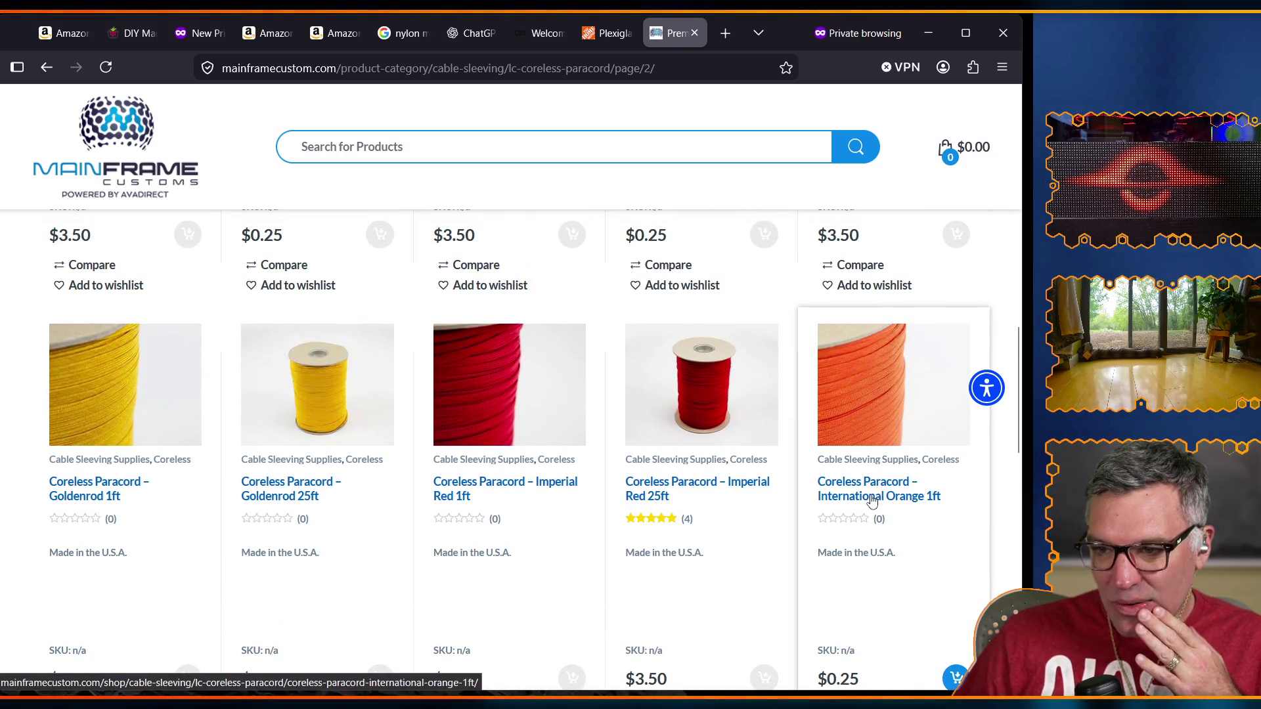
pyautogui.scroll(-7, 854, 433)
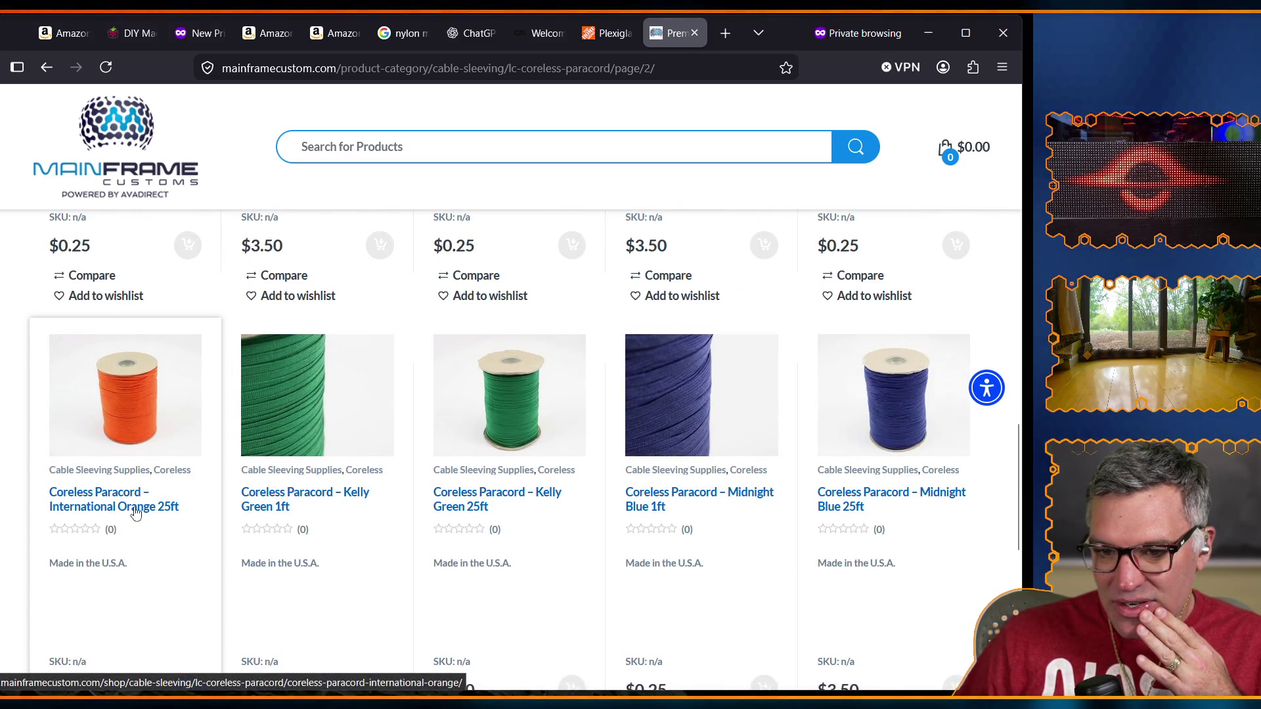
pyautogui.scroll(-2, 142, 473)
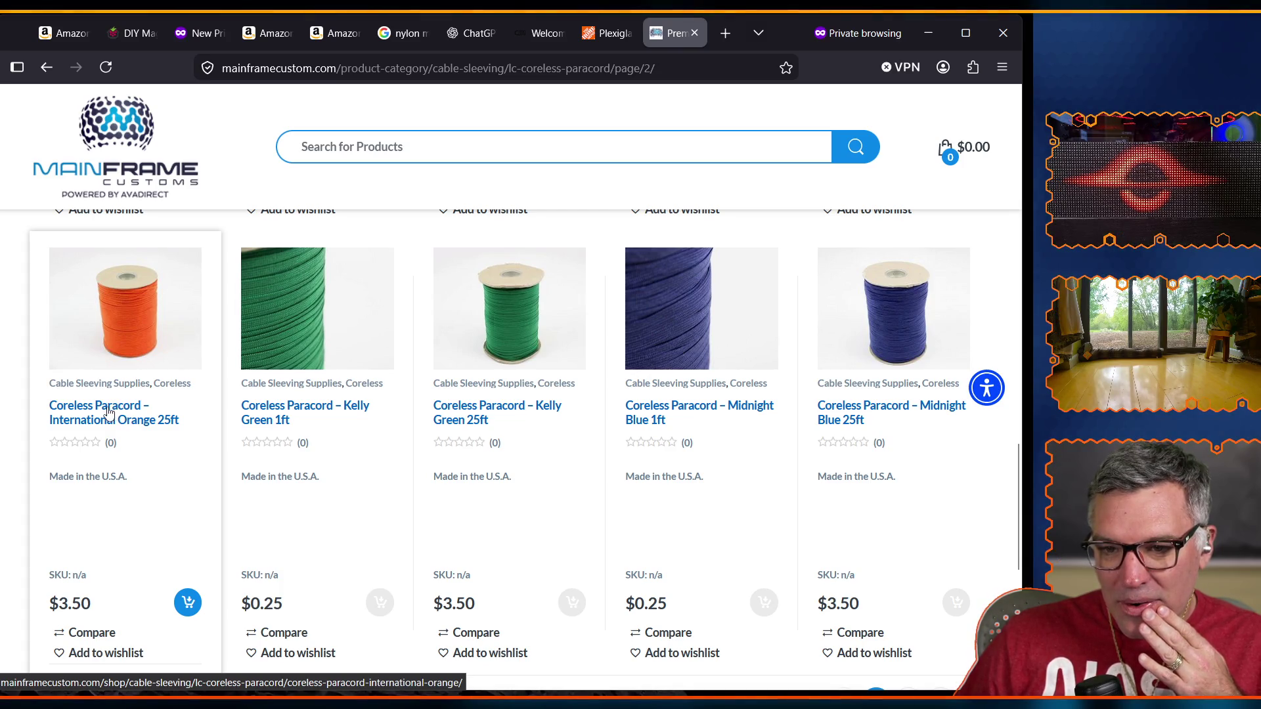
pyautogui.click(172, 427)
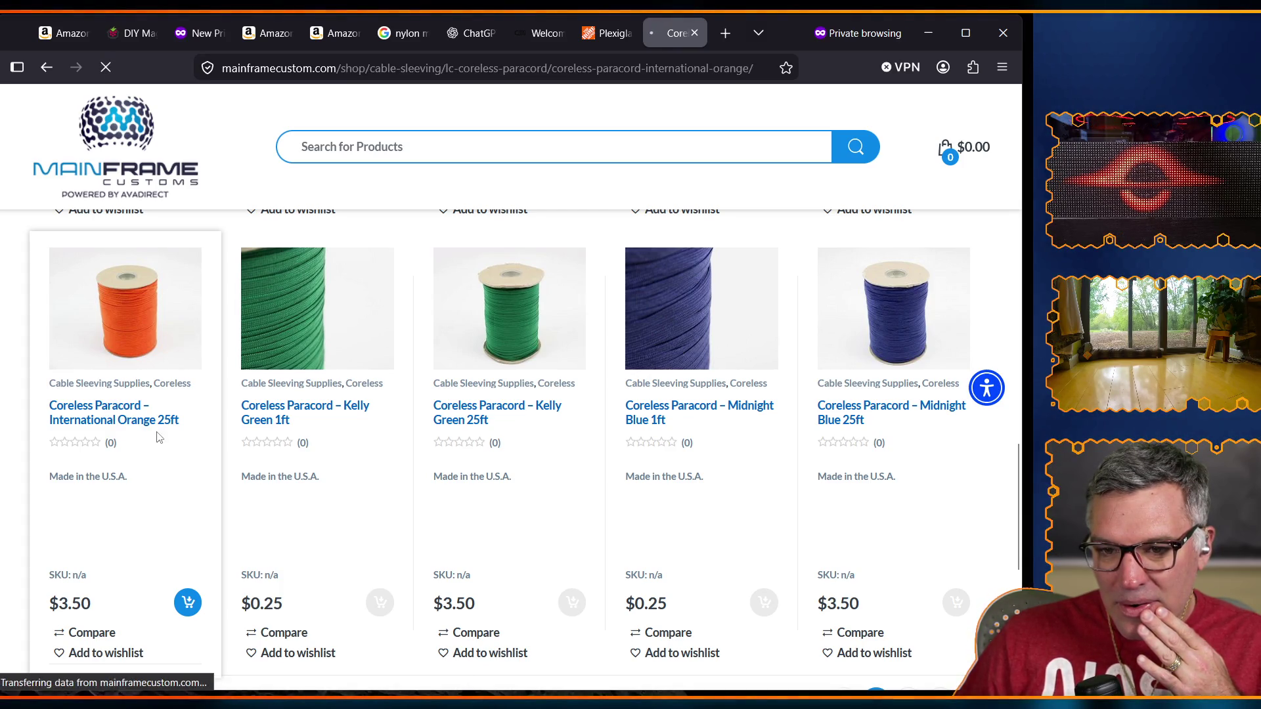
# Read the International Orange paracord's description, features and tags, then return to its $3.50 title.
pyautogui.scroll(-10, 194, 565)
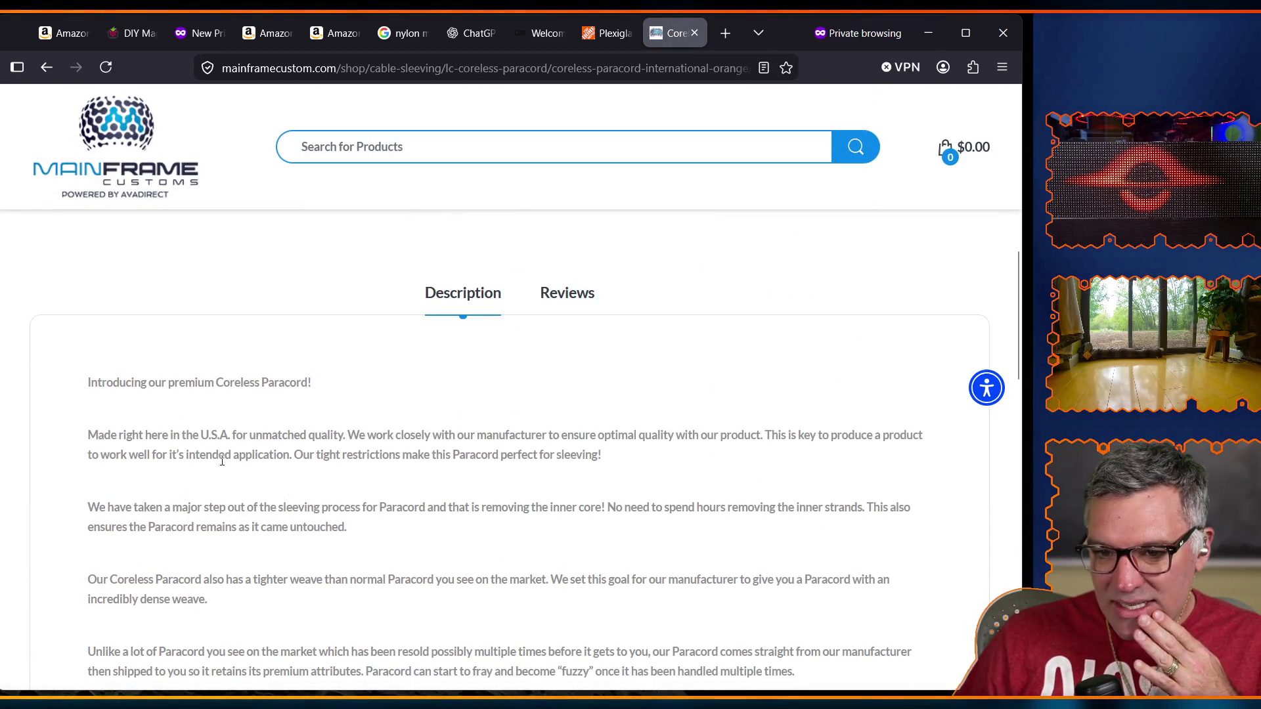
pyautogui.scroll(-4, 222, 461)
pyautogui.scroll(-4, 227, 463)
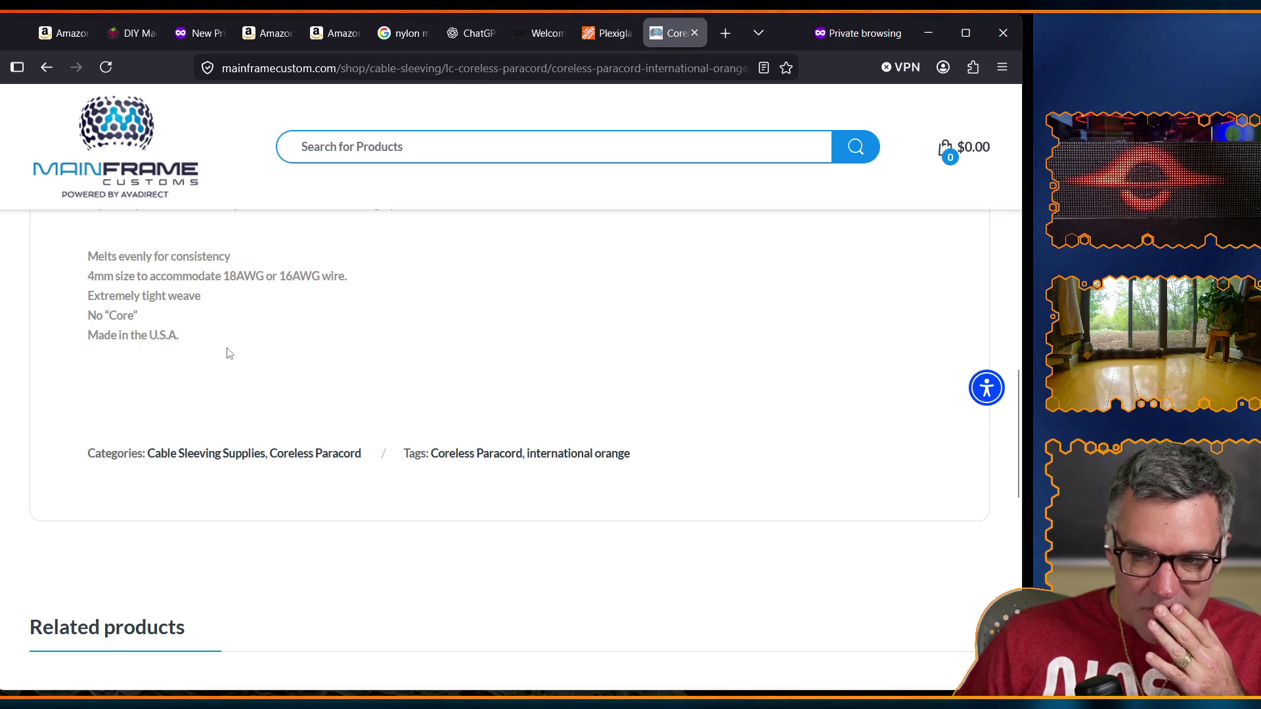
pyautogui.scroll(7, 230, 362)
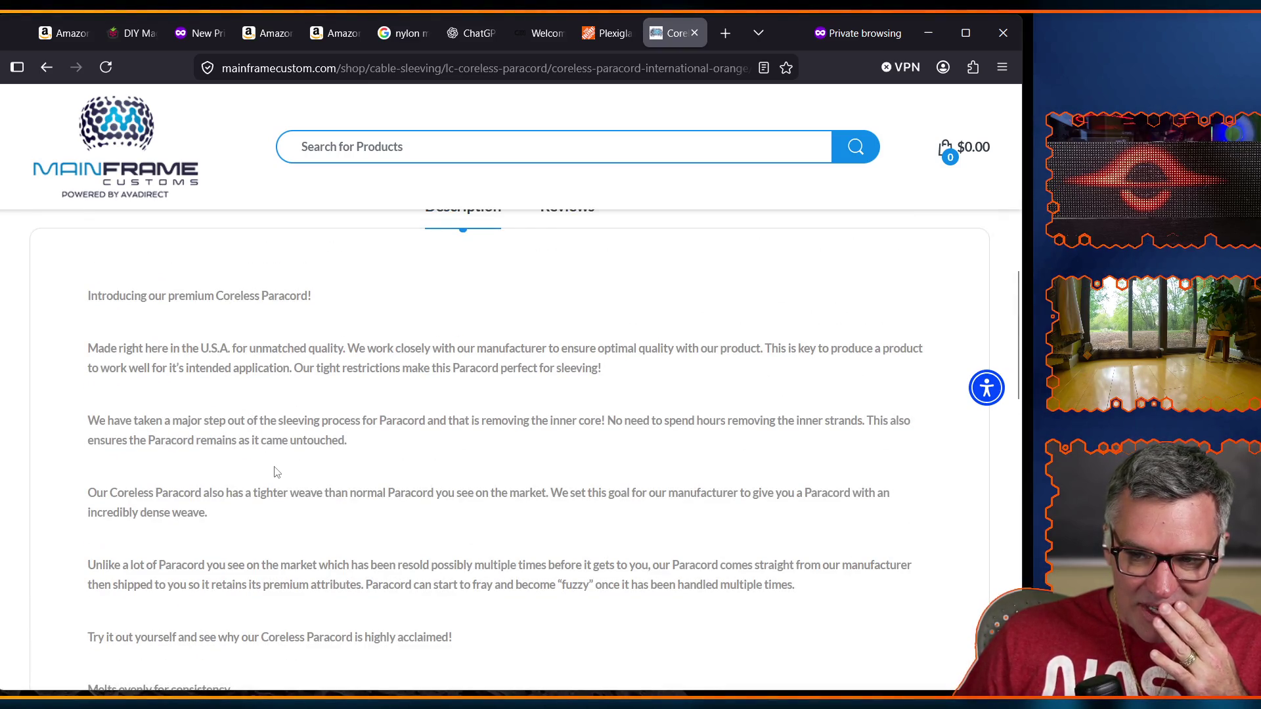
pyautogui.scroll(-7, 276, 472)
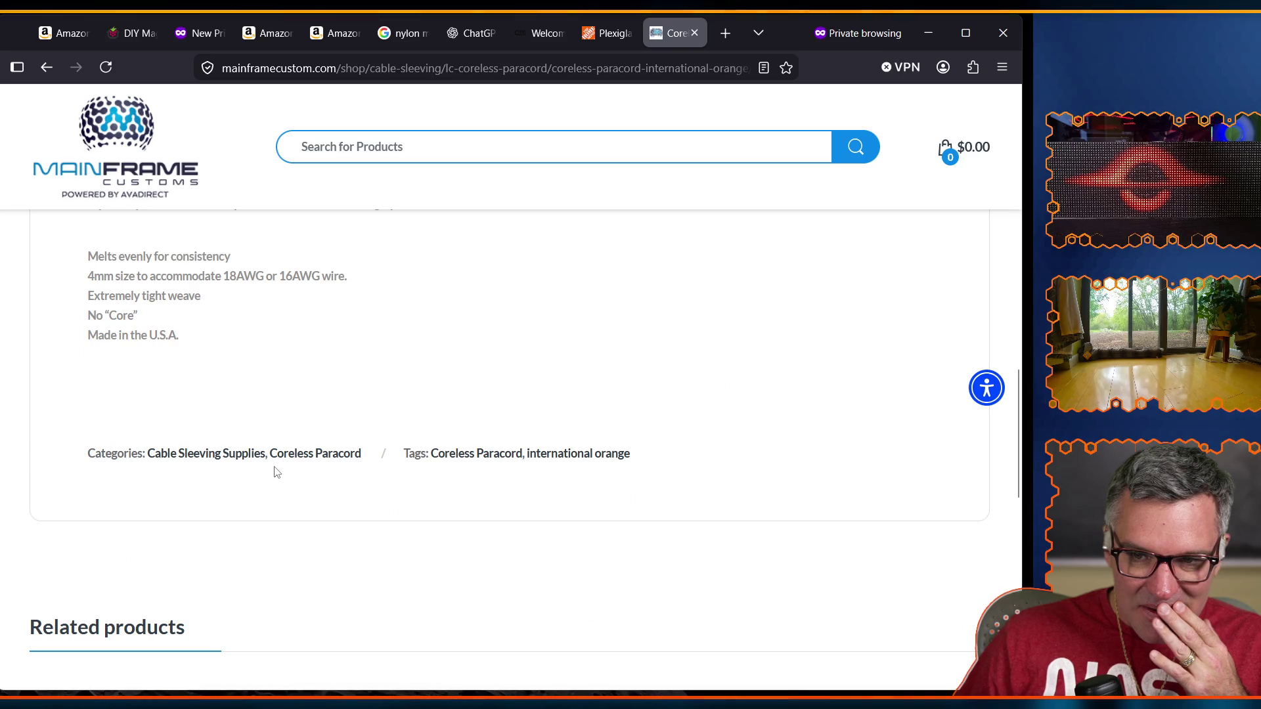
pyautogui.scroll(15, 275, 470)
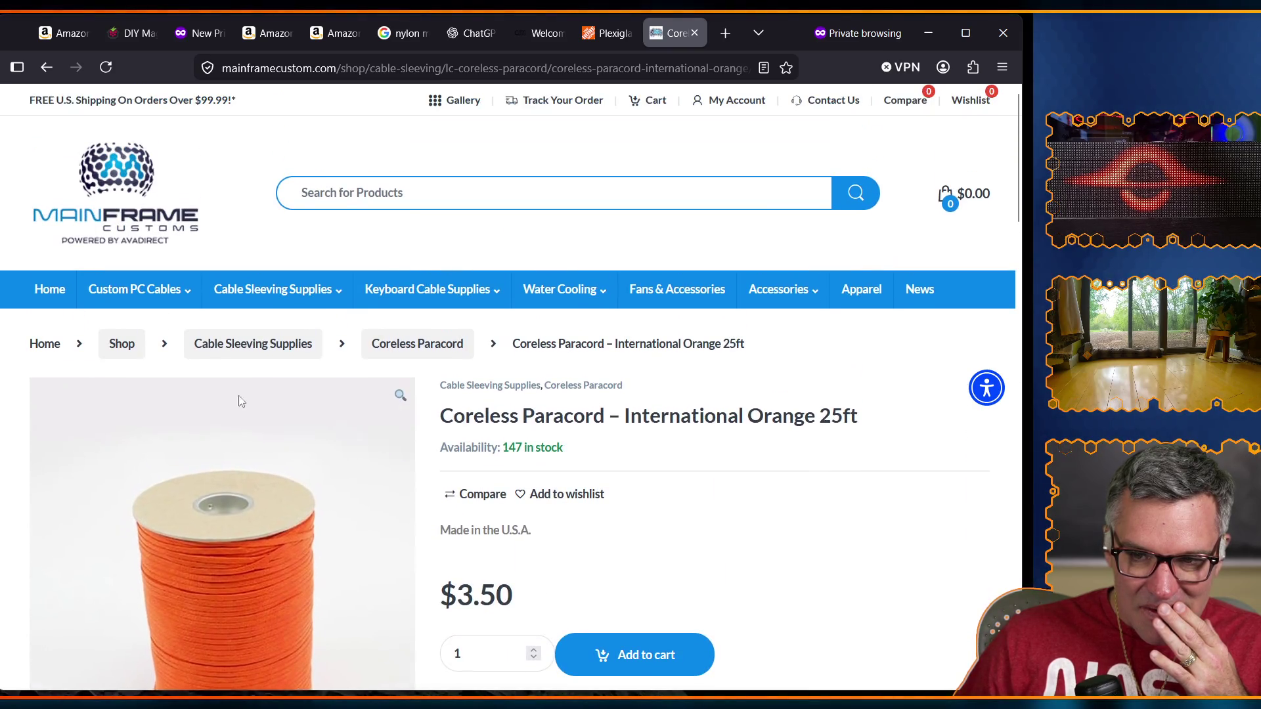
# Return to the Coreless Paracord category via the breadcrumb and scroll its product grid.
pyautogui.click(431, 358)
pyautogui.scroll(-4, 534, 515)
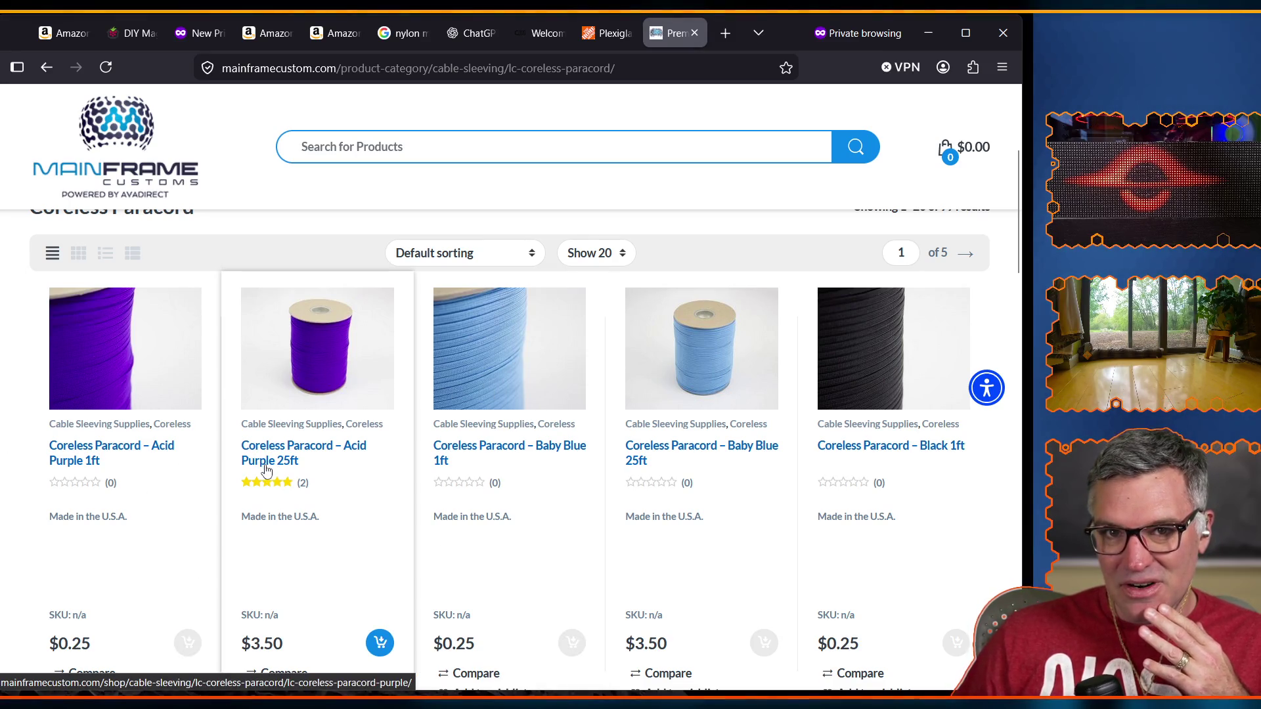
pyautogui.scroll(-18, 267, 478)
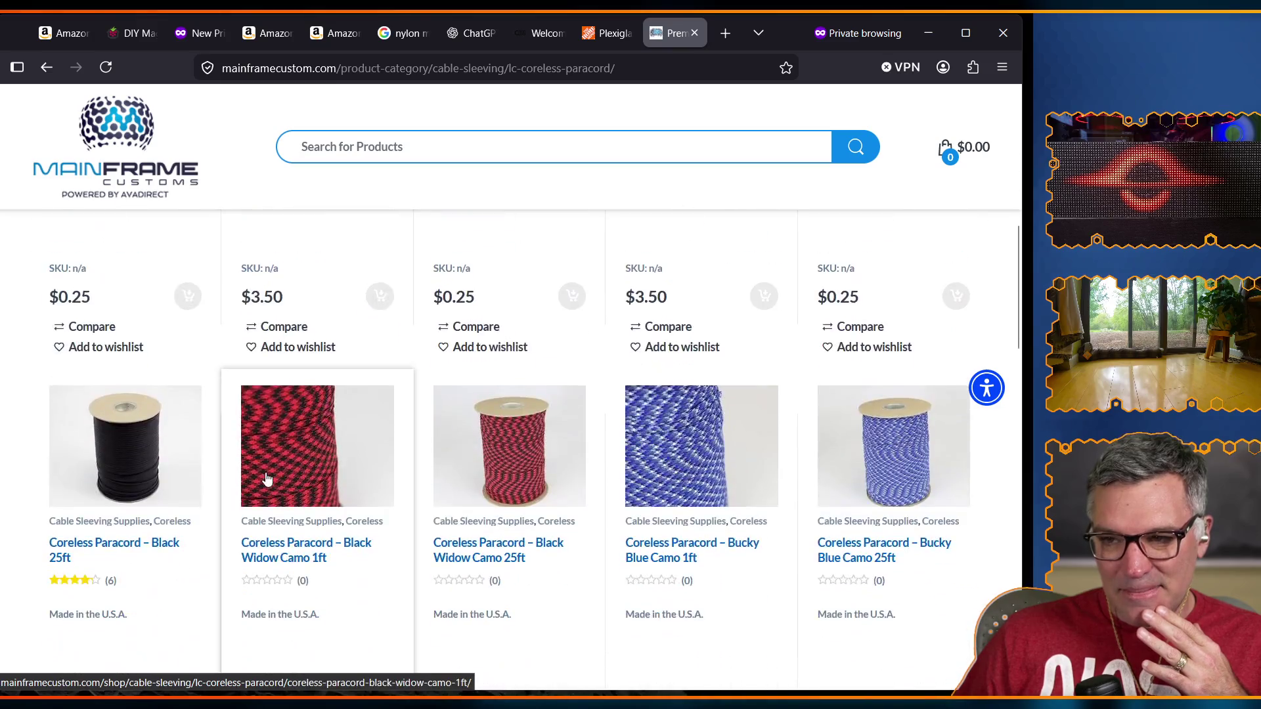
pyautogui.scroll(-10, 267, 478)
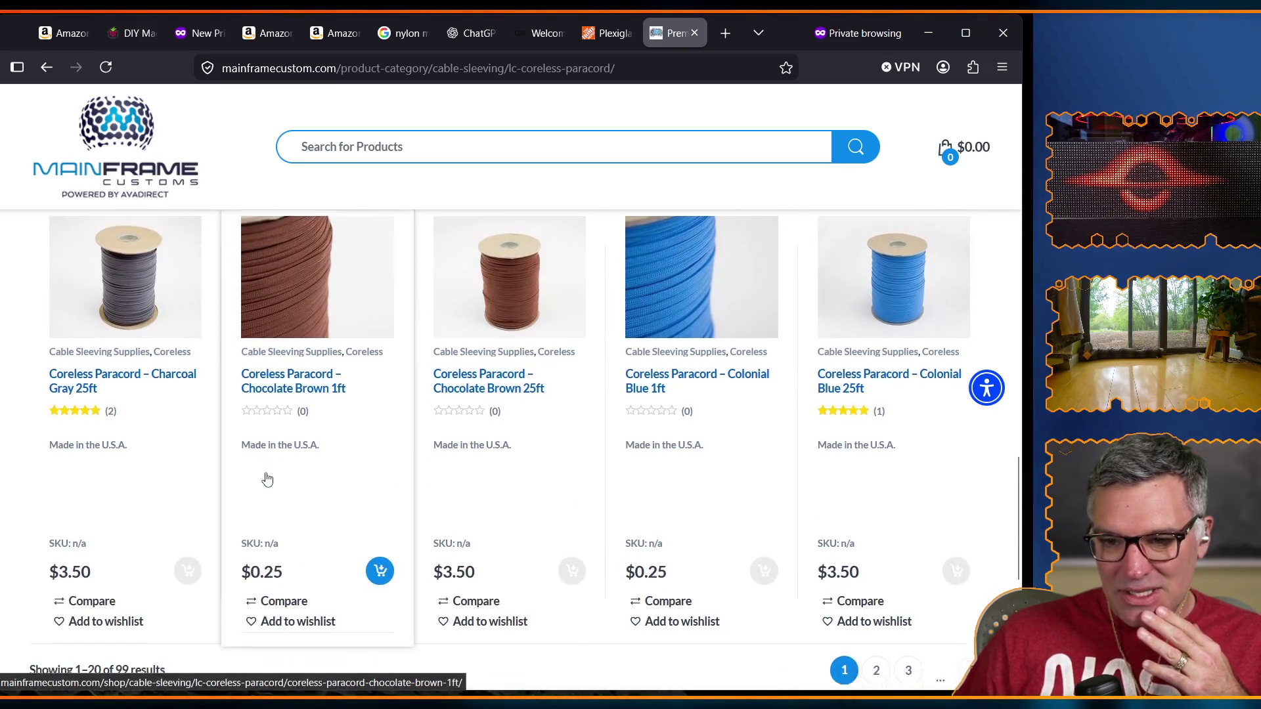
pyautogui.press('Home')
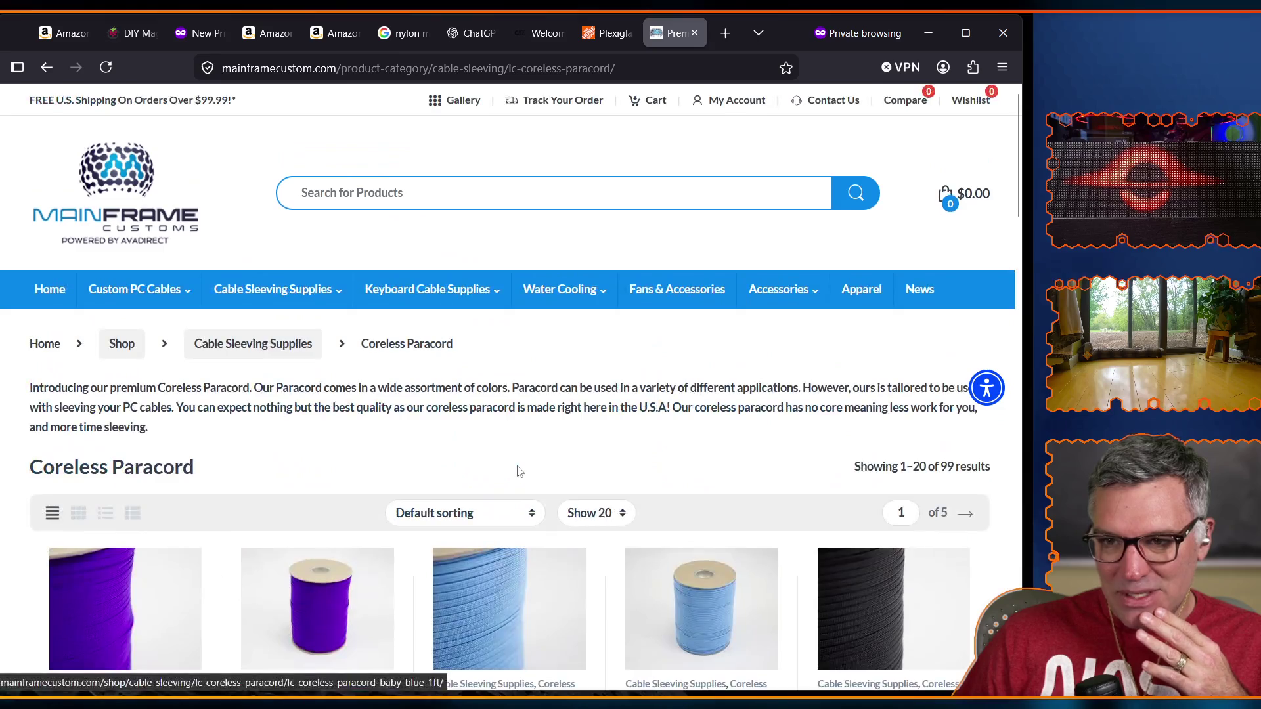
# Browse the navigation menus and open Keyboard Cable Supplies > Teleios Sleeving.
pyautogui.moveTo(417, 297)
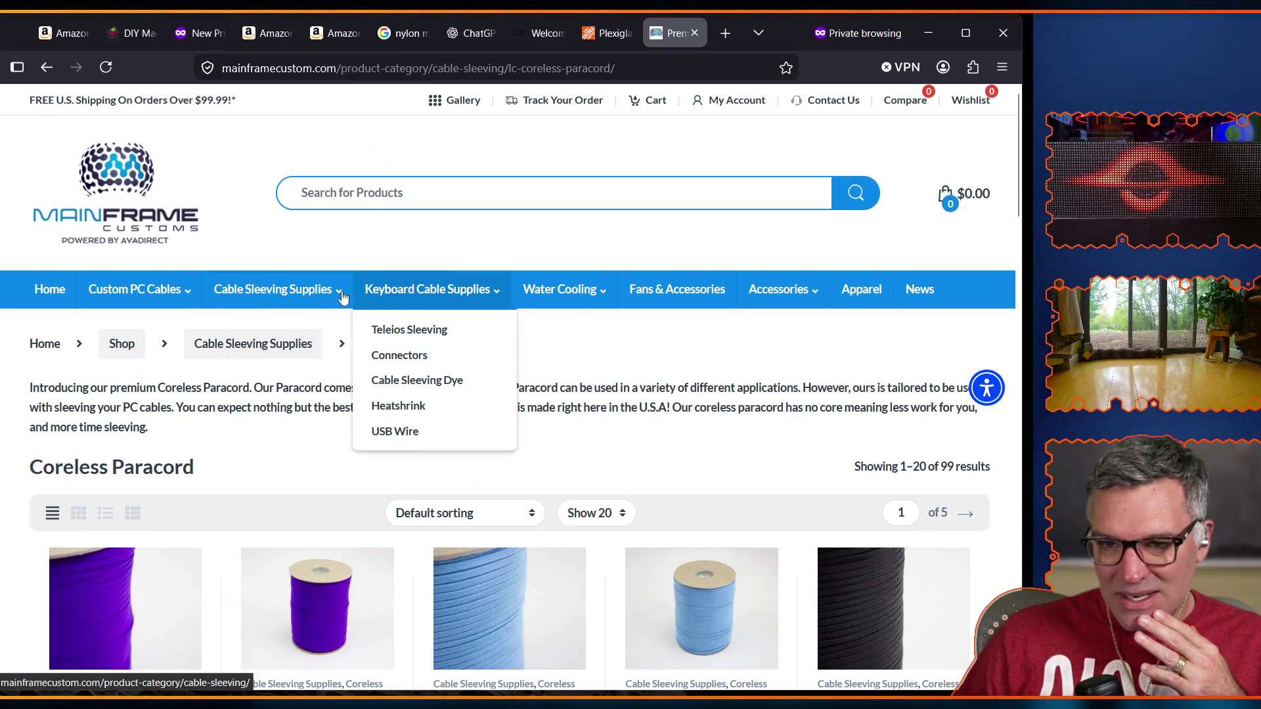
pyautogui.moveTo(297, 297)
pyautogui.moveTo(141, 295)
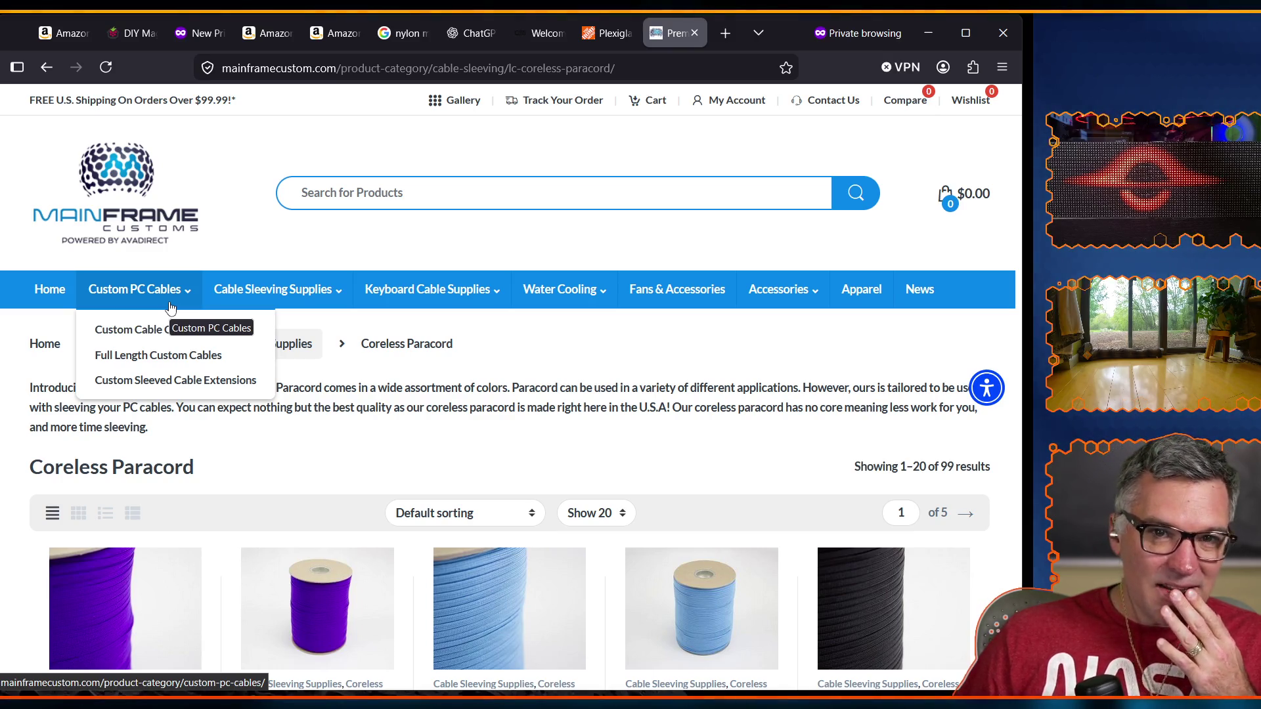
pyautogui.moveTo(555, 304)
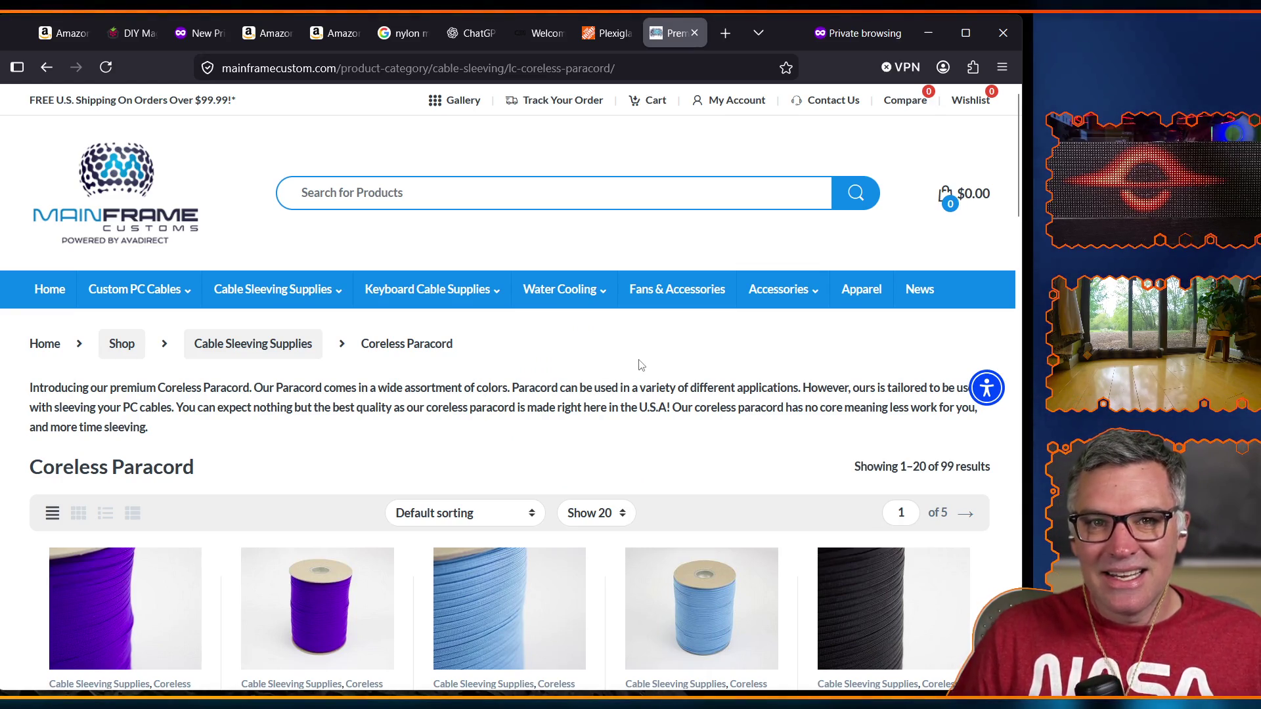
pyautogui.scroll(-4, 726, 345)
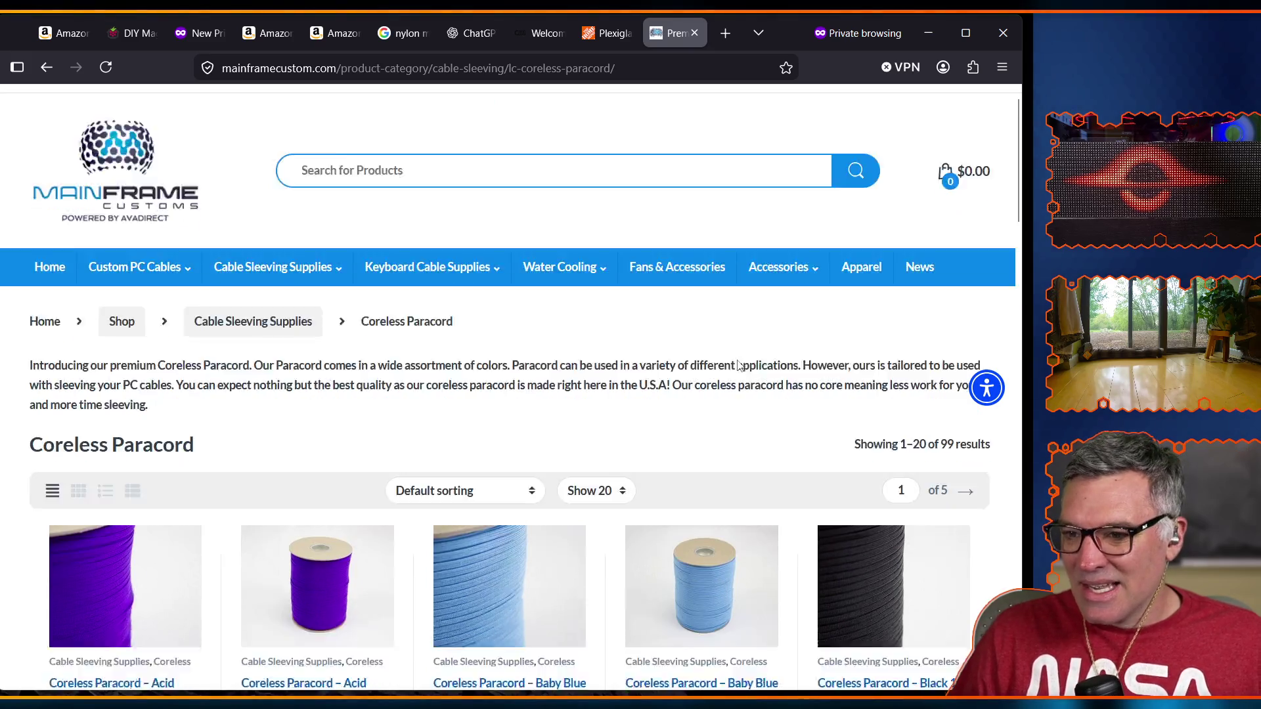
pyautogui.scroll(4, 738, 386)
pyautogui.moveTo(781, 289)
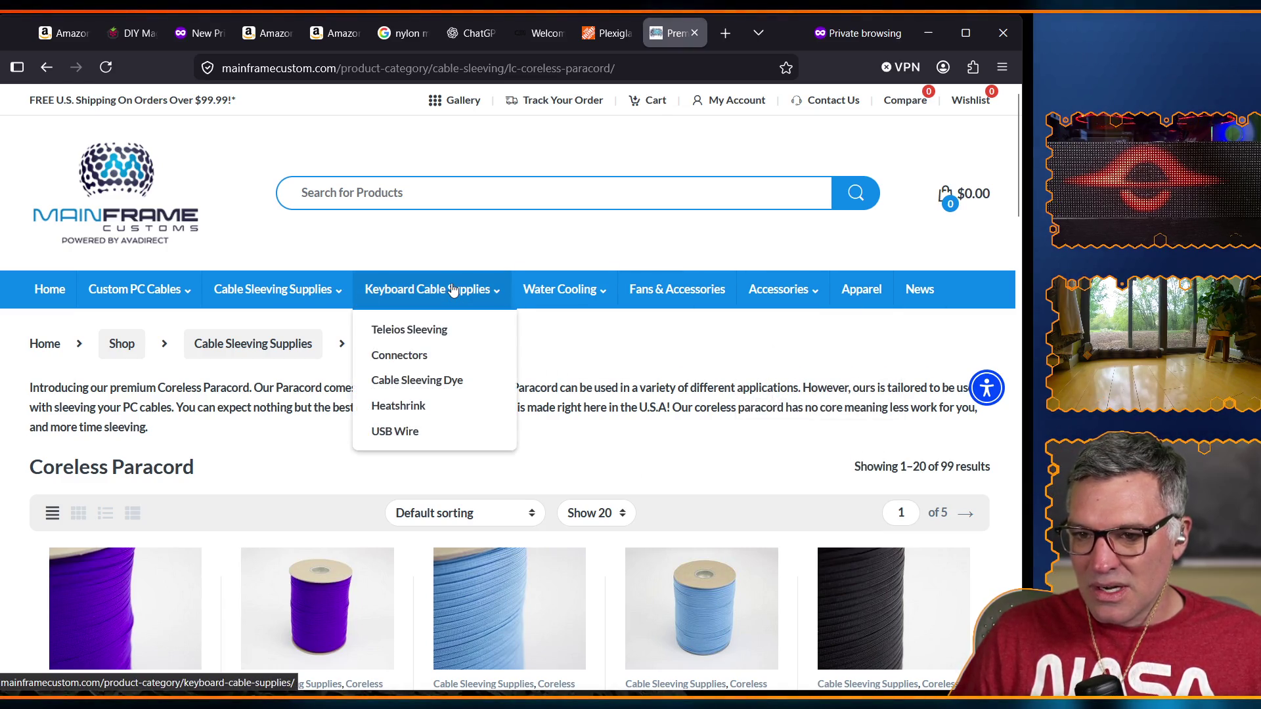
pyautogui.click(430, 338)
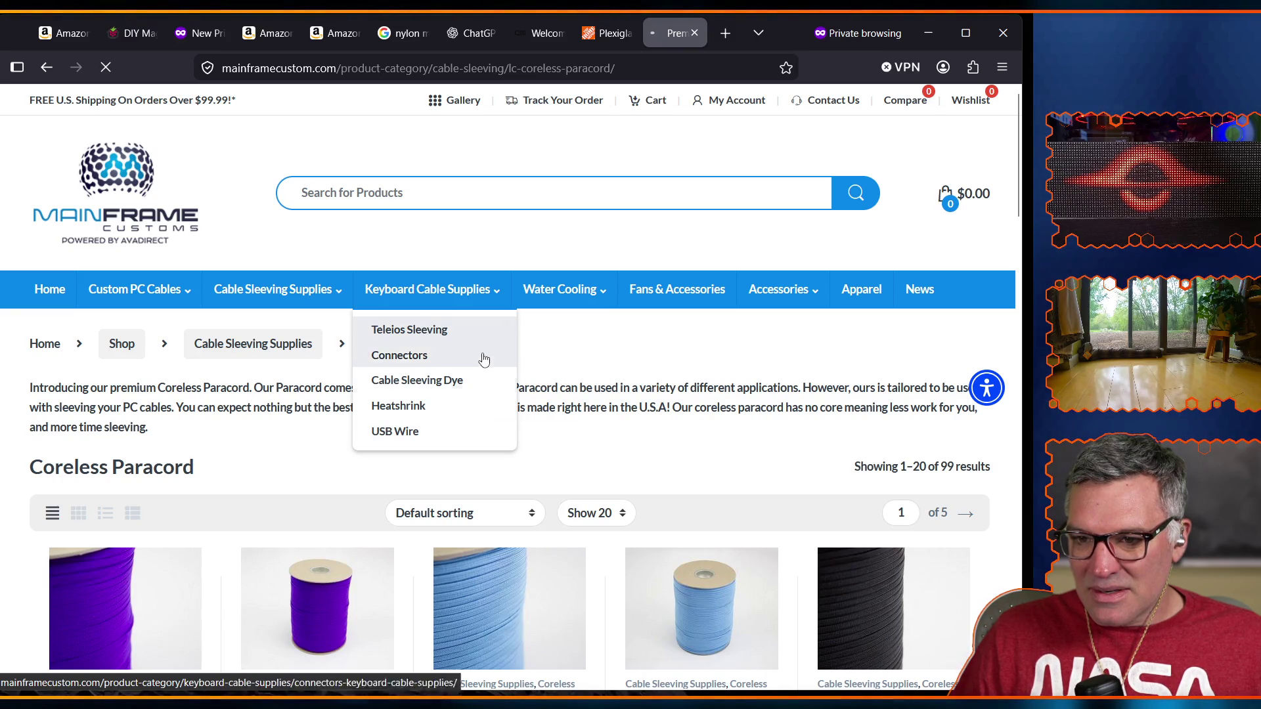
# Show page 2 of Teleios Sleeving, results 21–32 of 32 all at $6.75.
pyautogui.scroll(-1, 138, 547)
pyautogui.scroll(-3, 139, 546)
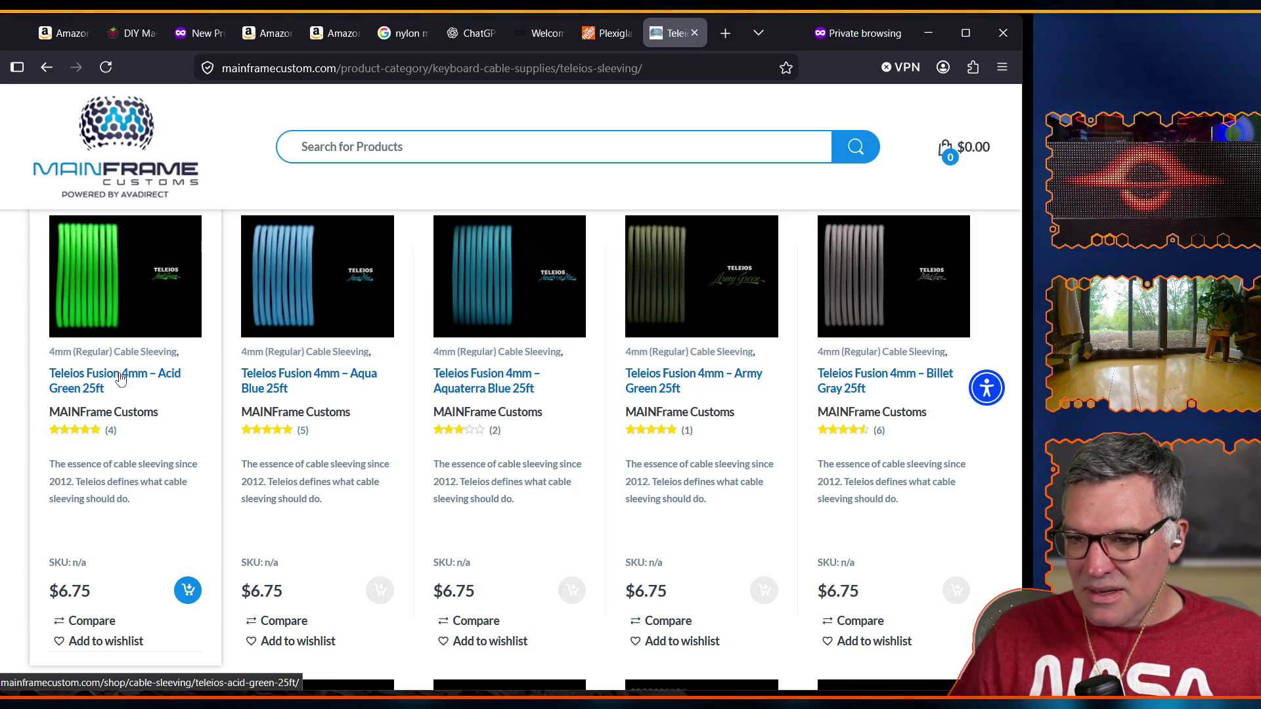
pyautogui.scroll(-15, 329, 493)
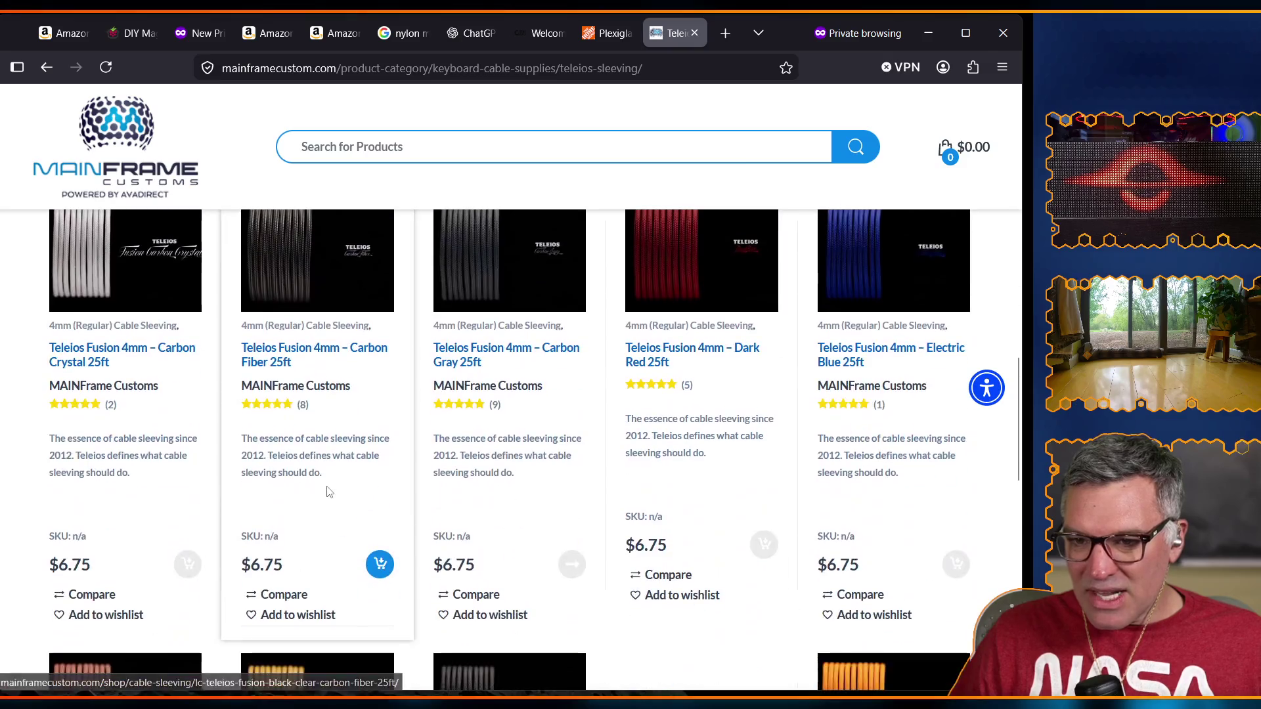
pyautogui.scroll(-3, 330, 493)
pyautogui.scroll(-4, 329, 474)
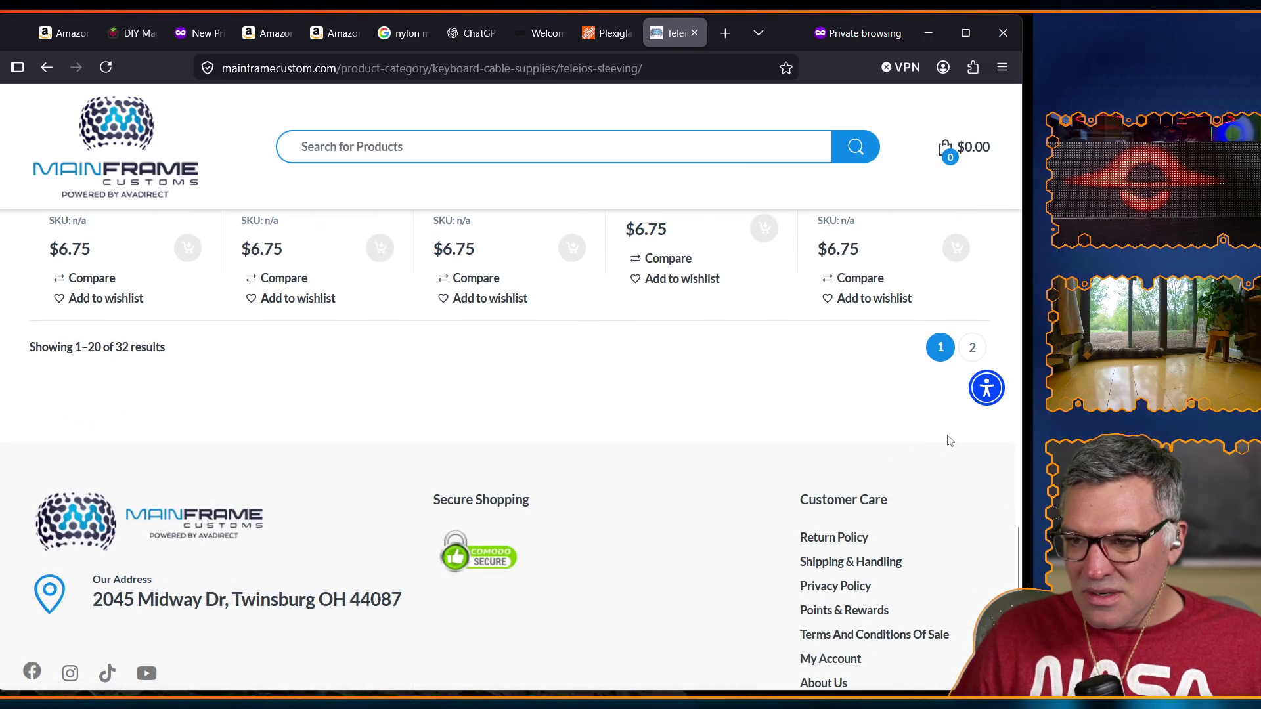
pyautogui.click(974, 350)
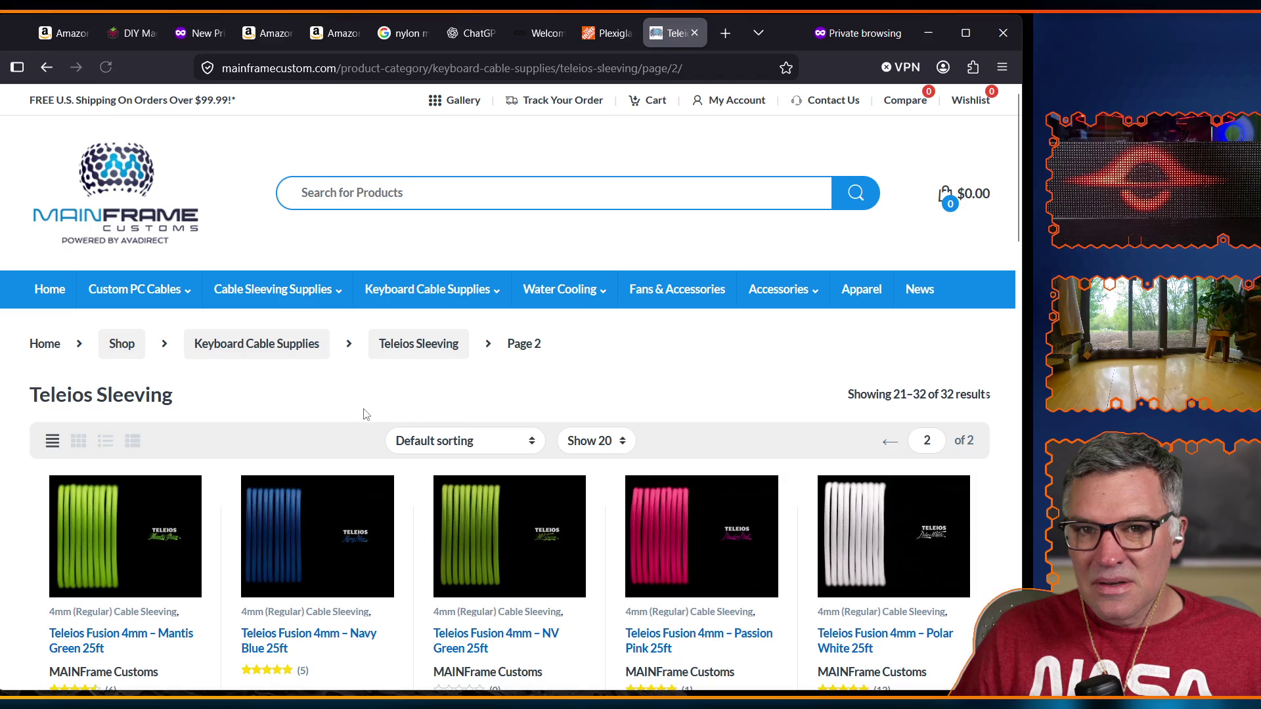
pyautogui.scroll(-10, 253, 440)
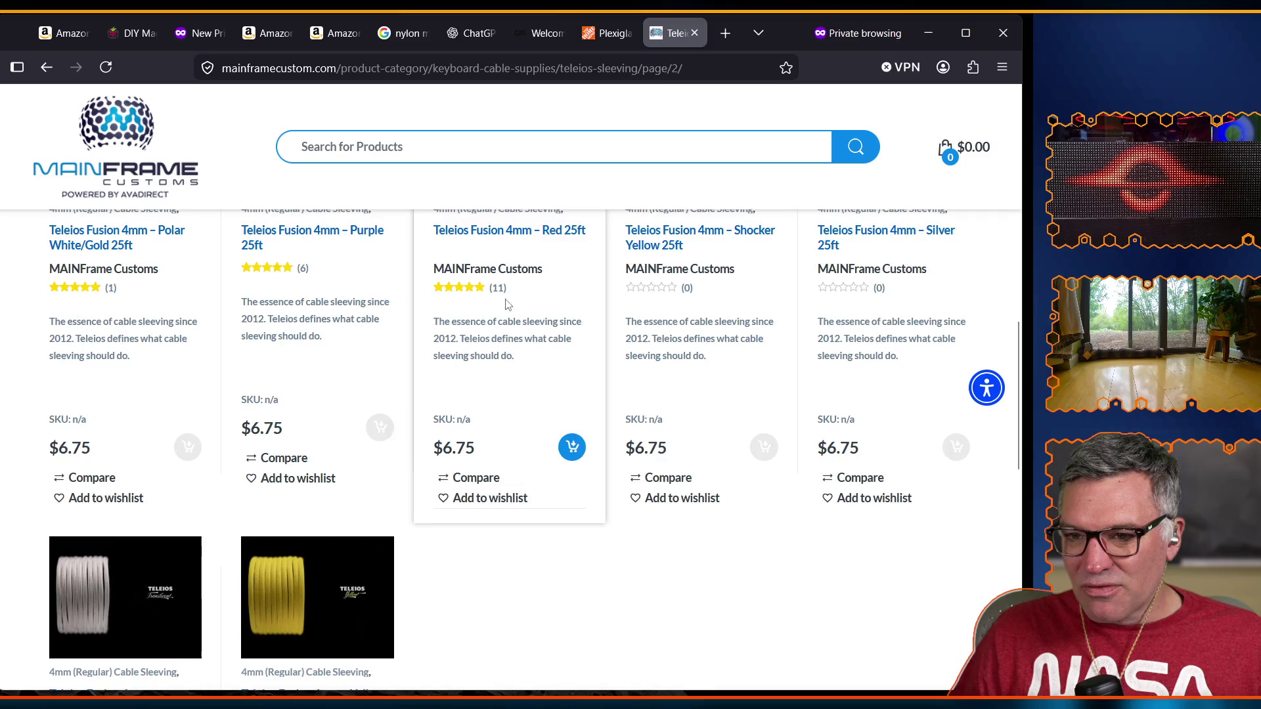
pyautogui.scroll(-10, 490, 329)
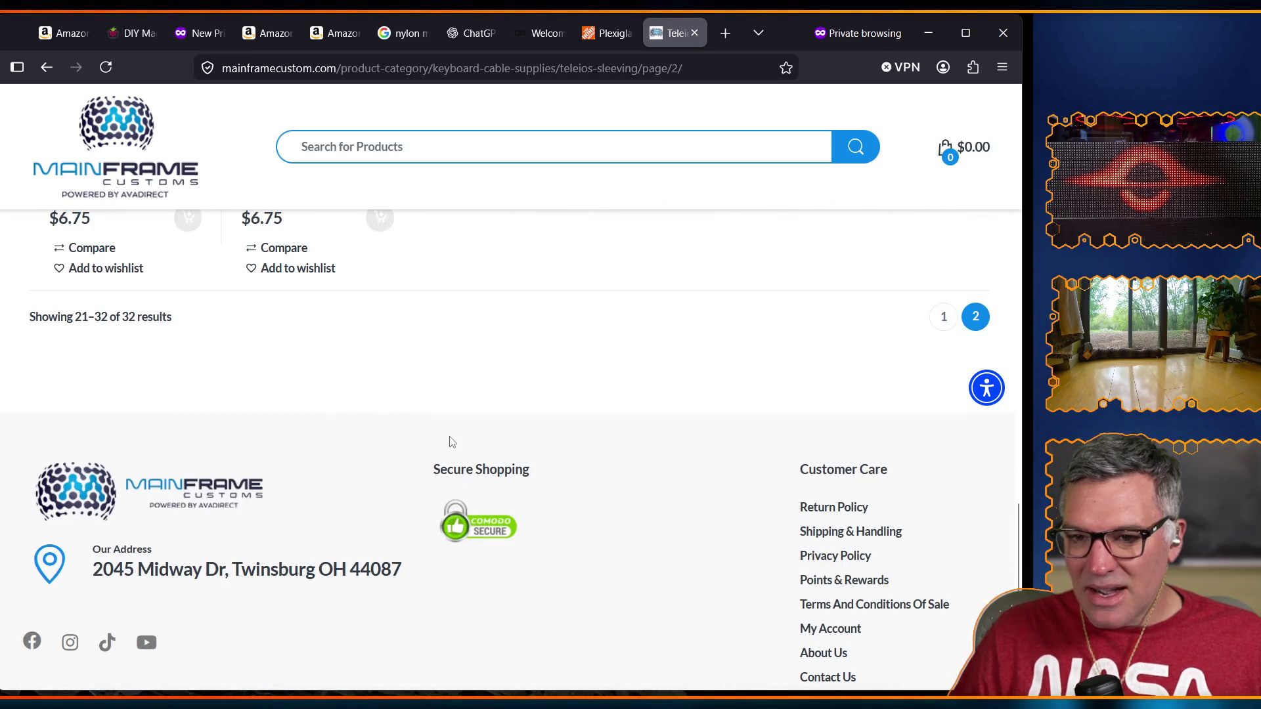
pyautogui.press('Home')
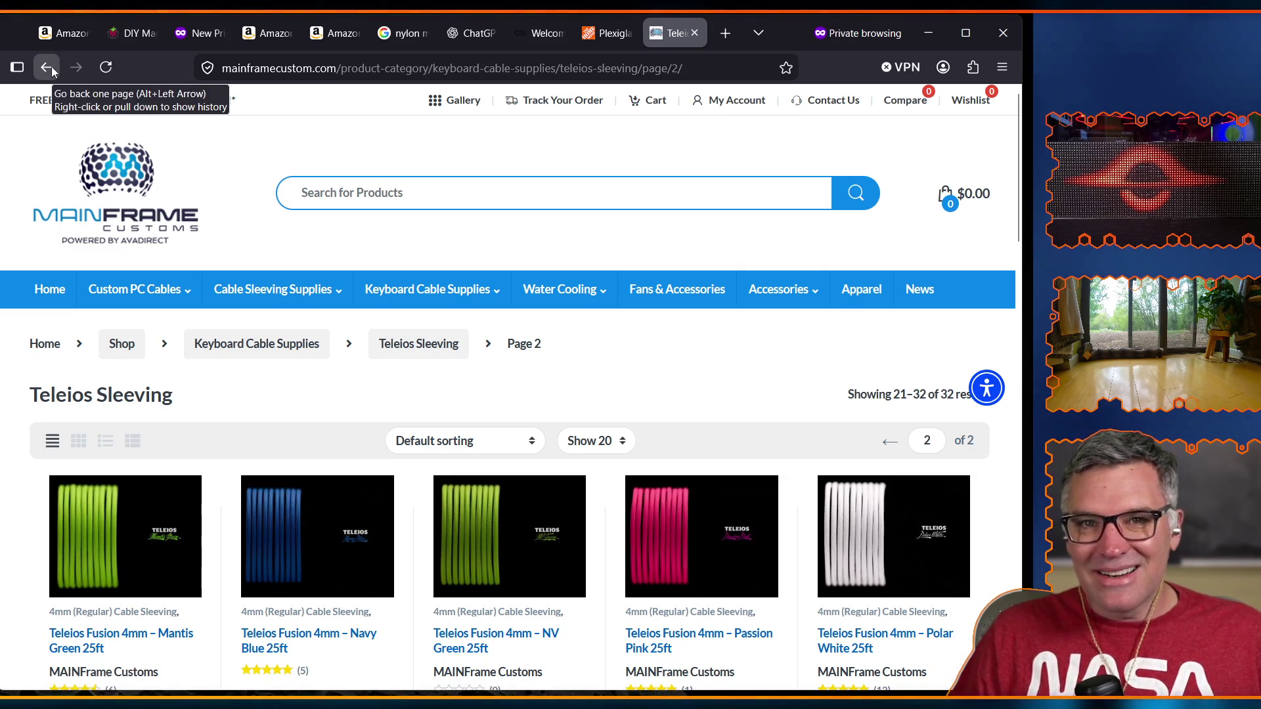
# Go back from Teleios Sleeving and reopen the Coreless Paracord category through the nav menu.
pyautogui.click(51, 66)
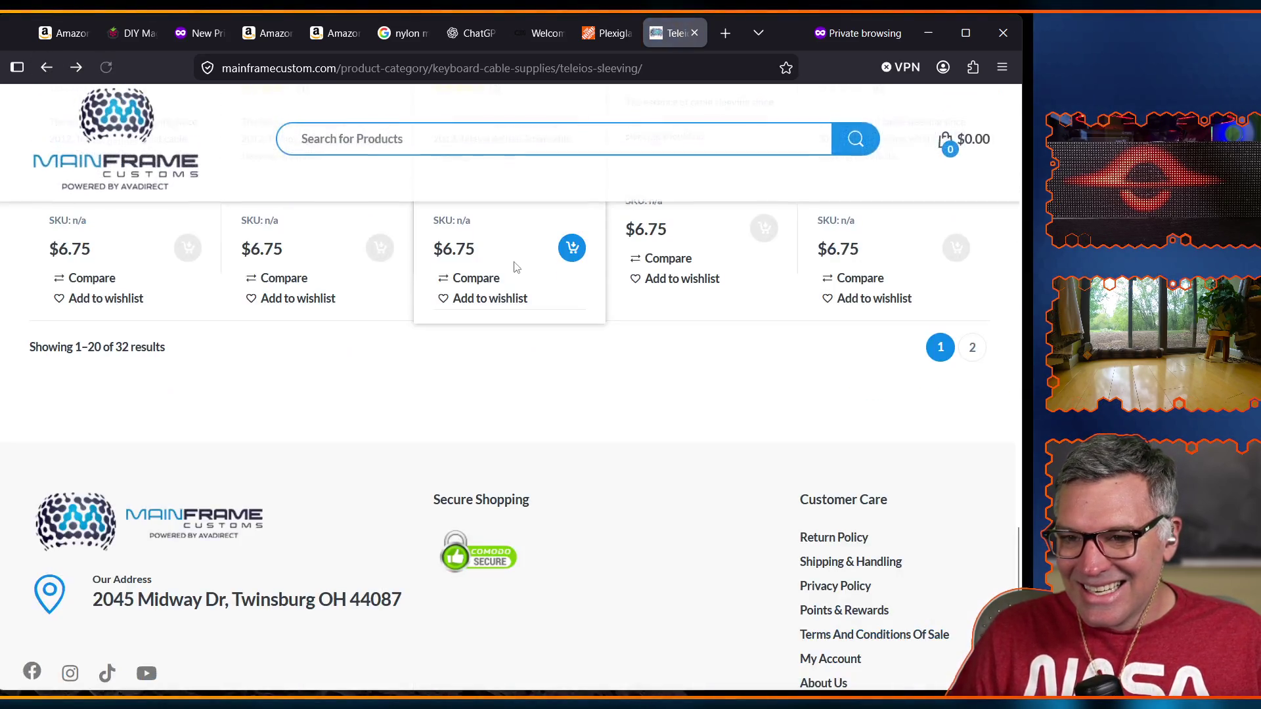
pyautogui.press('Home')
pyautogui.moveTo(559, 290)
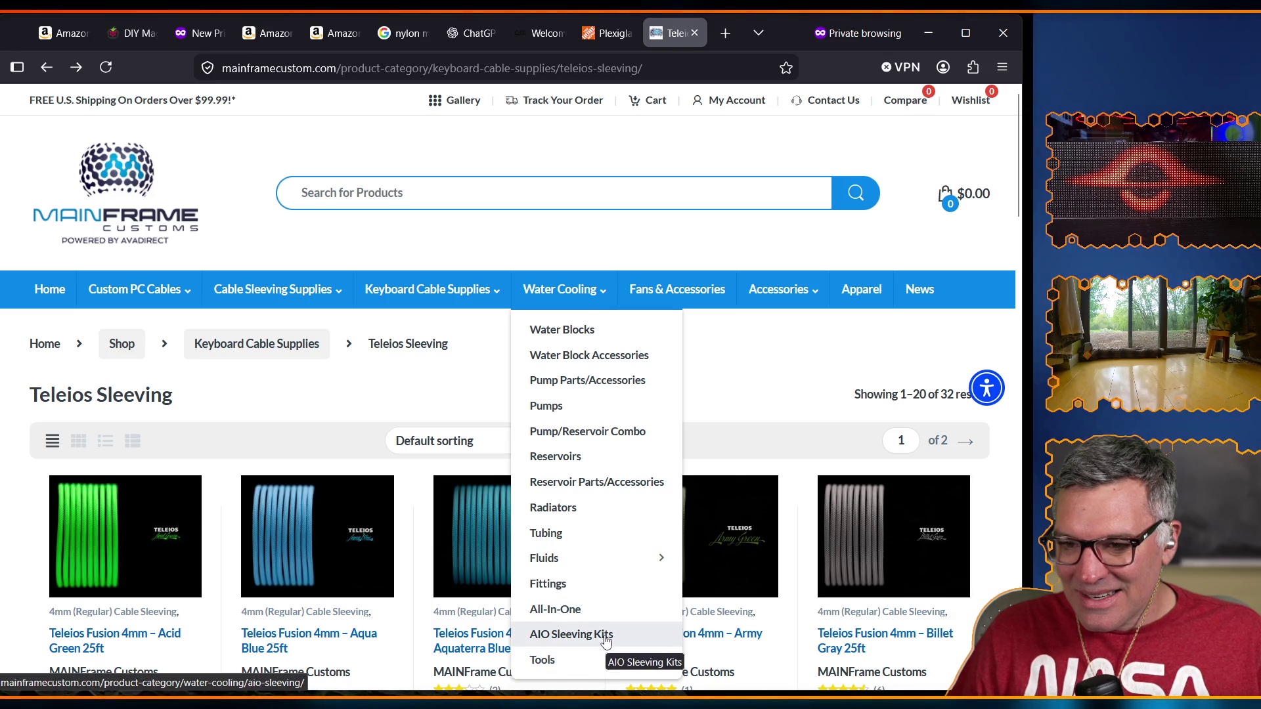
pyautogui.moveTo(289, 283)
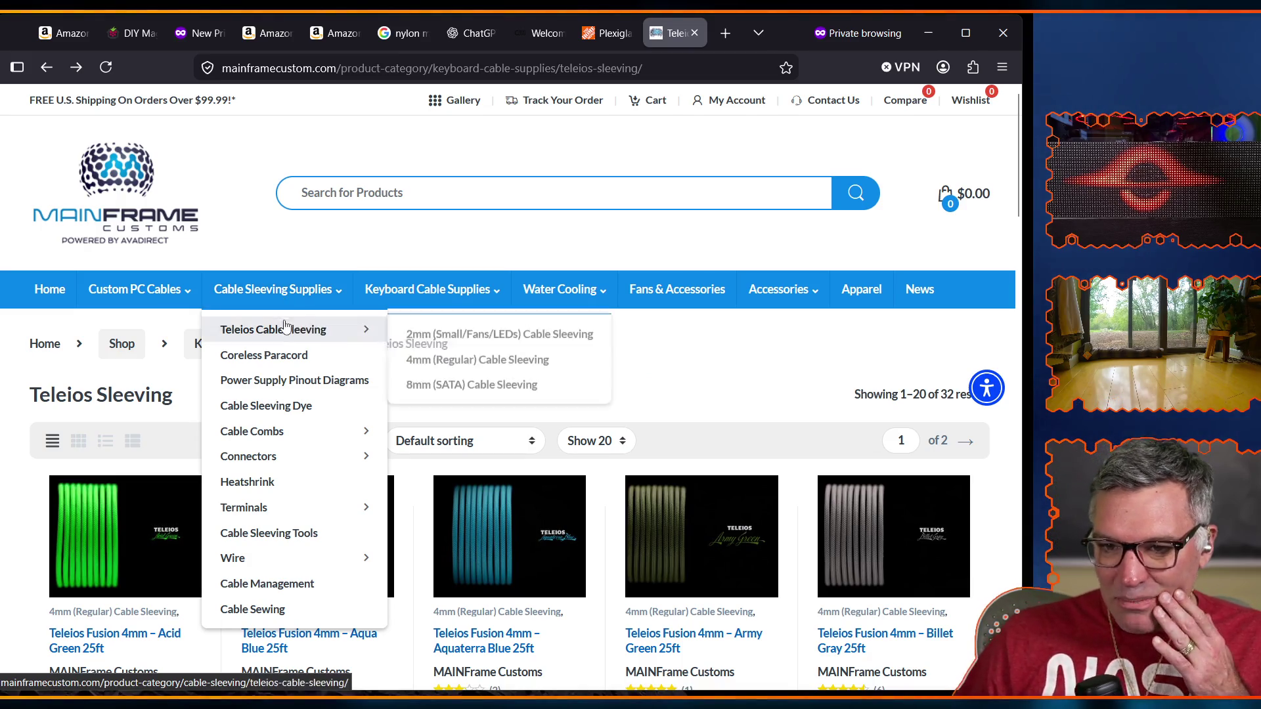
pyautogui.moveTo(276, 431)
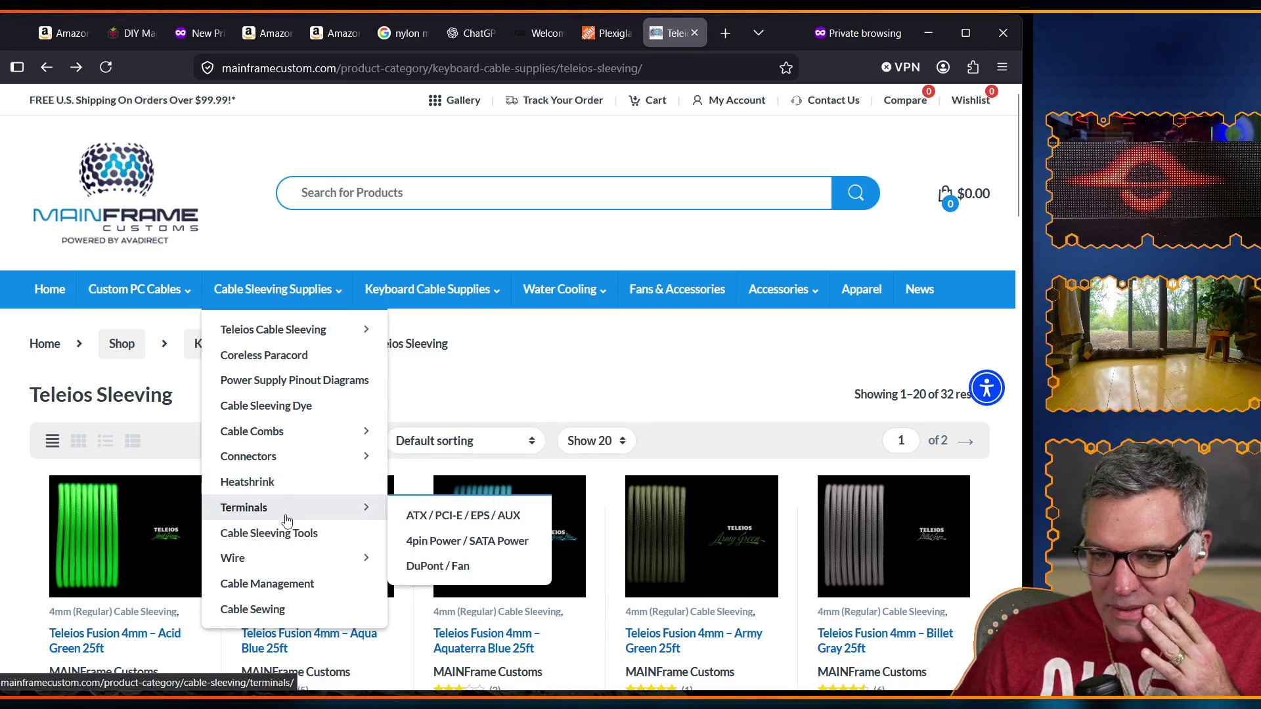
pyautogui.moveTo(285, 565)
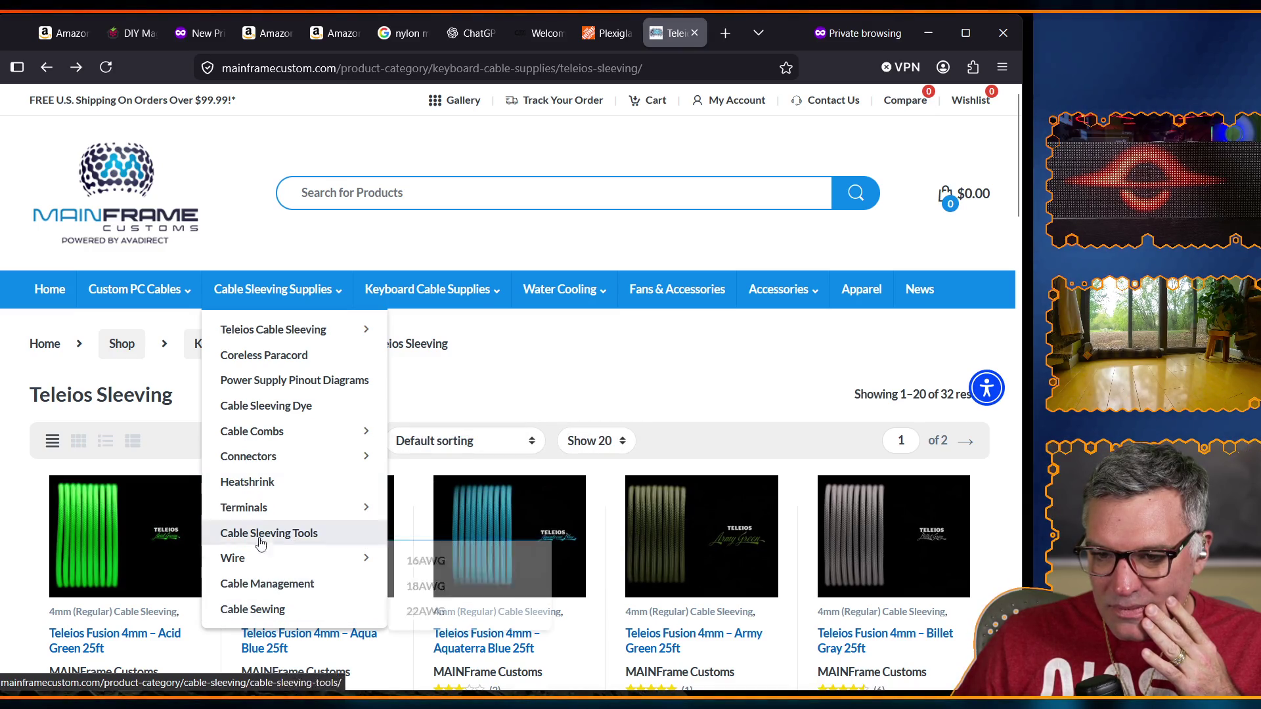
pyautogui.click(261, 361)
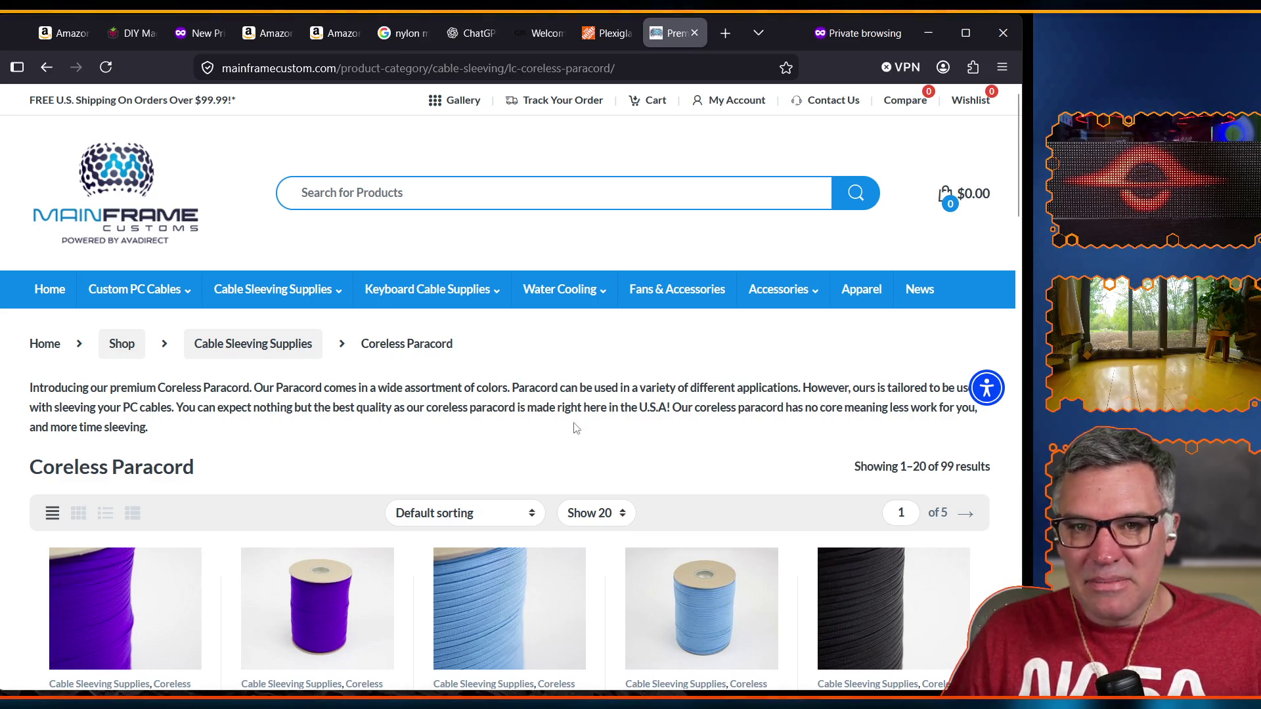
# Open 8mm (SATA) Cable Sleeving and scroll through its 33 products at $0.50 each.
pyautogui.scroll(-4, 554, 428)
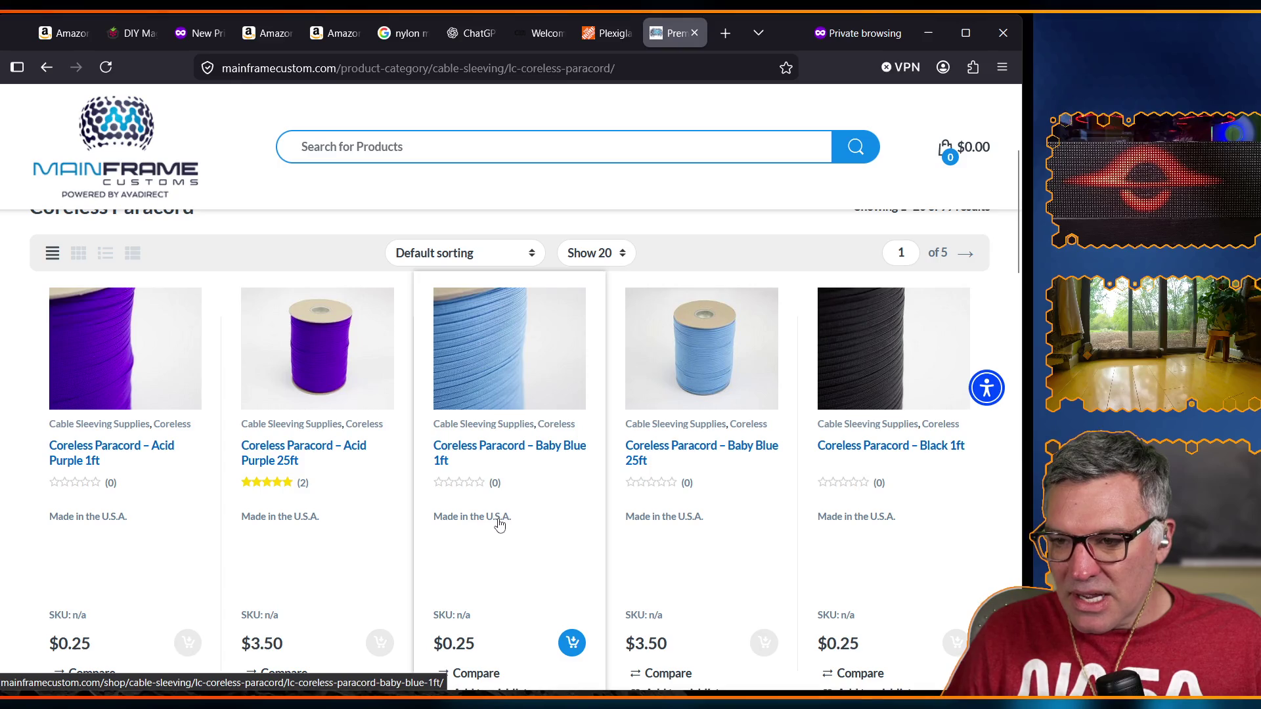
pyautogui.scroll(4, 394, 516)
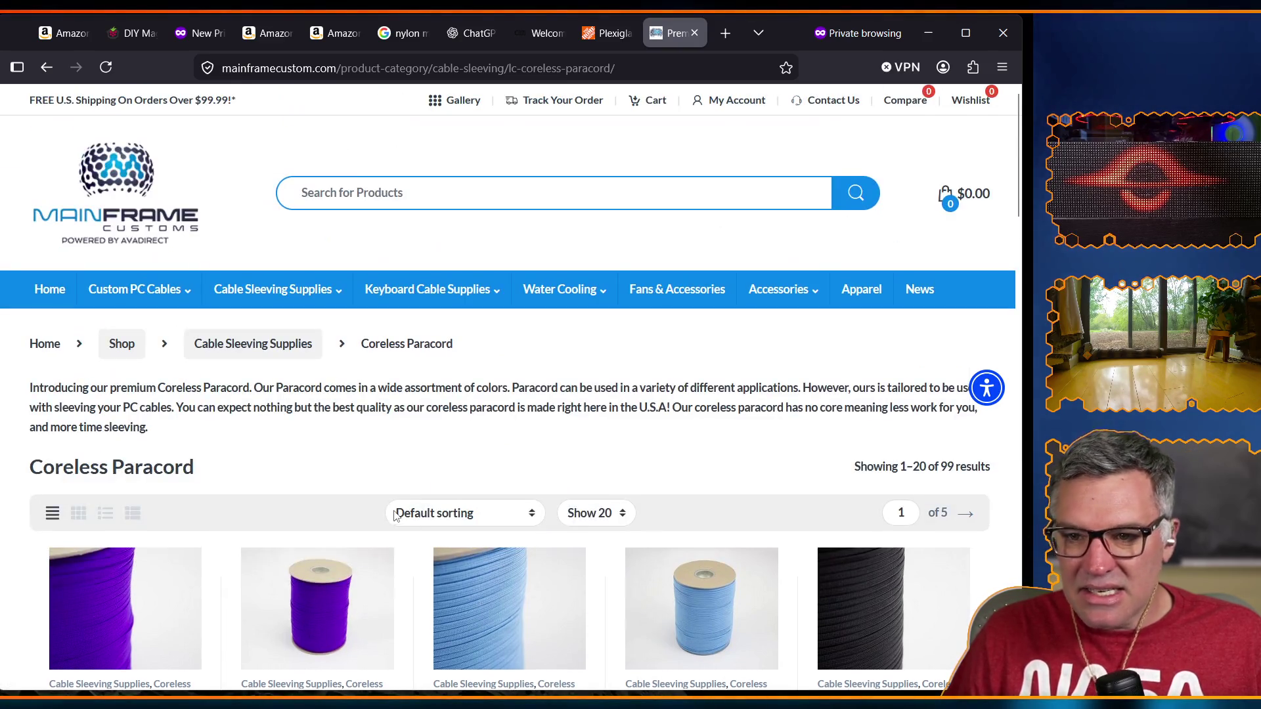
pyautogui.moveTo(489, 311)
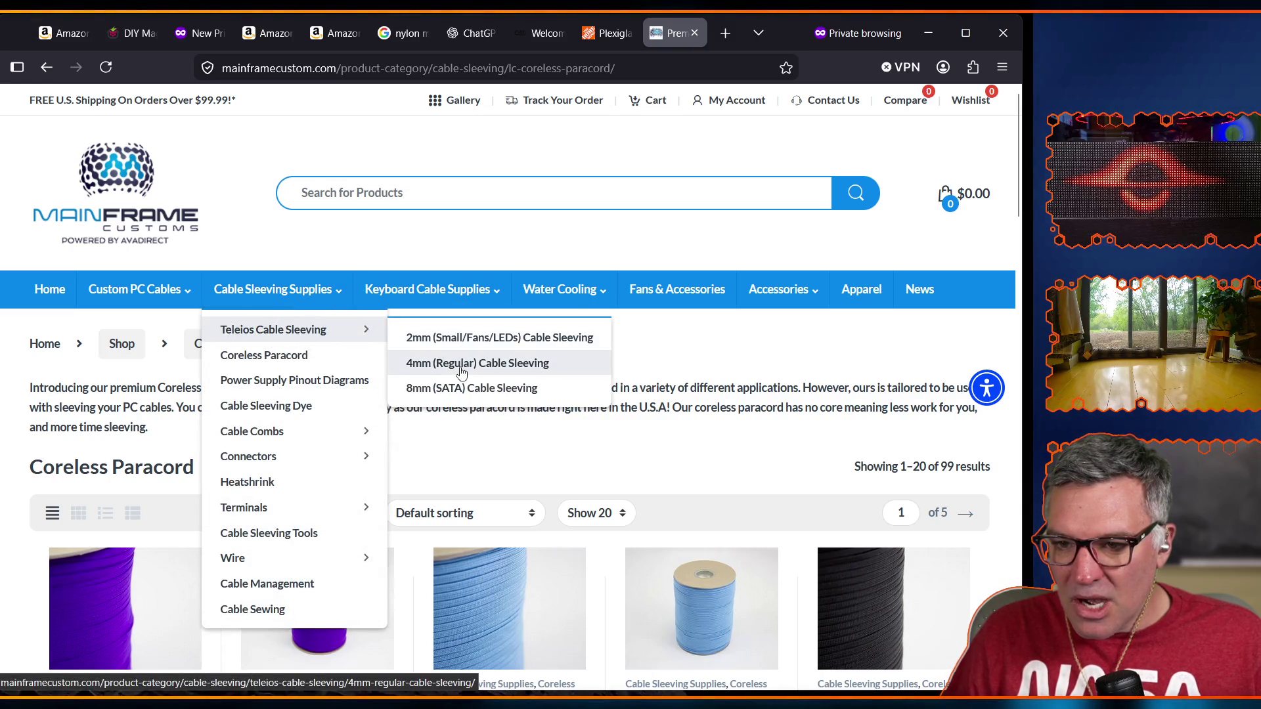
pyautogui.click(465, 389)
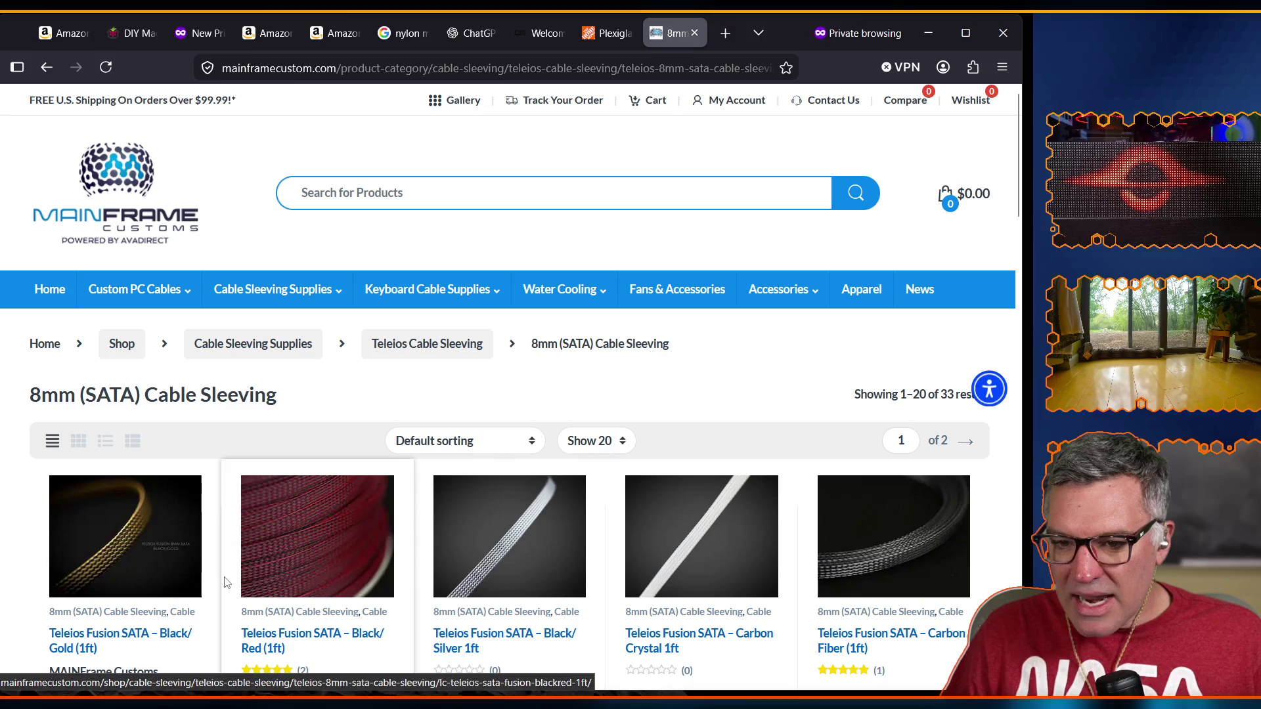
pyautogui.scroll(-3, 362, 540)
pyautogui.scroll(-6, 362, 540)
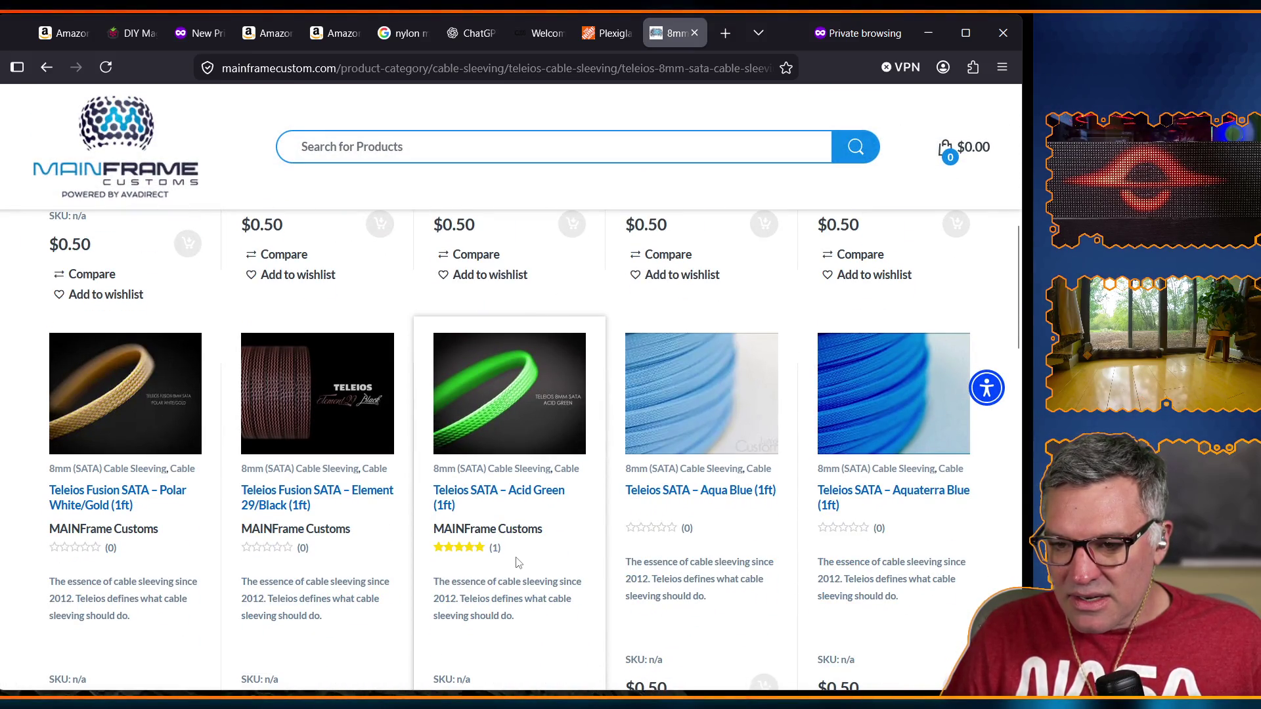
pyautogui.scroll(-7, 519, 563)
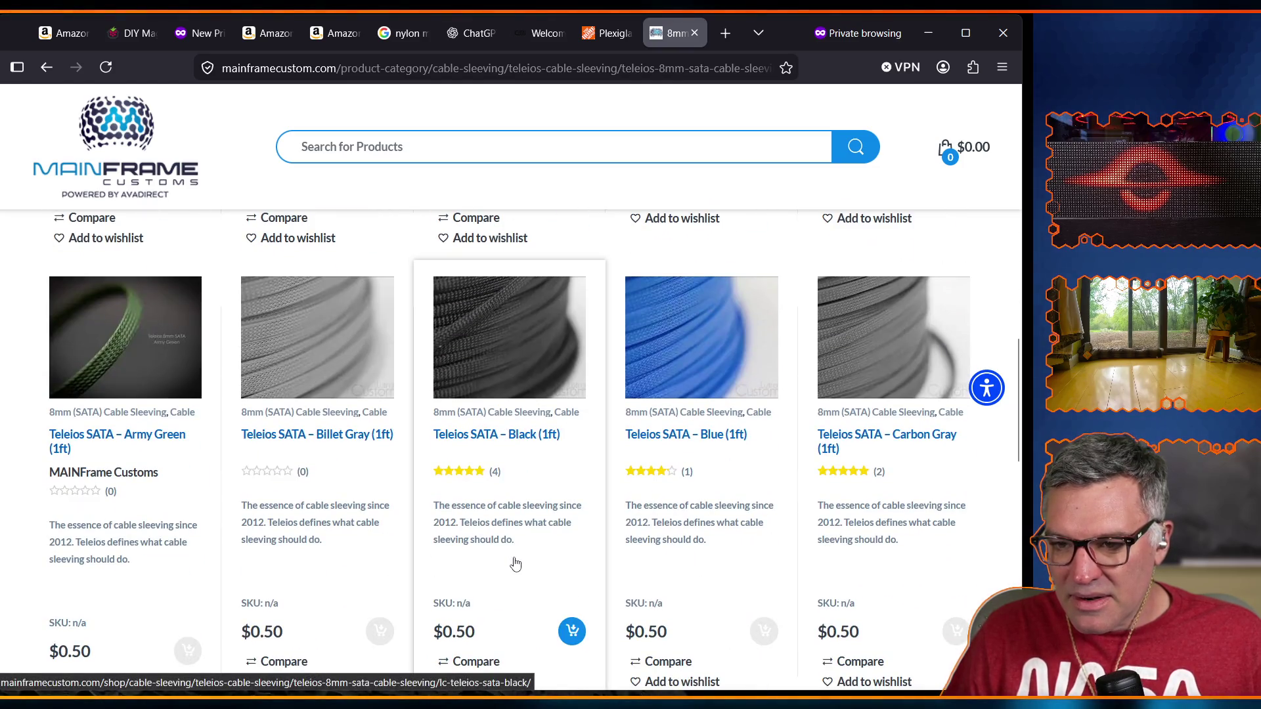
pyautogui.scroll(-4, 514, 564)
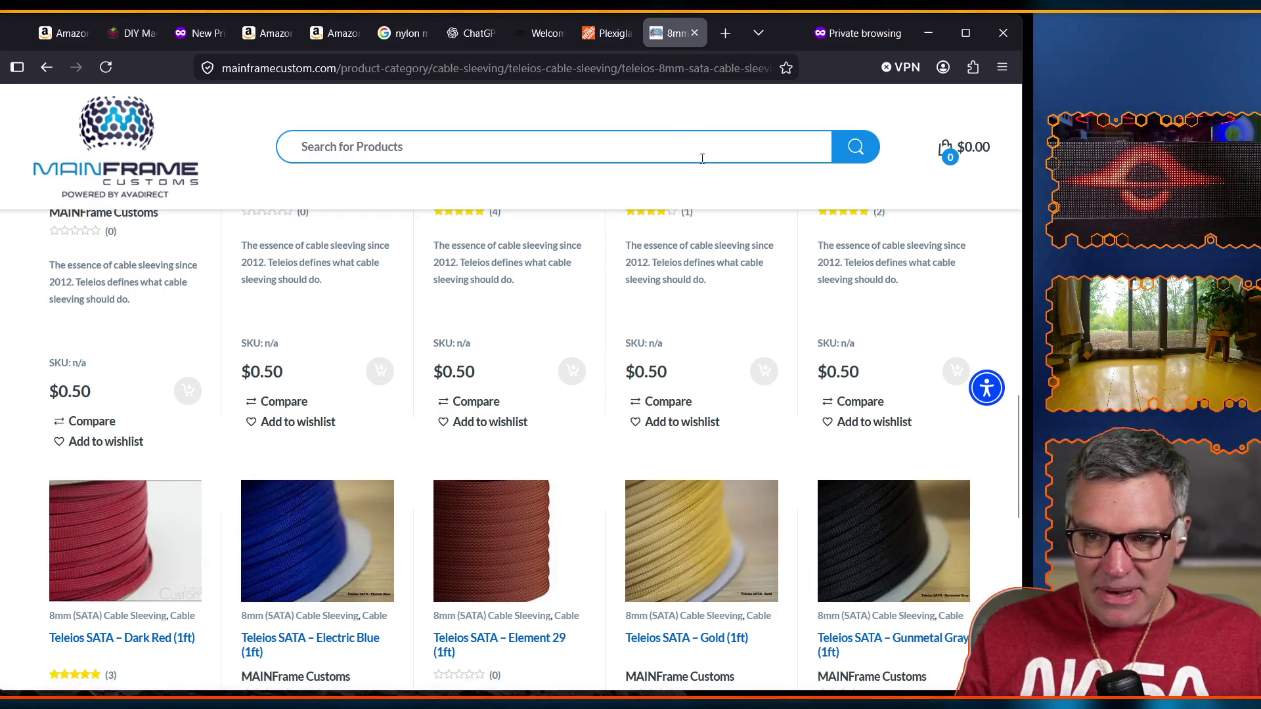
pyautogui.scroll(-2, 591, 374)
pyautogui.scroll(-6, 605, 388)
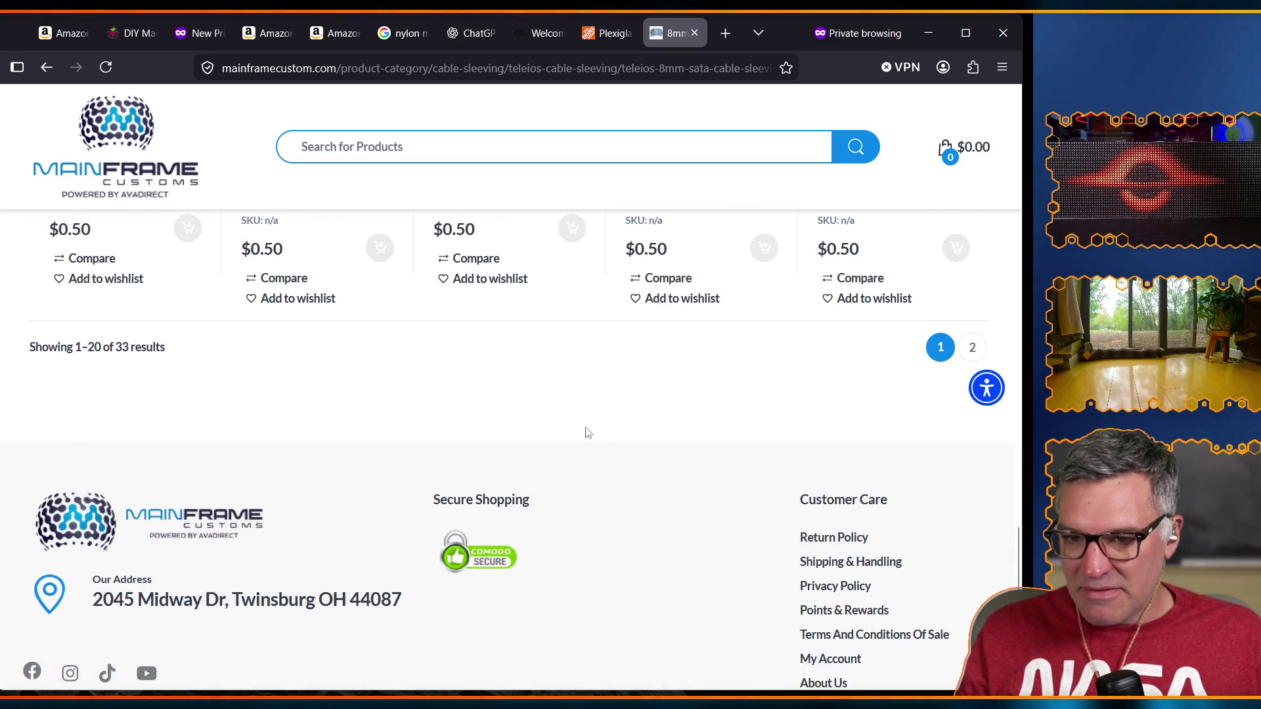
pyautogui.scroll(6, 588, 434)
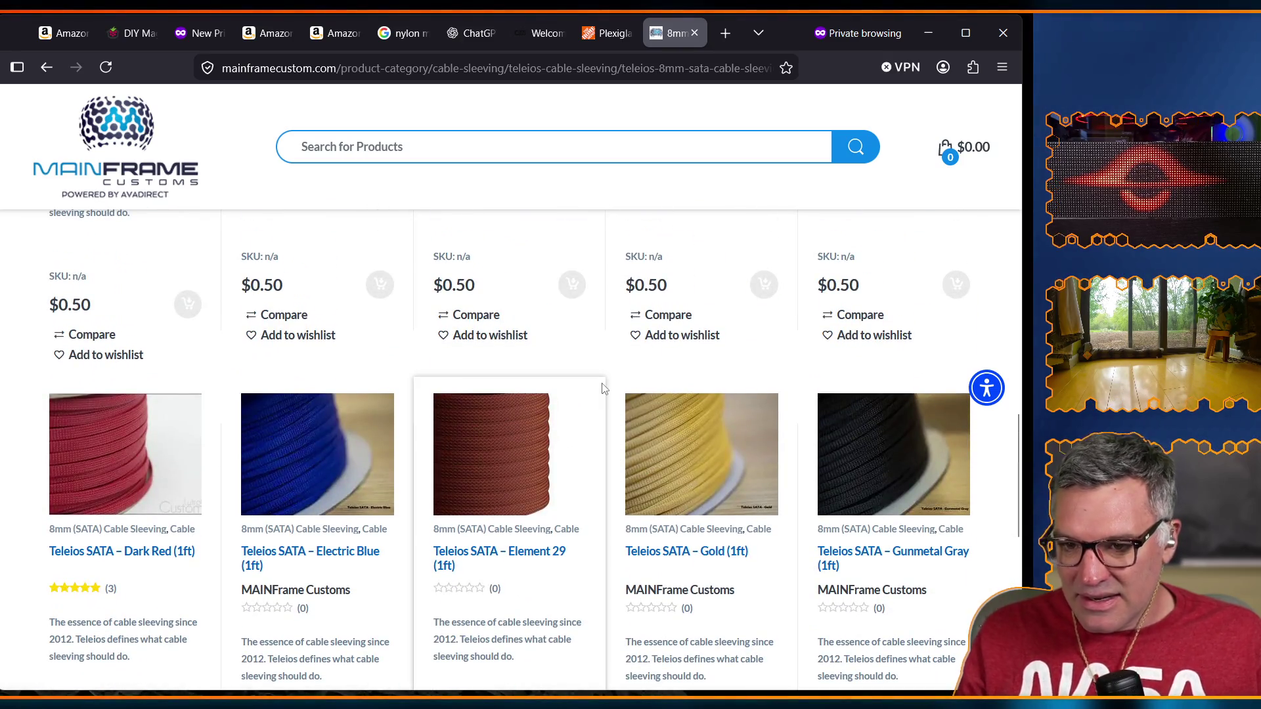
pyautogui.scroll(10, 604, 389)
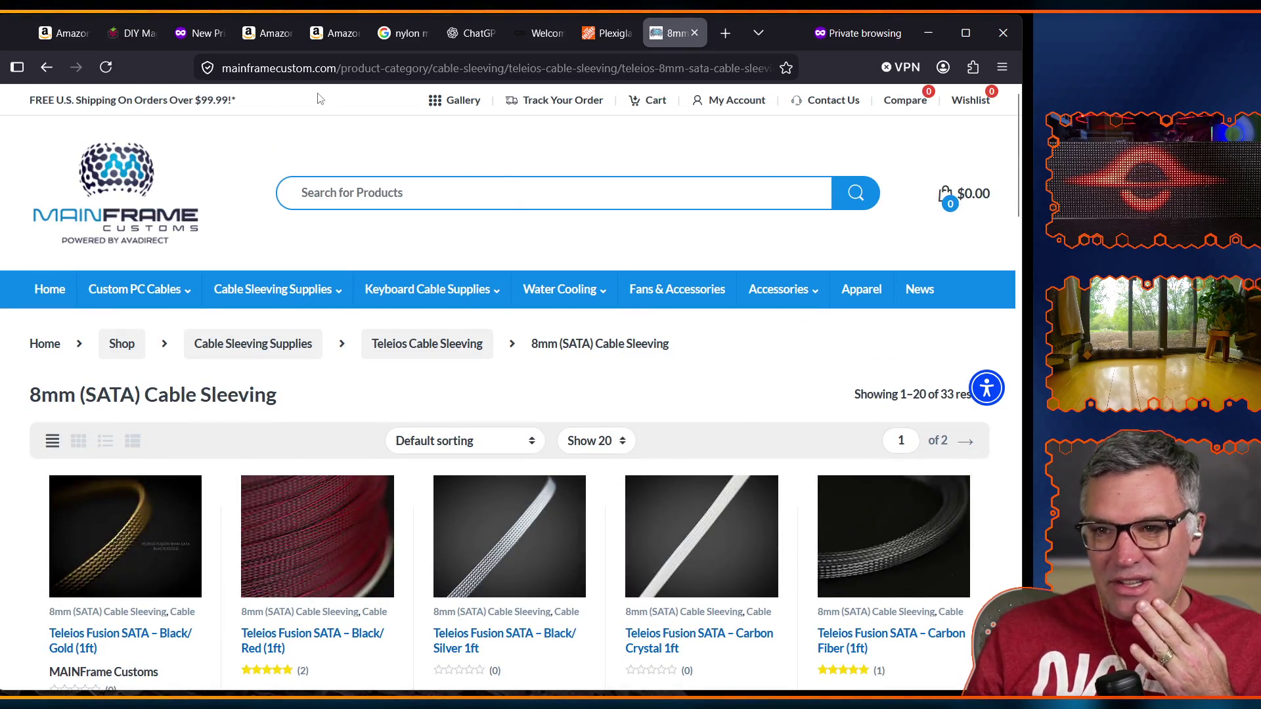
# Return to the Amazon 'USB 2.0 printer cable 20 feet' results and scroll through them.
pyautogui.click(76, 36)
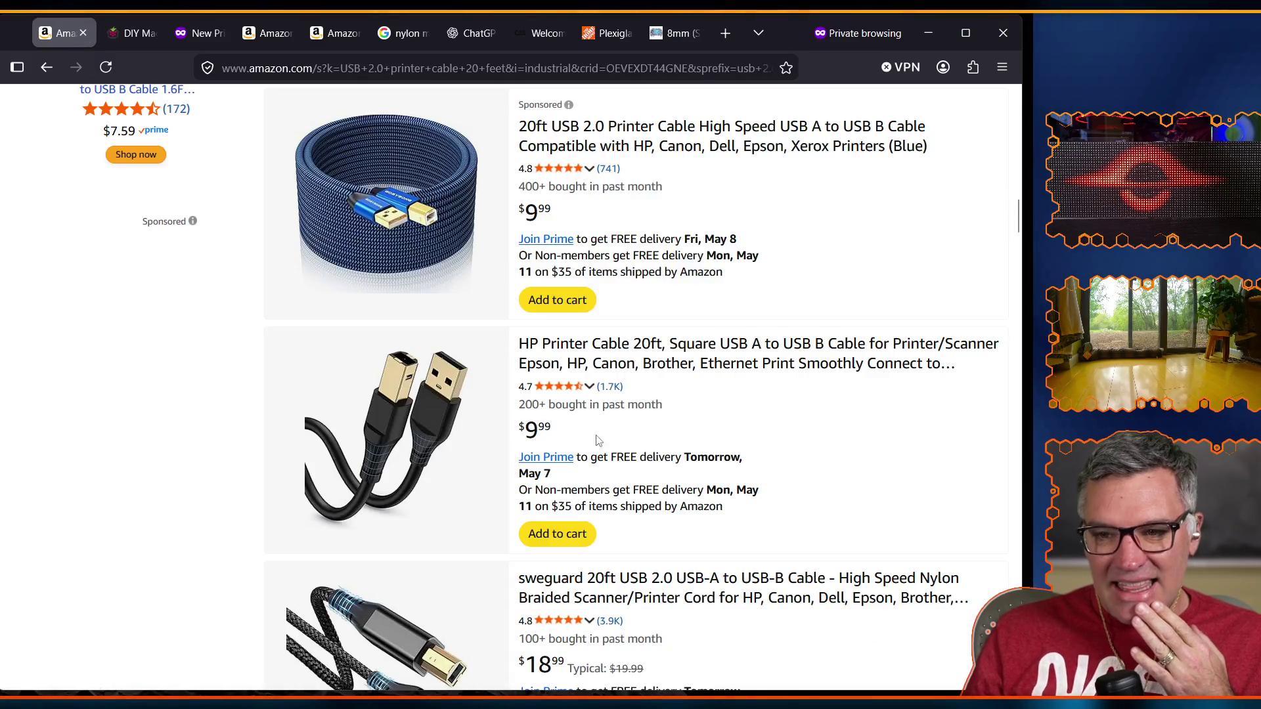
pyautogui.scroll(-3, 484, 560)
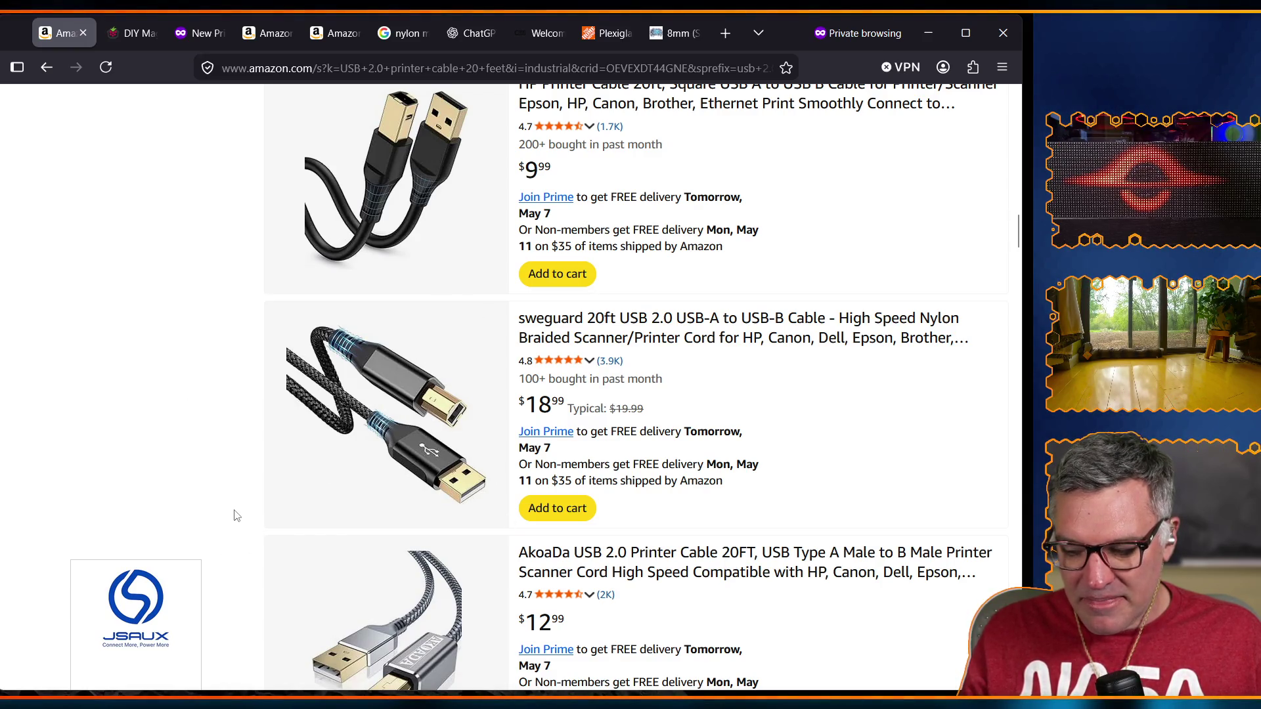
pyautogui.scroll(15, 210, 480)
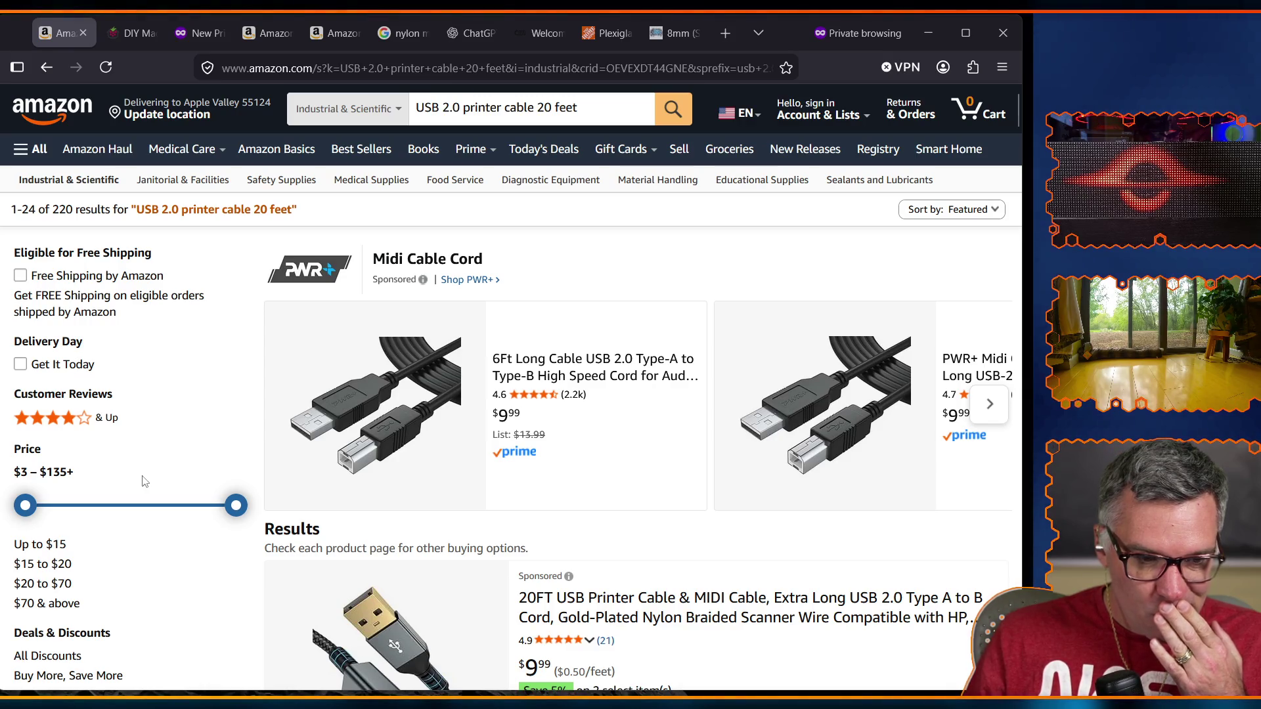
pyautogui.moveTo(832, 61); pyautogui.dragTo(829, 72)
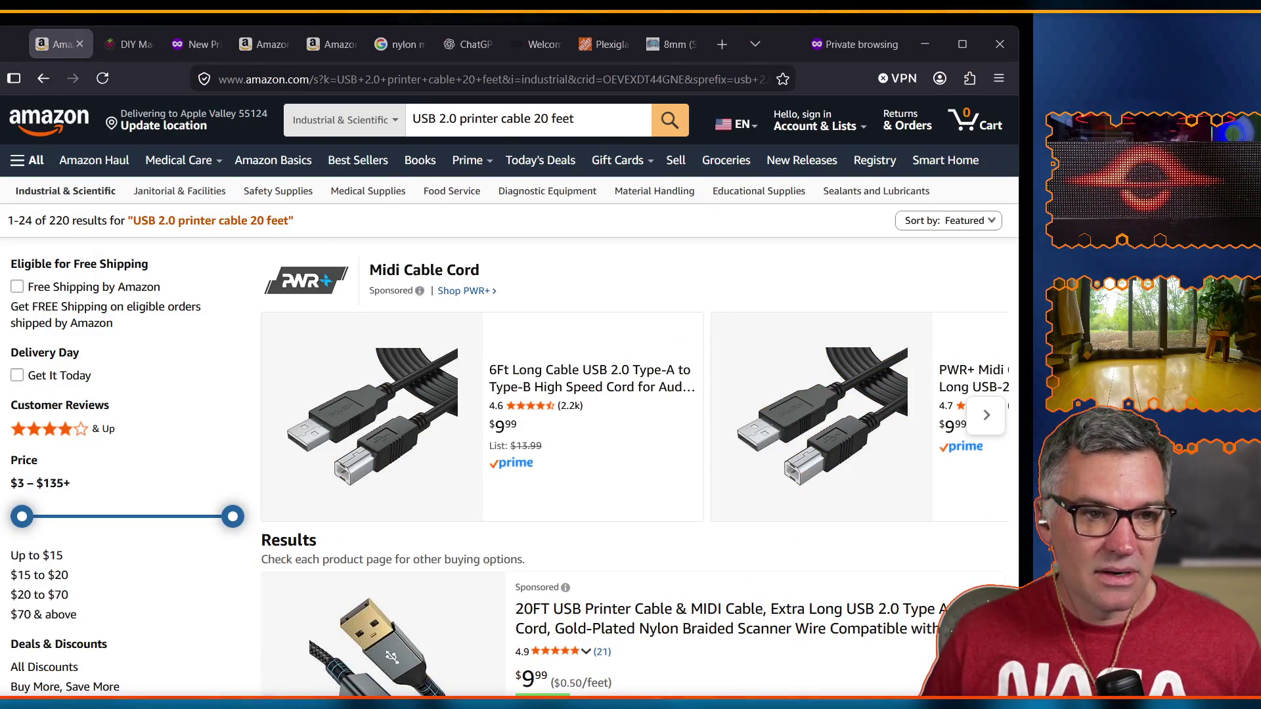
# Scroll the Excalidraw whiteboard to an empty stretch of canvas.
pyautogui.scroll(-10, 417, 391)
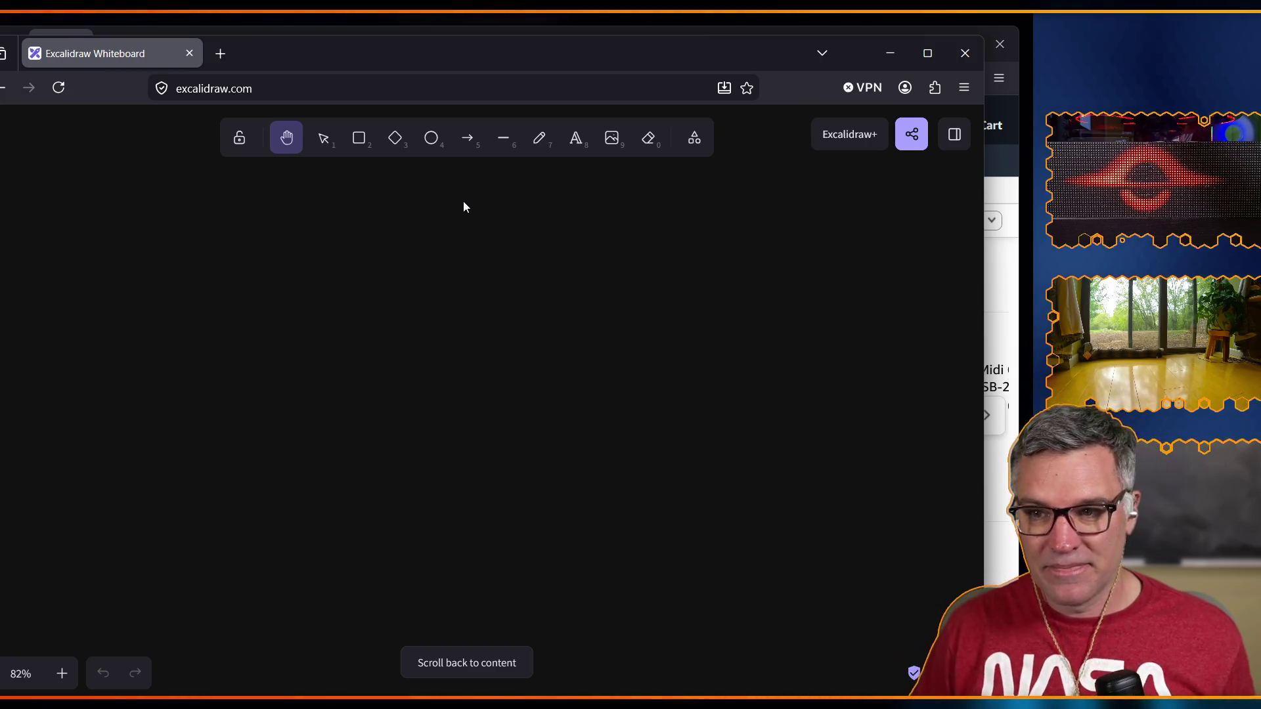
# Switch to the freehand pencil and make a small mark in the lower left, undoing a stray one.
pyautogui.click(541, 141)
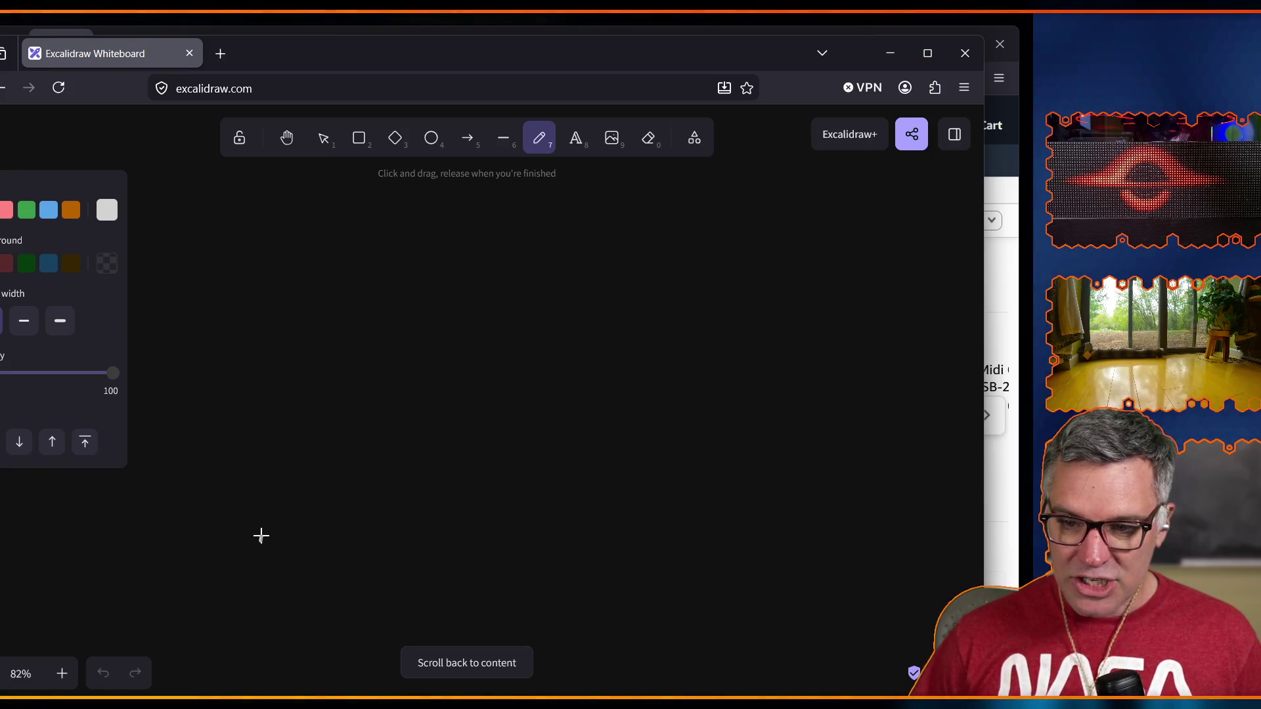
pyautogui.click(261, 536)
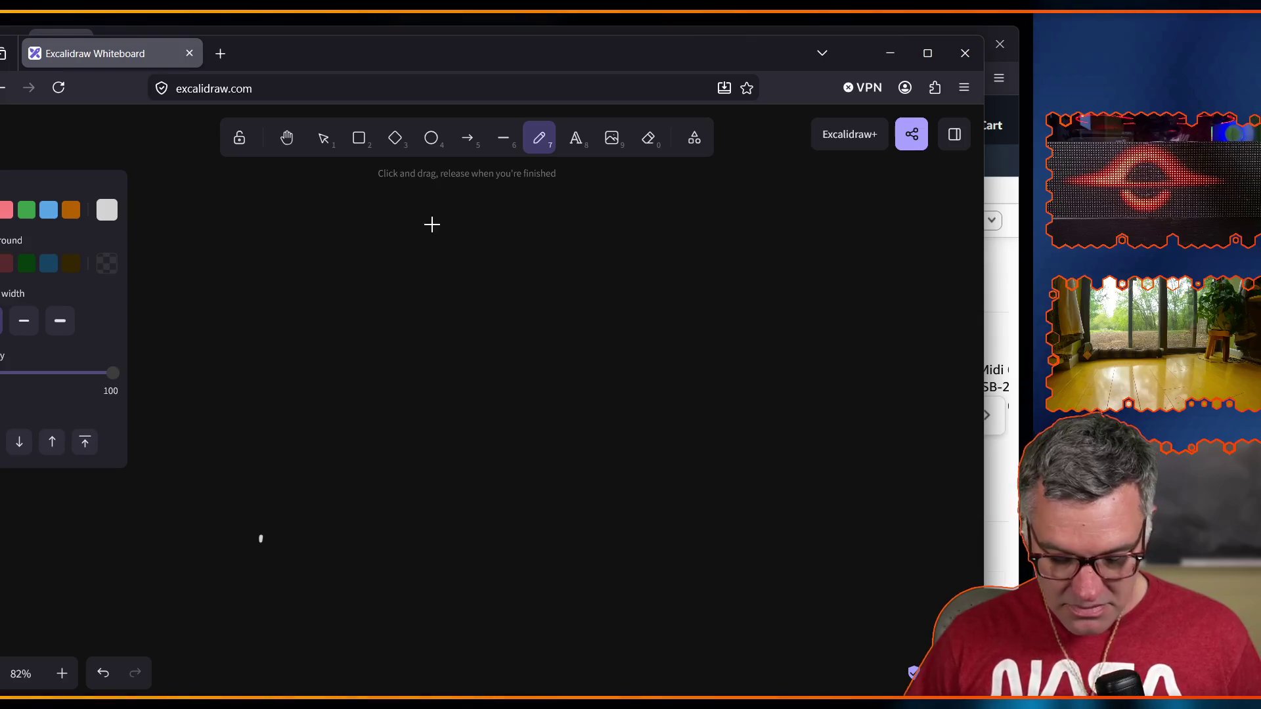
pyautogui.hotkey('ctrl', 'z')
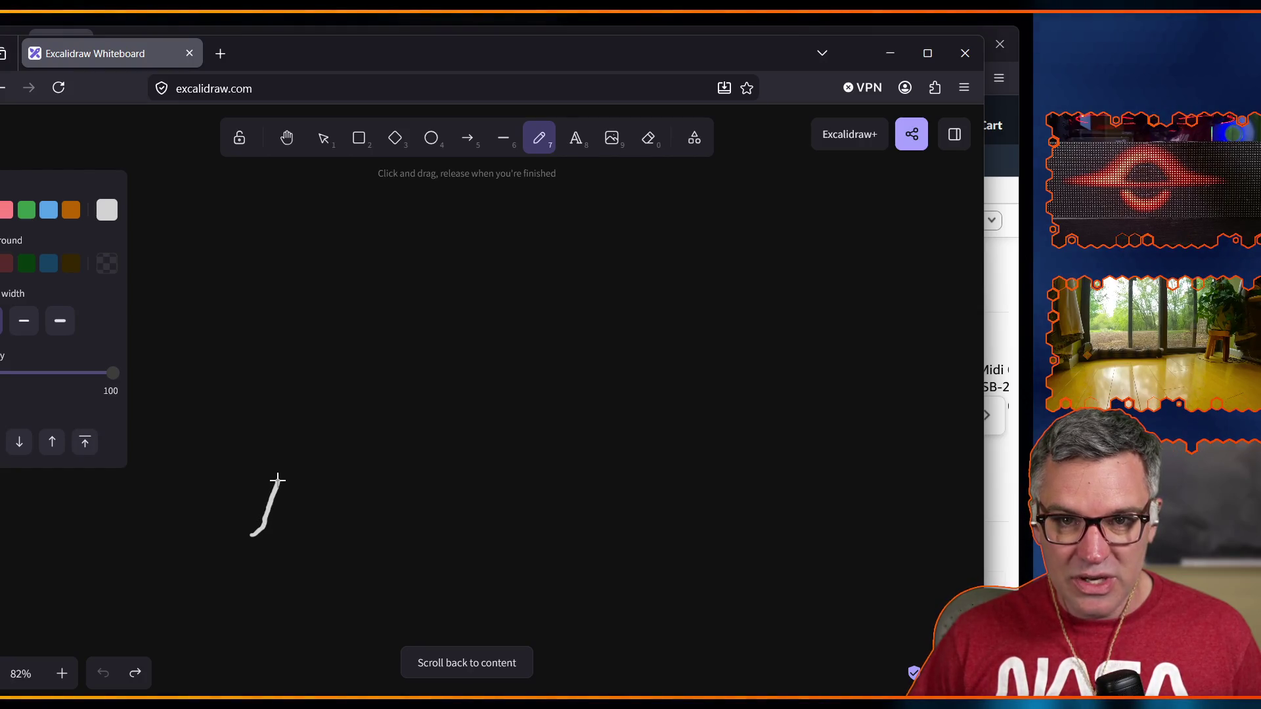
# Draw the lower rising strokes of the profile, undoing the flat rightward run.
pyautogui.moveTo(282, 466); pyautogui.dragTo(334, 454)
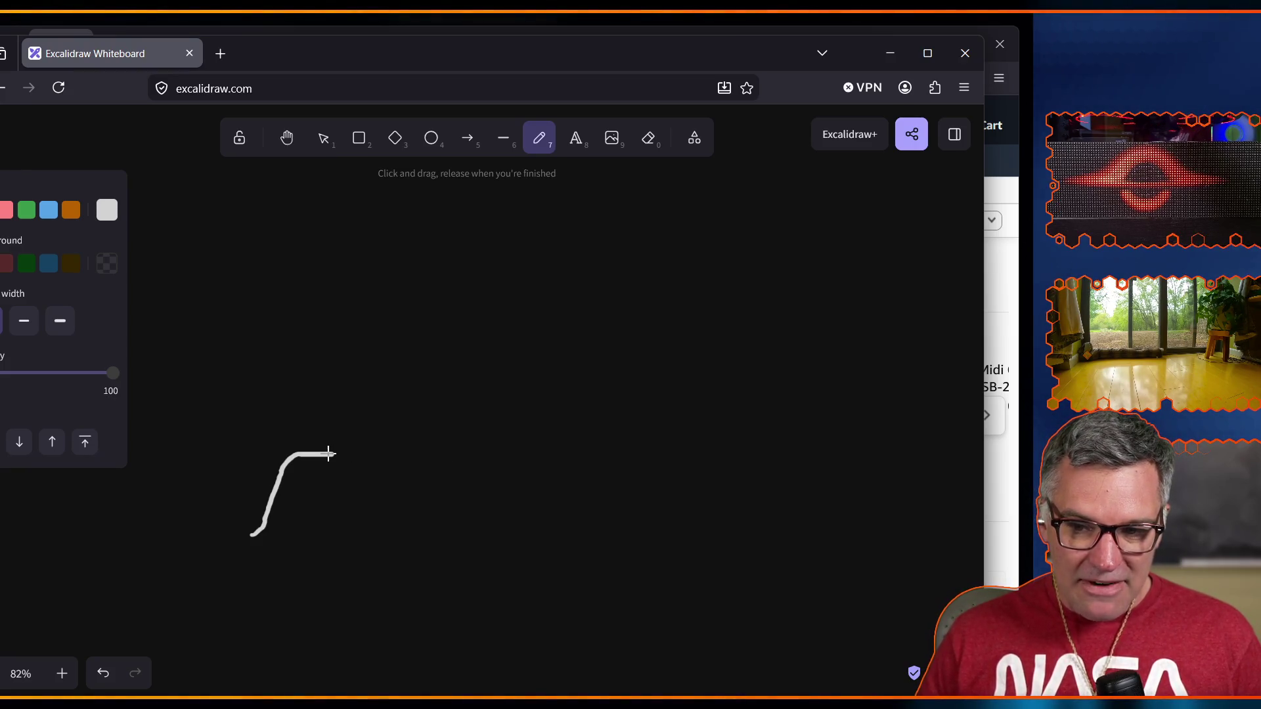
pyautogui.moveTo(365, 453); pyautogui.dragTo(387, 441)
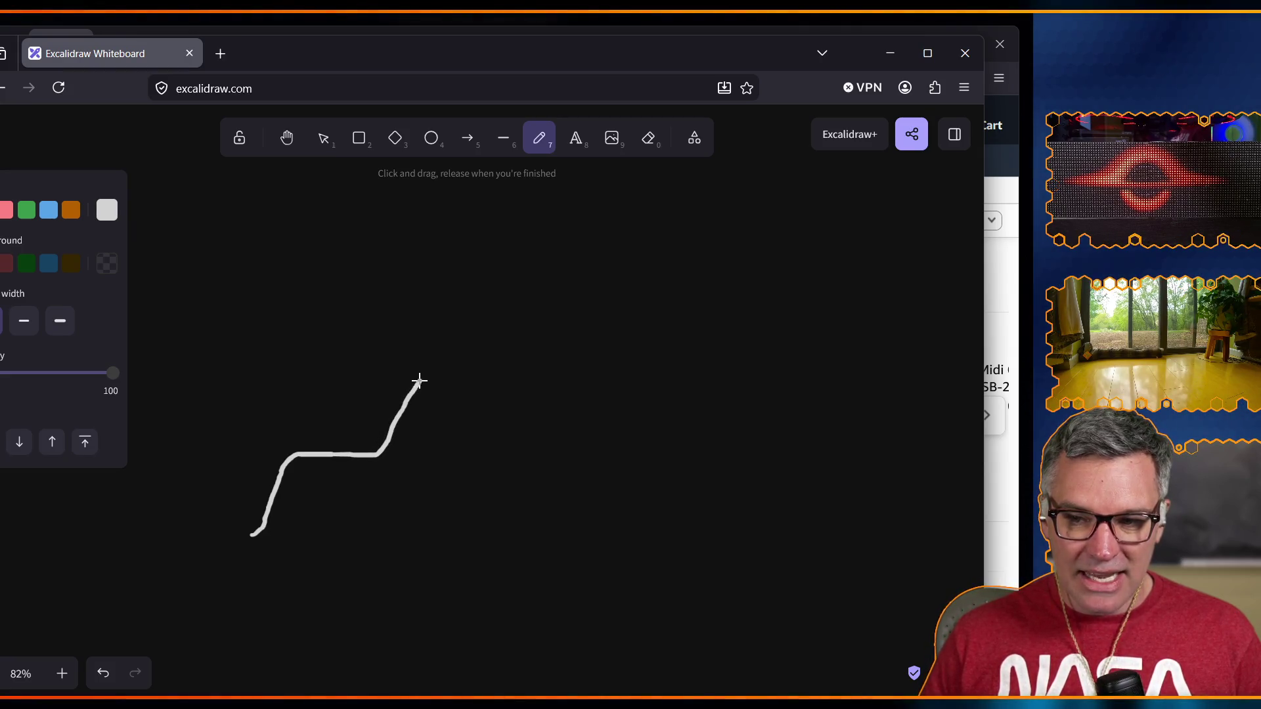
pyautogui.moveTo(456, 366); pyautogui.dragTo(516, 366)
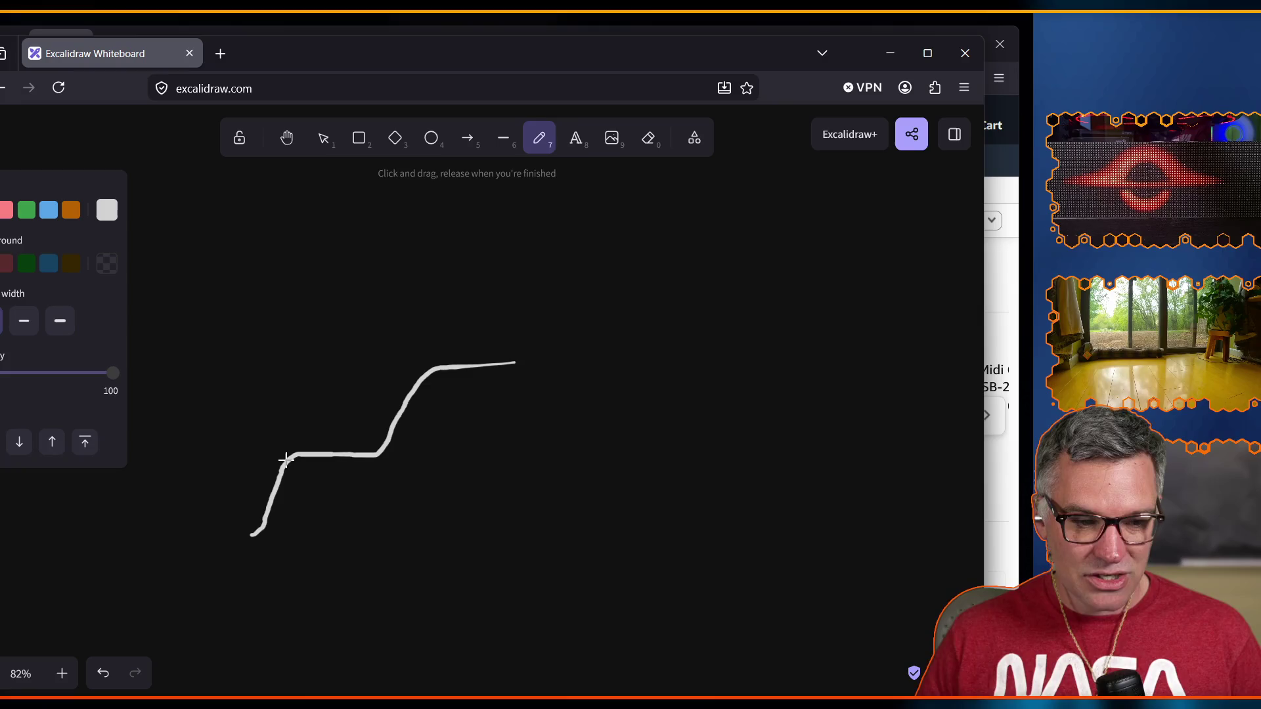
pyautogui.hotkey('ctrl', 'z')
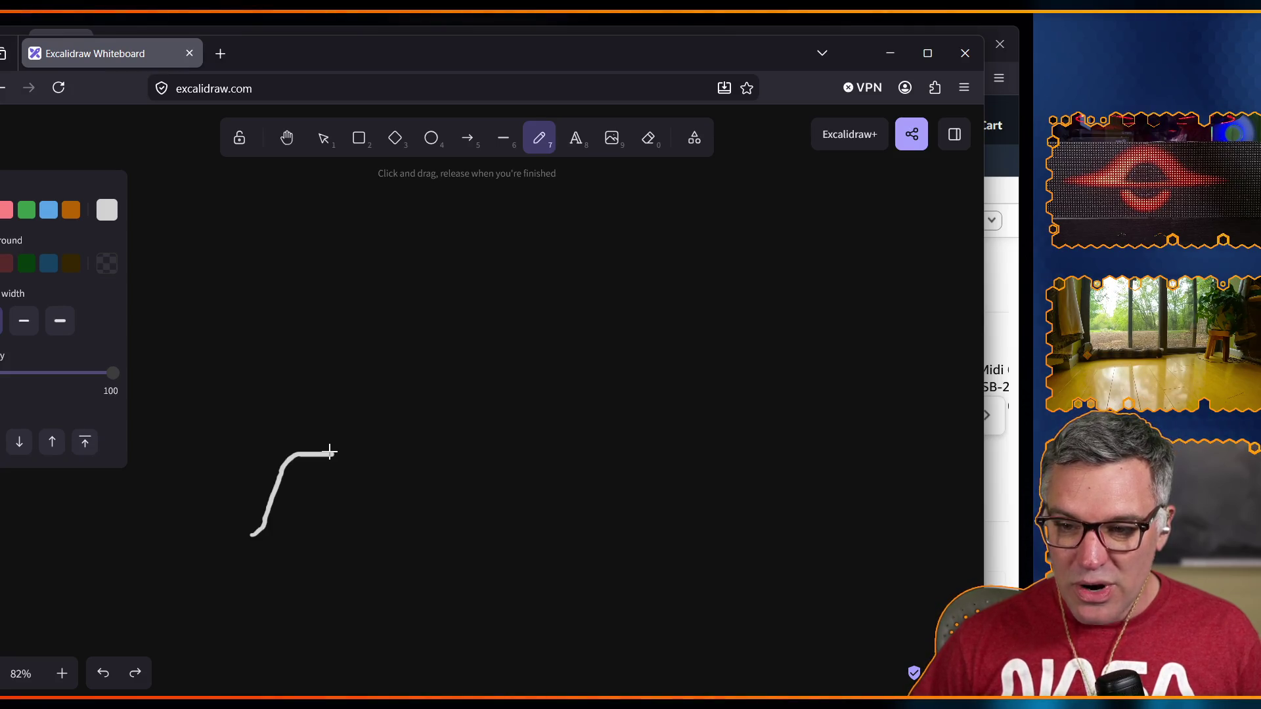
# Redraw the flat step and steep rise, then a long horizontal top edge to the right.
pyautogui.moveTo(332, 455)
pyautogui.mouseDown()
pyautogui.moveTo(352, 419)
pyautogui.moveTo(352, 345)
pyautogui.mouseUp()
pyautogui.hotkey('ctrl', 'z')
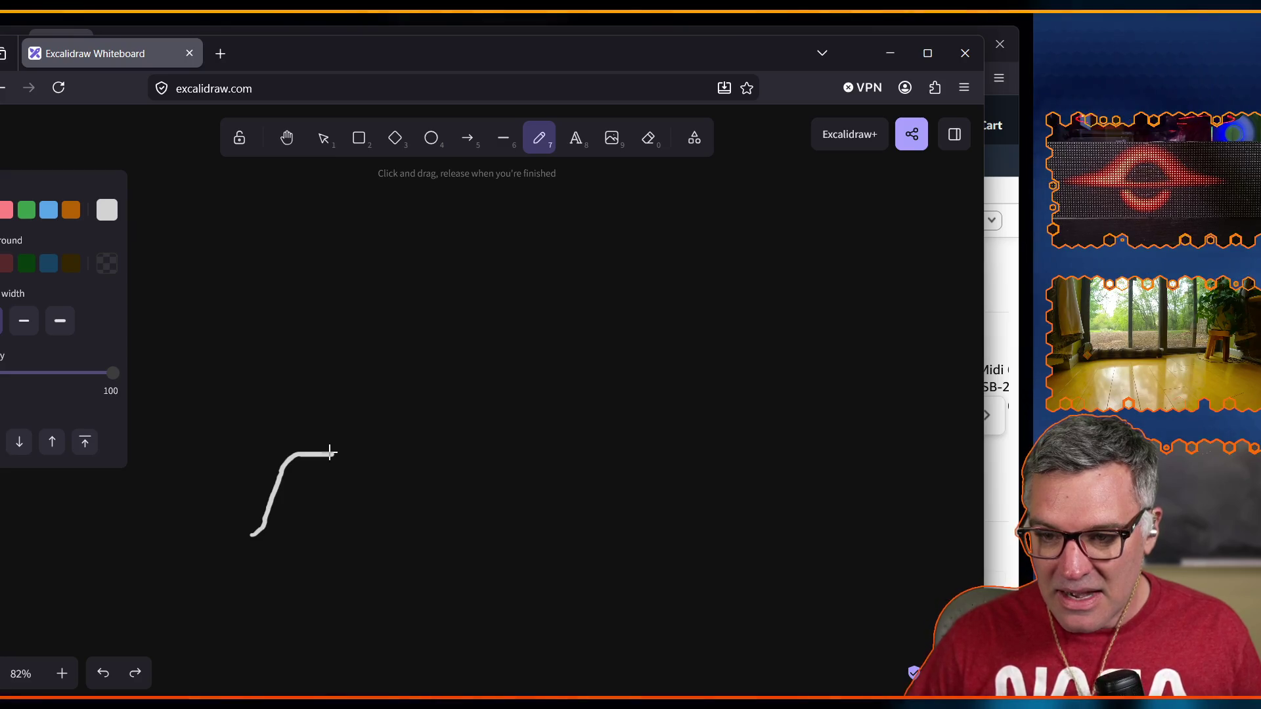
pyautogui.moveTo(338, 454); pyautogui.dragTo(361, 437)
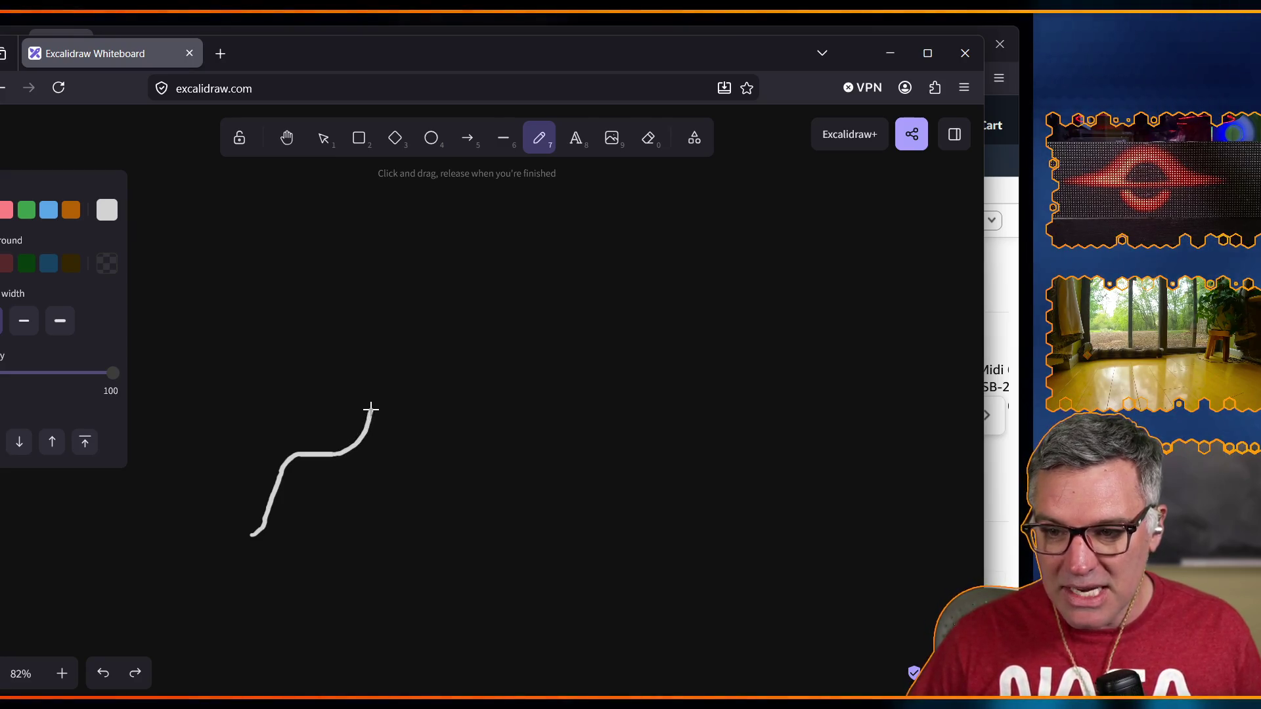
pyautogui.moveTo(379, 353); pyautogui.dragTo(384, 313)
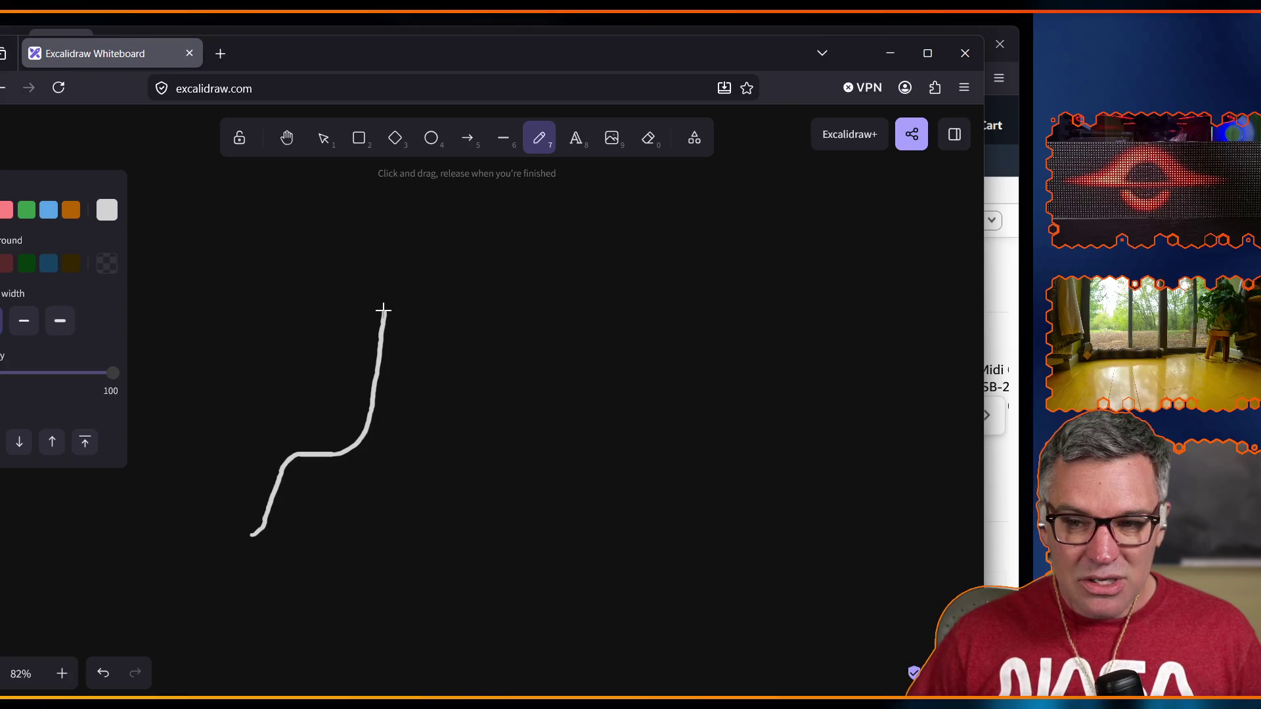
pyautogui.moveTo(404, 291); pyautogui.dragTo(966, 294)
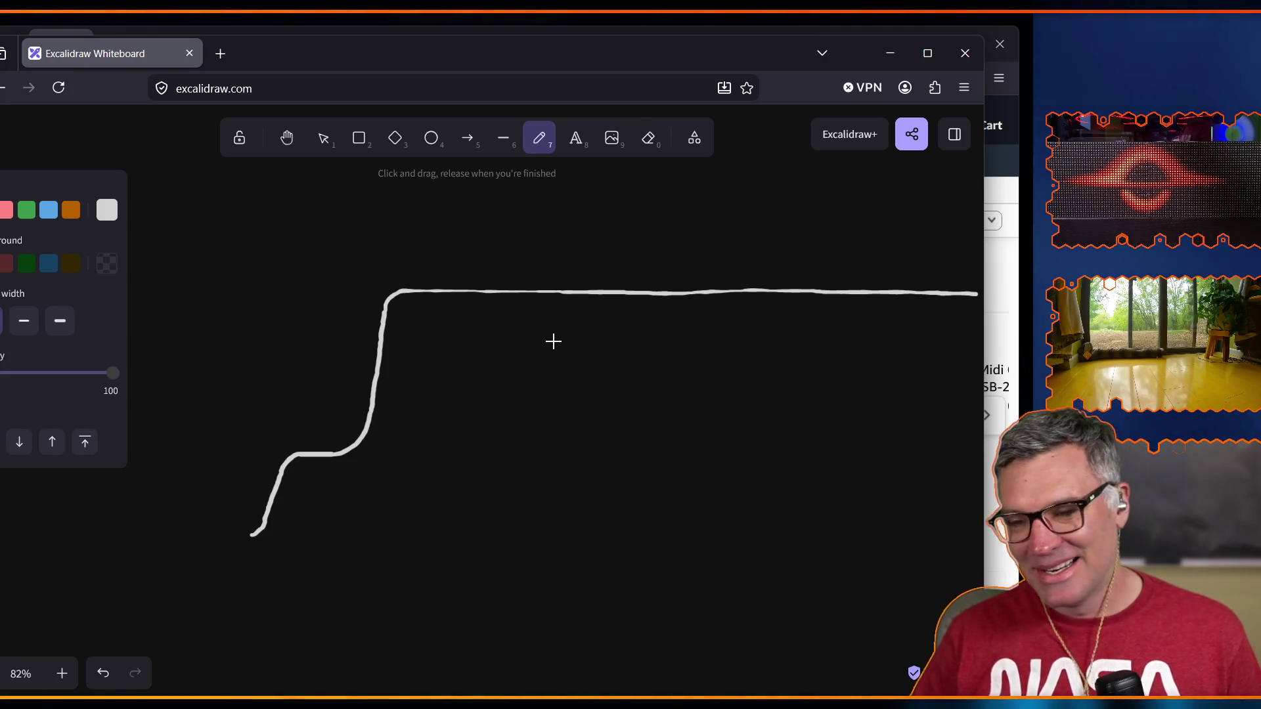
# Shift the Excalidraw whiteboard browser window down slightly.
pyautogui.moveTo(652, 53); pyautogui.dragTo(656, 80)
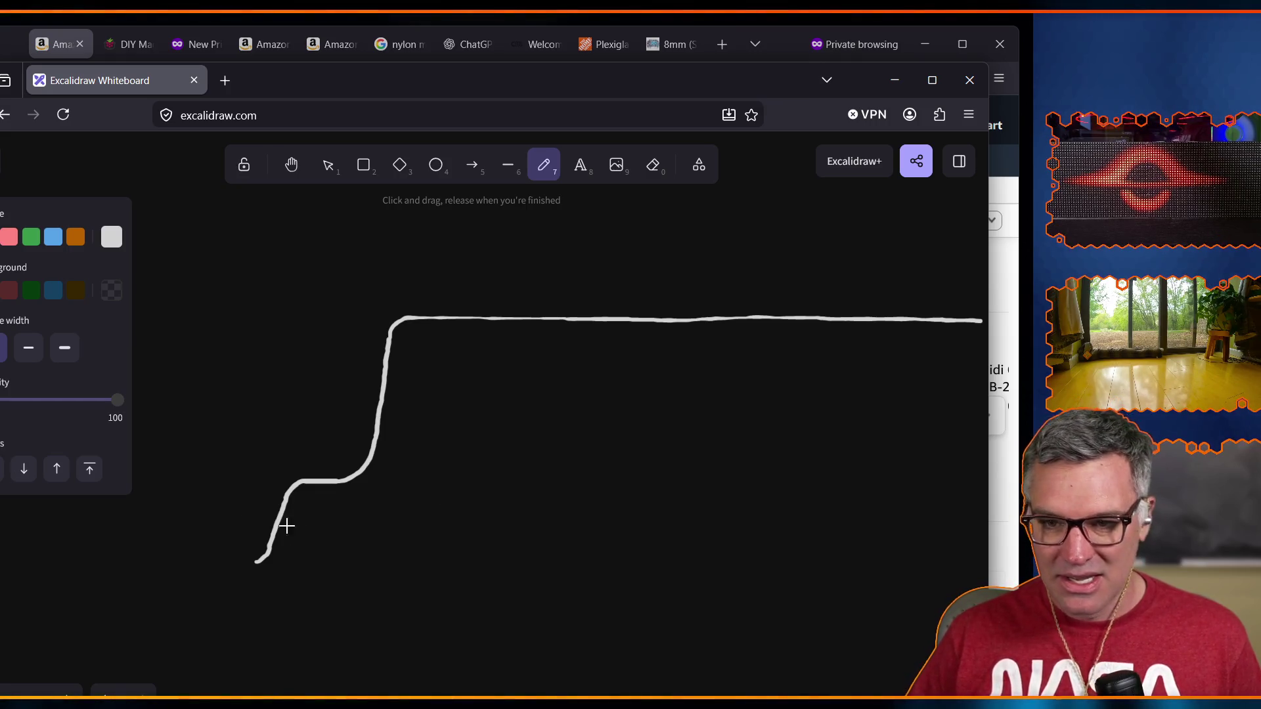
# Move the whiteboard window aside to uncover the Amazon cable results, then reposition that browser window.
pyautogui.moveTo(738, 88)
pyautogui.mouseDown()
pyautogui.moveTo(754, 366)
pyautogui.moveTo(660, 389)
pyautogui.moveTo(664, 706)
pyautogui.mouseUp()
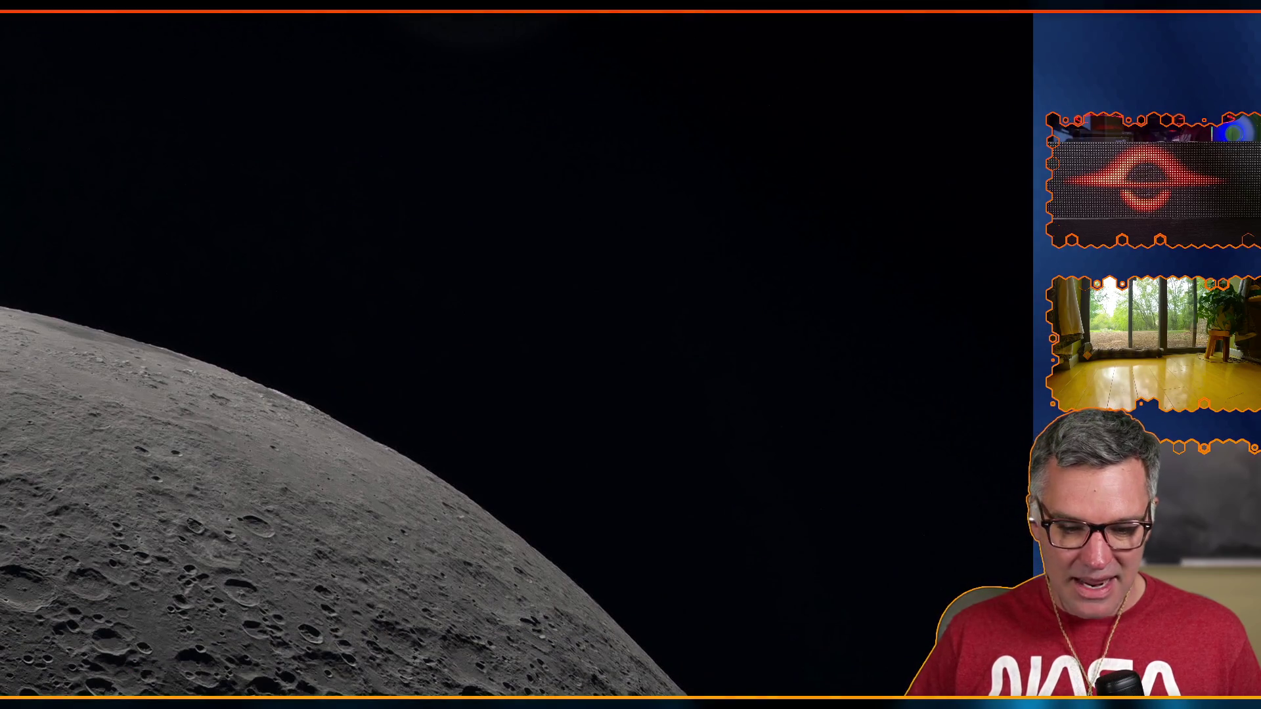
pyautogui.moveTo(727, 708)
pyautogui.mouseDown()
pyautogui.moveTo(727, 666)
pyautogui.moveTo(702, 708)
pyautogui.mouseUp()
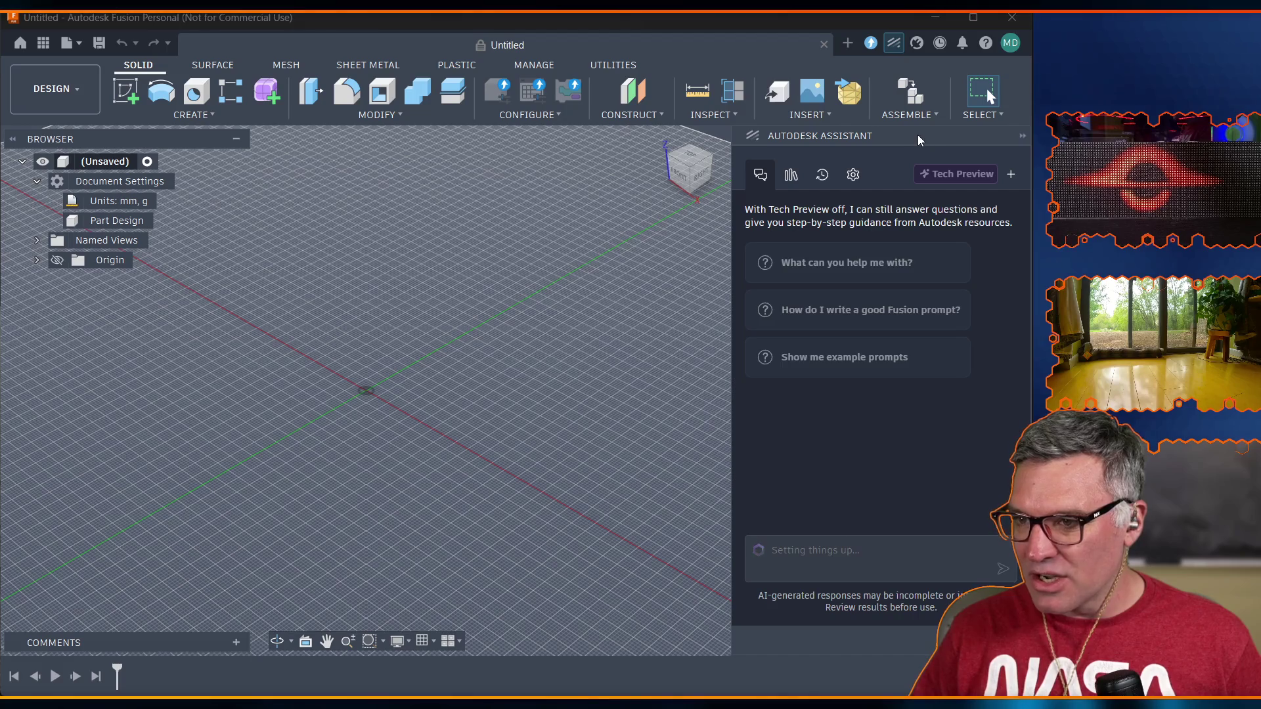
# Collapse the Autodesk Assistant panel, review its settings, and glance through the File menu.
pyautogui.click(1022, 136)
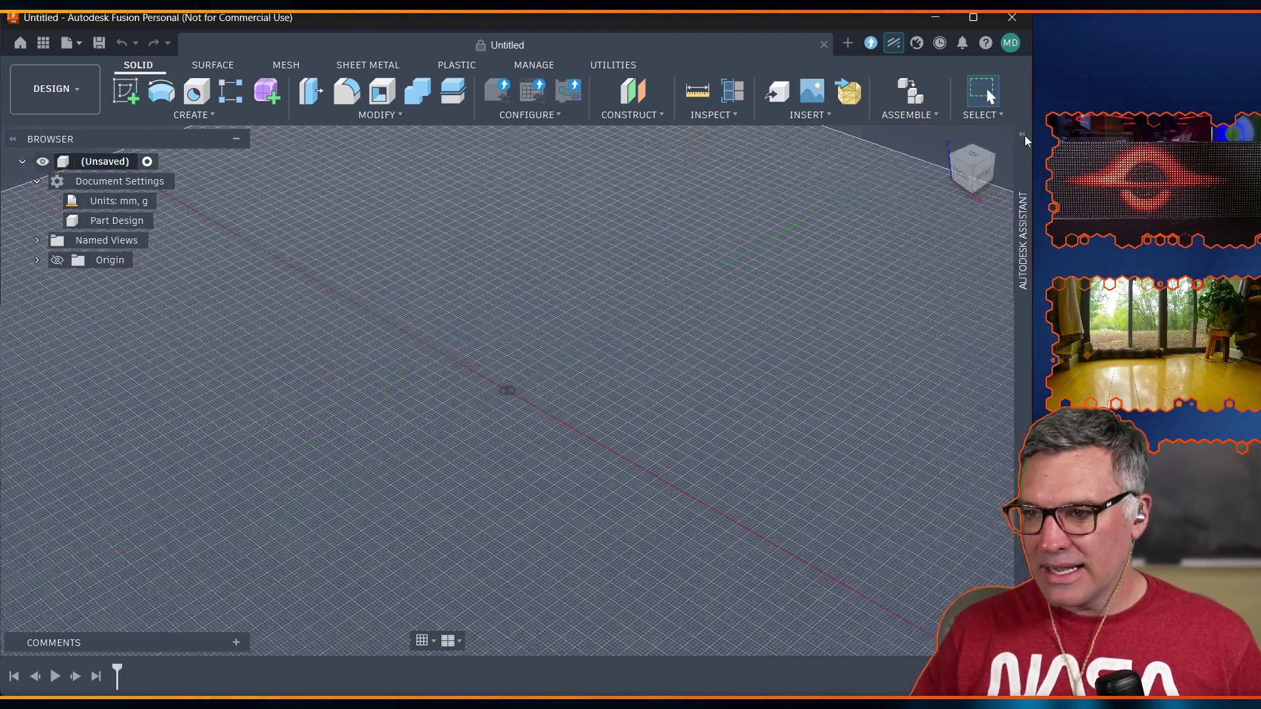
pyautogui.moveTo(1021, 297)
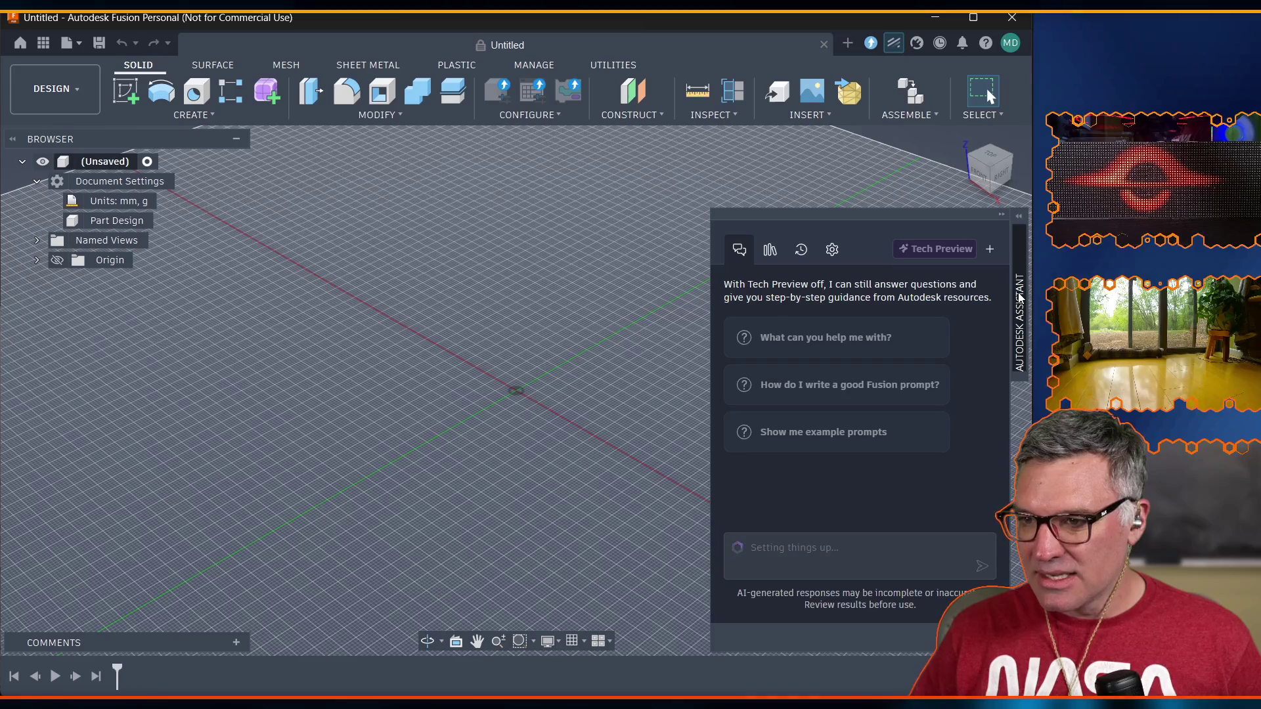
pyautogui.click(832, 250)
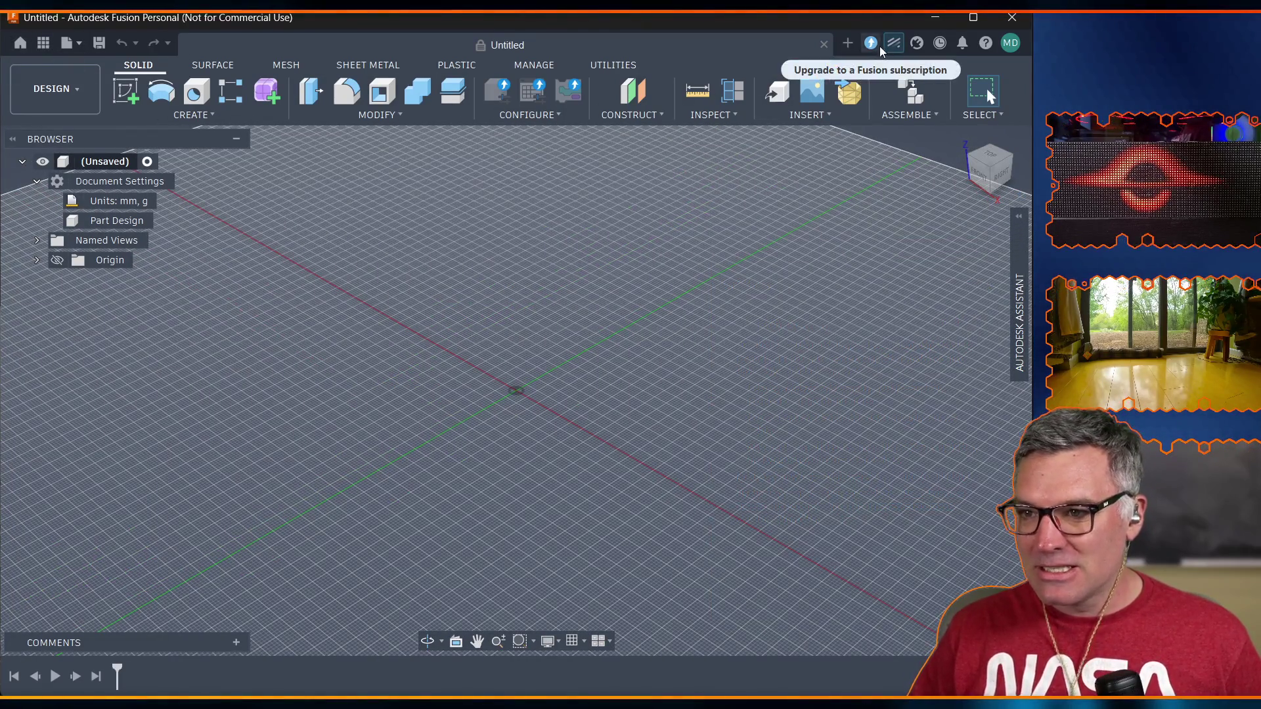
pyautogui.moveTo(1020, 289)
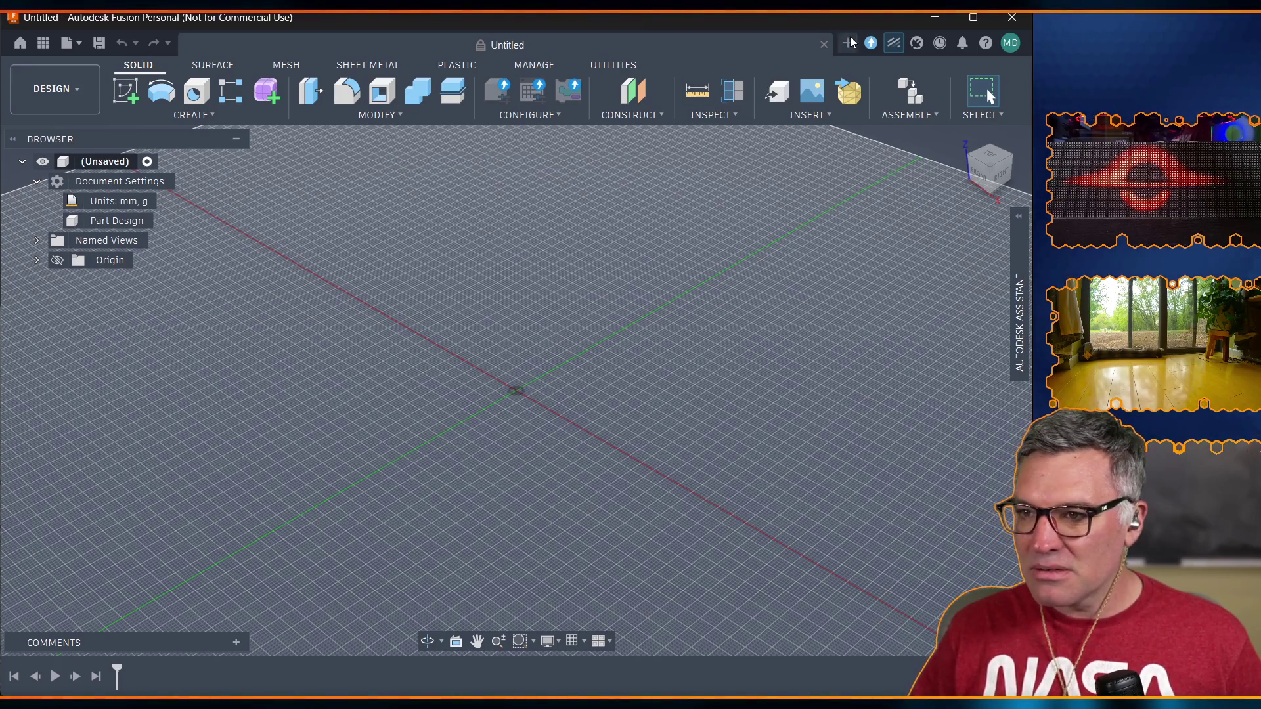
pyautogui.click(79, 48)
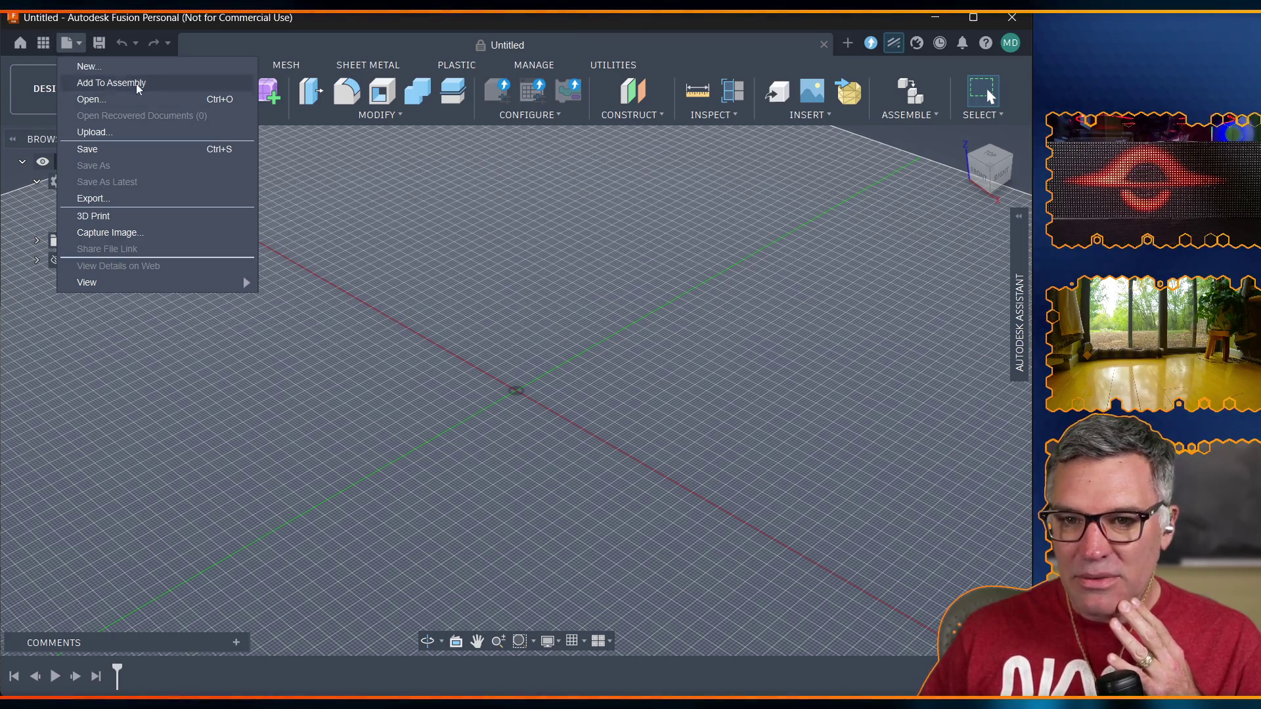
pyautogui.click(566, 160)
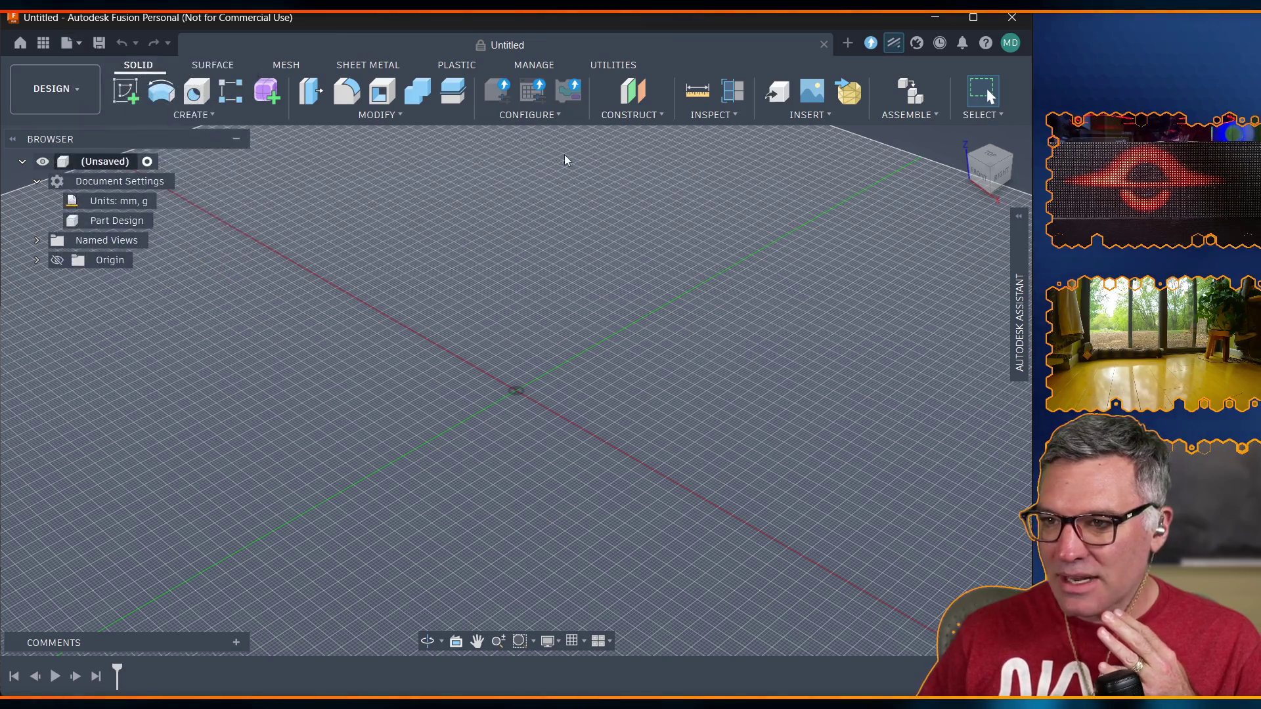
# Open Fusion Preferences and scroll through the Preview Features settings.
pyautogui.click(1010, 43)
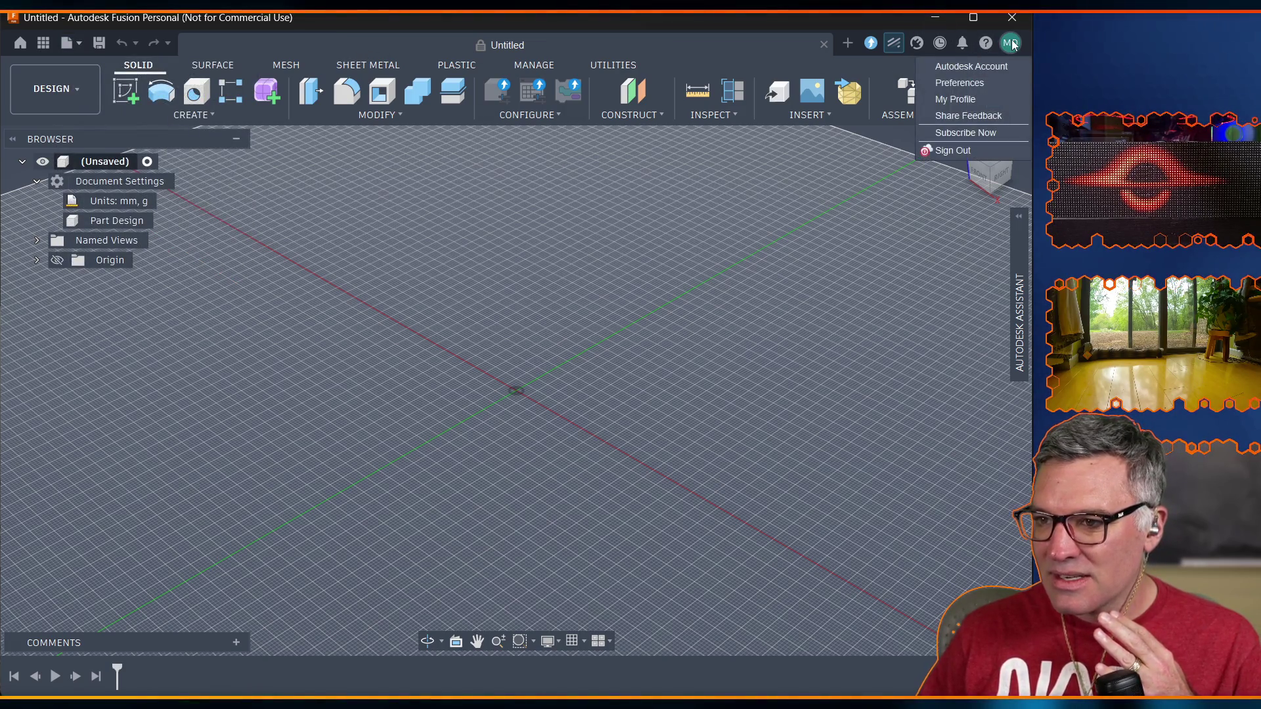
pyautogui.click(959, 82)
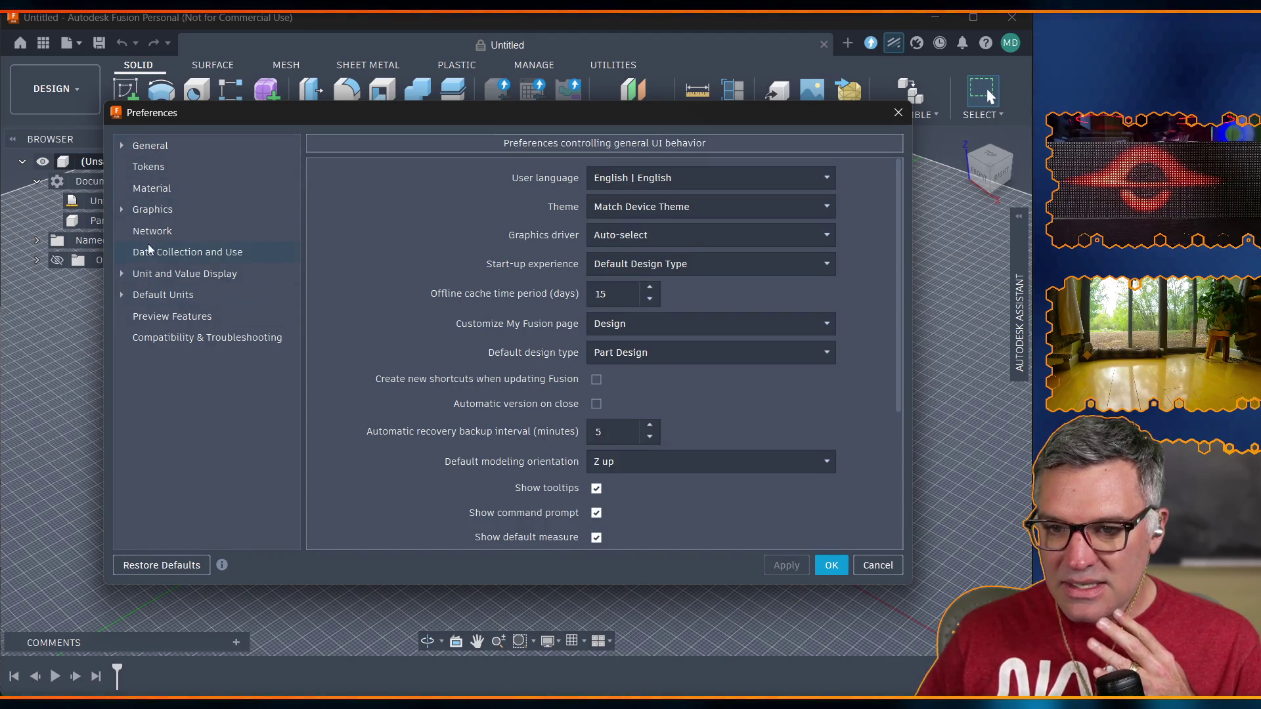
pyautogui.click(143, 316)
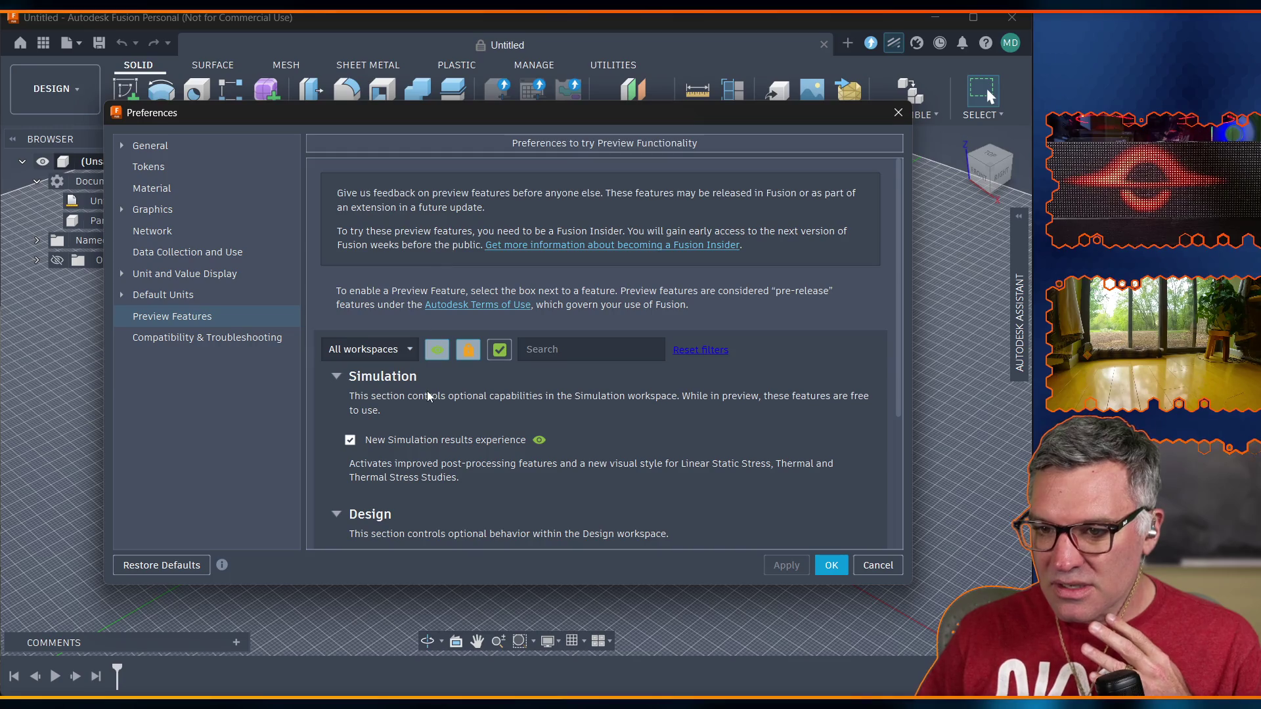
pyautogui.scroll(-3, 418, 403)
pyautogui.scroll(-3, 416, 426)
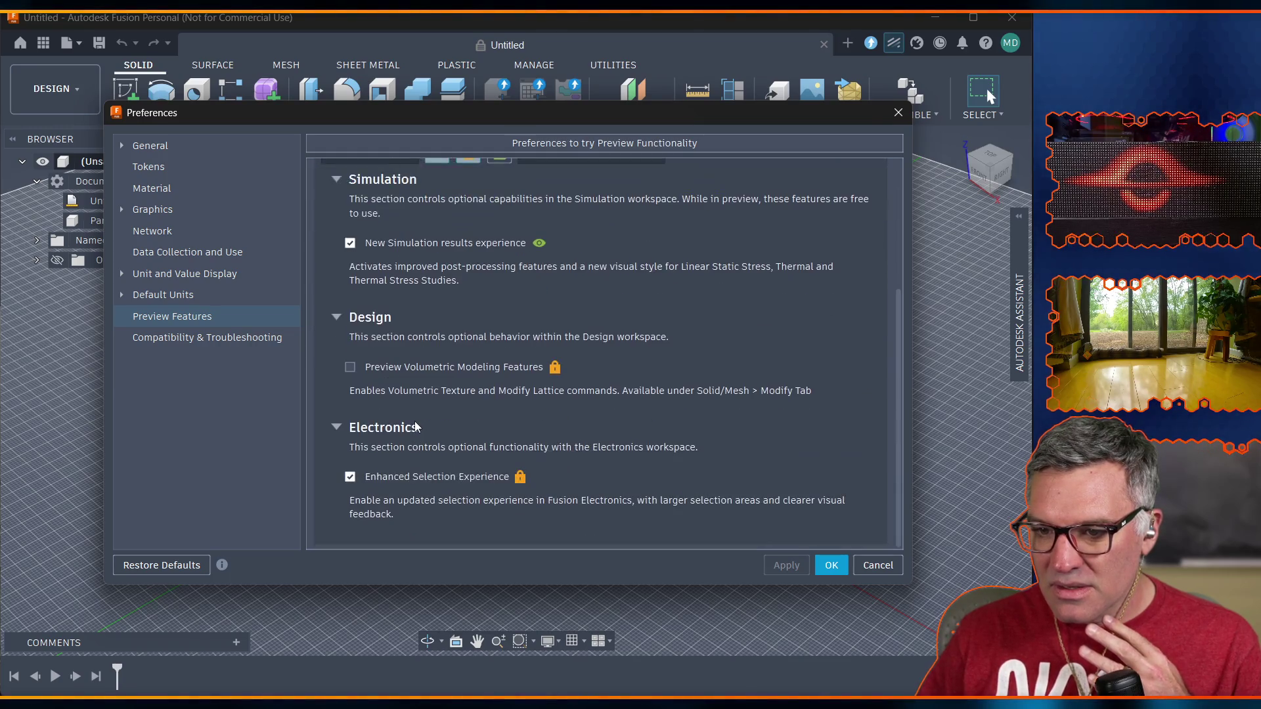
pyautogui.scroll(6, 460, 381)
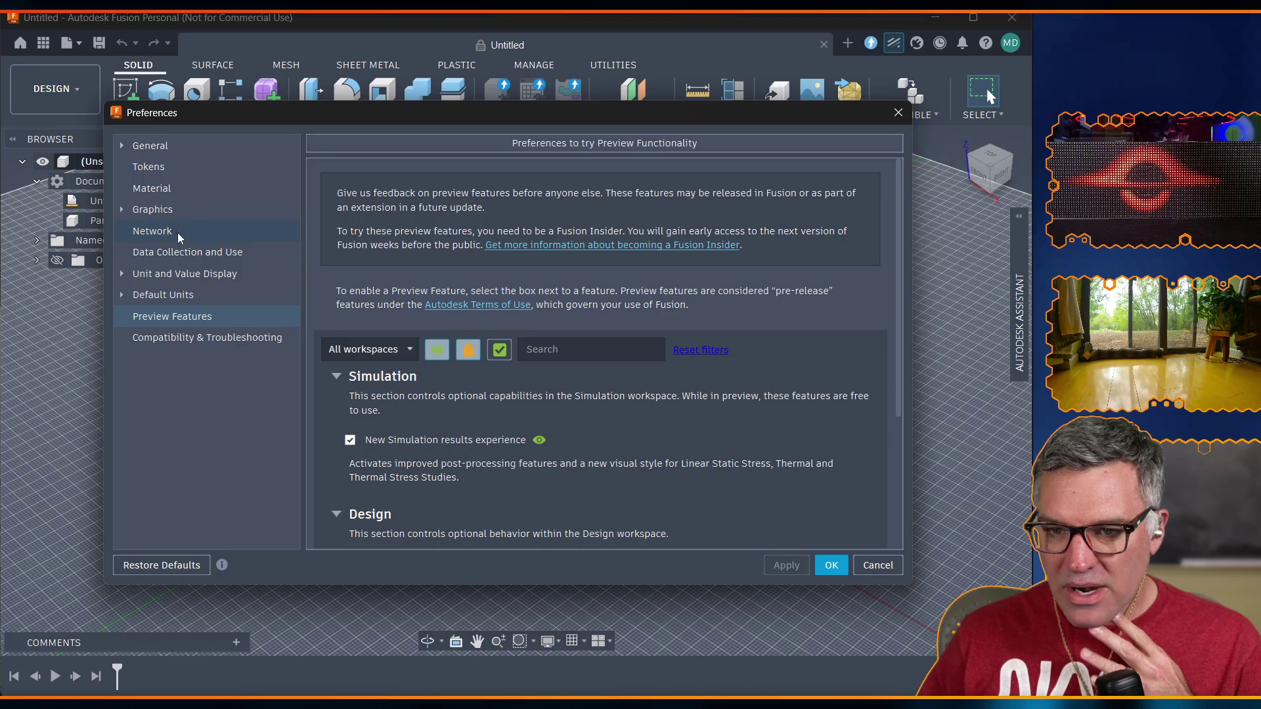
# Review the General preferences options, then switch over to the web browser.
pyautogui.click(159, 147)
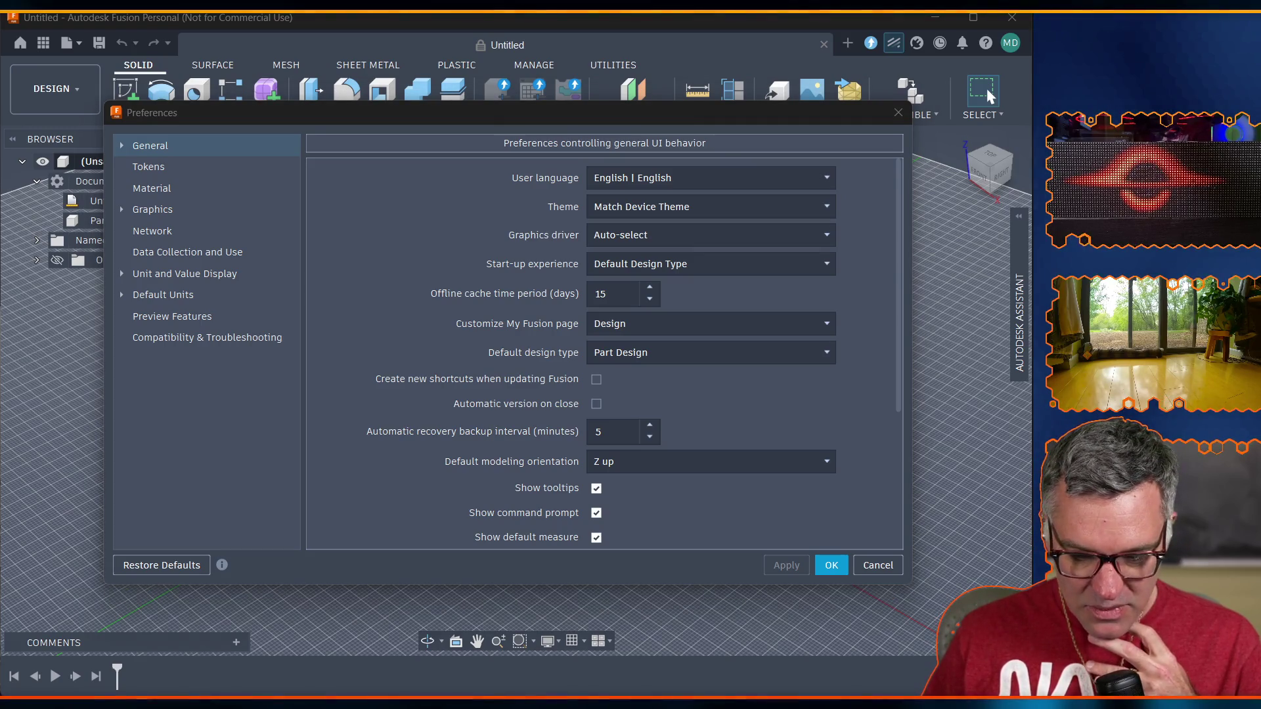
pyautogui.click(189, 505)
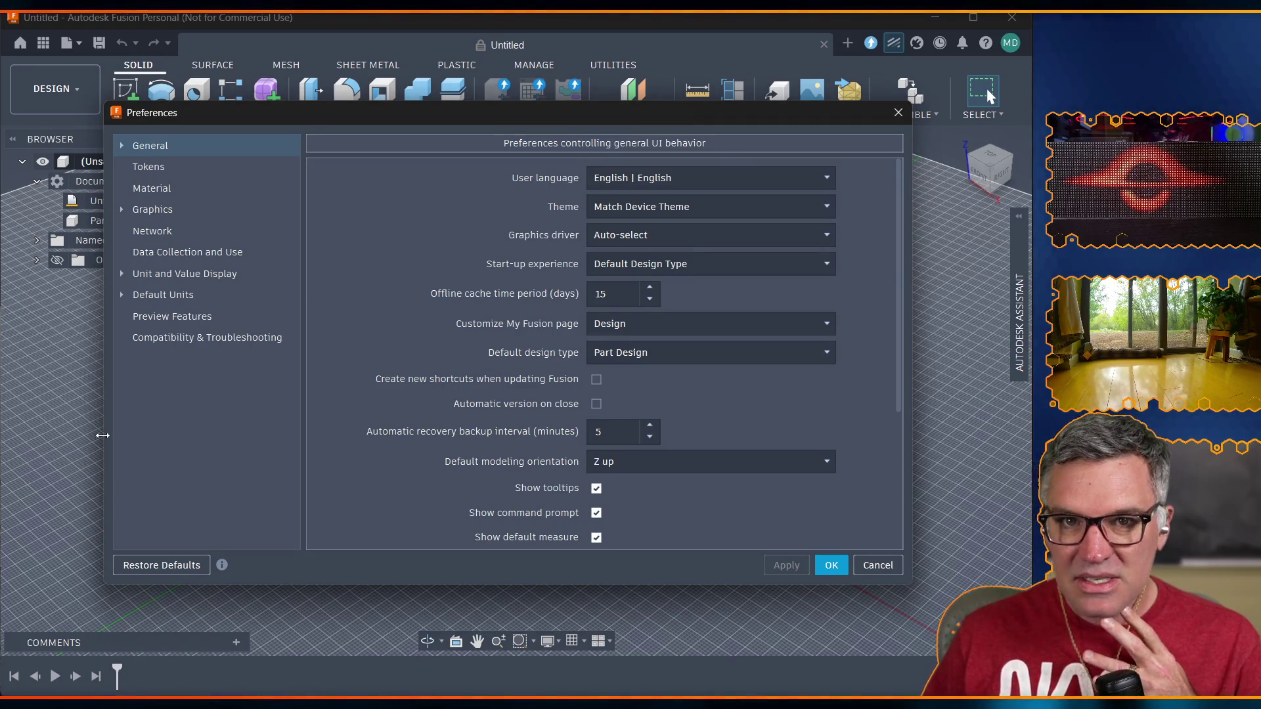
pyautogui.scroll(-3, 447, 320)
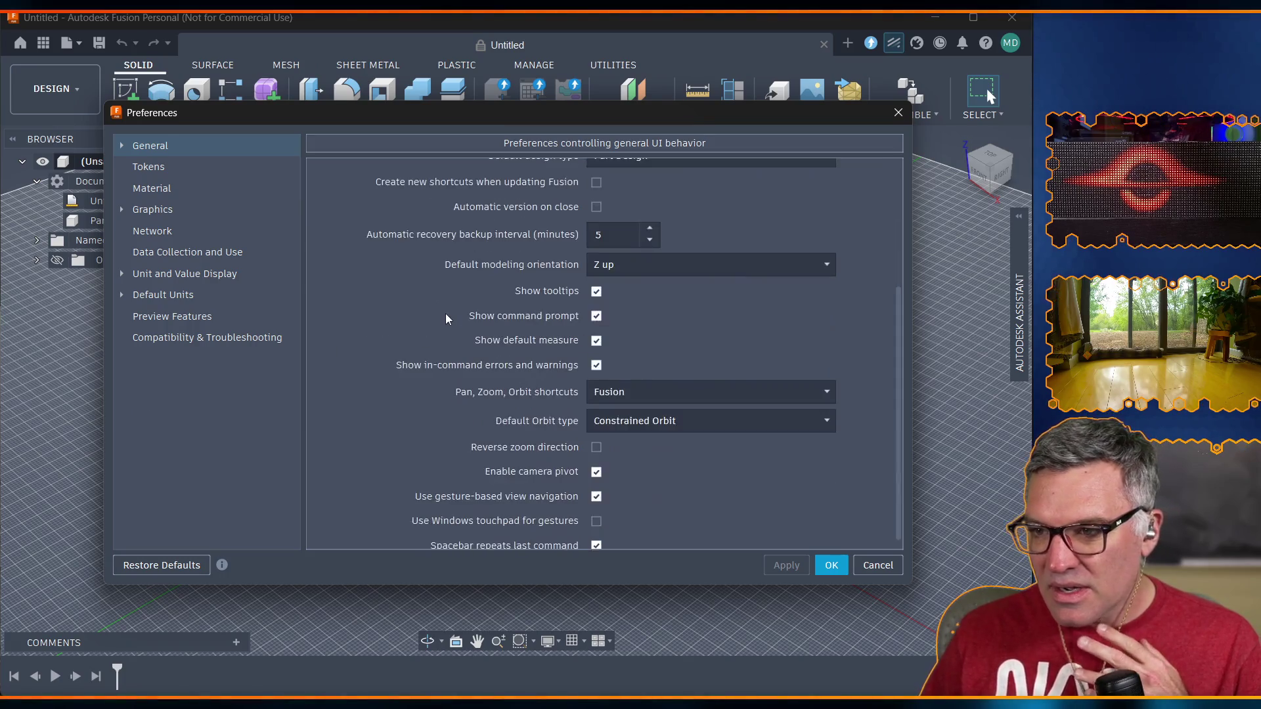
pyautogui.scroll(-1, 447, 319)
pyautogui.scroll(2, 447, 319)
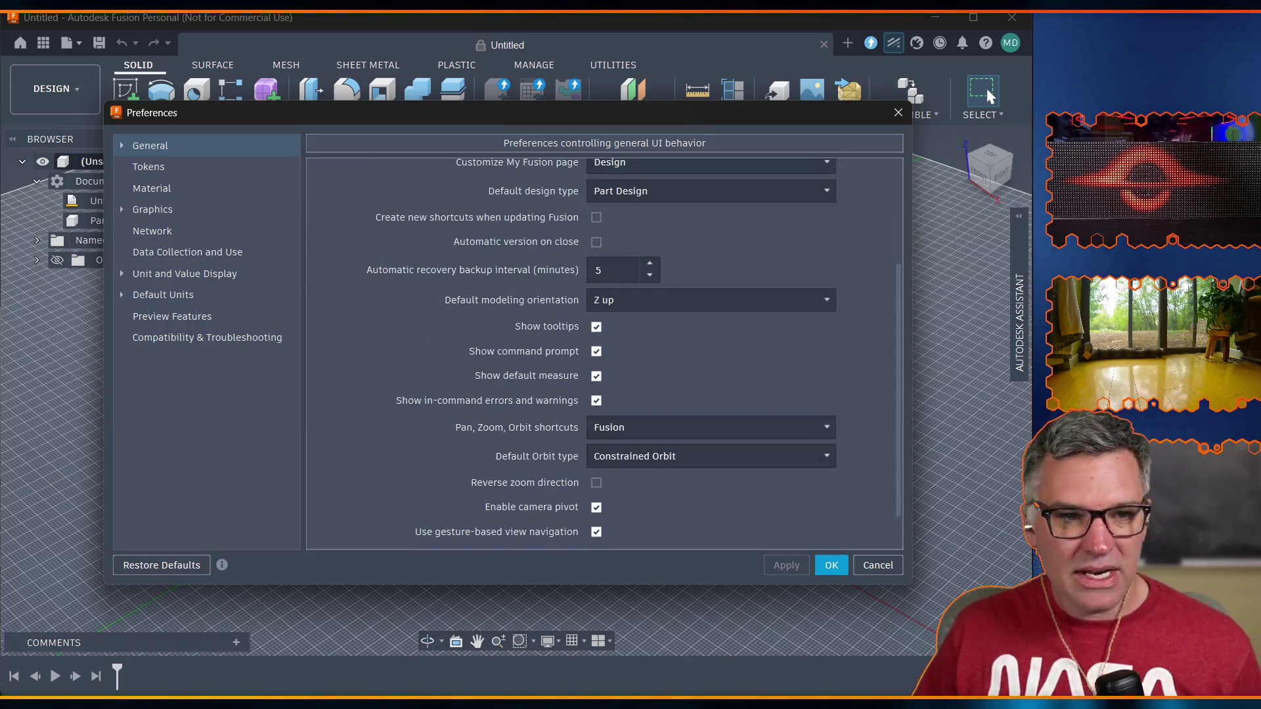
pyautogui.hotkey('alt', 'Tab')
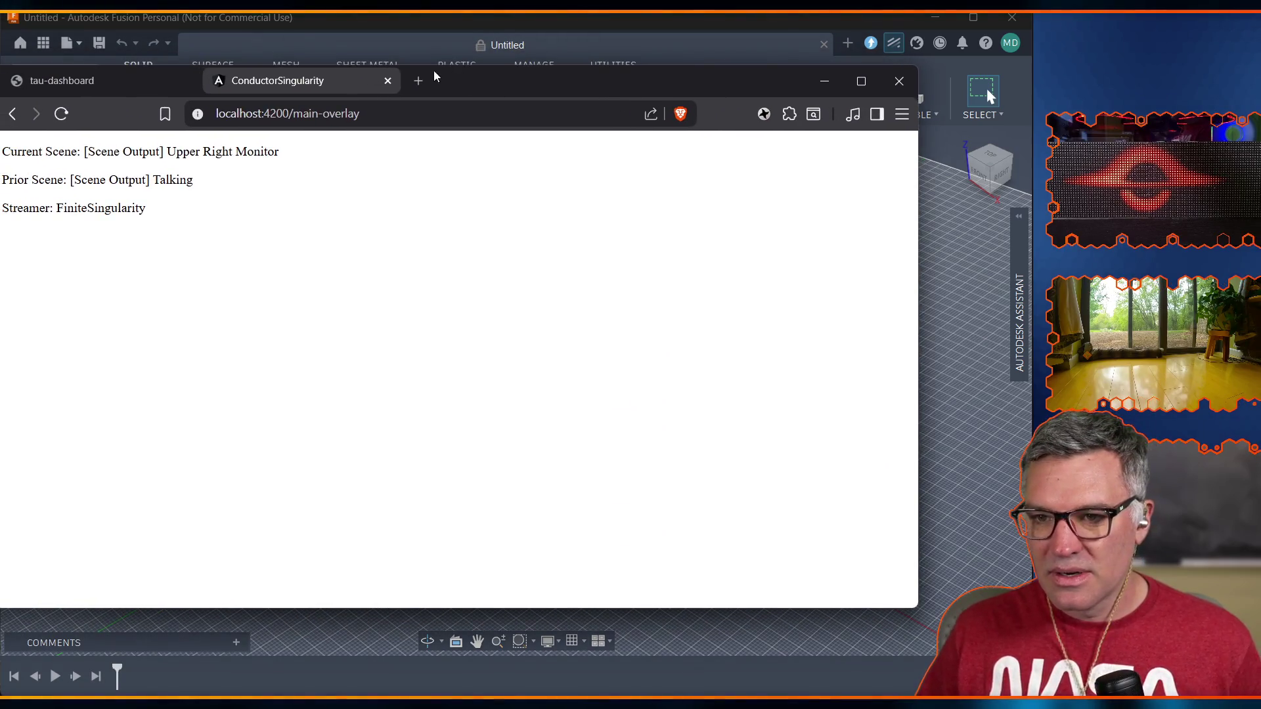
# Search 'how do I turn off Autodesk ASsistant' and read the Autodesk support article's solution.
pyautogui.click(421, 82)
pyautogui.write('how do I turn off Autodesk ASsistant')
pyautogui.press('Return')
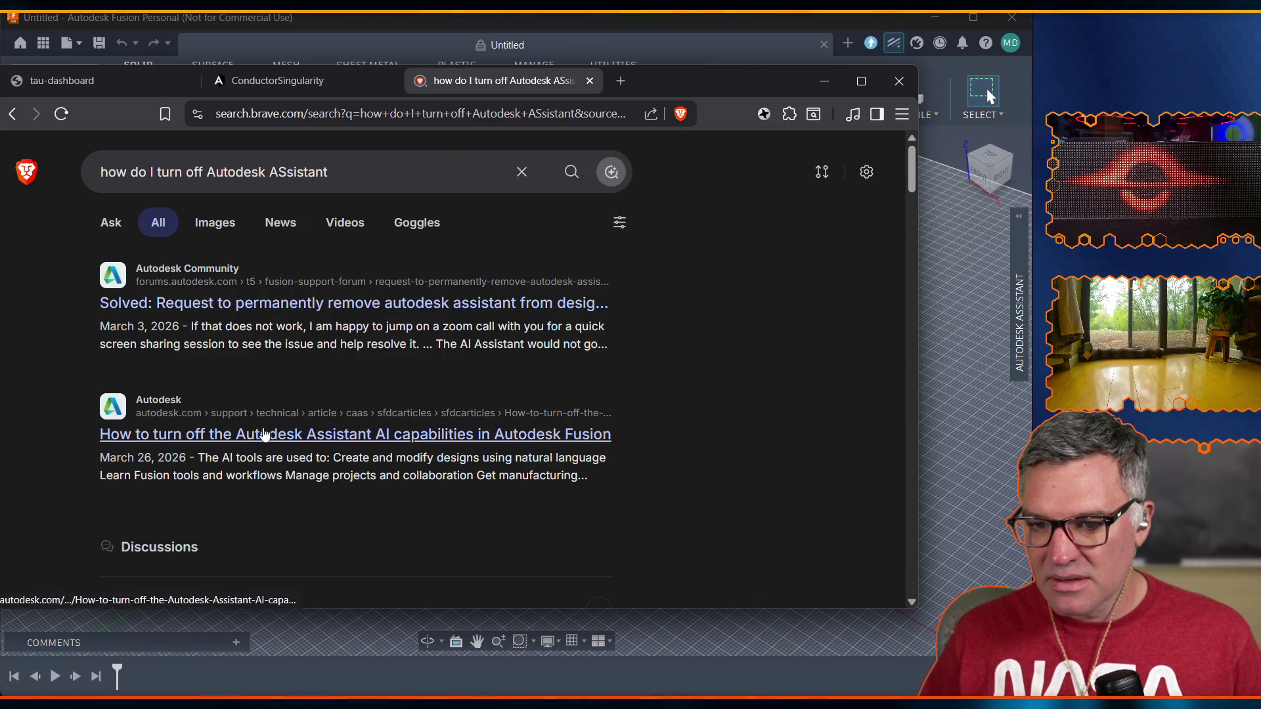
pyautogui.click(266, 435)
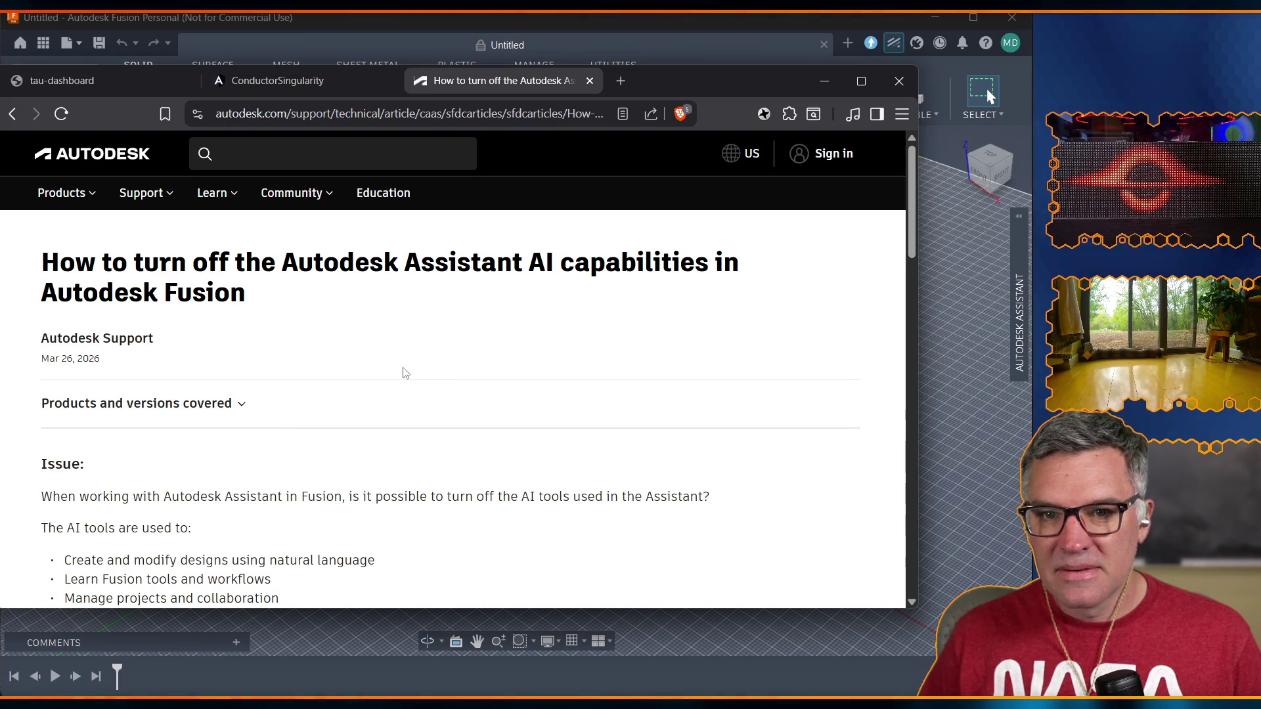
pyautogui.scroll(-3, 336, 358)
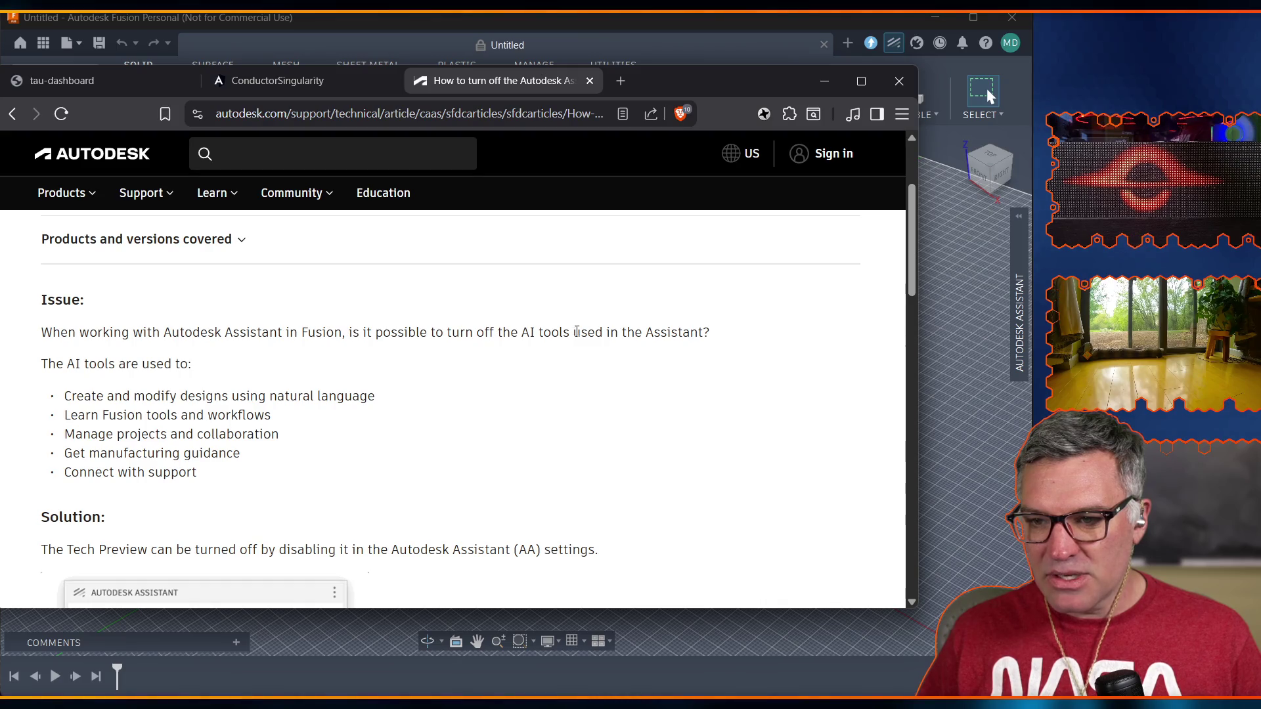
pyautogui.scroll(-4, 117, 405)
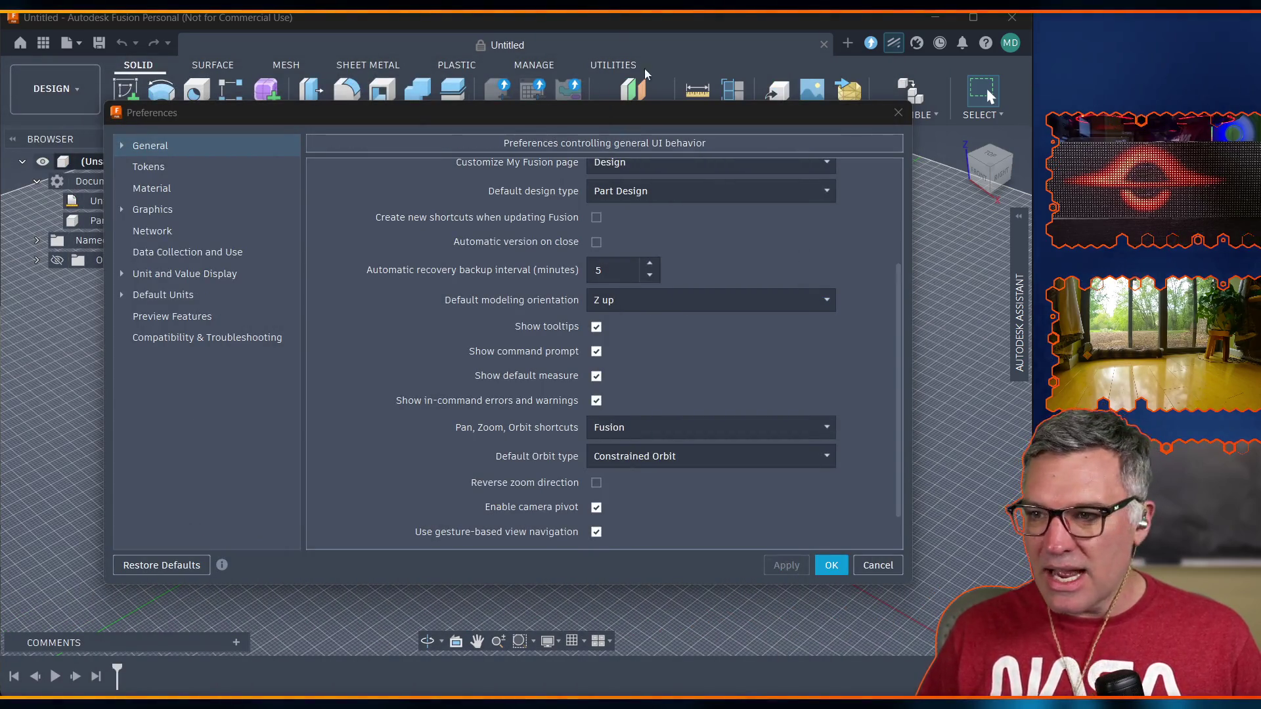
# Close Preferences, toggle the Assistant's Tech Preview on and back Off, and collapse the panel.
pyautogui.click(899, 113)
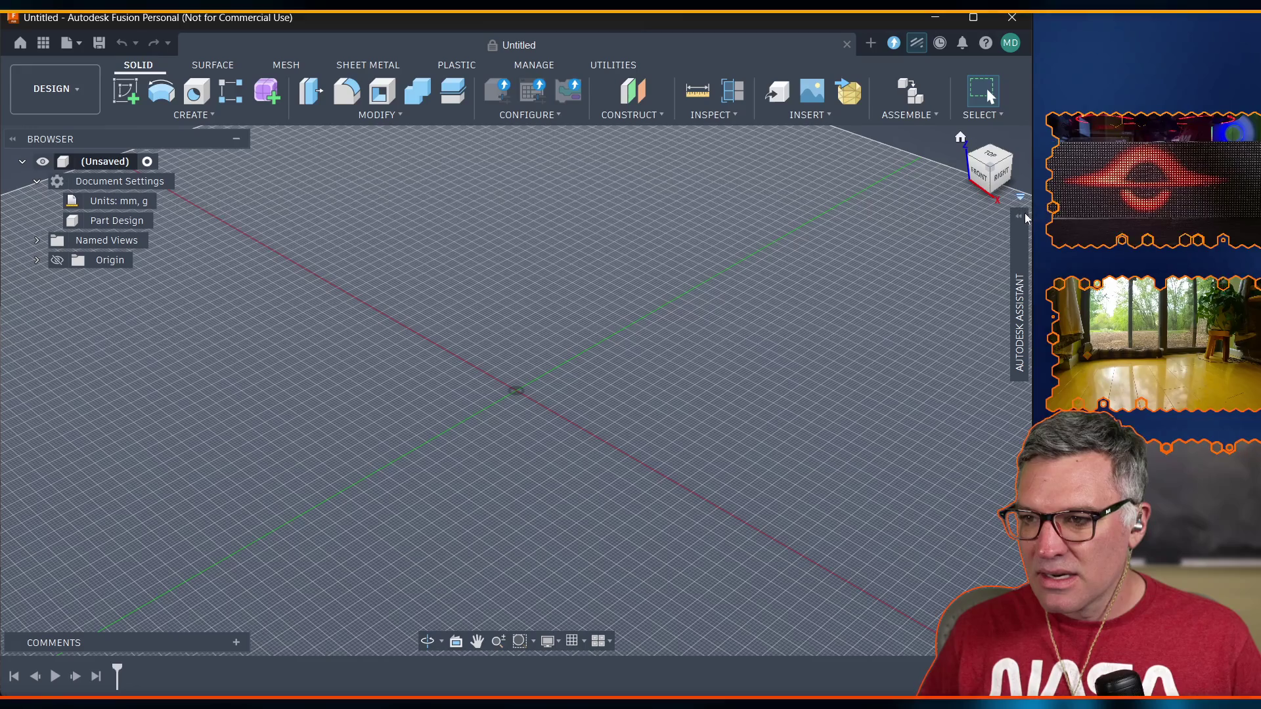
pyautogui.click(1022, 219)
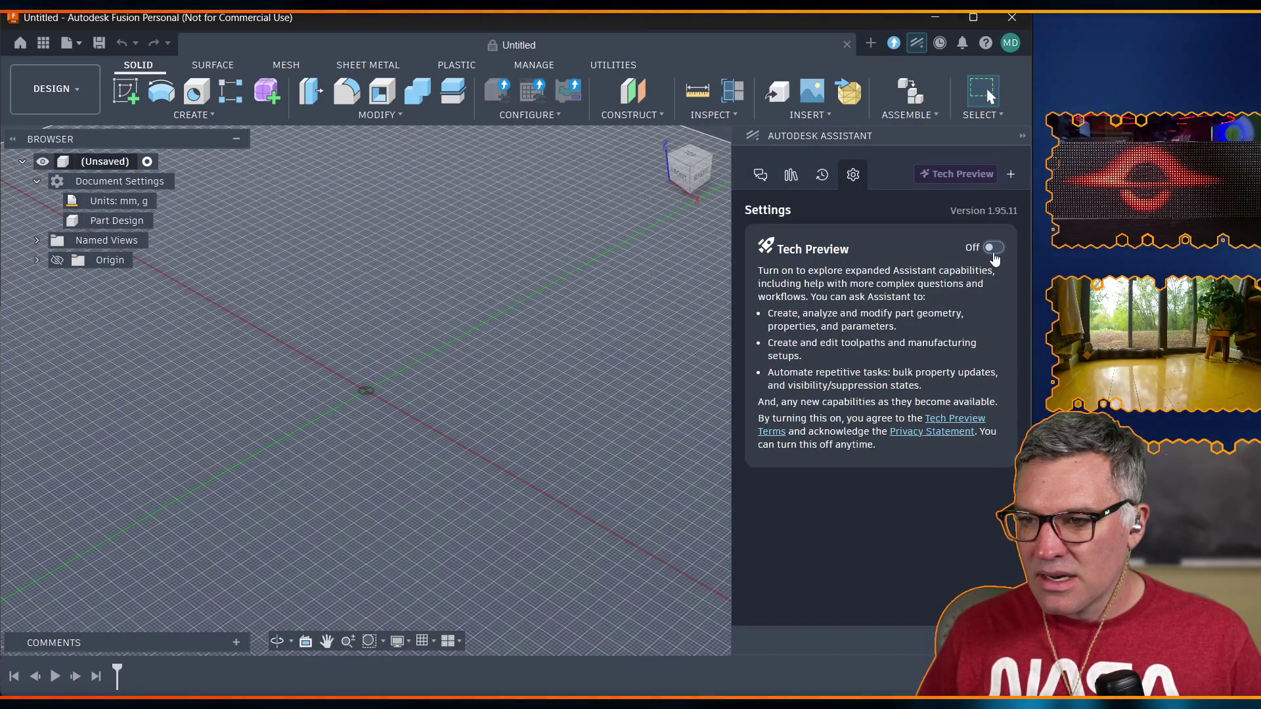
pyautogui.click(993, 250)
pyautogui.click(993, 250)
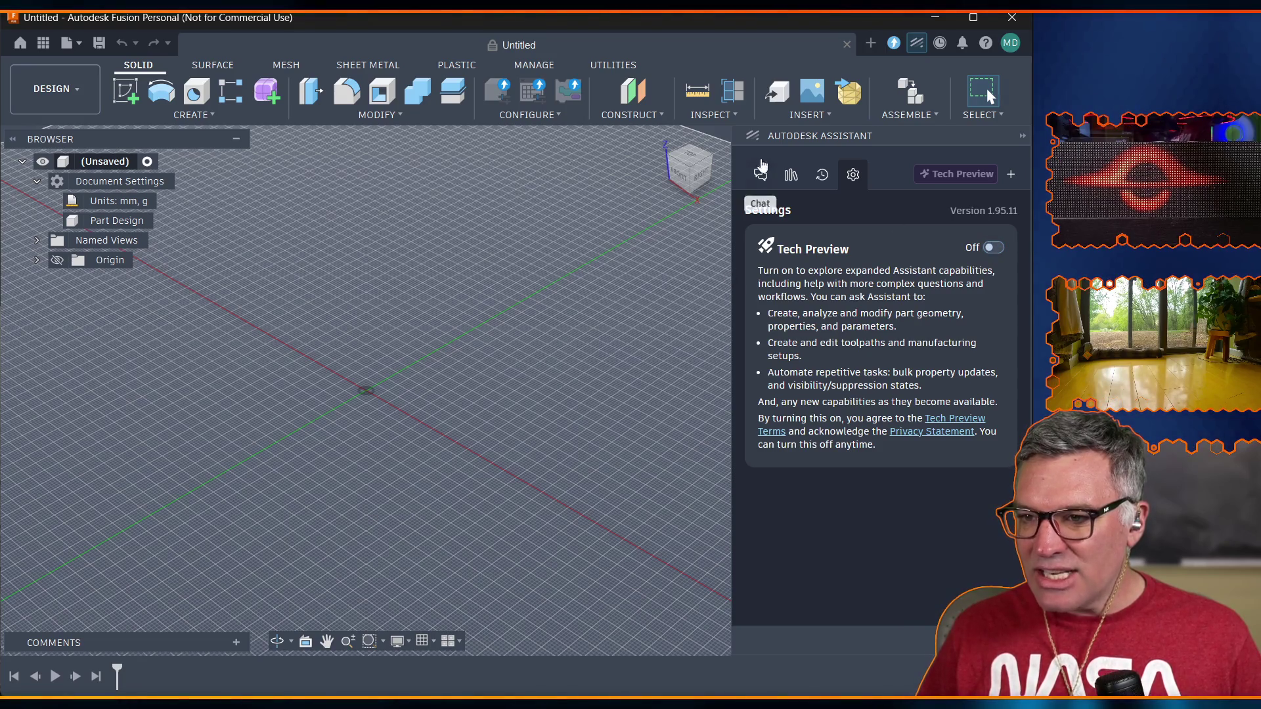
pyautogui.click(1025, 135)
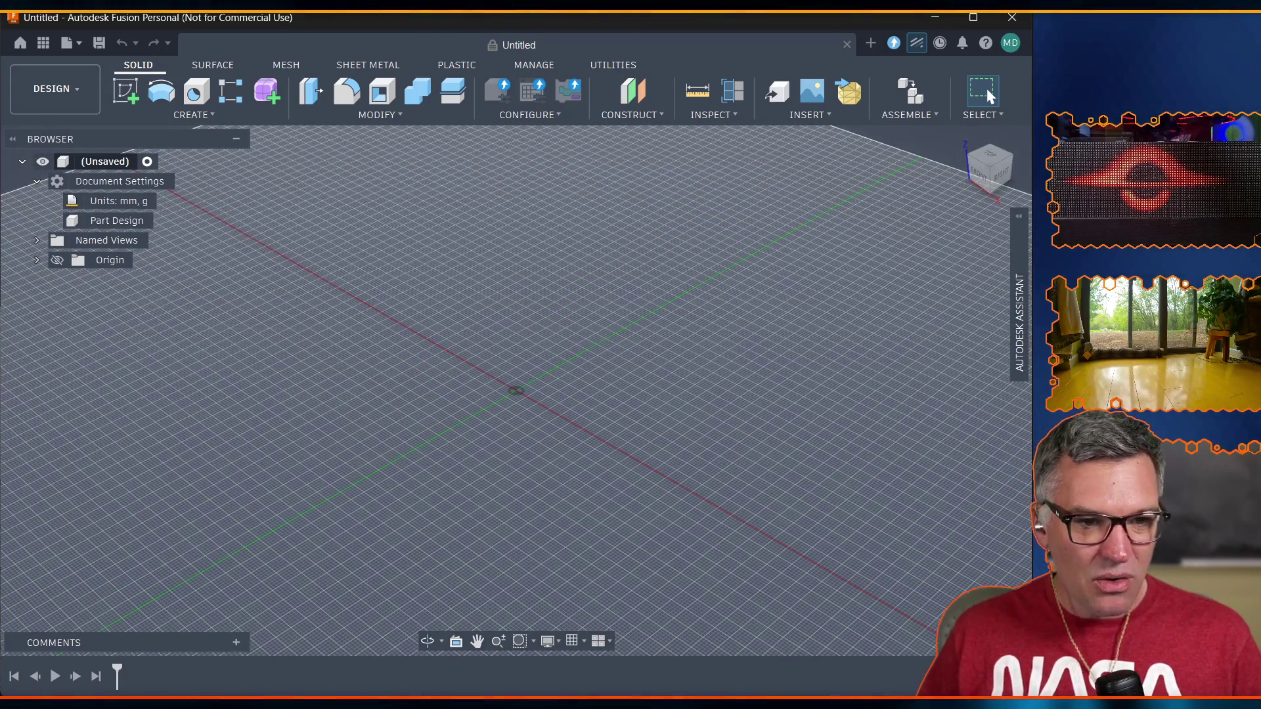
pyautogui.hotkey('alt', 'Tab')
# Find and highlight the note about AI tools becoming default, then minimize the browser.
pyautogui.scroll(-4, 473, 471)
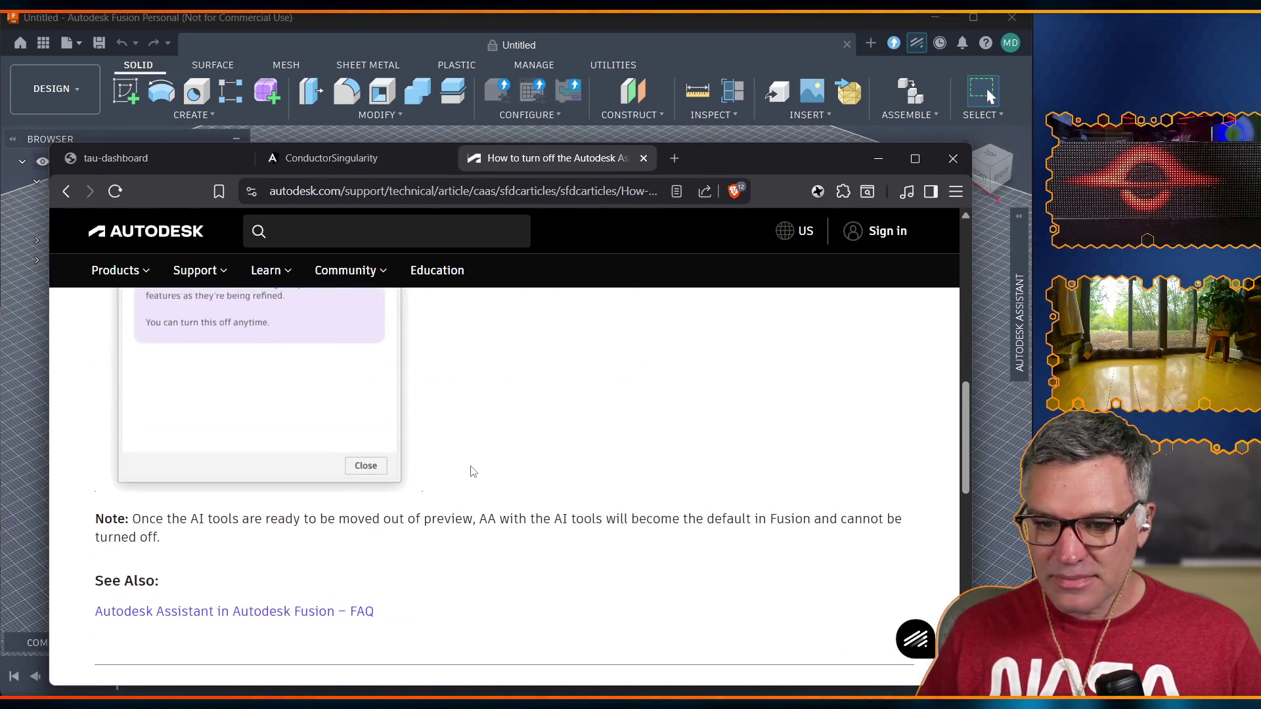
pyautogui.scroll(-2, 473, 471)
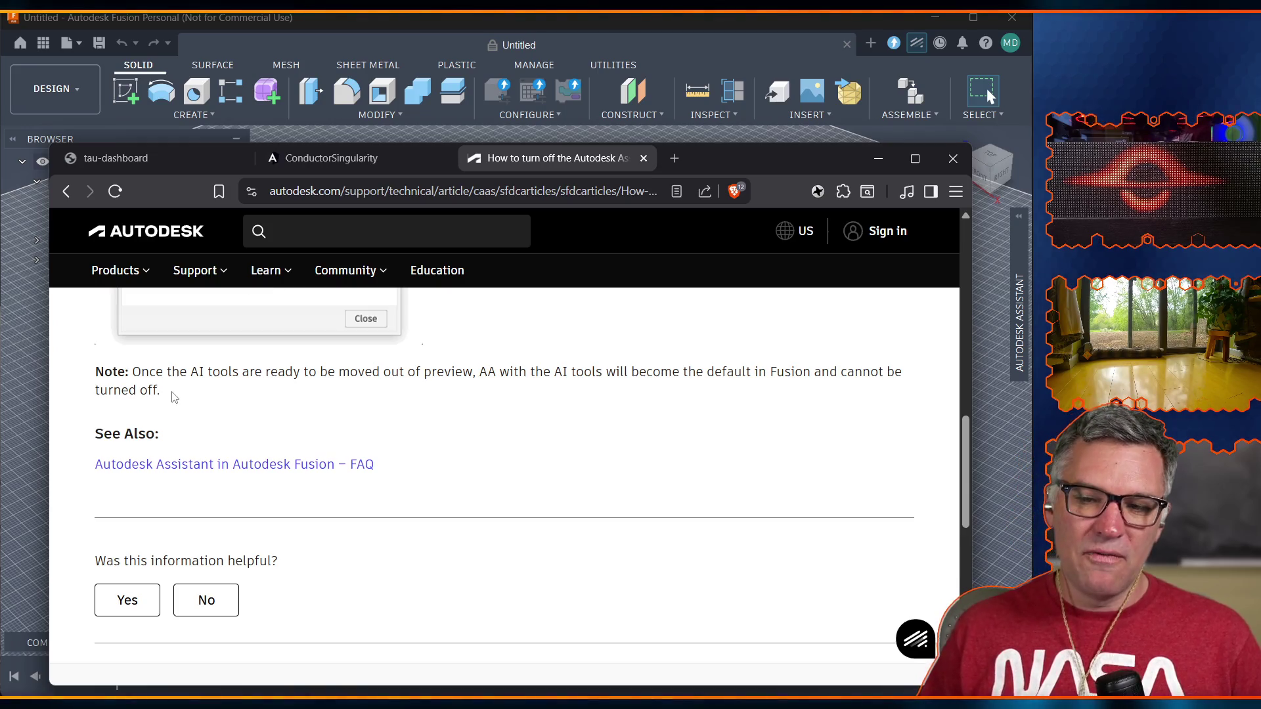
pyautogui.moveTo(174, 392); pyautogui.dragTo(138, 376)
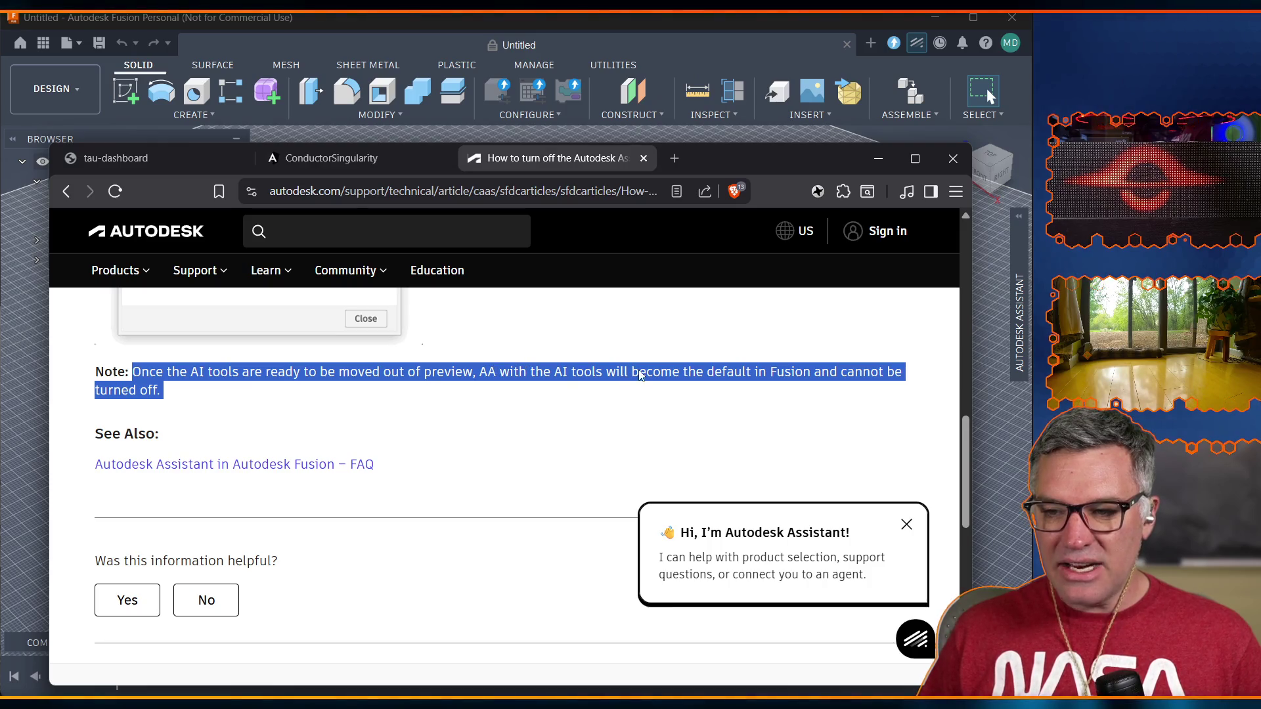
pyautogui.click(228, 400)
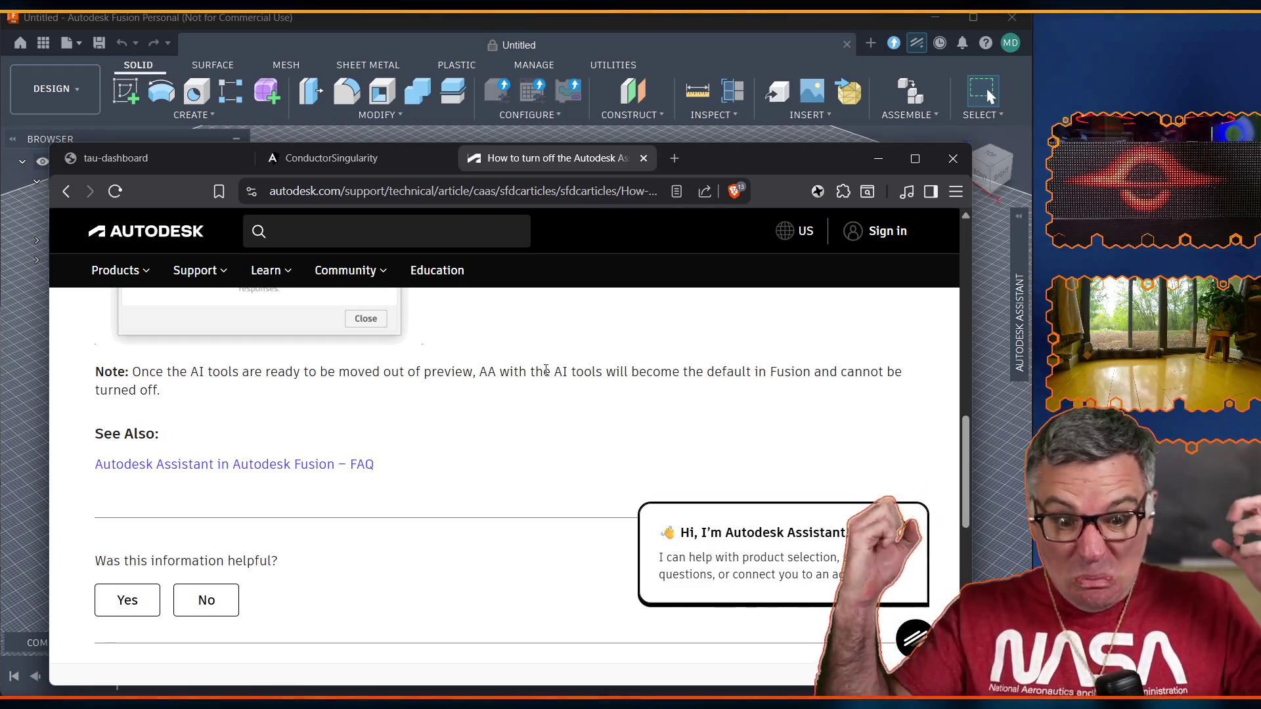
pyautogui.click(879, 158)
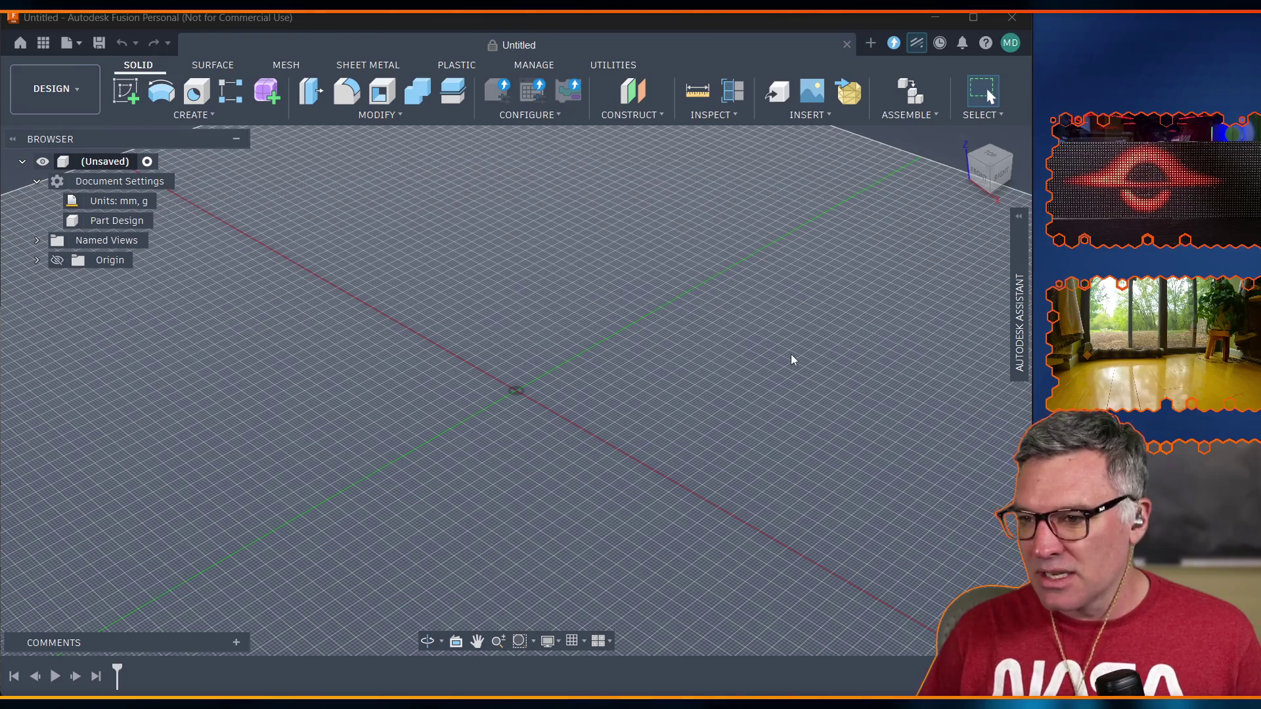
pyautogui.click(1020, 270)
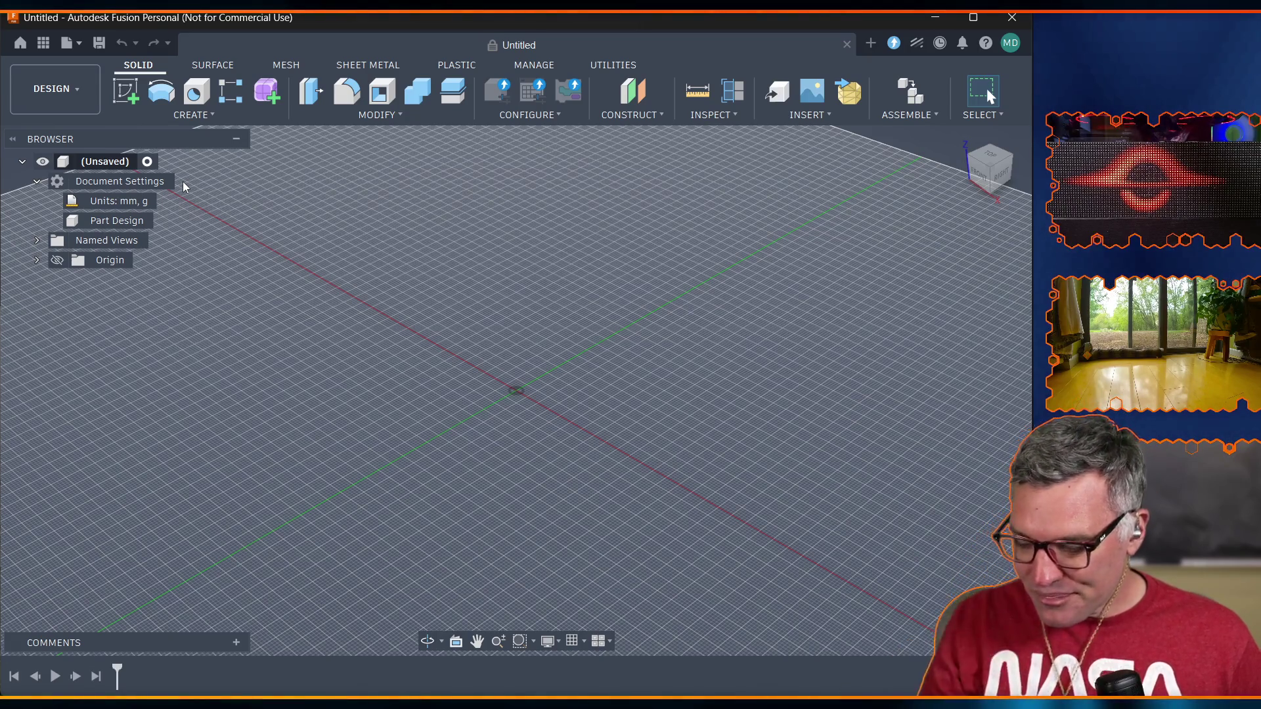
pyautogui.click(191, 115)
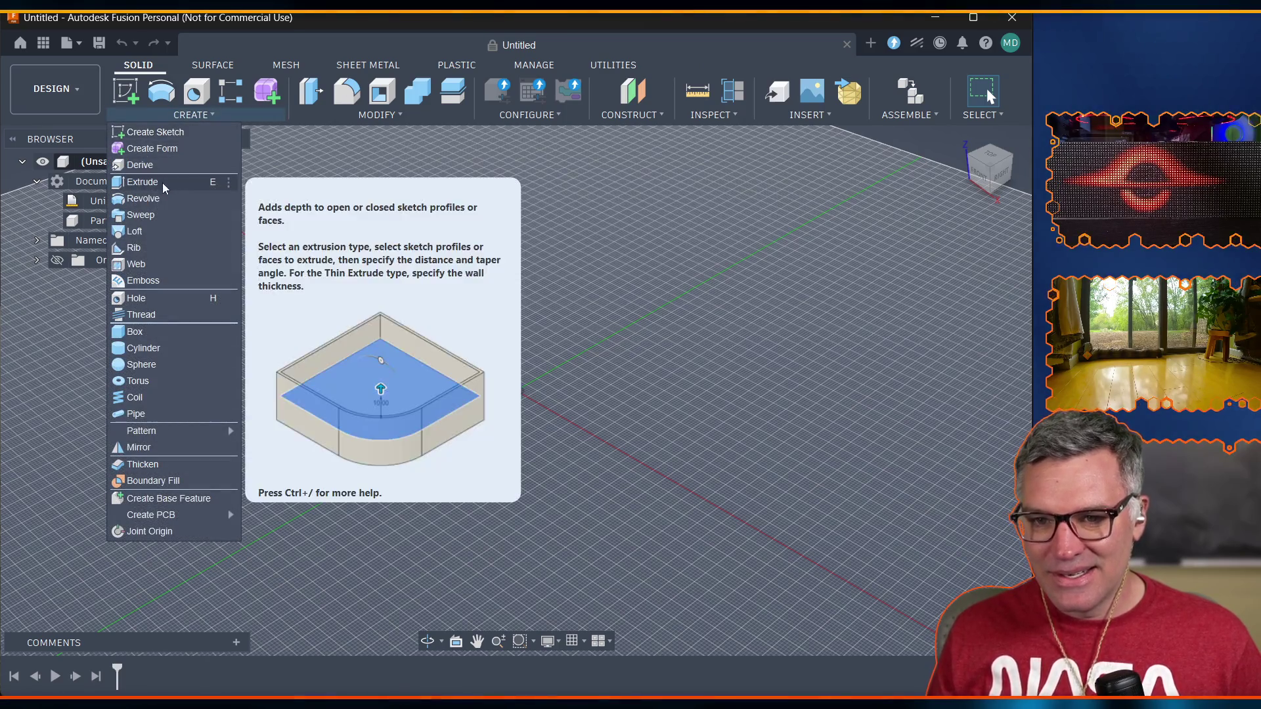
# Reset all toolbar customizations so the default Create tools return.
pyautogui.click(163, 182)
pyautogui.click(199, 117)
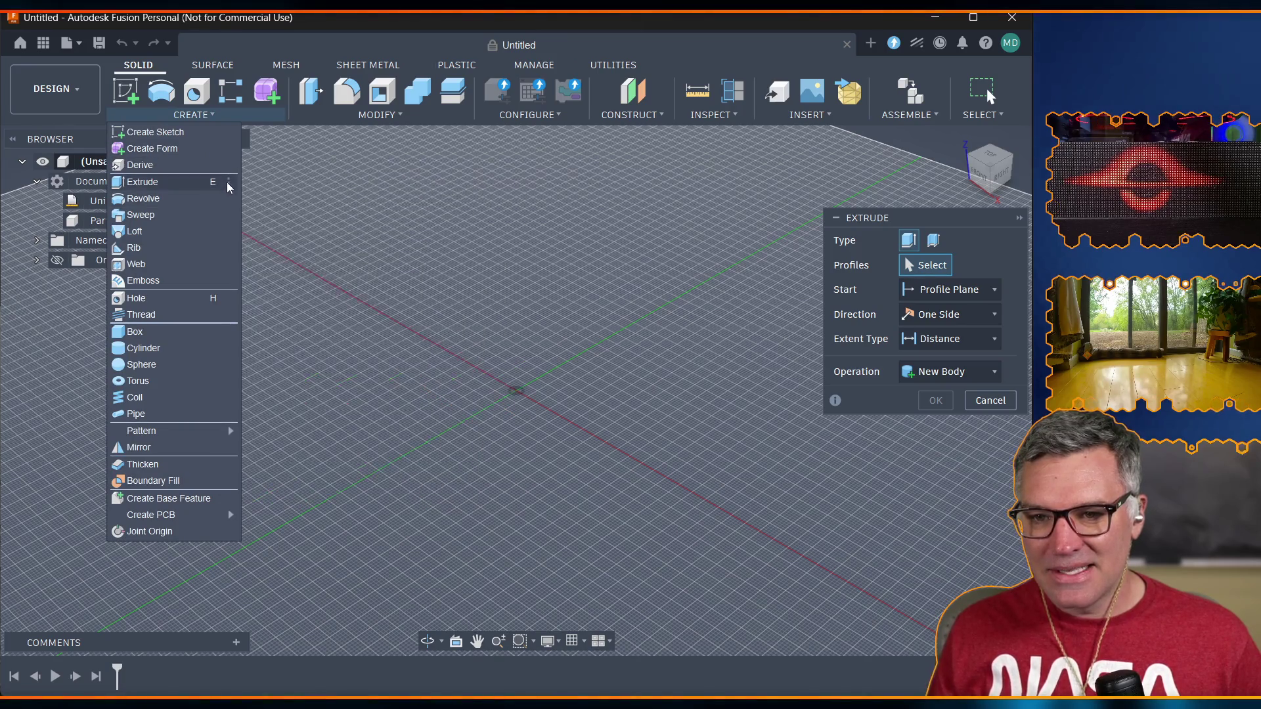
pyautogui.click(228, 182)
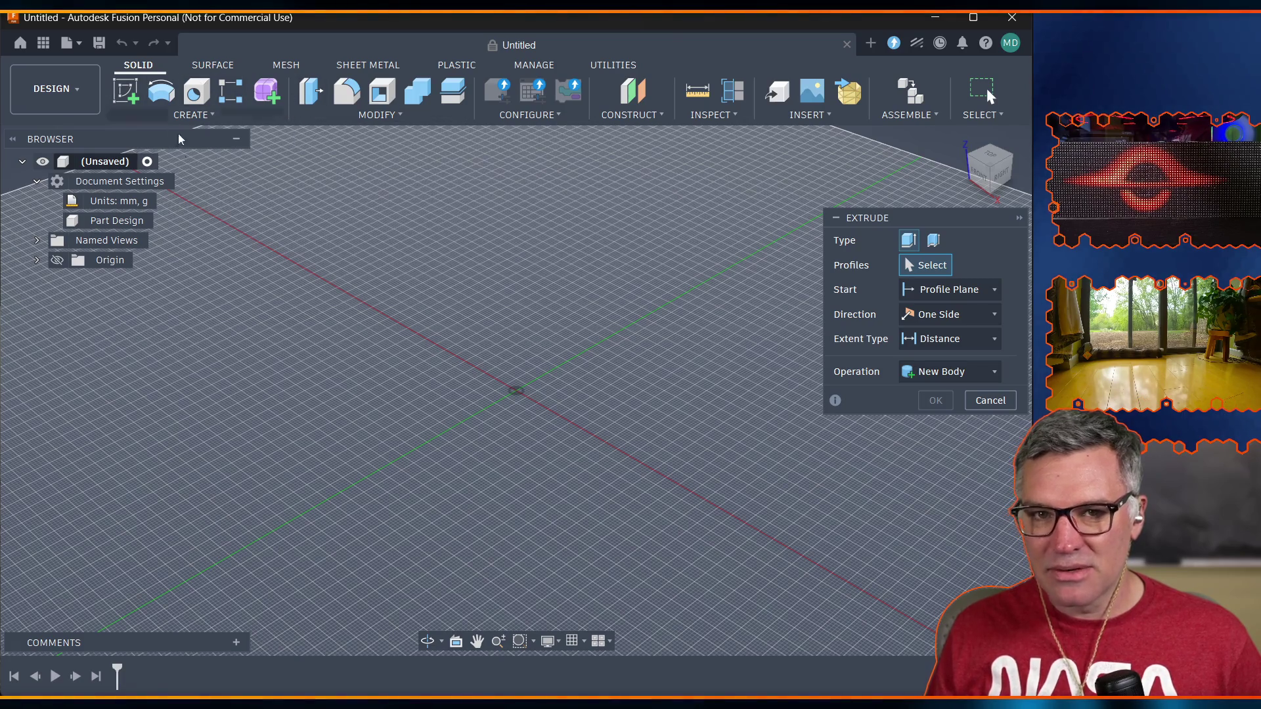
pyautogui.rightClick(267, 90)
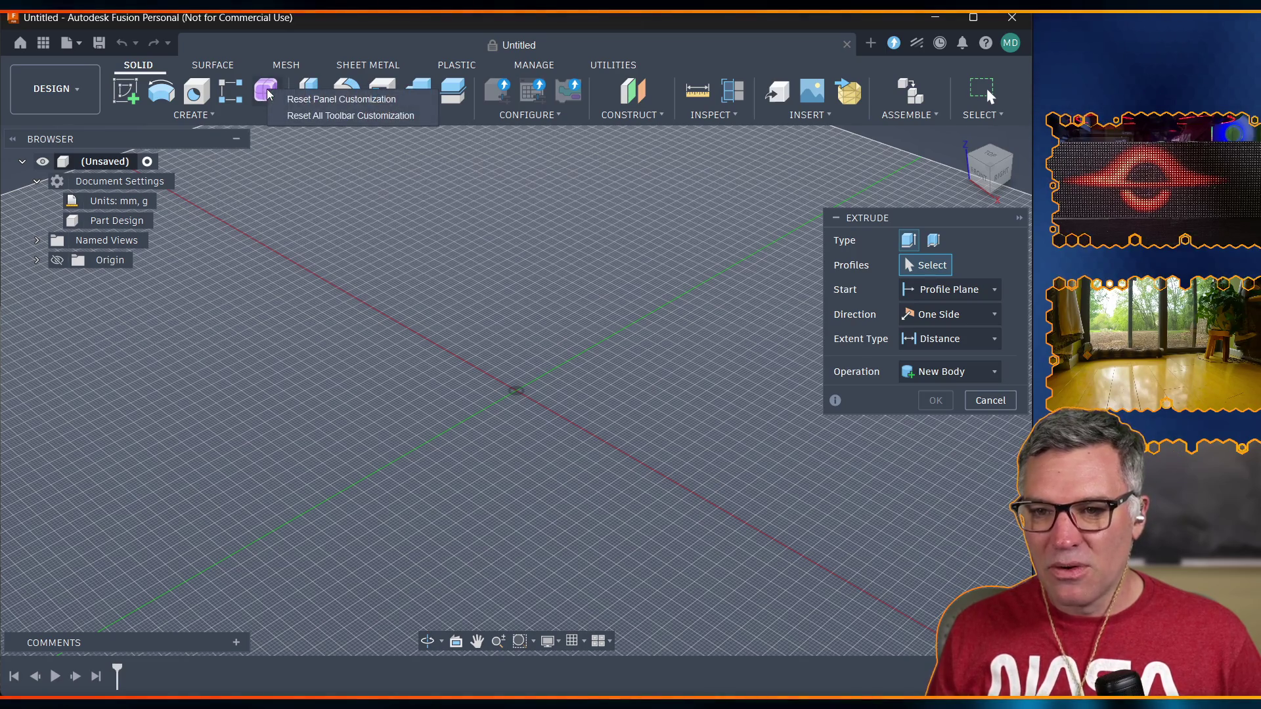
pyautogui.click(298, 116)
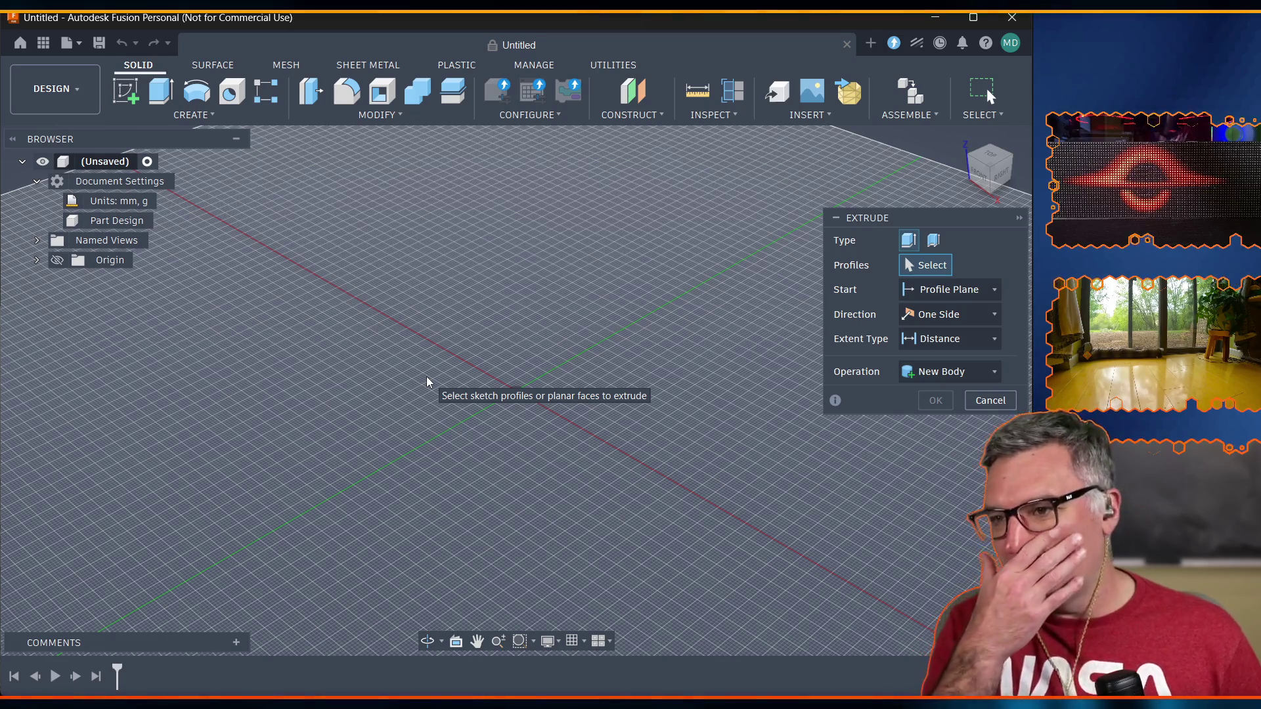
# Cancel the empty Extrude command.
pyautogui.click(1021, 217)
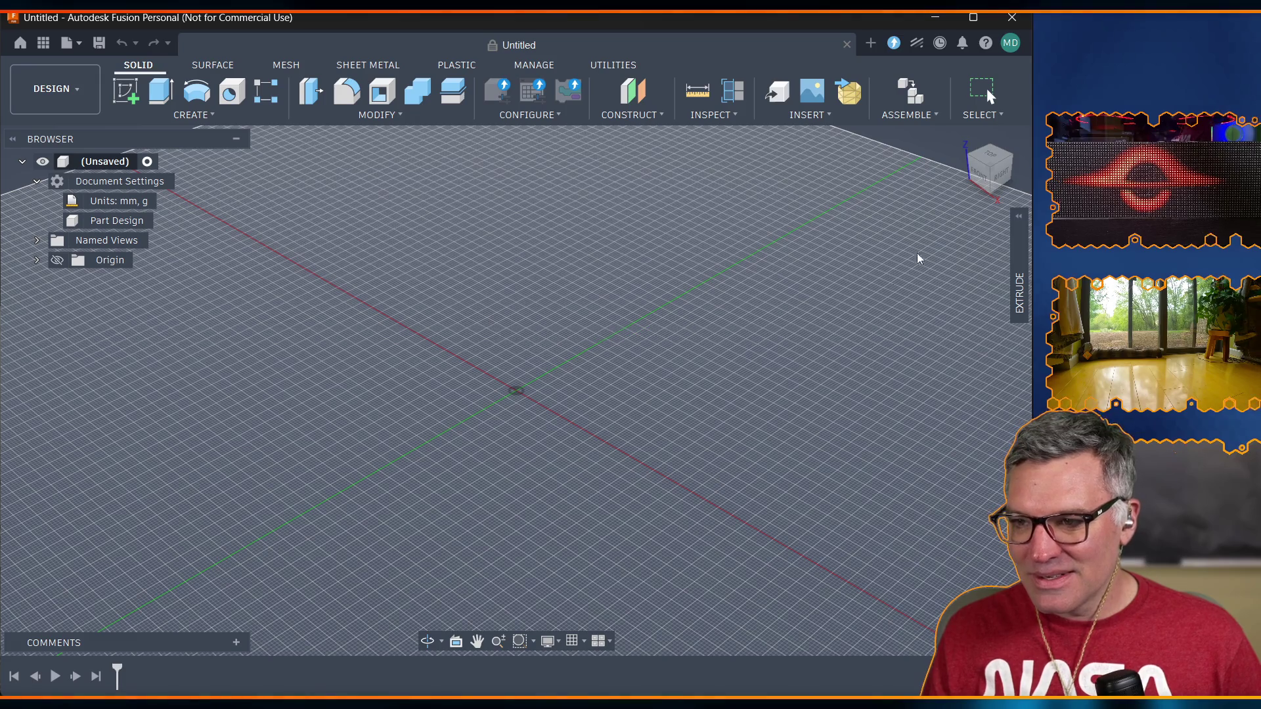
pyautogui.click(1019, 289)
pyautogui.click(989, 402)
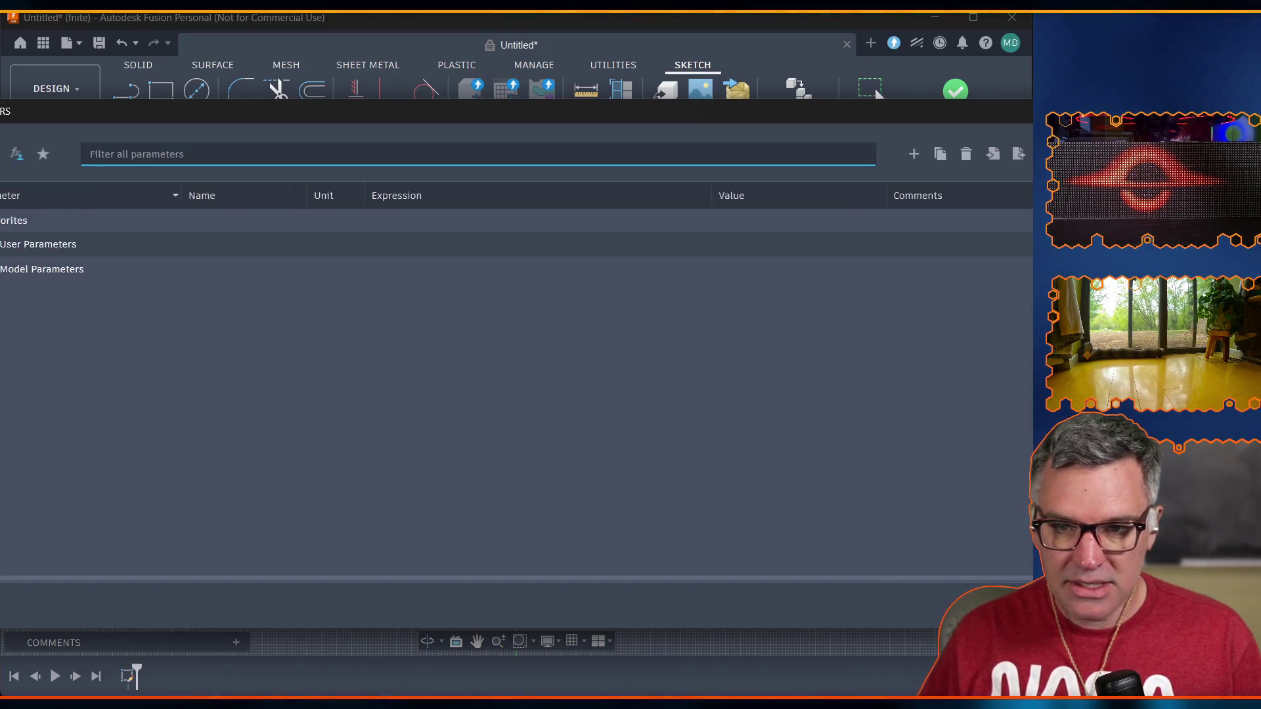
# Add a user parameter case_width with value 168 mm.
pyautogui.moveTo(508, 117)
pyautogui.mouseDown()
pyautogui.moveTo(285, 112)
pyautogui.moveTo(585, 106)
pyautogui.moveTo(515, 101)
pyautogui.mouseUp()
pyautogui.click(470, 145)
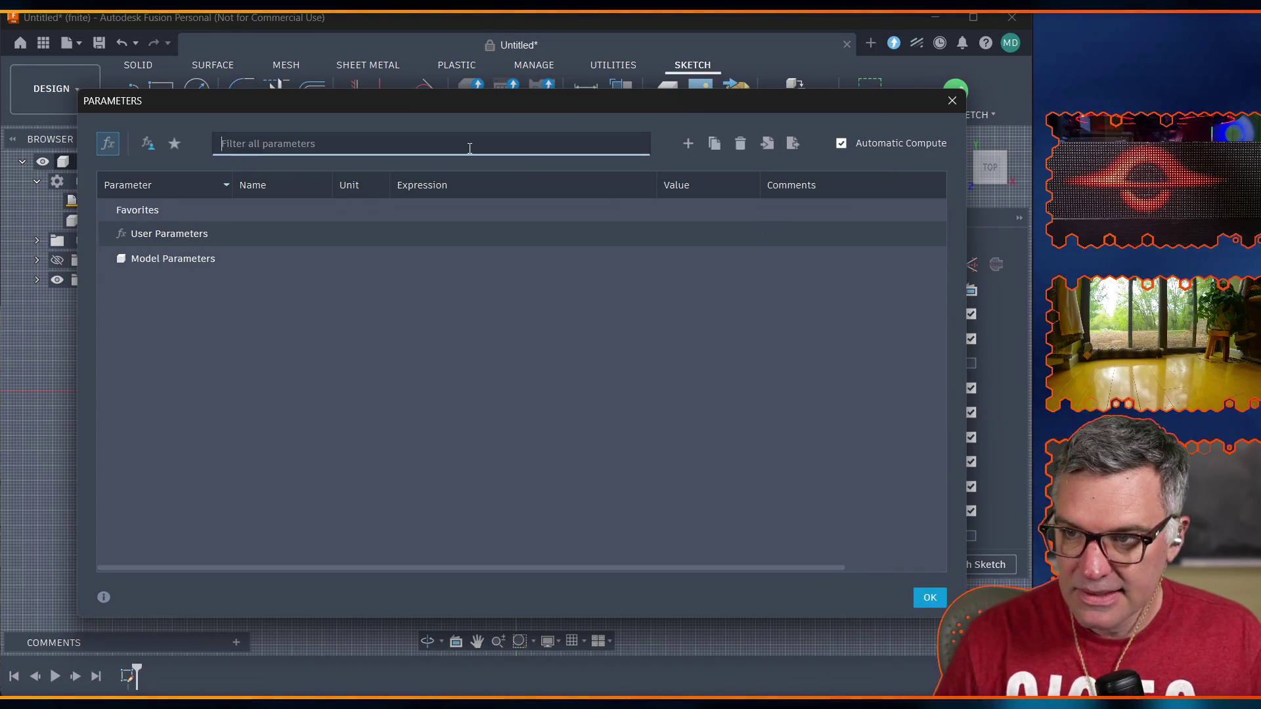
pyautogui.click(689, 145)
pyautogui.write('case_width')
pyautogui.press('Tab')
pyautogui.write('168')
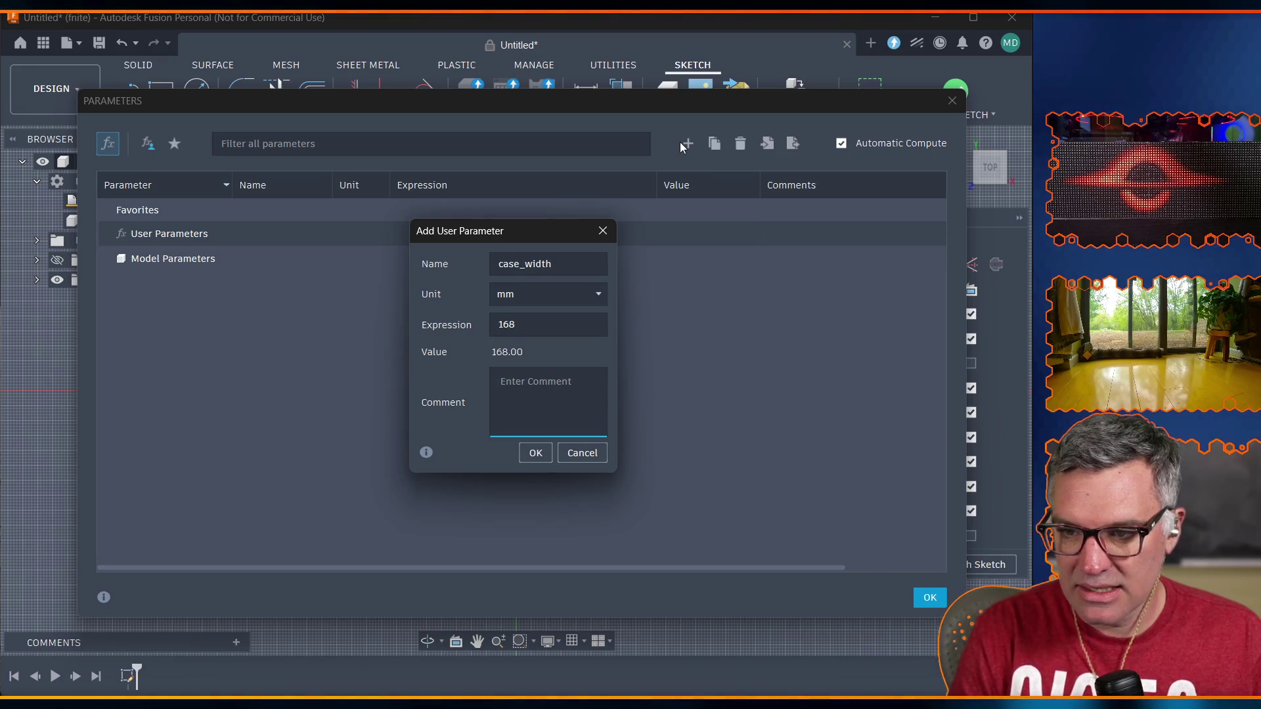
pyautogui.press('Return')
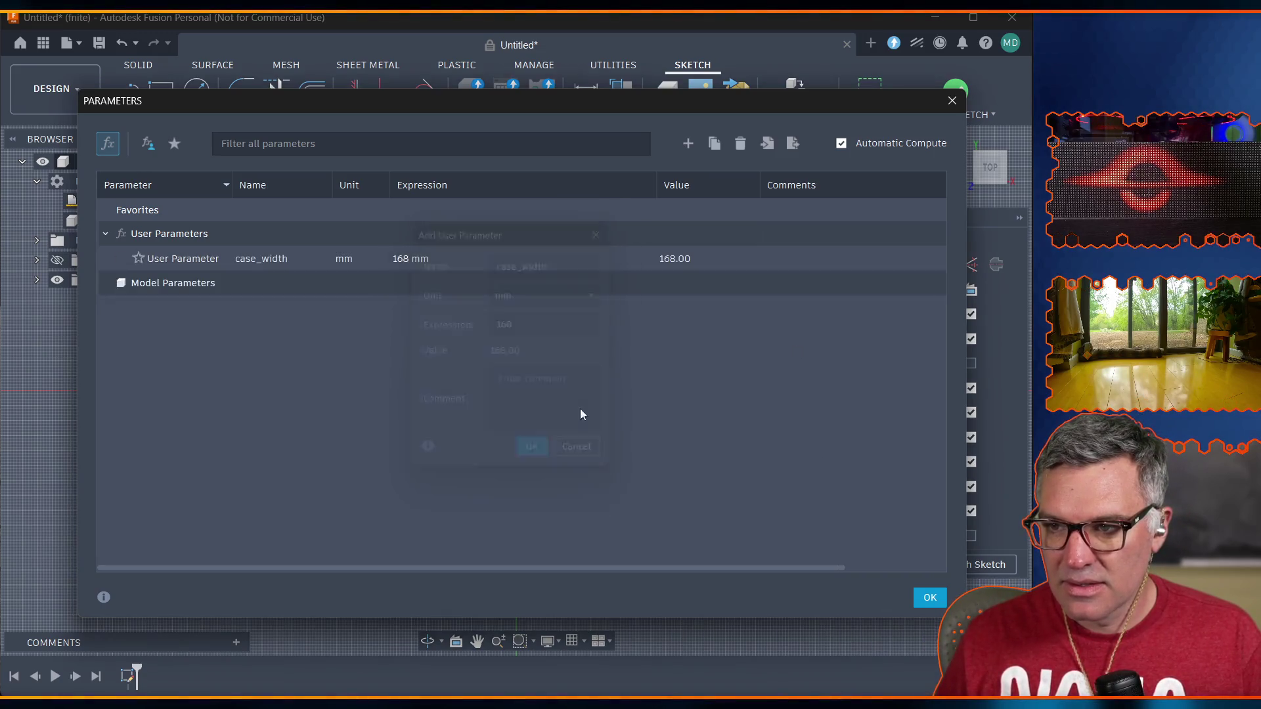
# Add user parameter case_depth at 120 mm and close the Parameters dialog.
pyautogui.click(679, 150)
pyautogui.write('c')
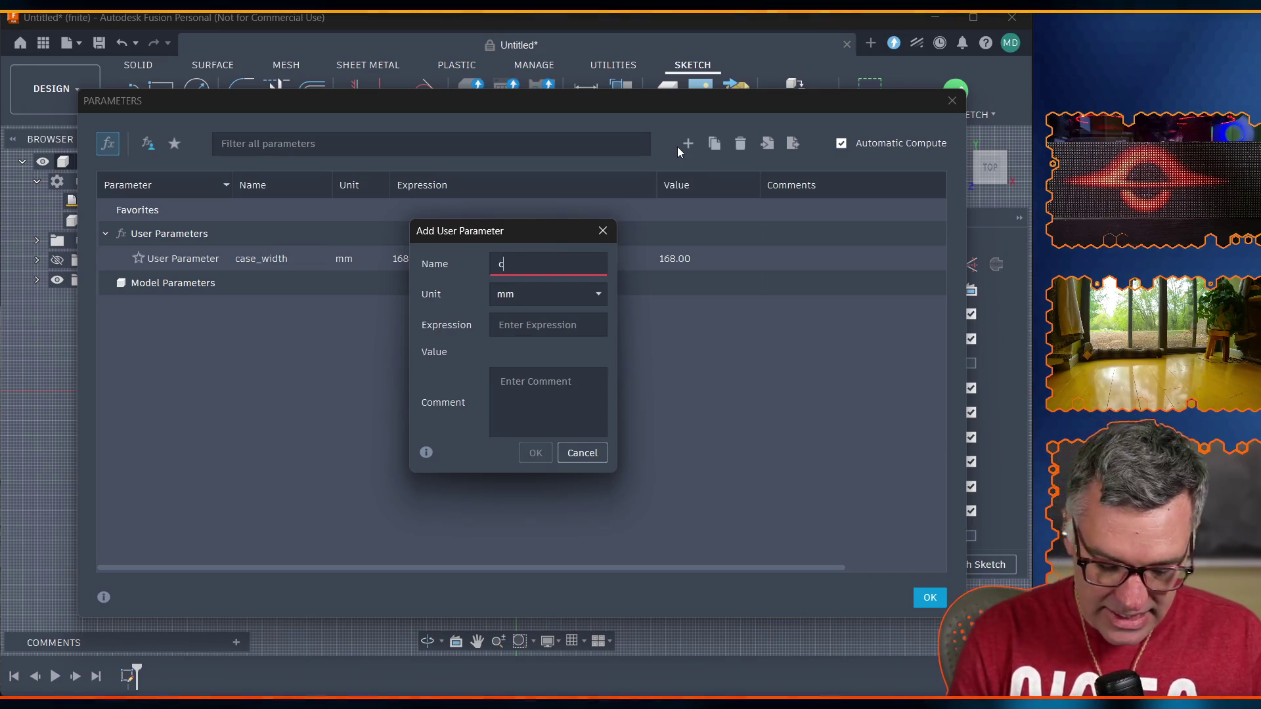
pyautogui.write('ase_depth')
pyautogui.press('Tab')
pyautogui.write('120')
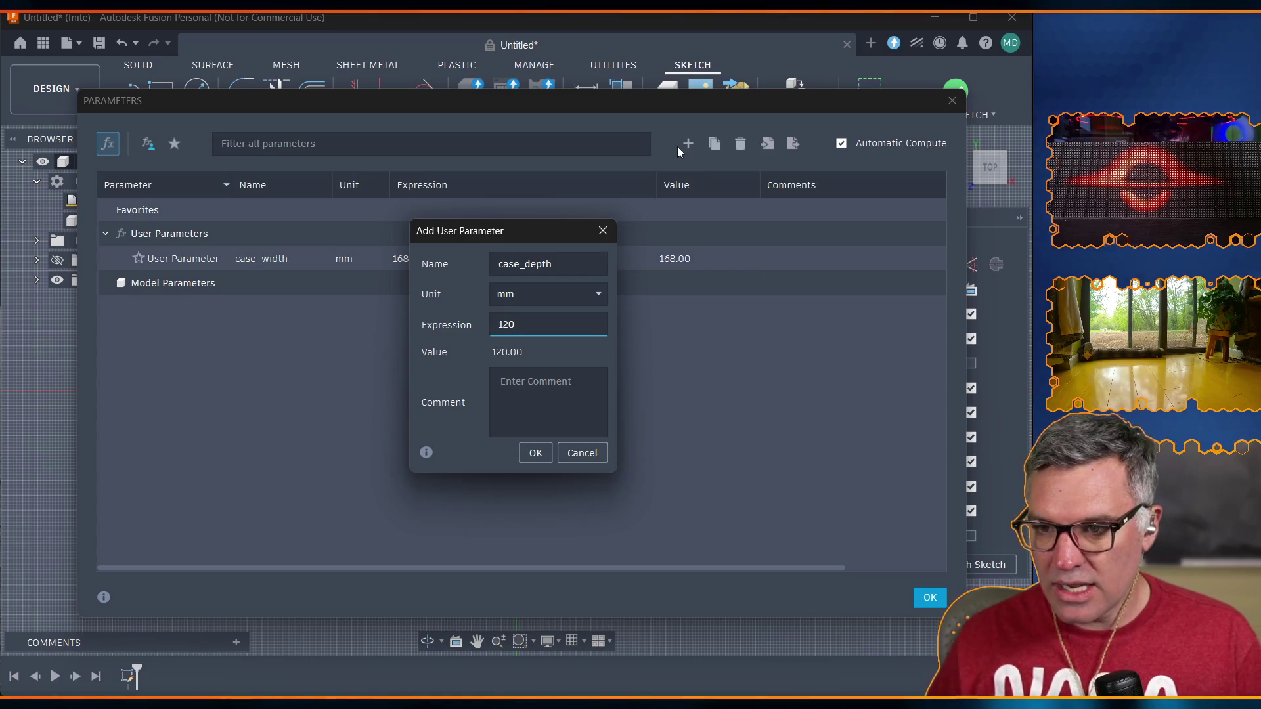
pyautogui.click(536, 453)
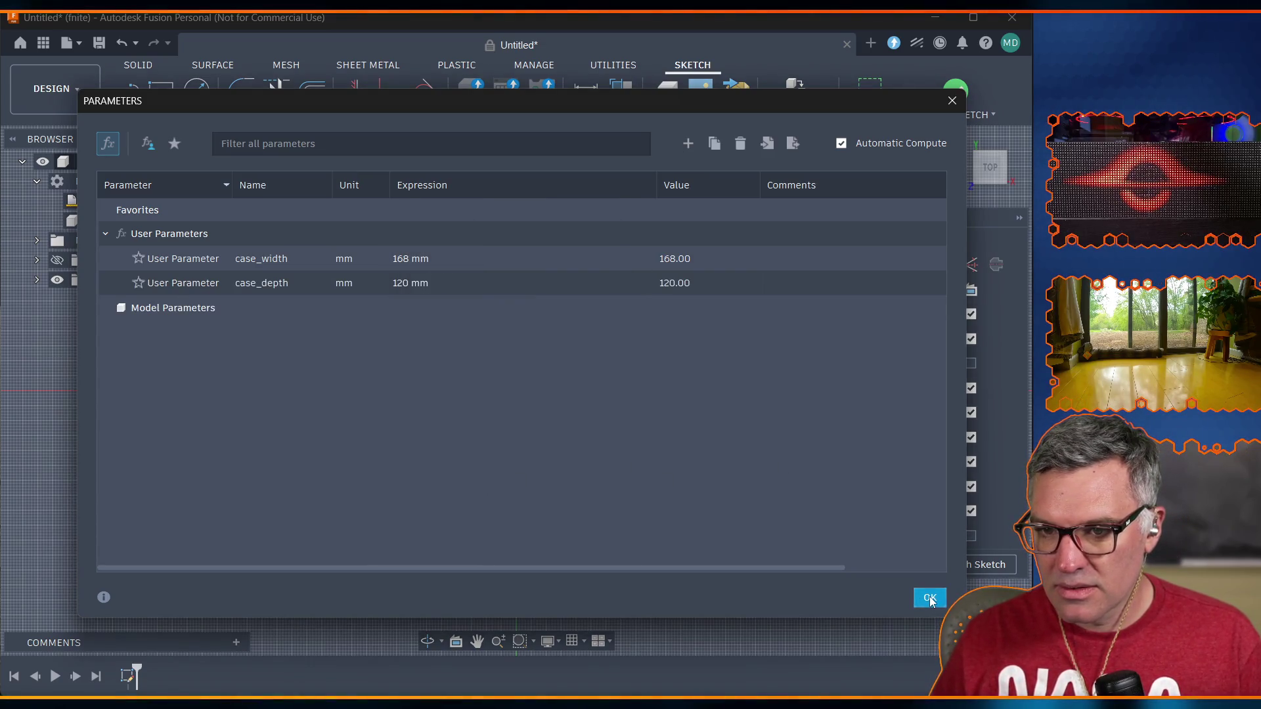
pyautogui.click(930, 599)
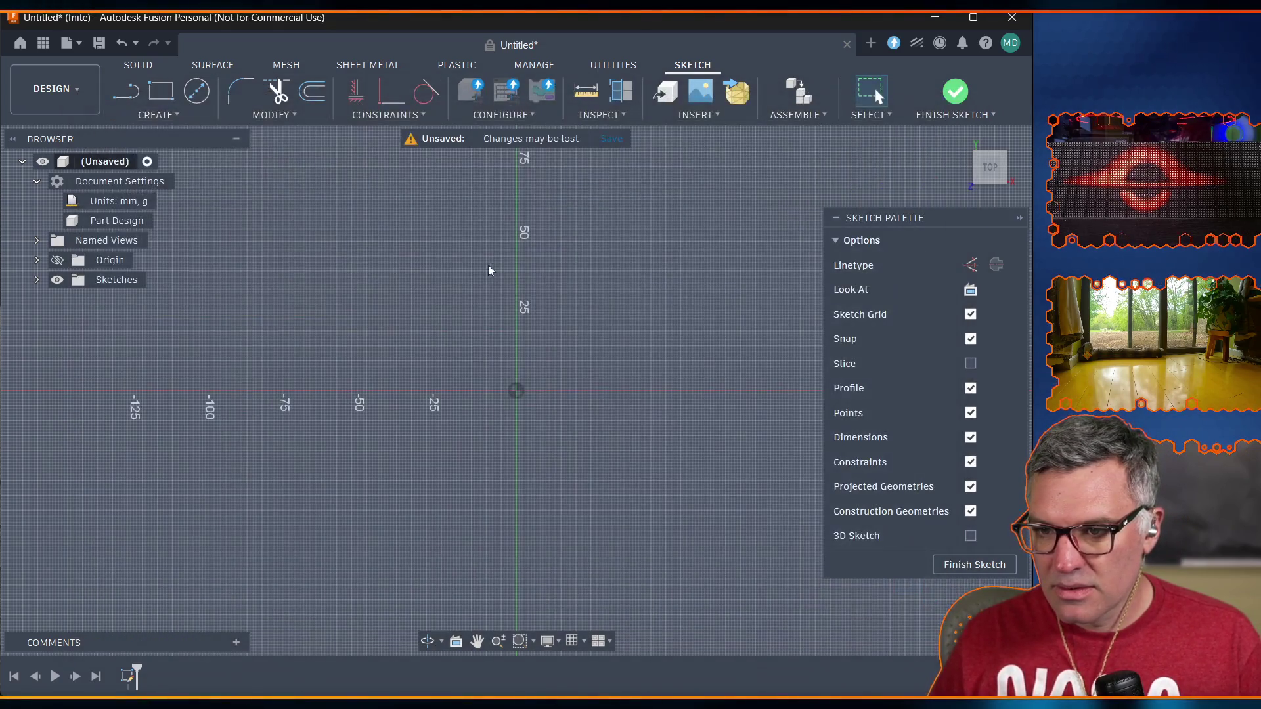
# Draw a center rectangle at the origin sized case_depth by case_width, then finish the sketch.
pyautogui.click(168, 92)
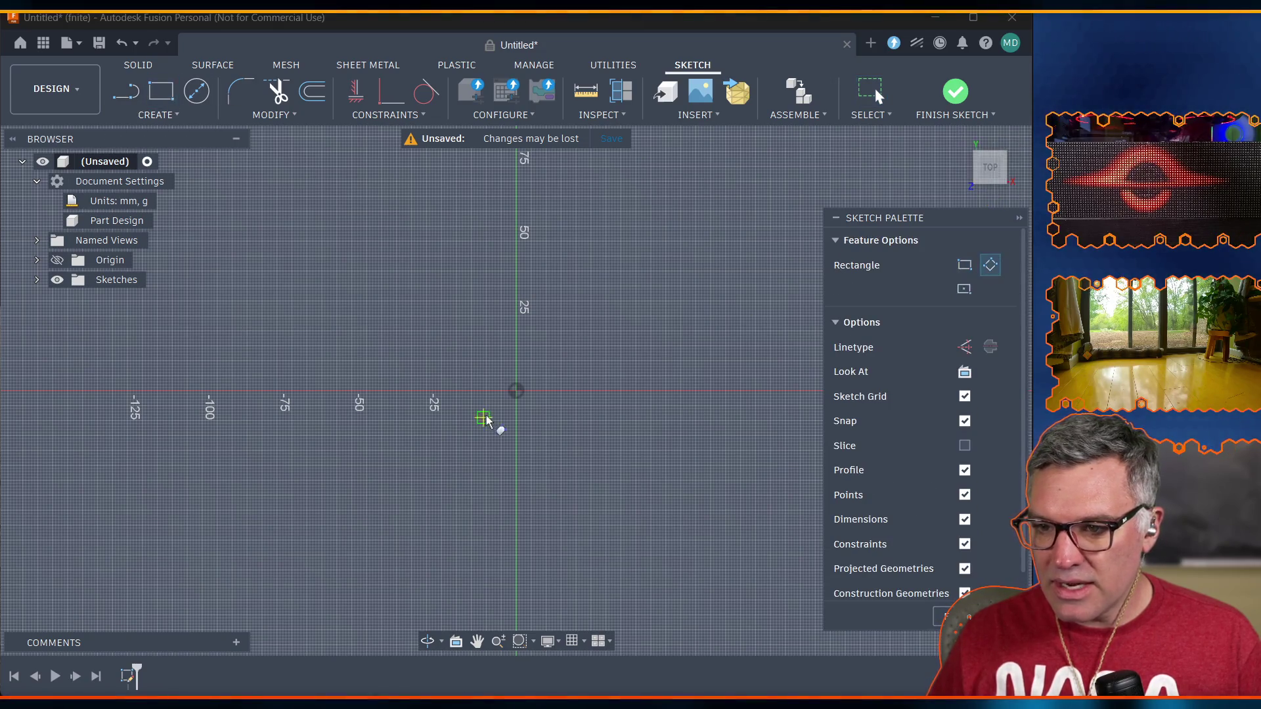
pyautogui.press('Escape')
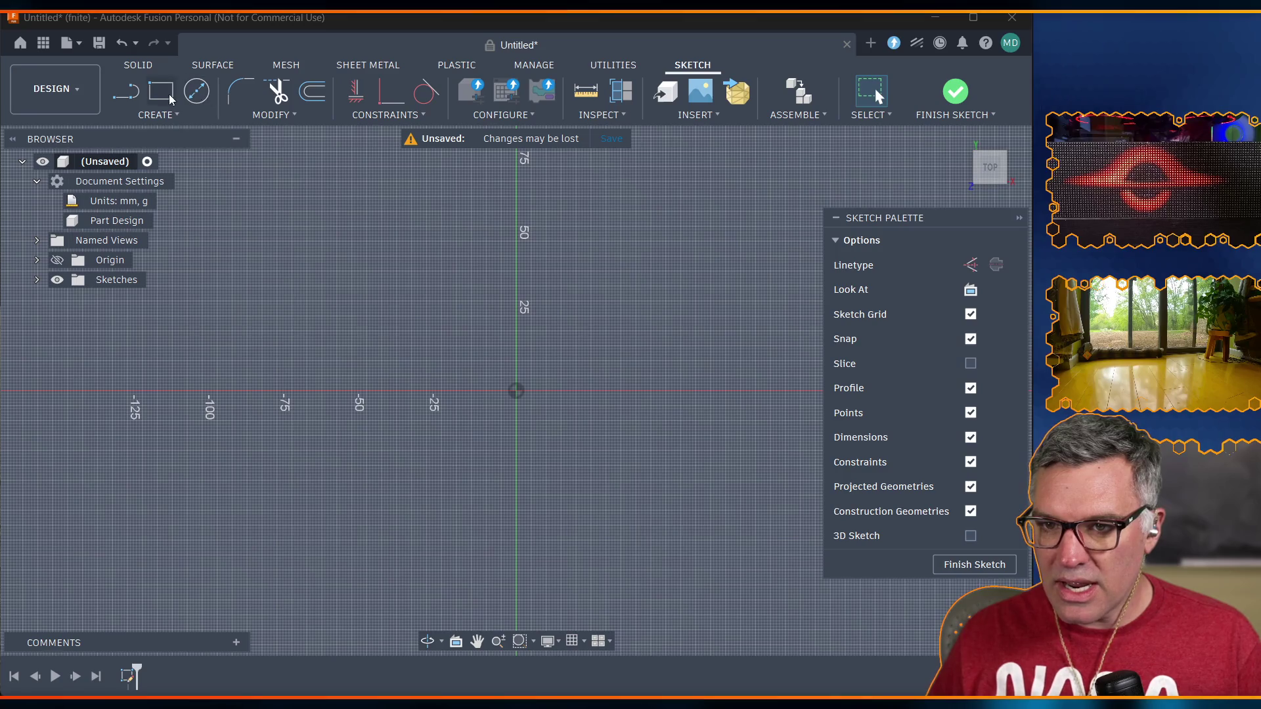
pyautogui.click(169, 99)
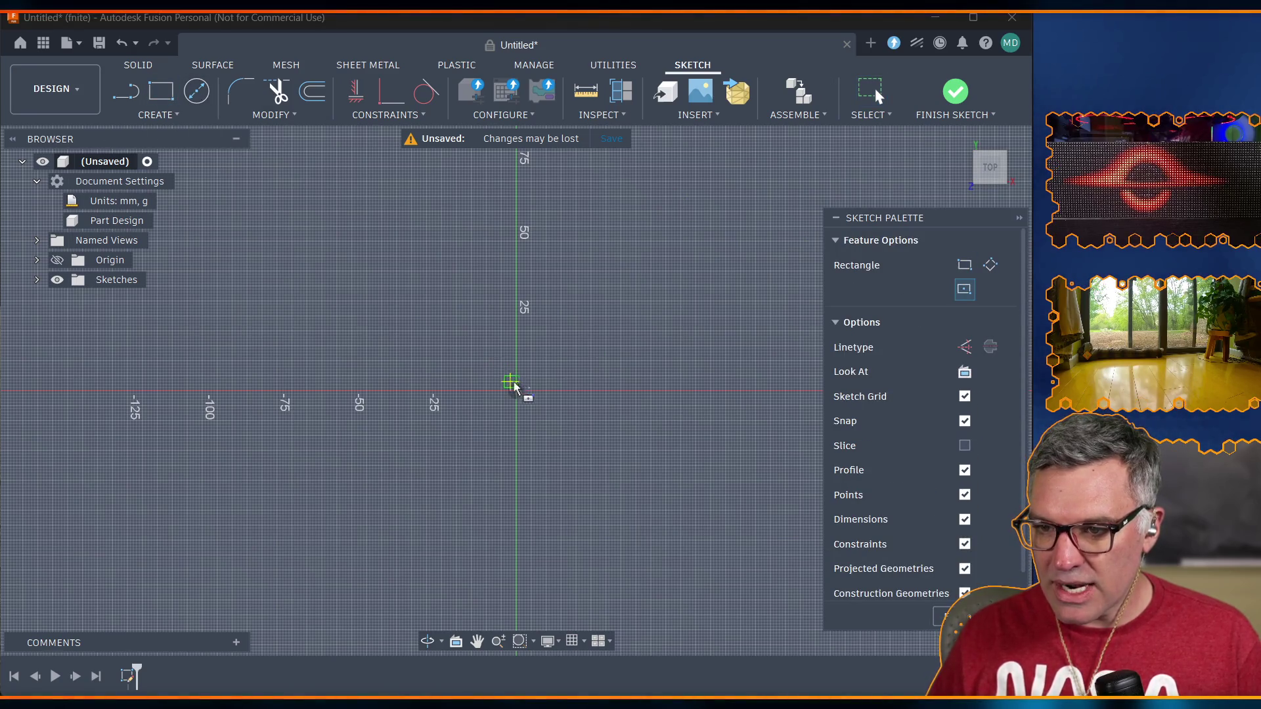
pyautogui.click(516, 391)
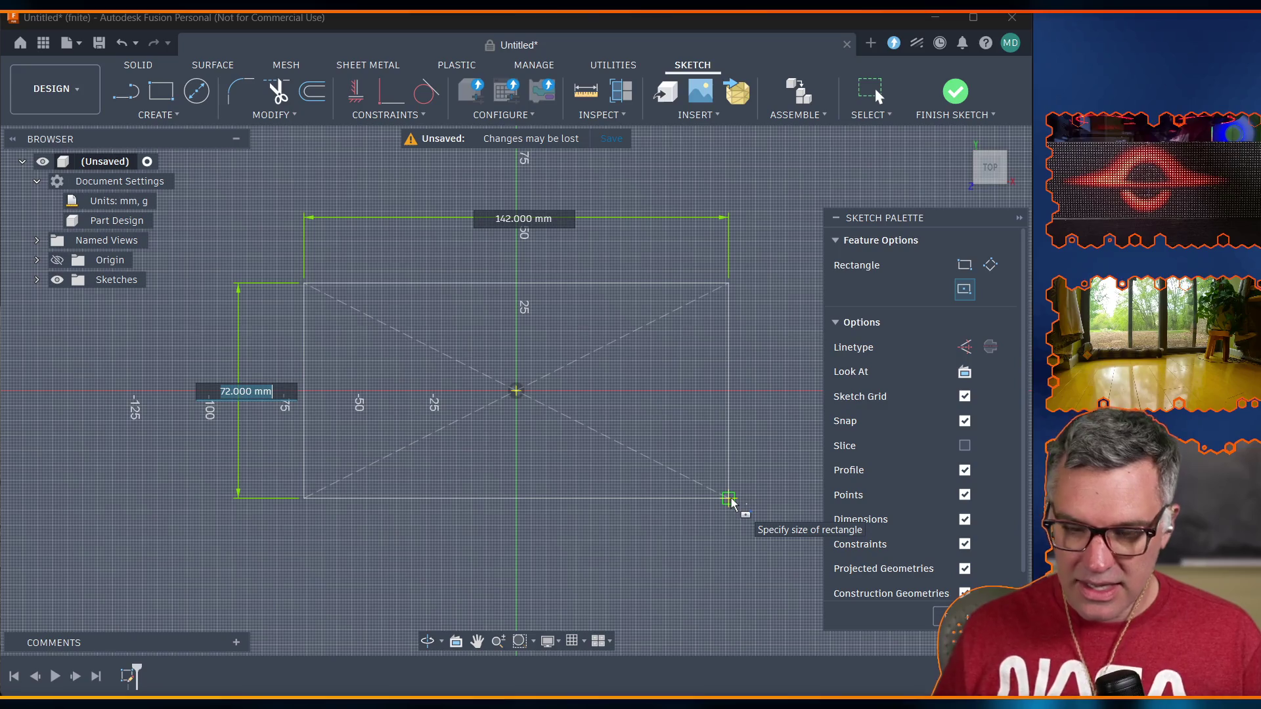
pyautogui.write('case_depth')
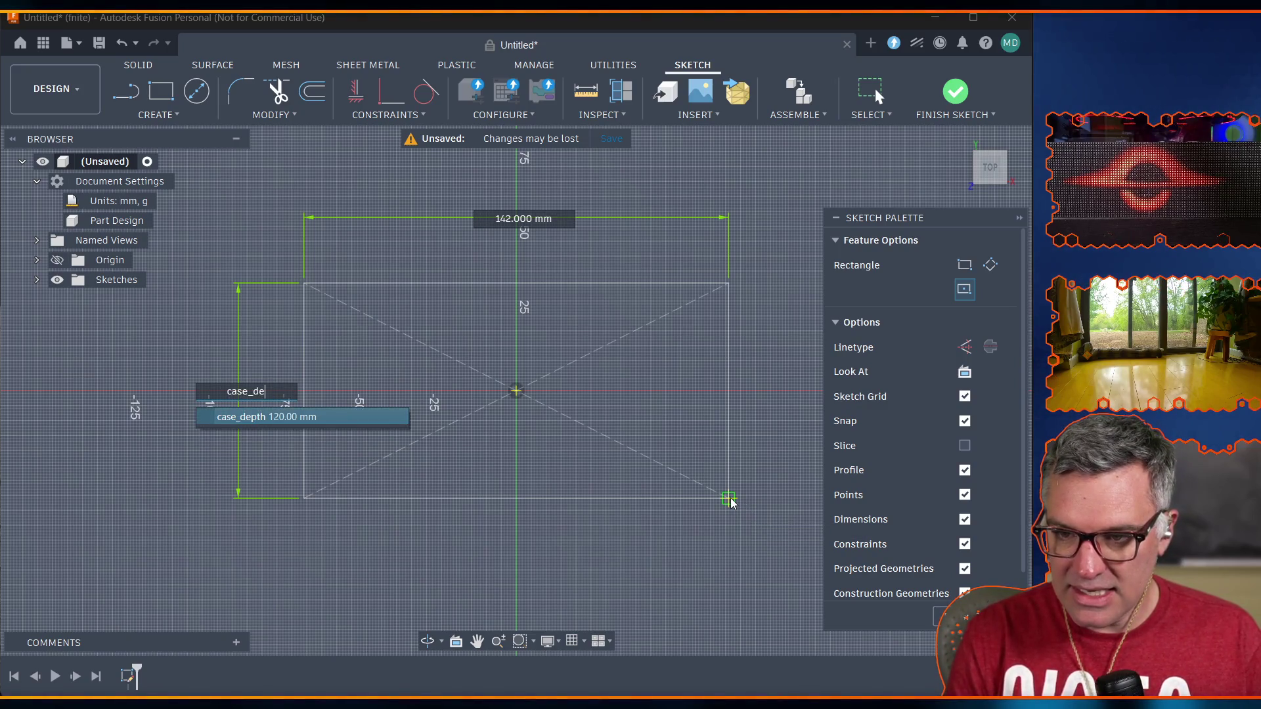
pyautogui.press('Tab')
pyautogui.write('cas')
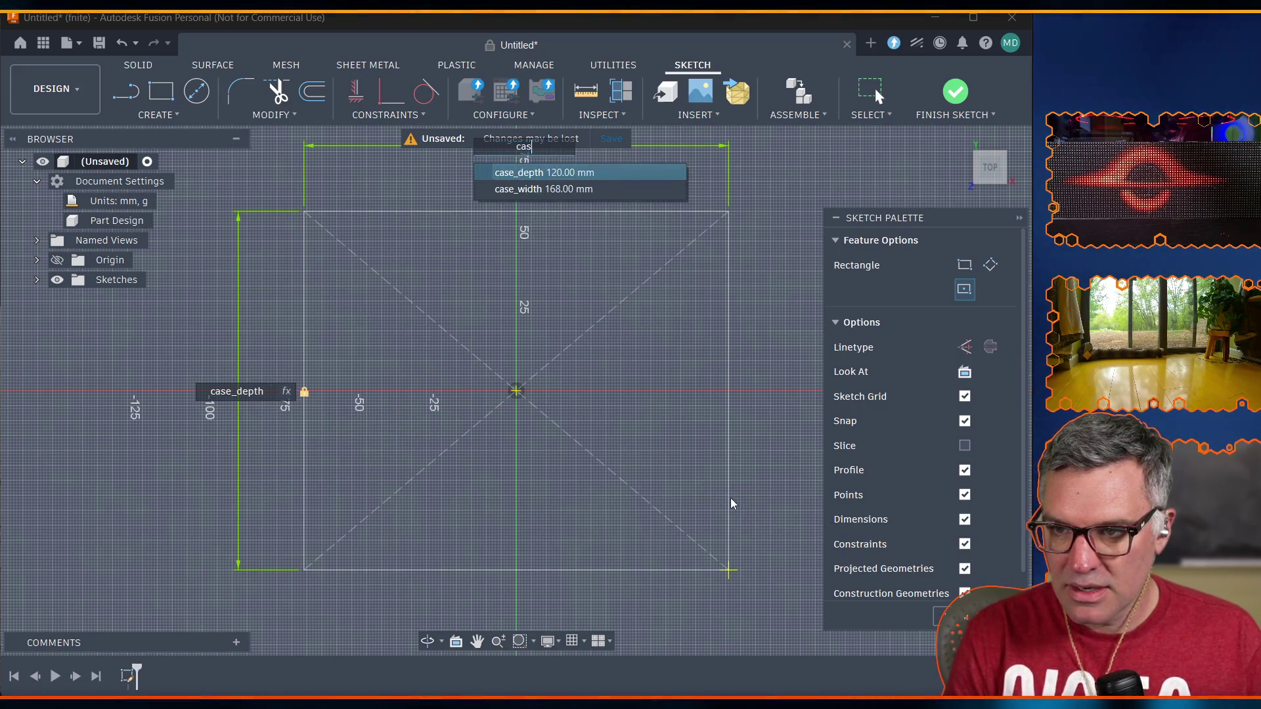
pyautogui.write('e_w')
pyautogui.press('Tab')
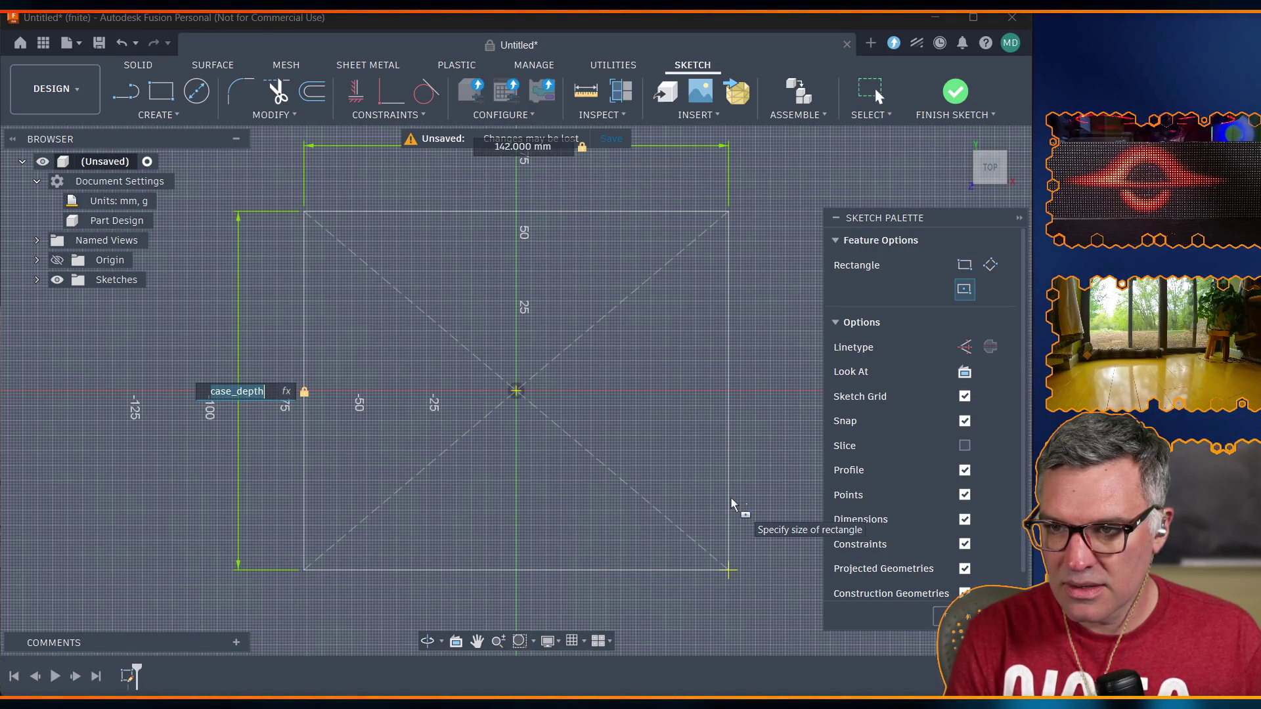
pyautogui.press('Tab')
pyautogui.write('case_w')
pyautogui.press('Return')
pyautogui.press('Return')
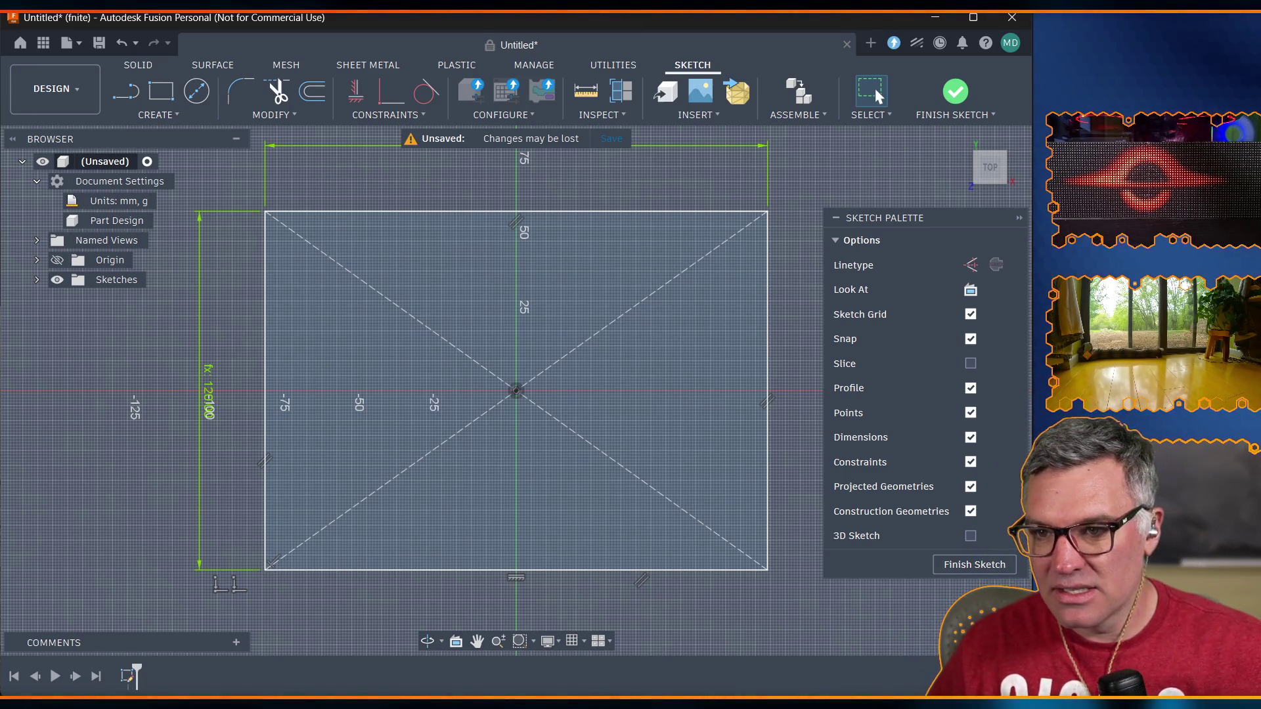
pyautogui.click(938, 105)
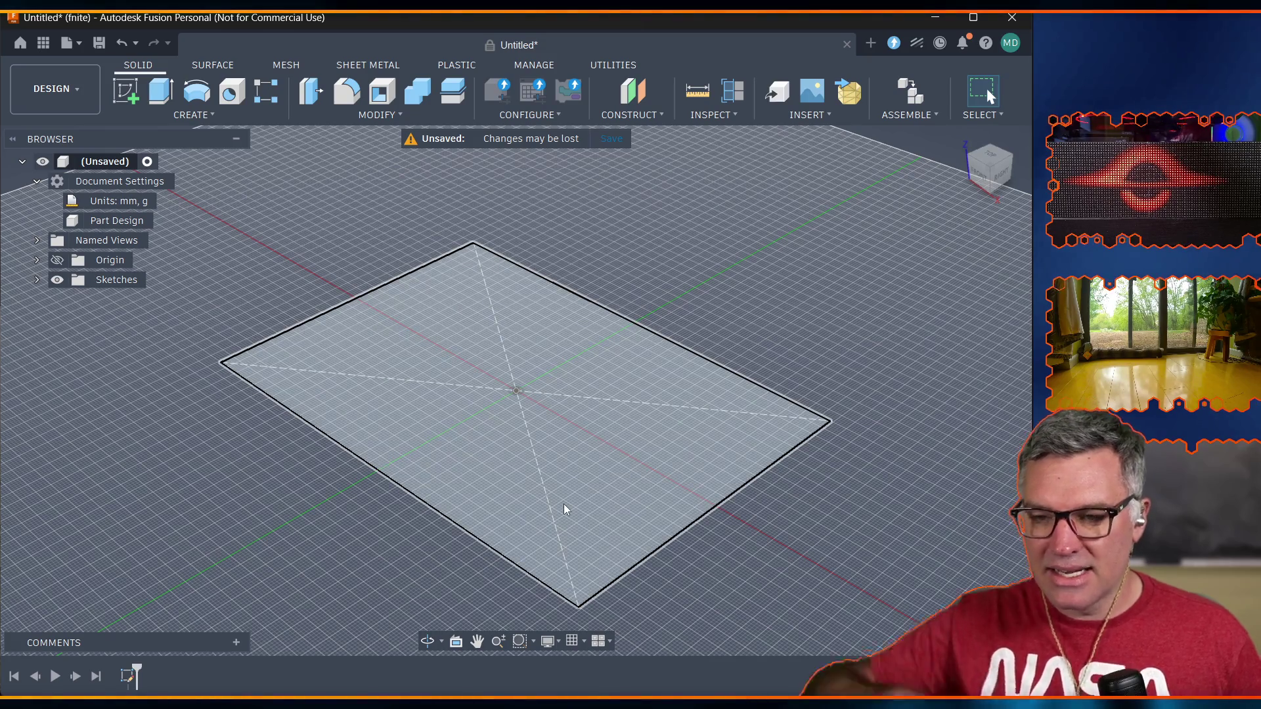
# In Change Parameters, add the user parameter case_min_height with a value of 20 mm.
pyautogui.click(393, 116)
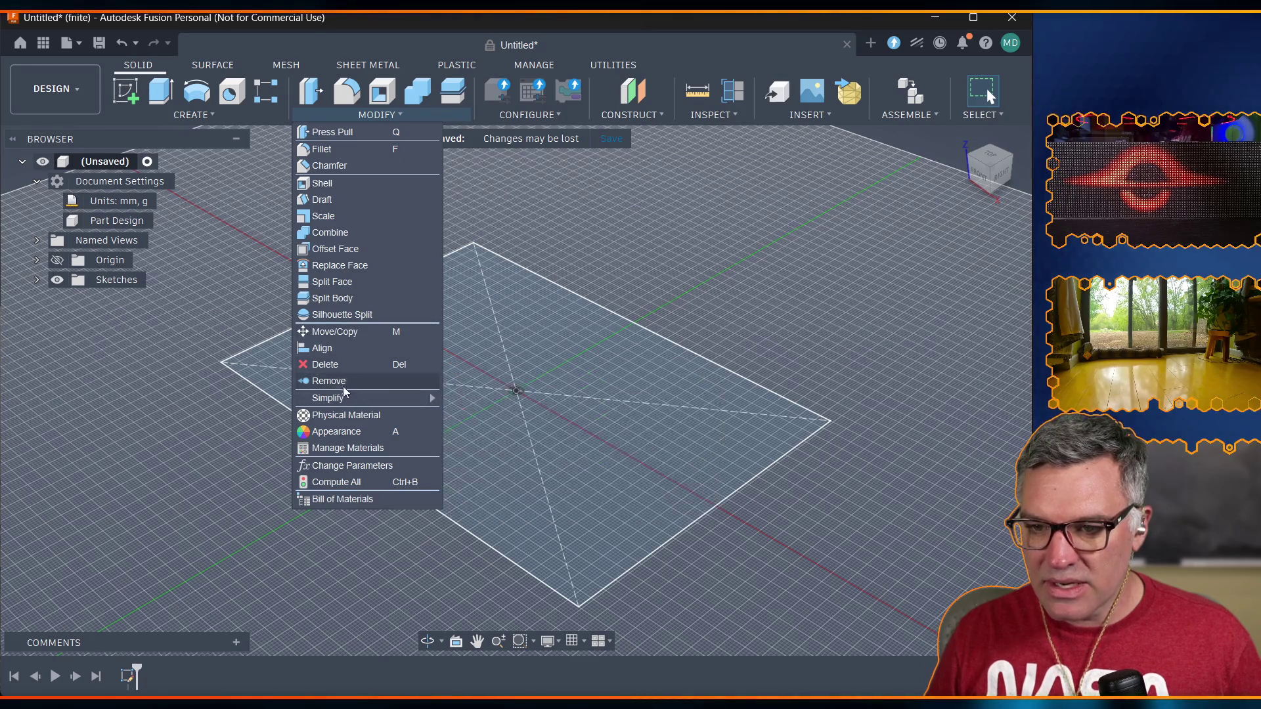
pyautogui.click(357, 471)
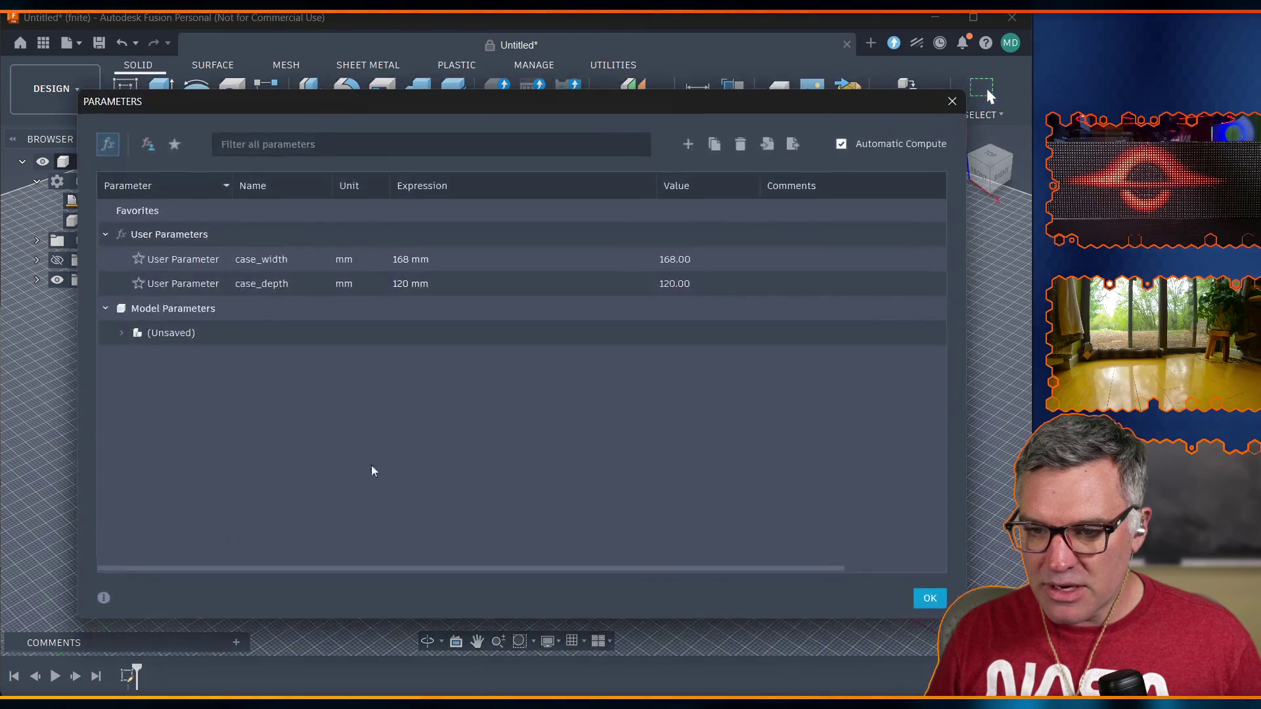
pyautogui.click(403, 143)
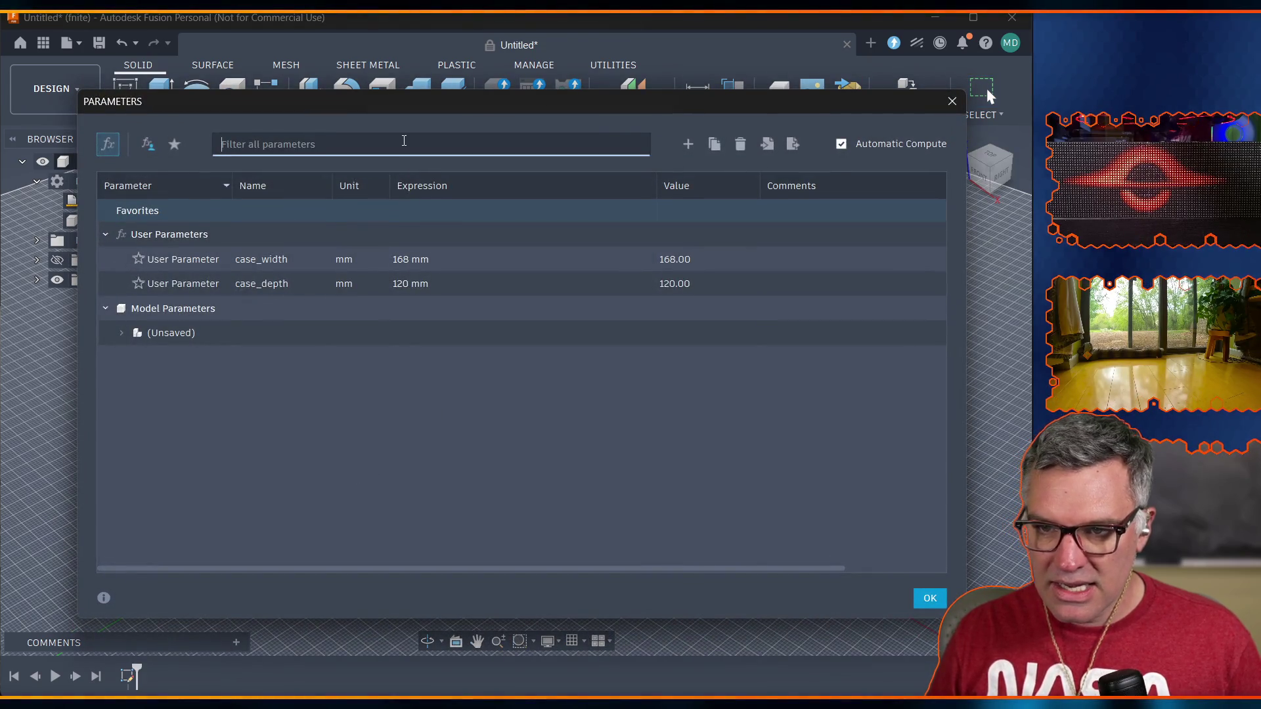
pyautogui.click(689, 145)
pyautogui.write('case)_')
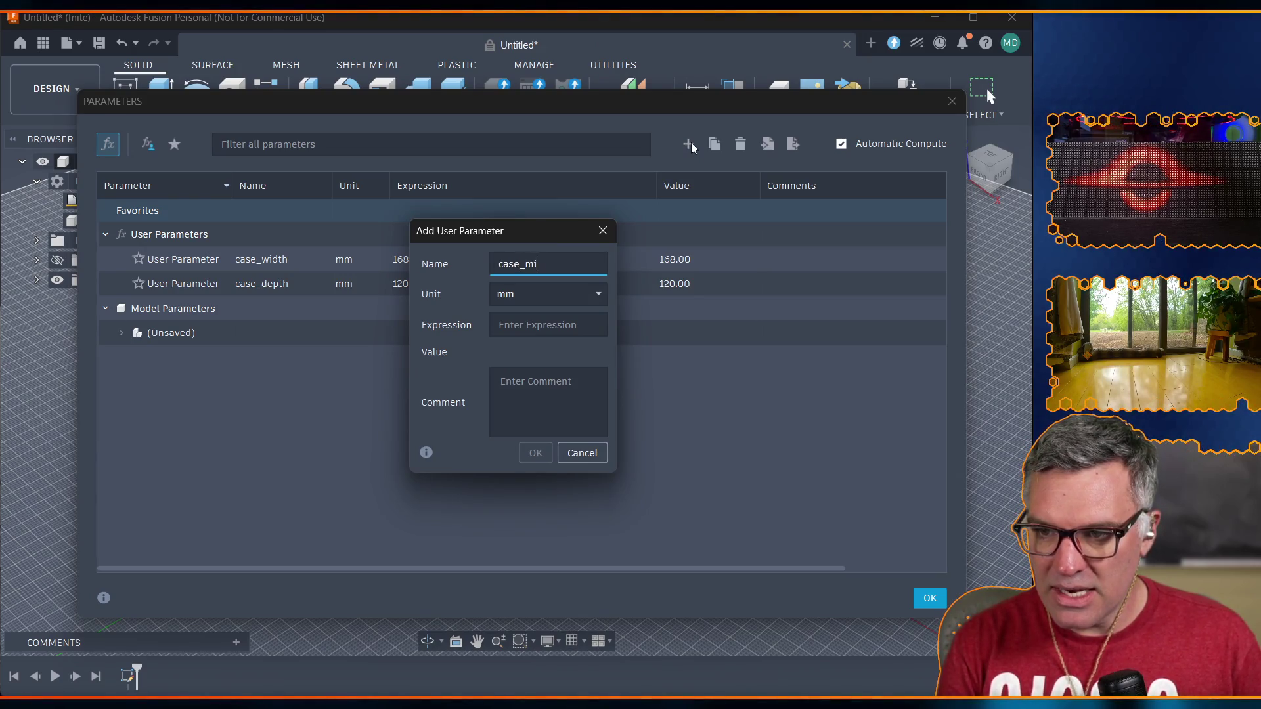
pyautogui.write('height')
pyautogui.press('Tab')
pyautogui.write('20')
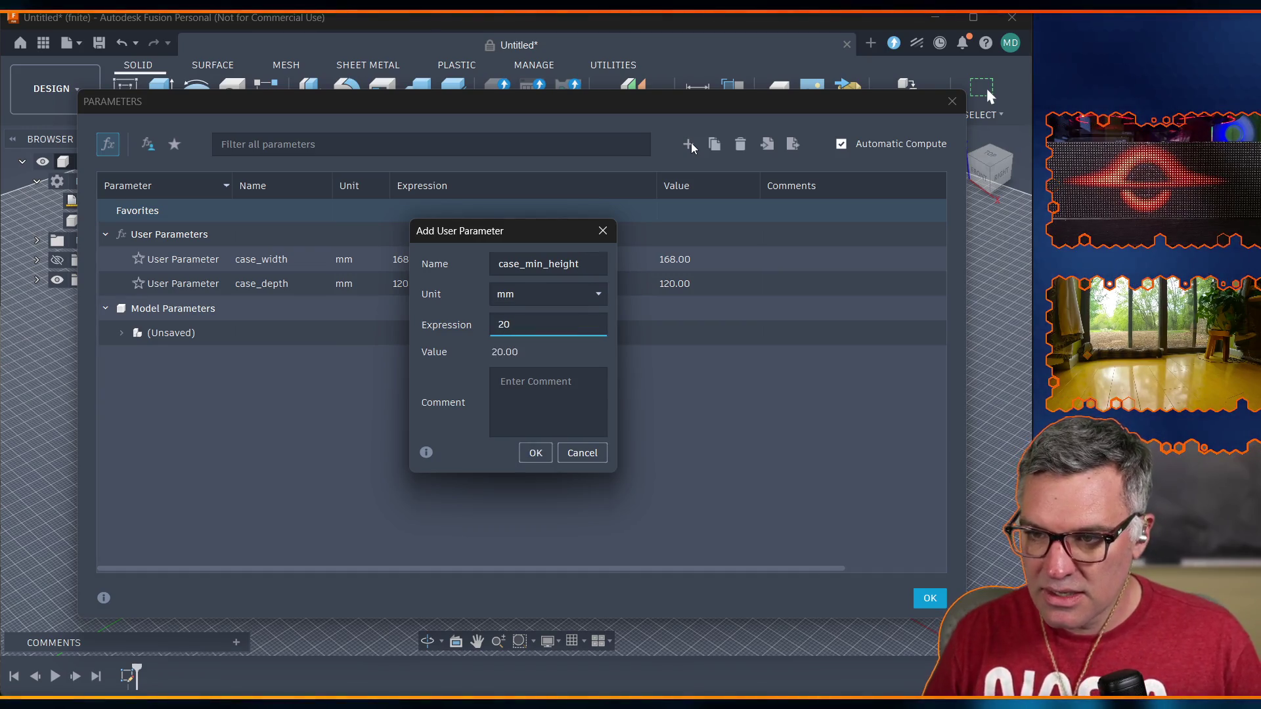
pyautogui.click(535, 453)
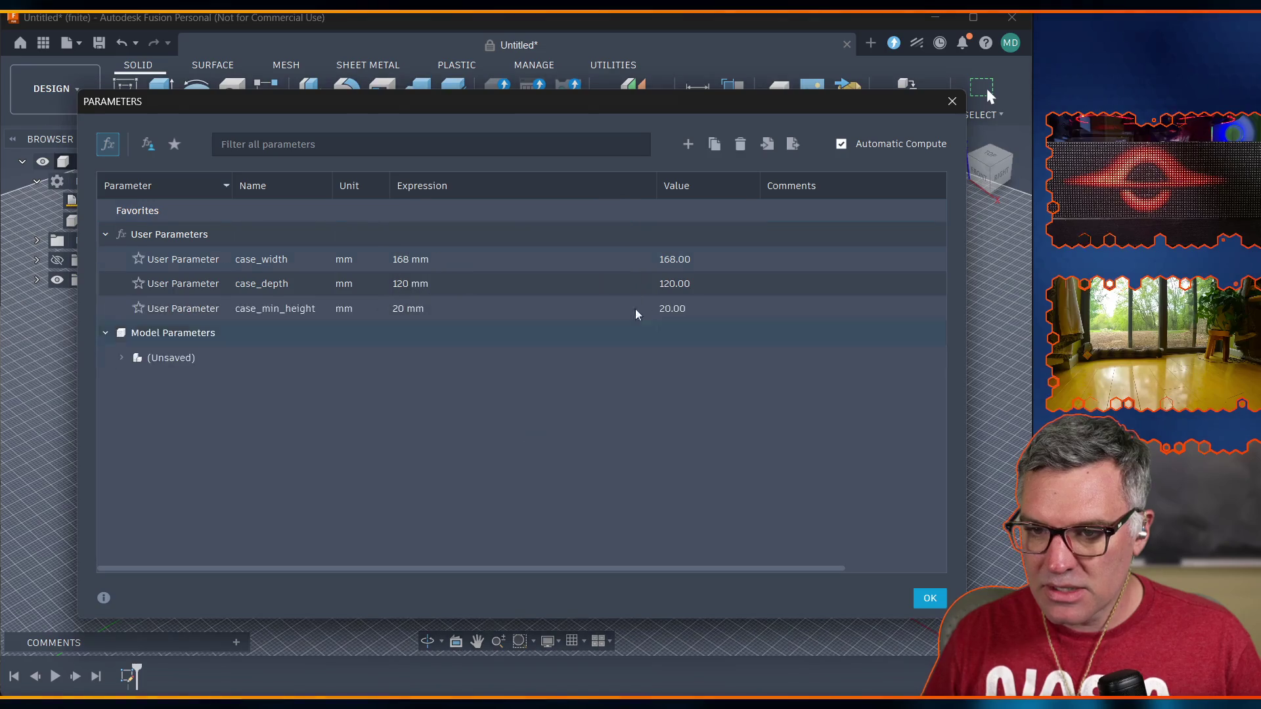
# Add the user parameter case_max_height at 100 mm and close the parameters table.
pyautogui.click(690, 146)
pyautogui.write('case_max_height')
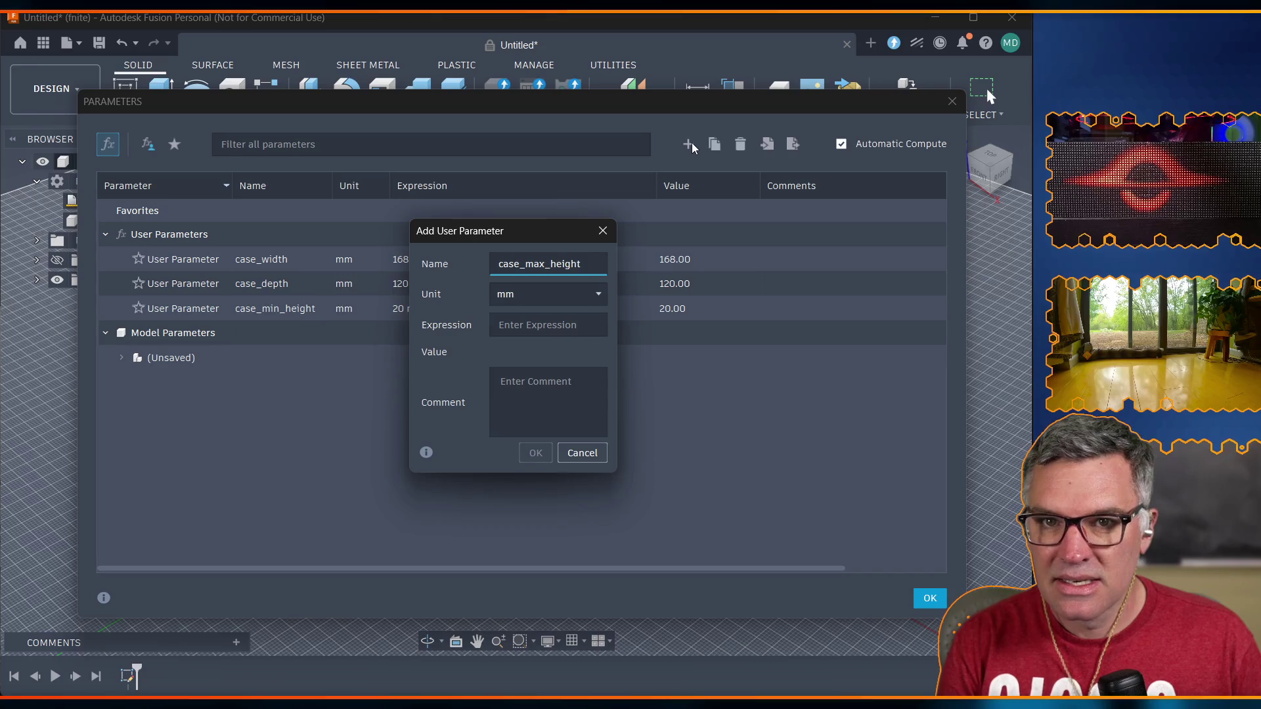
pyautogui.press('Tab')
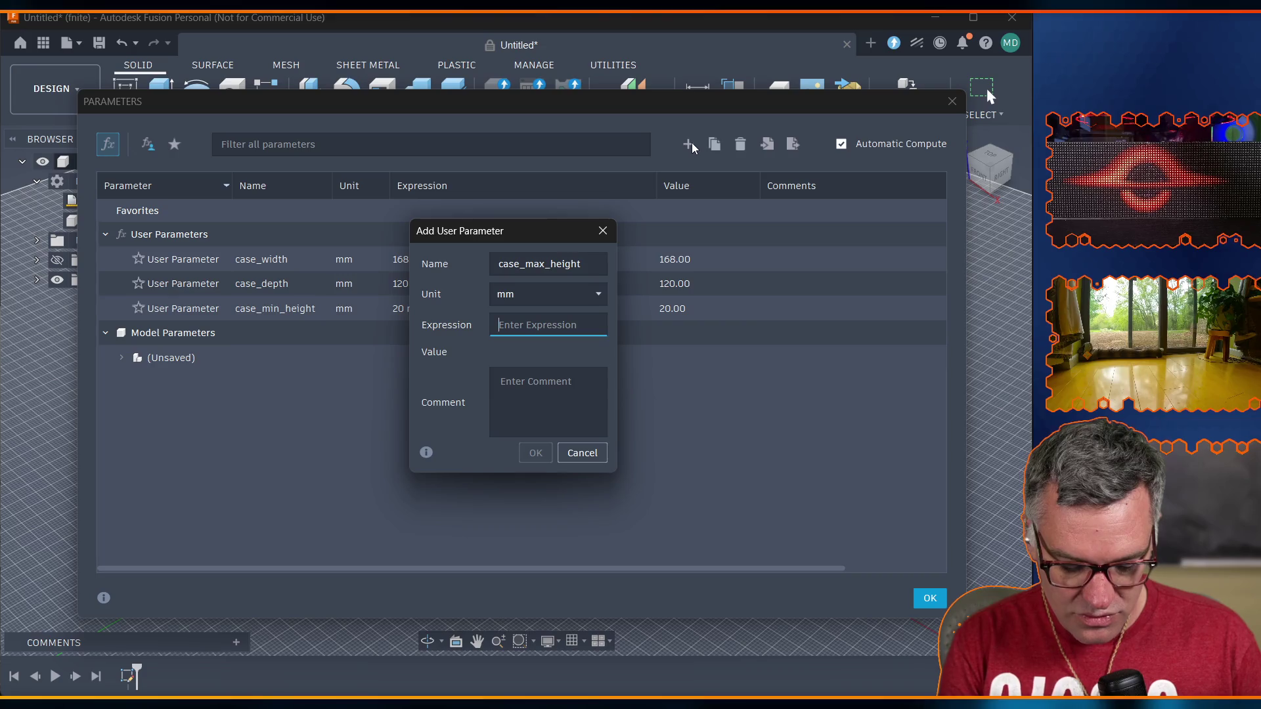
pyautogui.write('100')
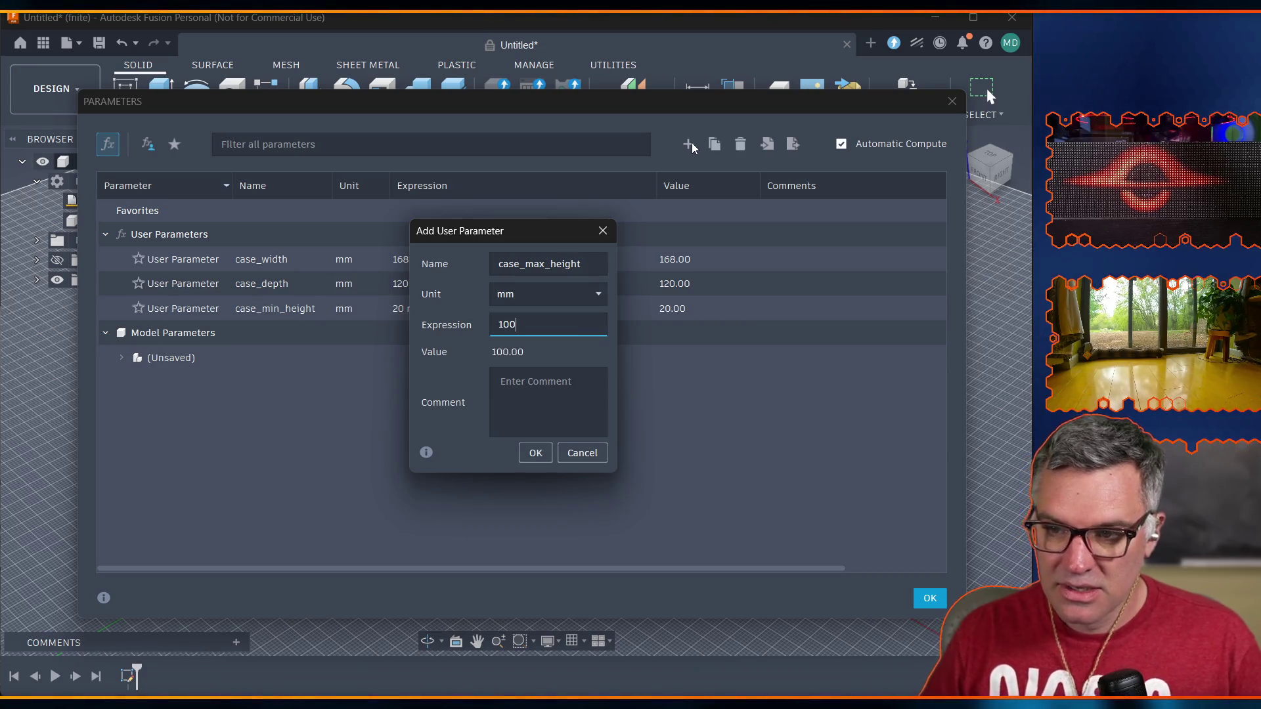
pyautogui.click(536, 453)
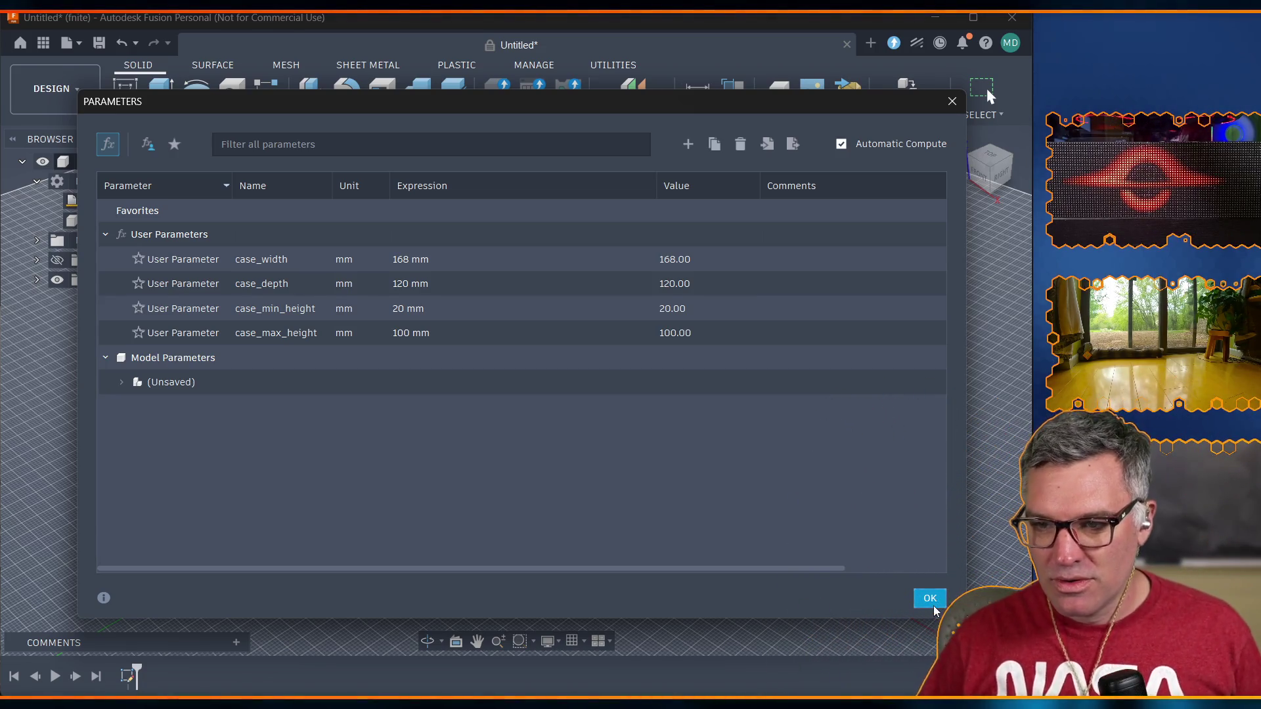
pyautogui.click(933, 608)
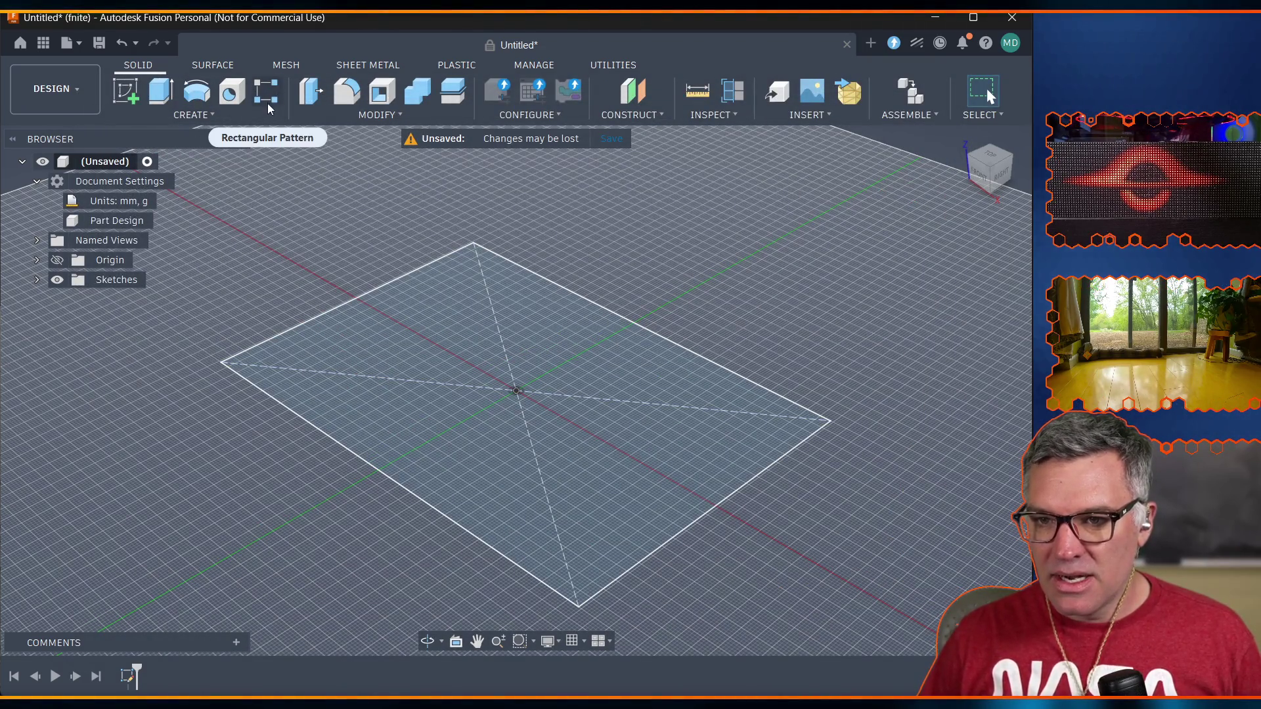
# Delete the rectangle sketch, then start a fresh sketch on the vertical Right-view origin plane.
pyautogui.click(513, 507)
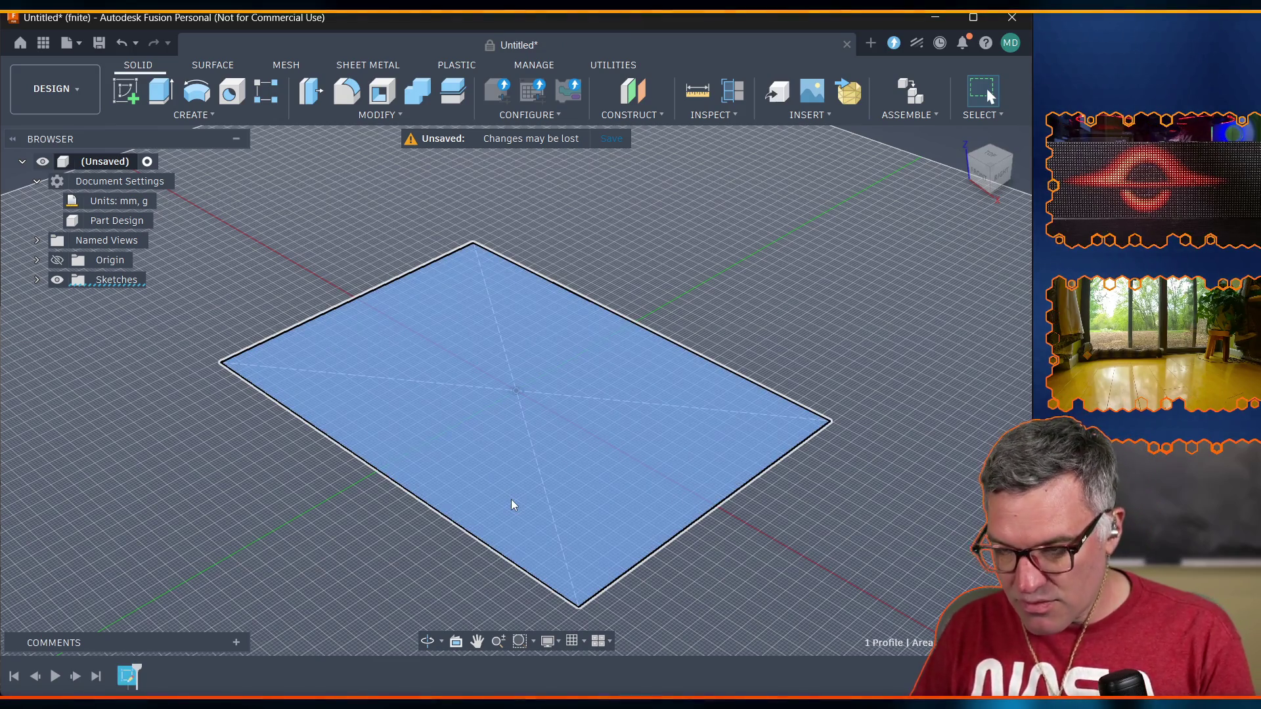
pyautogui.click(519, 499)
pyautogui.click(519, 499)
pyautogui.click(519, 499)
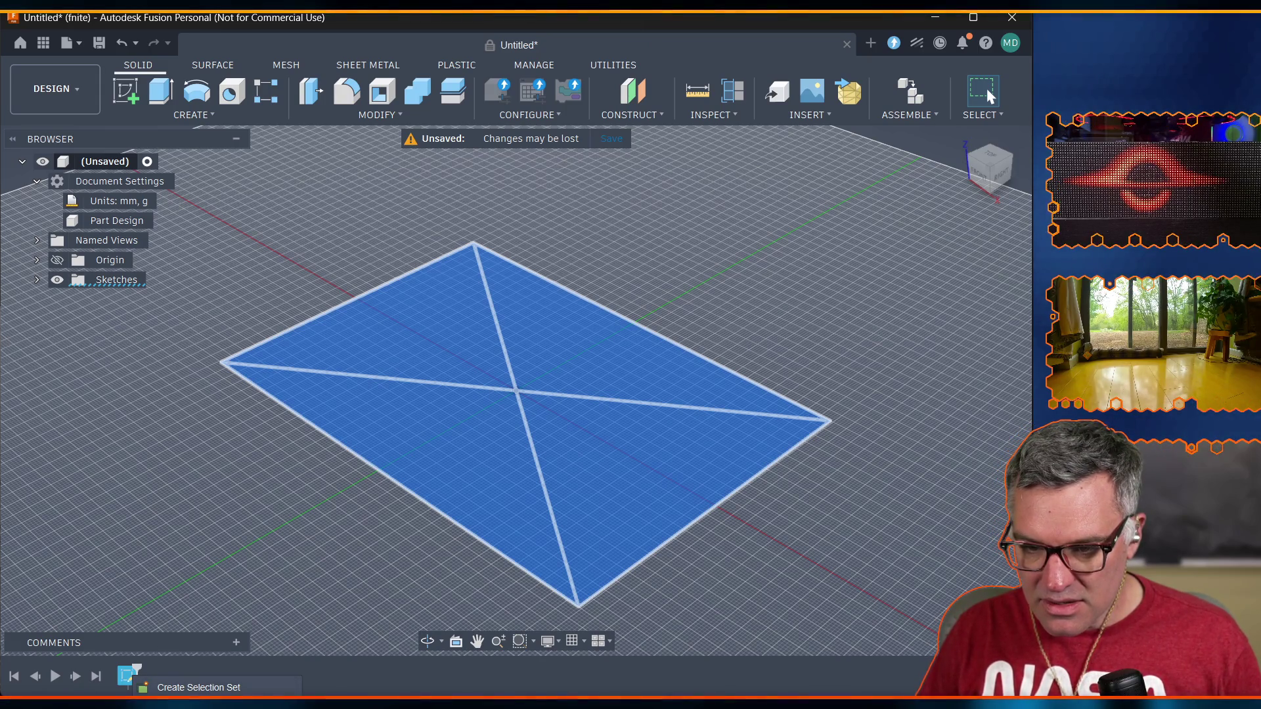
pyautogui.press('Delete')
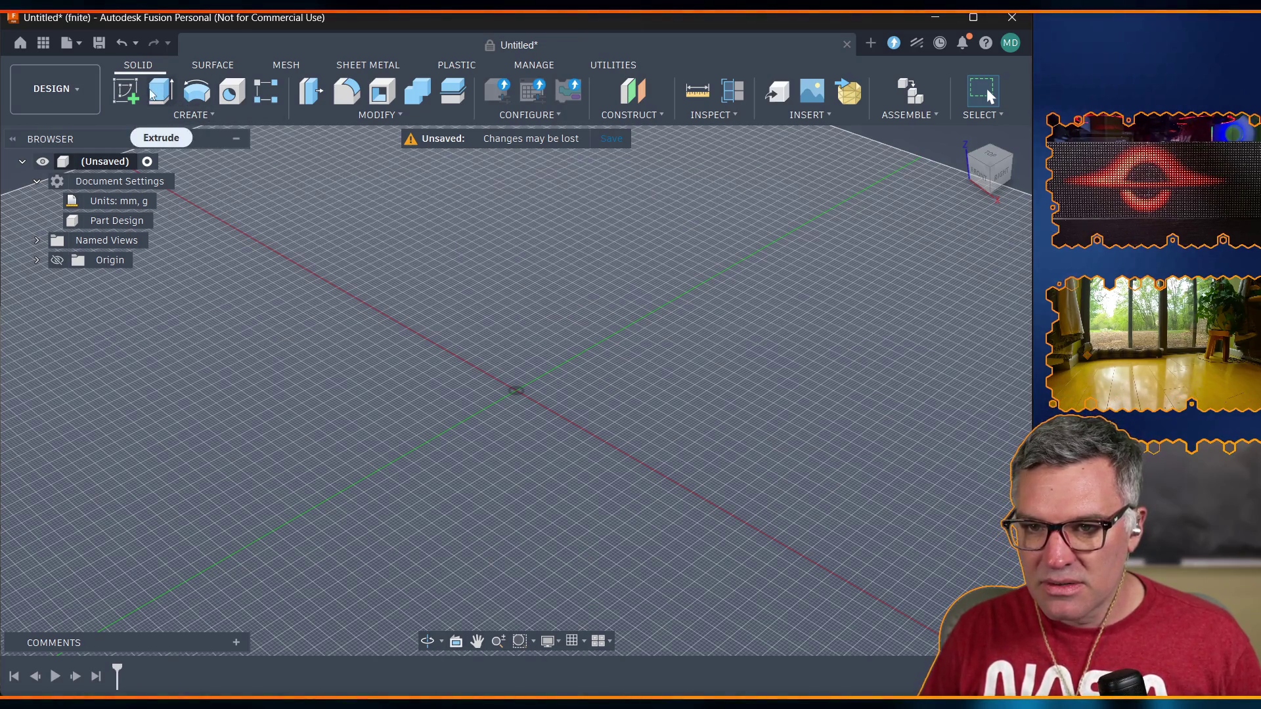
pyautogui.click(122, 92)
pyautogui.click(557, 324)
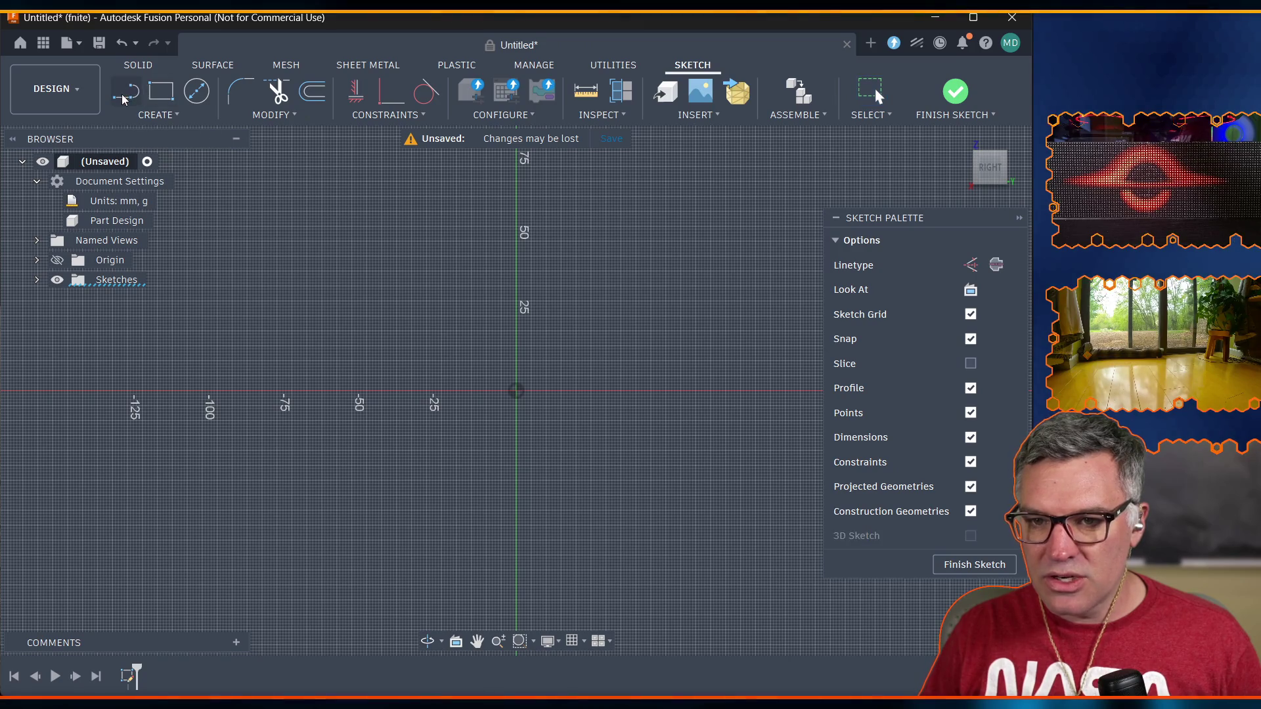
# Draw a base line left from the origin with length case_depth/2 (60 mm).
pyautogui.click(125, 92)
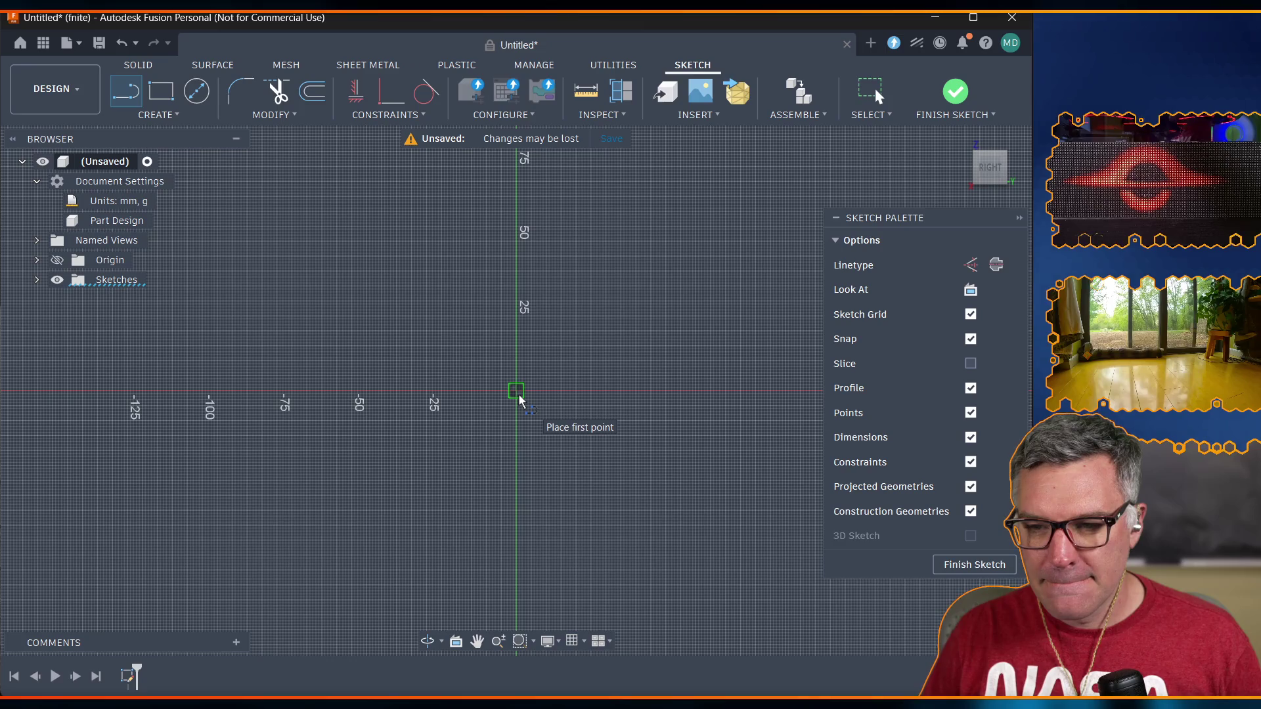
pyautogui.moveTo(517, 392); pyautogui.dragTo(377, 397)
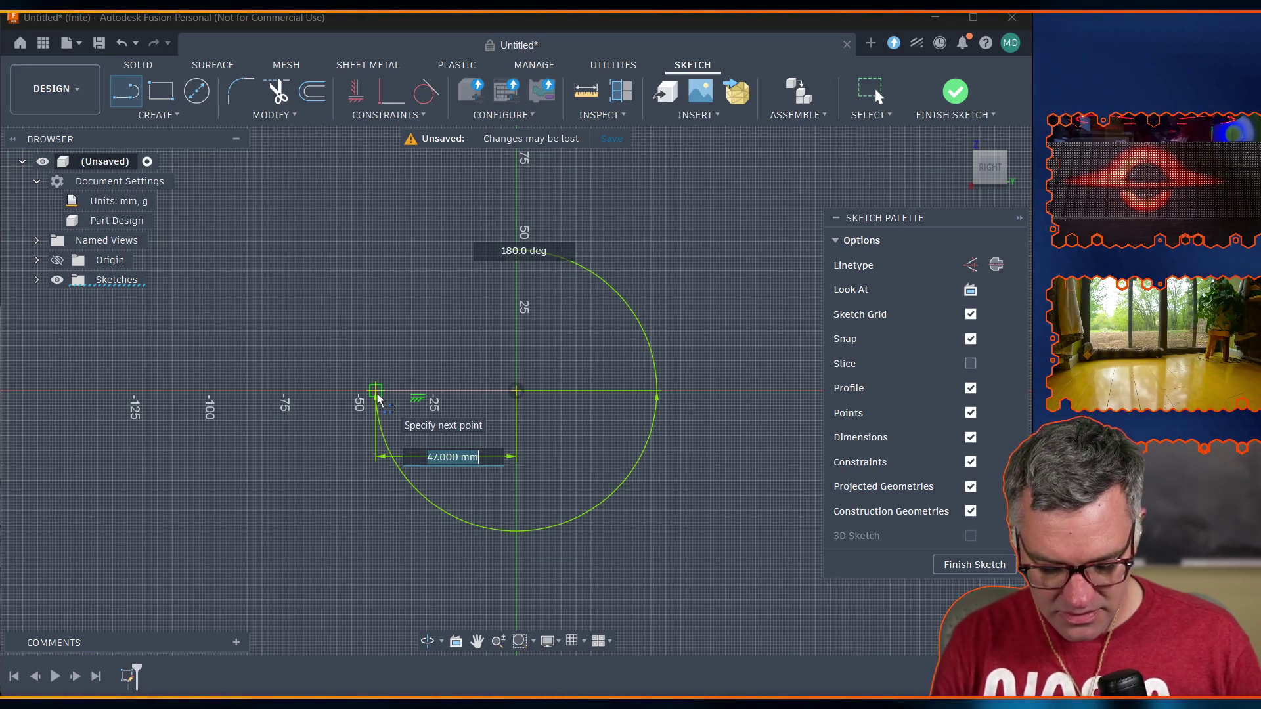
pyautogui.write('case_dept')
pyautogui.press('Return')
pyautogui.press('BackSpace')
pyautogui.press('BackSpace')
pyautogui.press('BackSpace')
pyautogui.press('BackSpace')
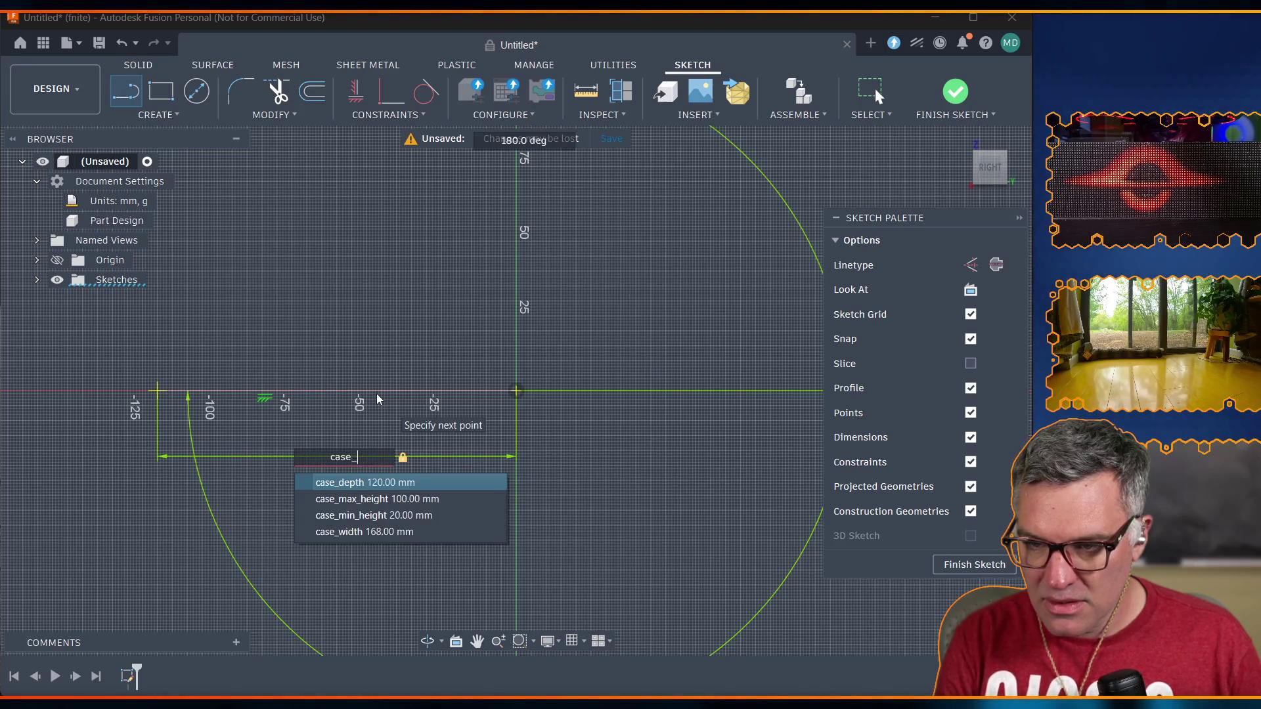
pyautogui.write('depth/2')
pyautogui.press('Return')
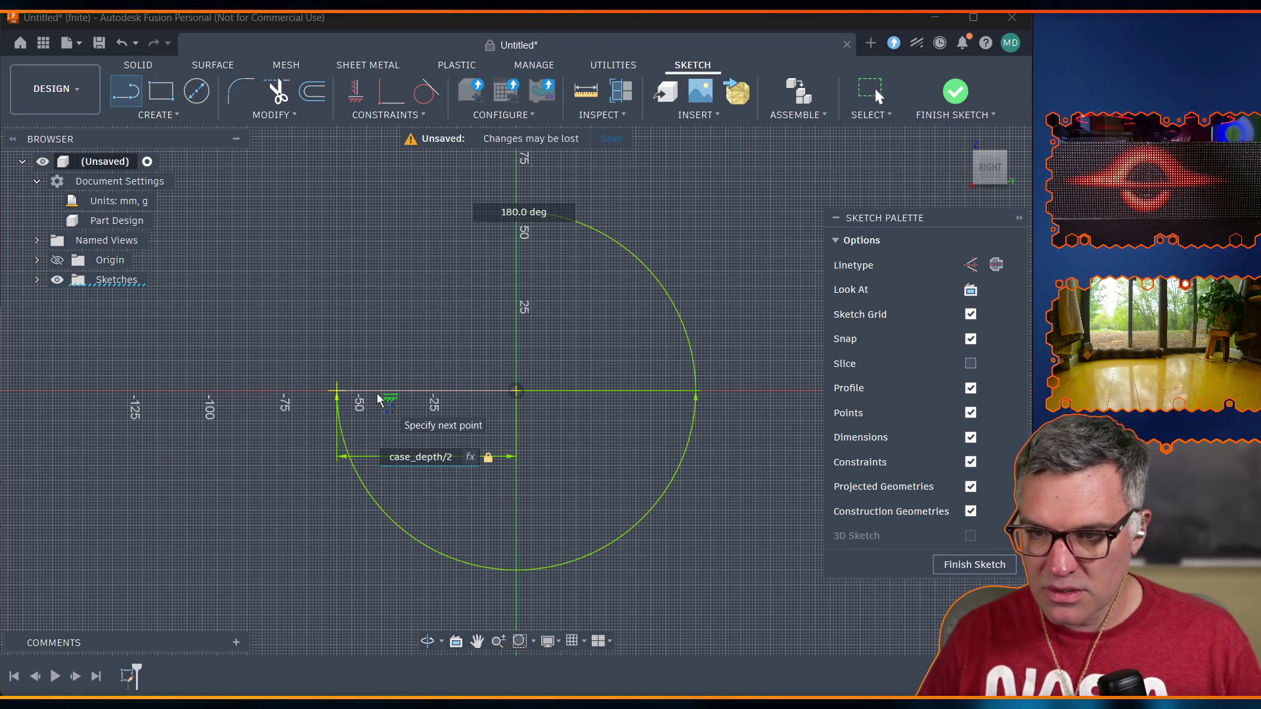
pyautogui.click(335, 392)
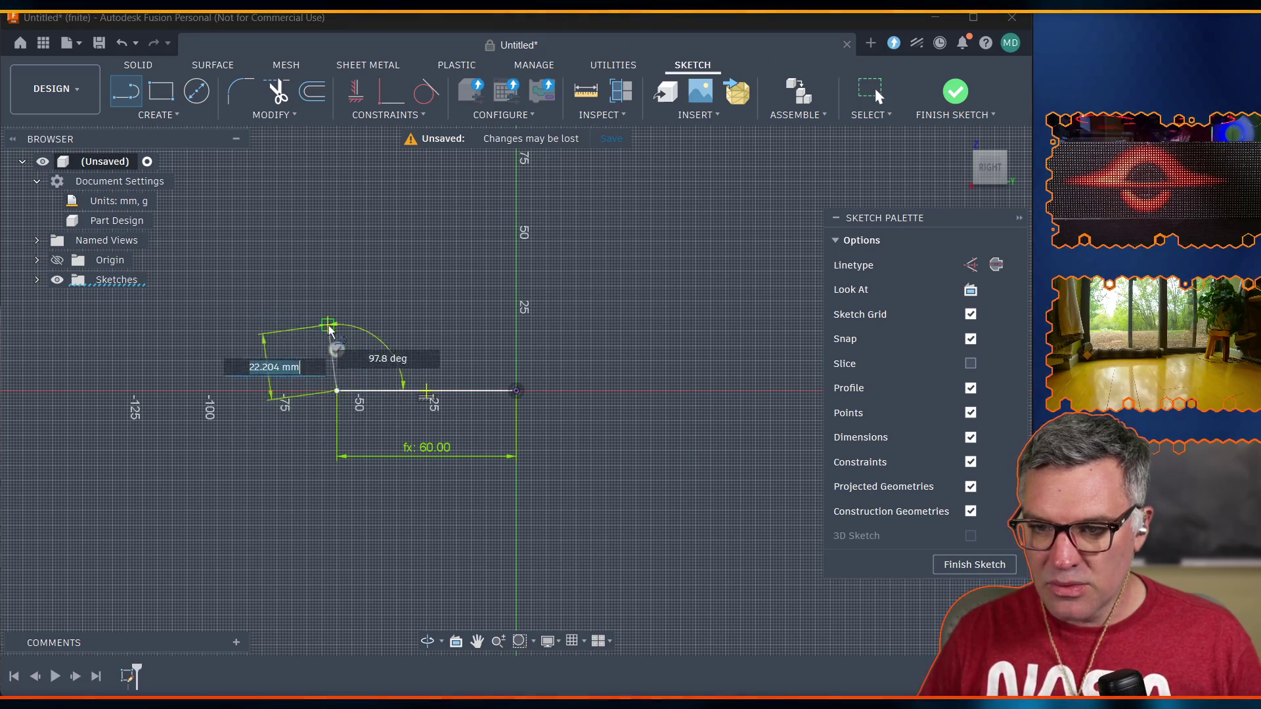
# Continue with a vertical line up from its left end, length locked to case_min_height (20 mm).
pyautogui.write('case_min_')
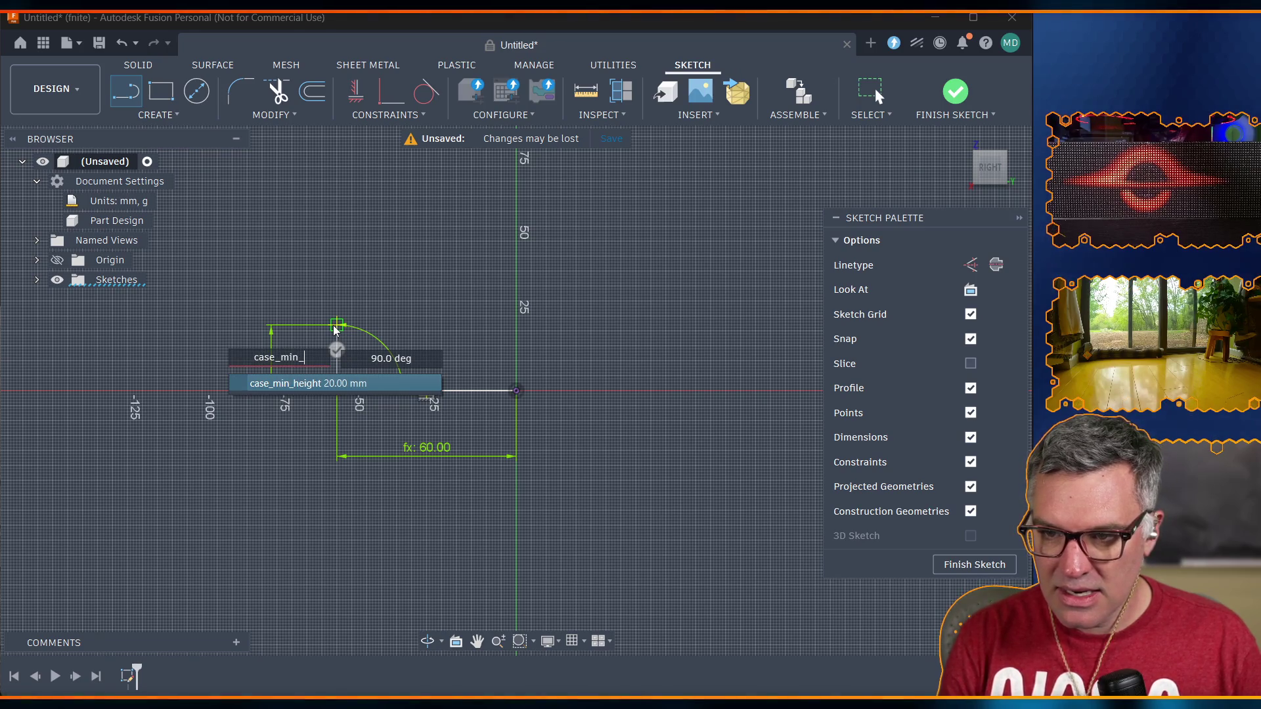
pyautogui.click(311, 385)
pyautogui.press('Tab')
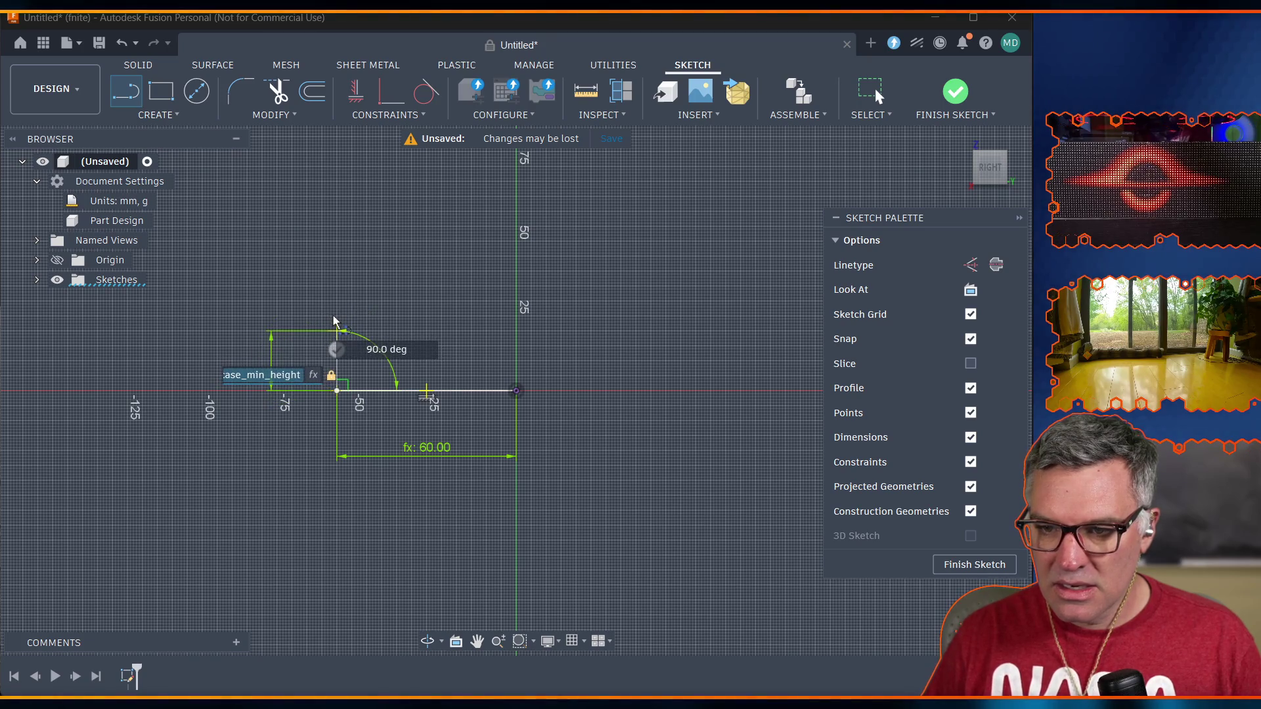
pyautogui.click(337, 328)
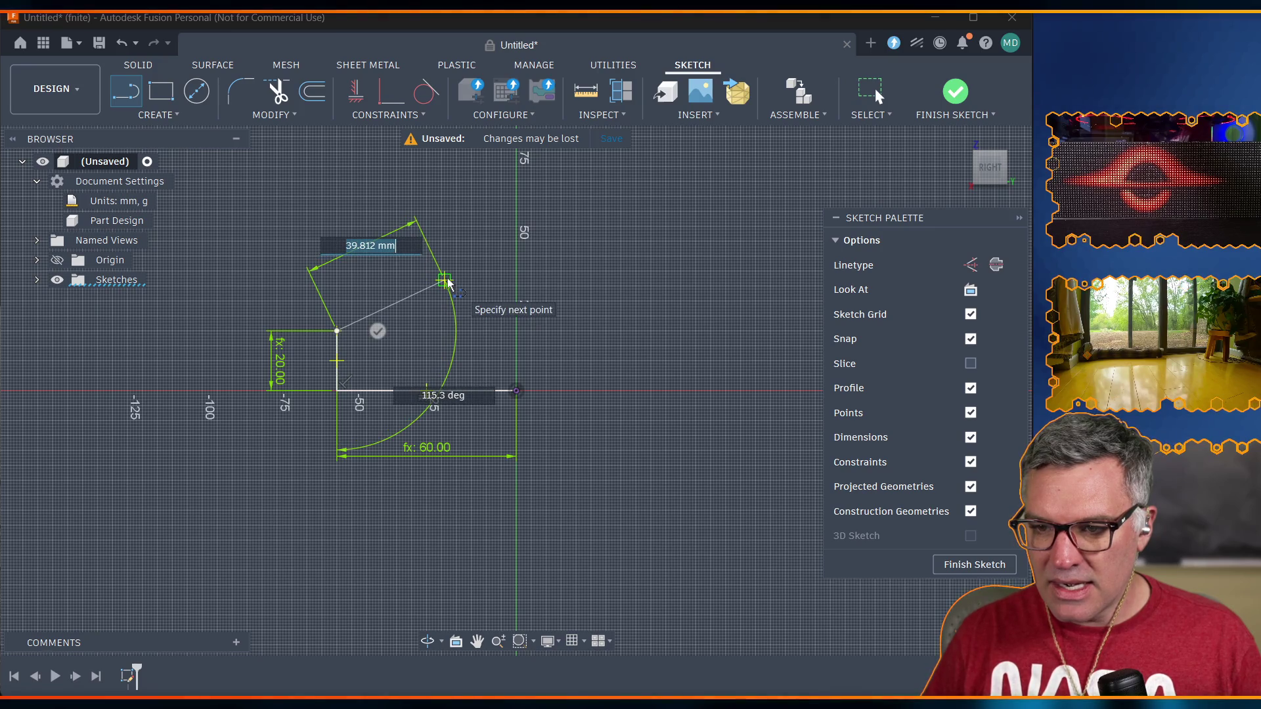
pyautogui.press('Escape')
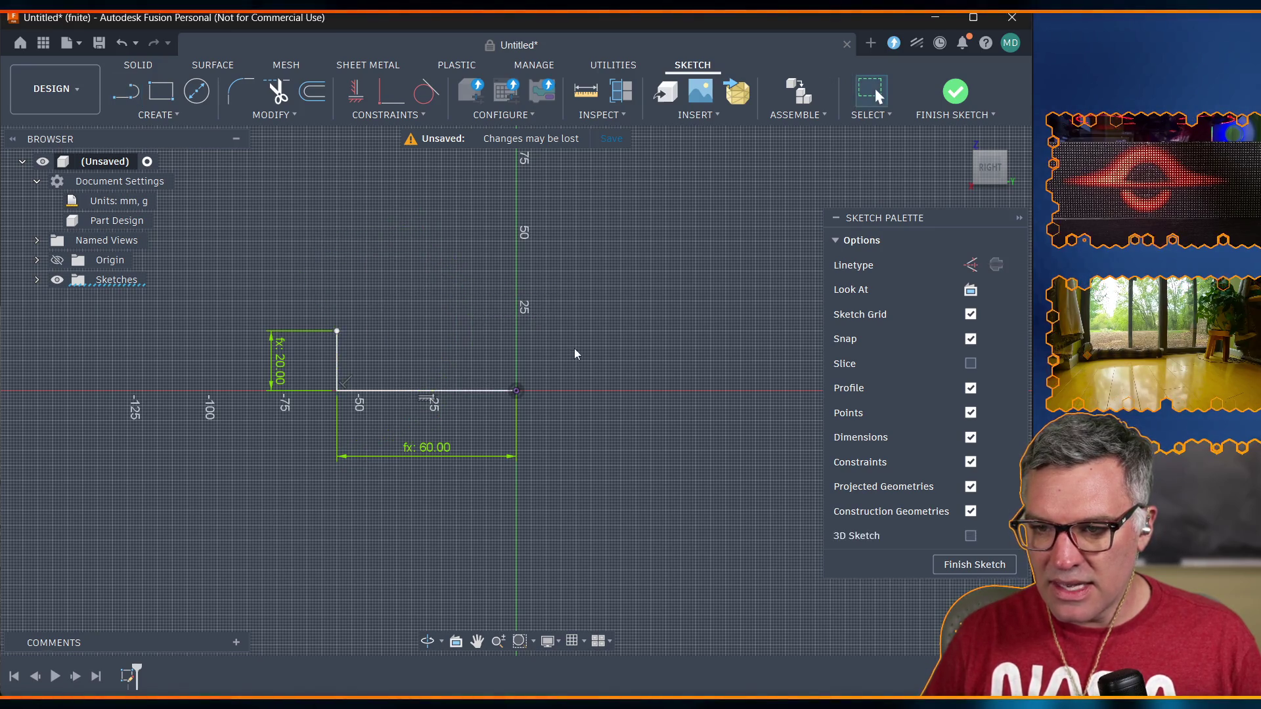
# Draw a second base line right from the origin with length case_depth/2 (60 mm).
pyautogui.press('l')
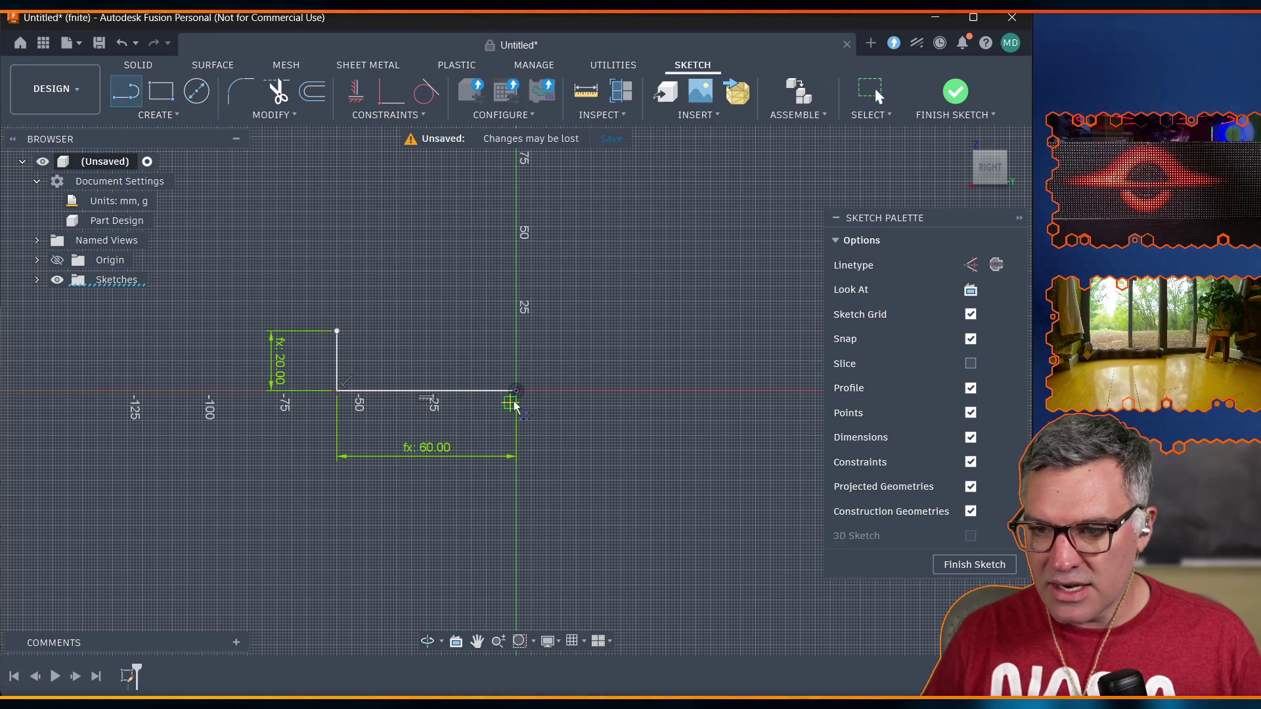
pyautogui.click(516, 390)
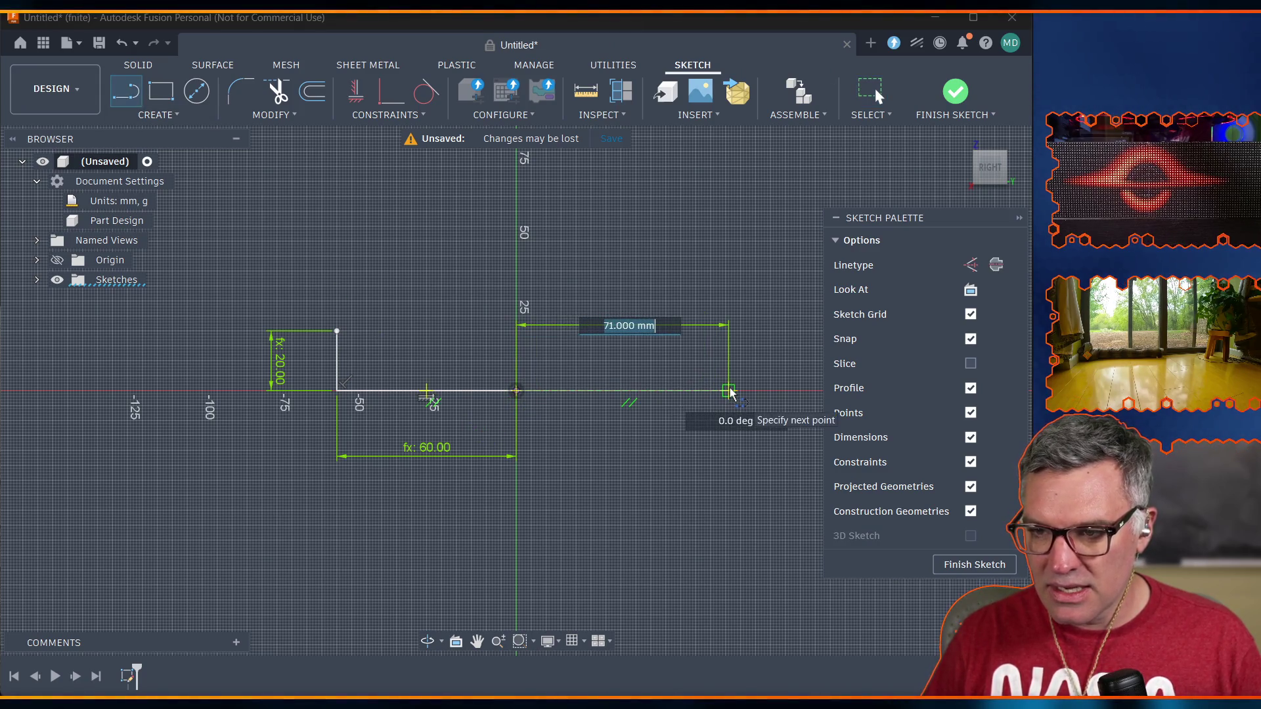
pyautogui.write('case_depth/2')
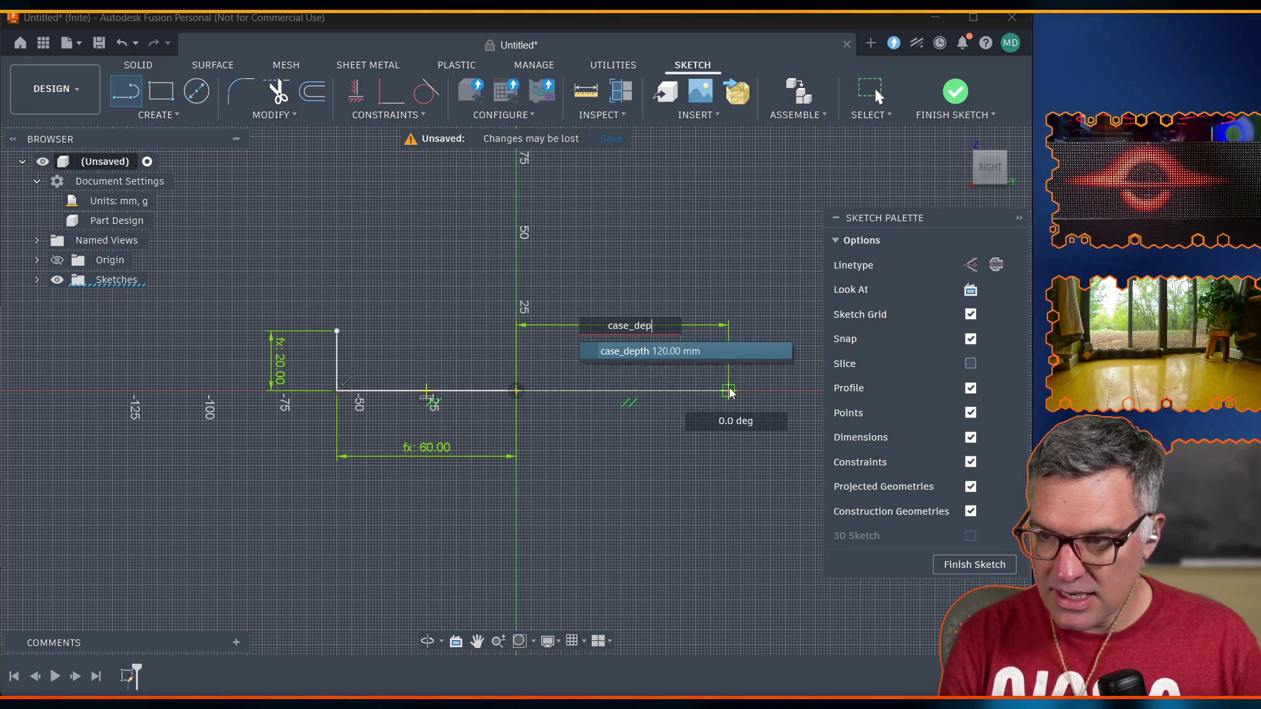
pyautogui.press('Return')
pyautogui.press('Escape')
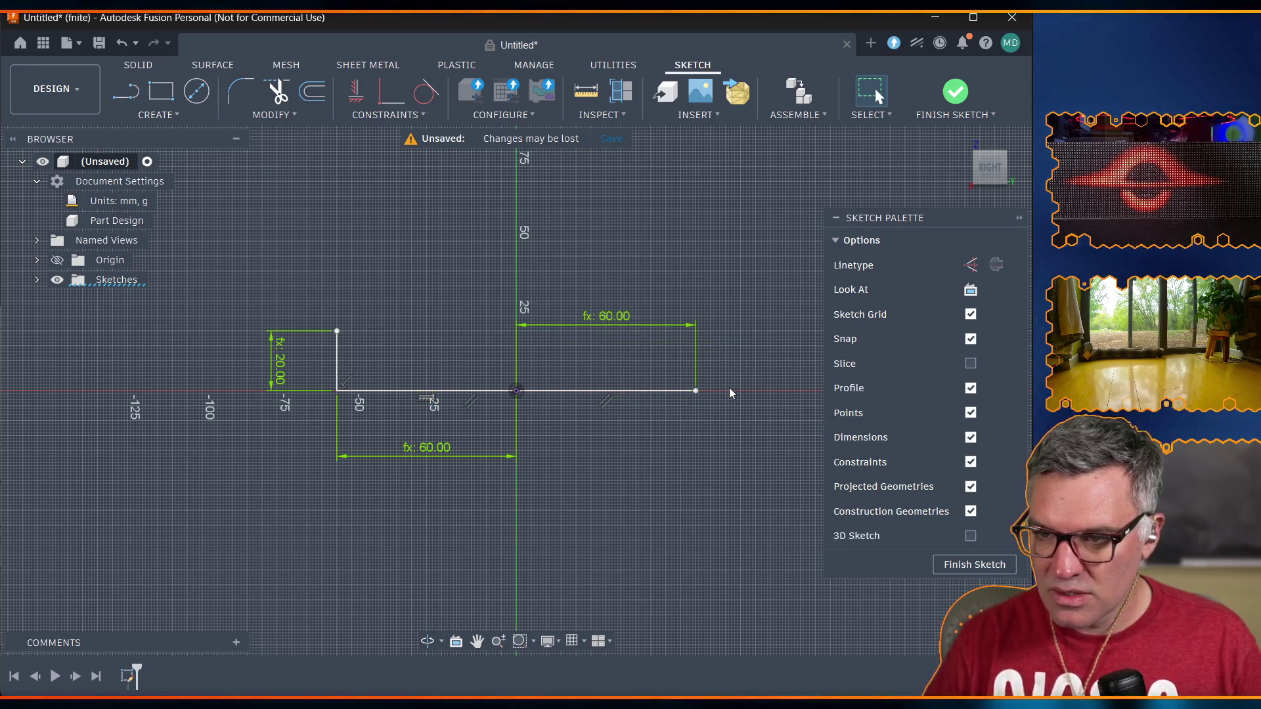
# Raise a vertical line from its right end with length case_max_height (100 mm).
pyautogui.click(126, 92)
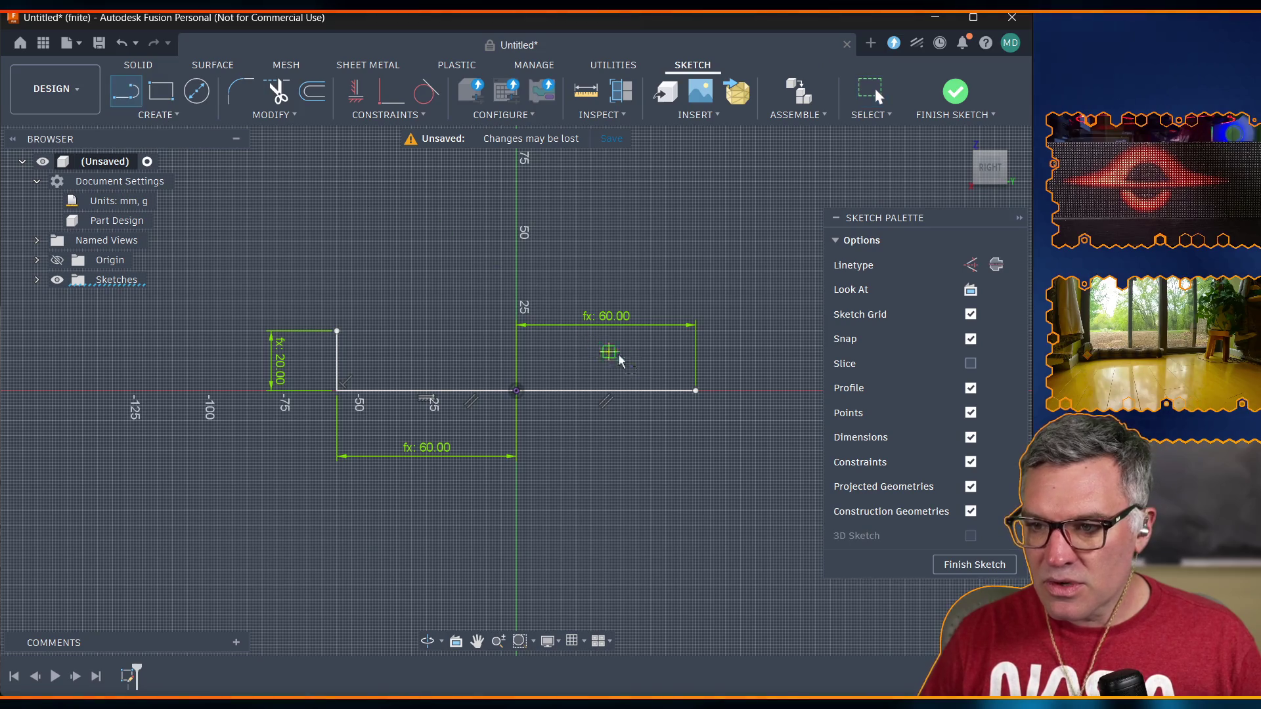
pyautogui.click(696, 391)
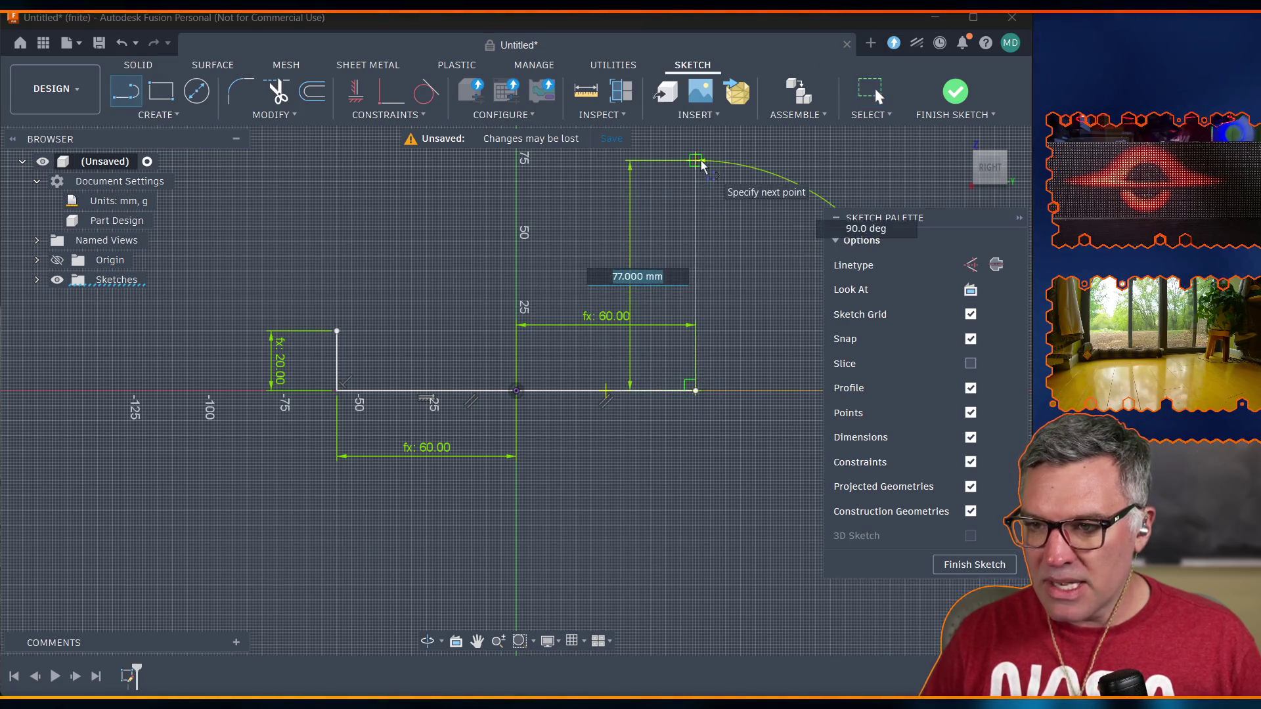
pyautogui.write('case_')
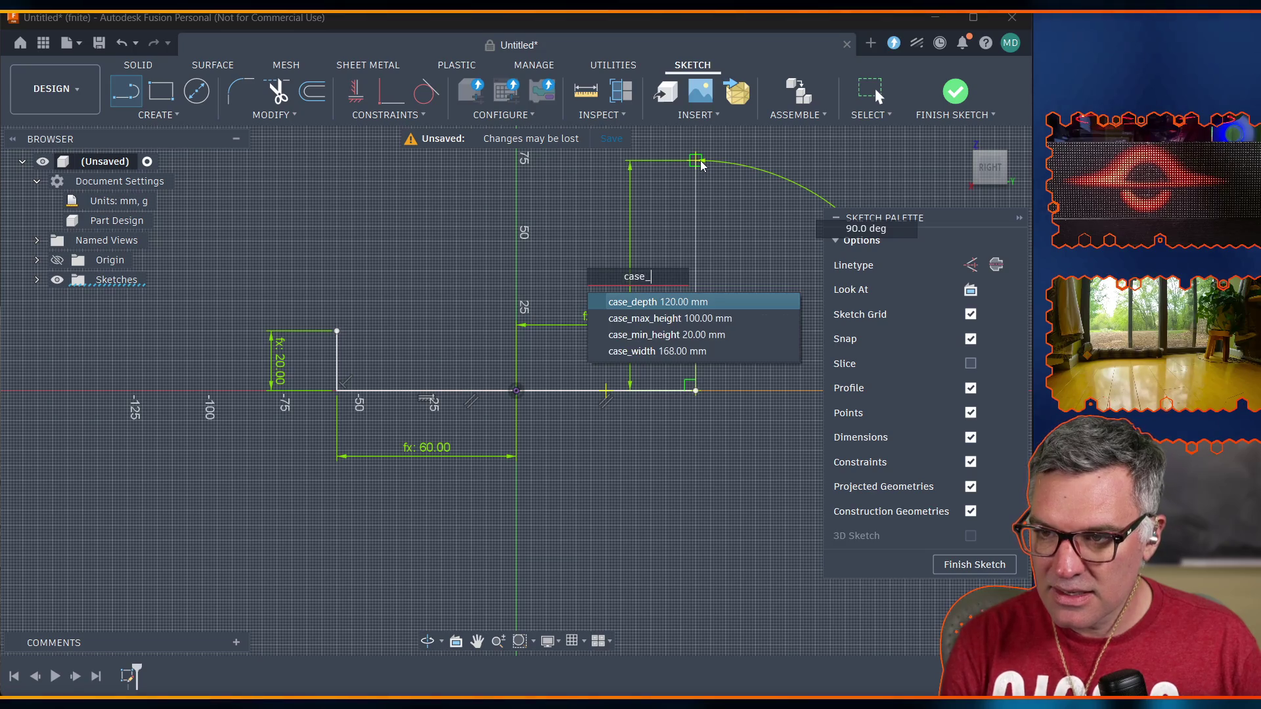
pyautogui.write('max_he')
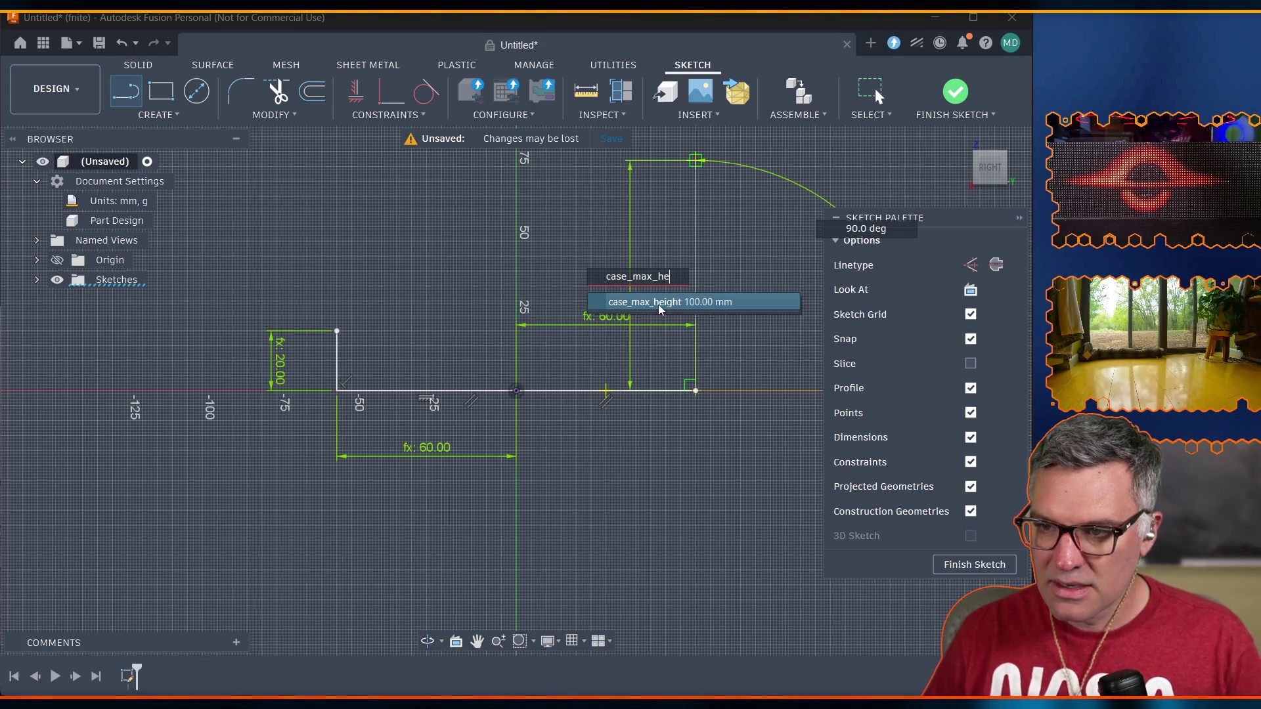
pyautogui.click(657, 301)
pyautogui.press('Return')
pyautogui.press('Escape')
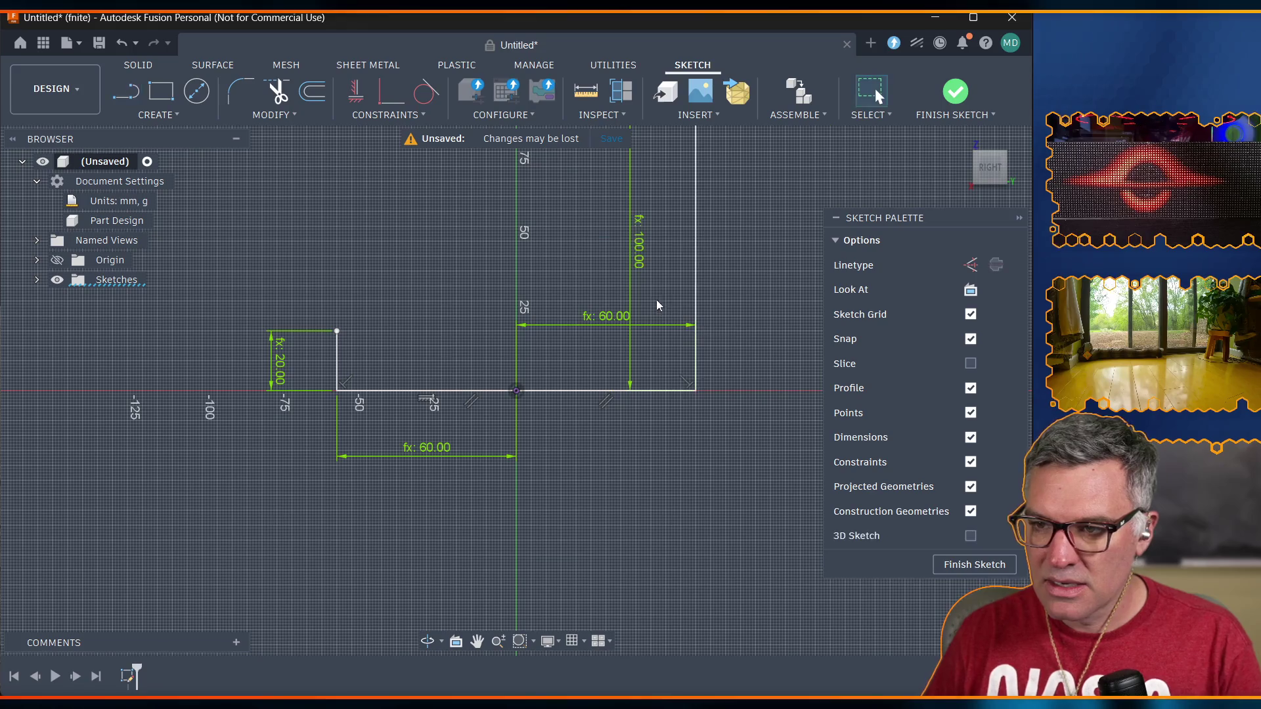
# Pan the sketch down to bring the top of the 100 mm edge into view.
pyautogui.click(480, 644)
pyautogui.moveTo(552, 487); pyautogui.dragTo(547, 623)
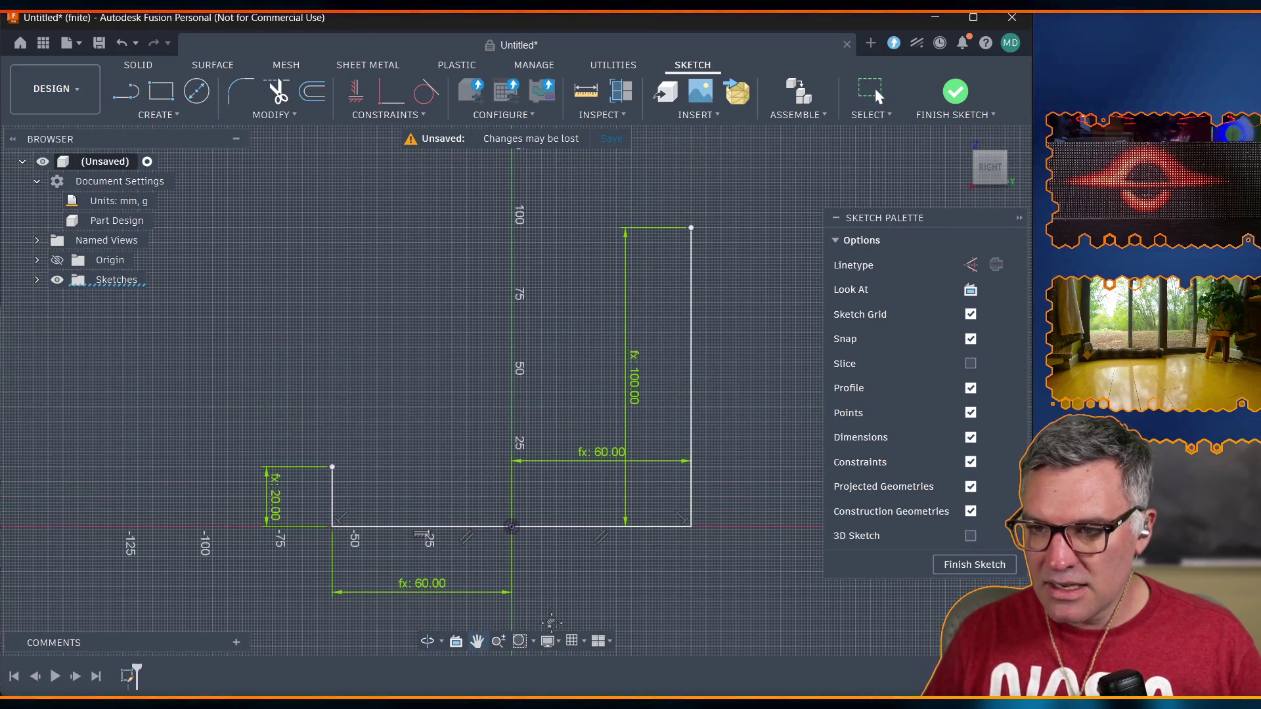
pyautogui.click(129, 96)
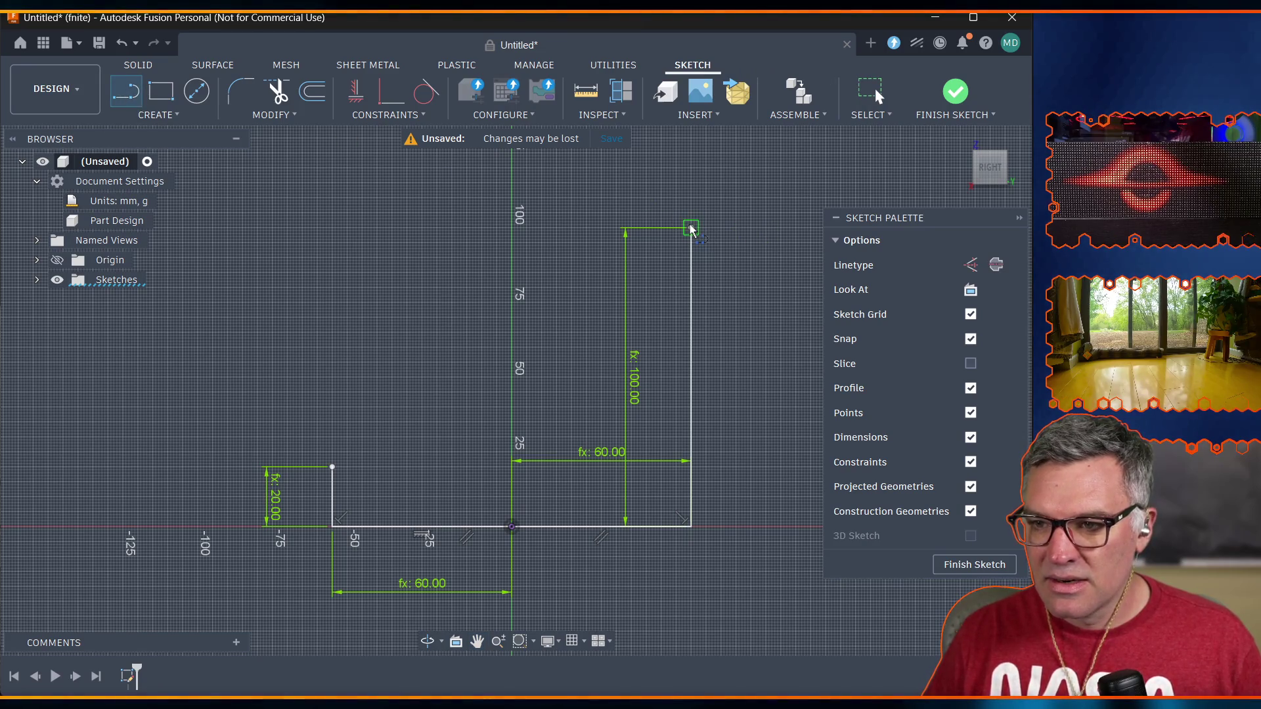
pyautogui.click(691, 228)
pyautogui.press('Escape')
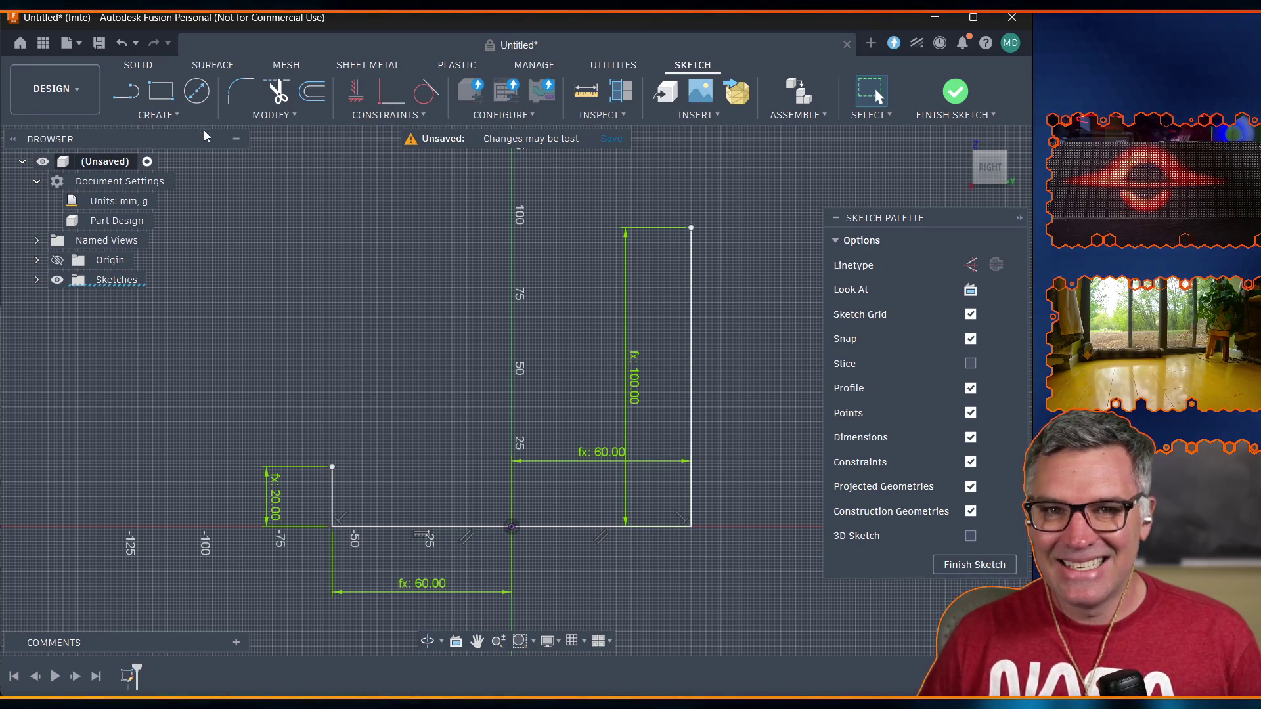
pyautogui.click(279, 114)
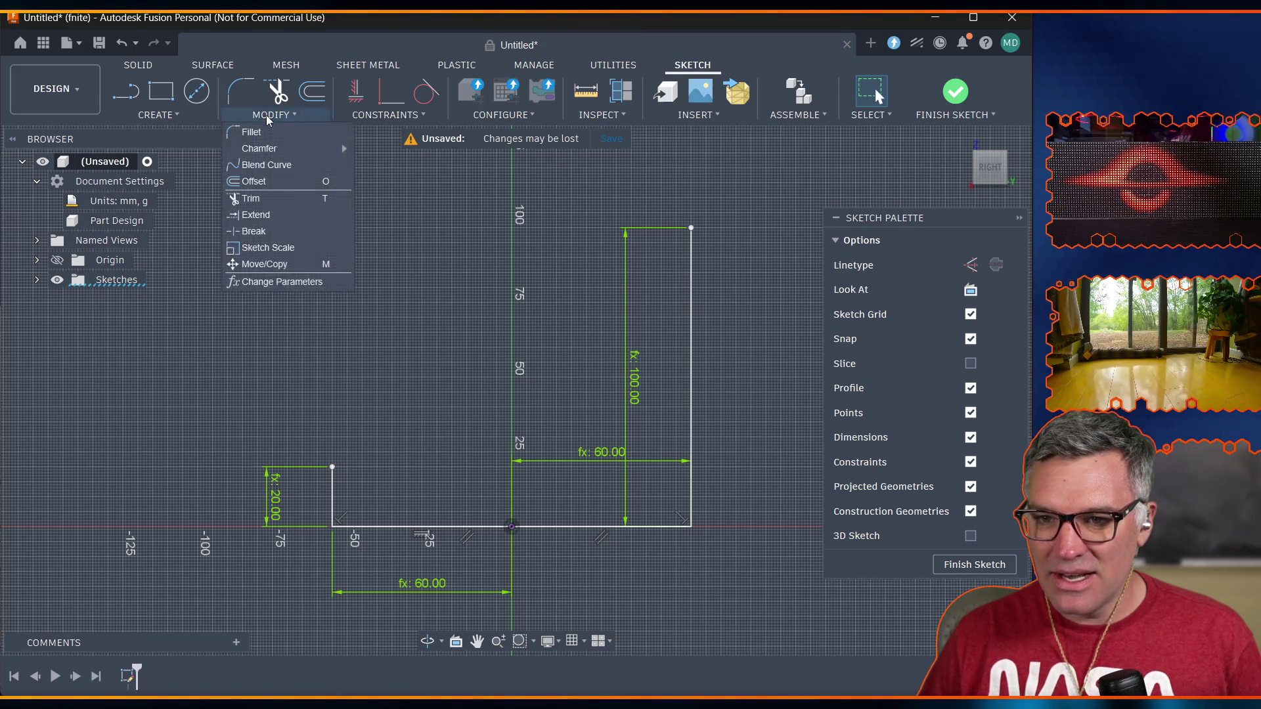
# Create the user parameter case_wall_thickness with expression 4 mm and return to the sketch.
pyautogui.click(294, 276)
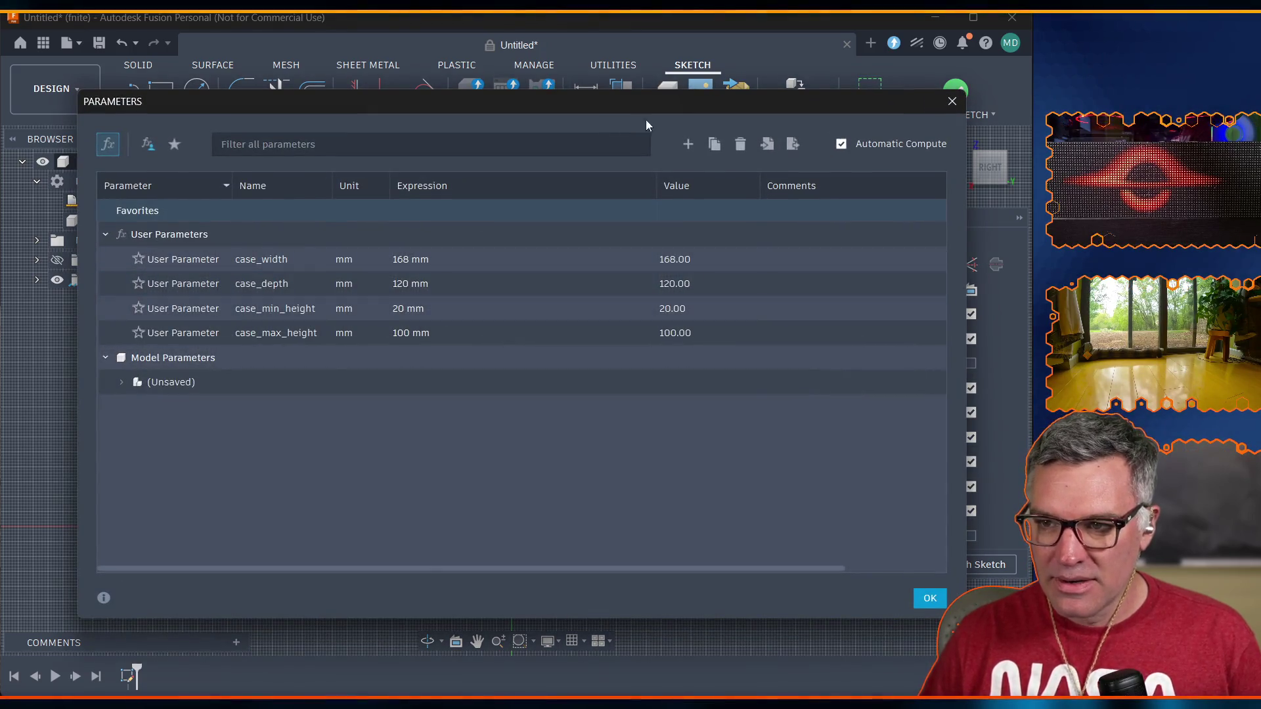
pyautogui.click(687, 144)
pyautogui.write('case_w')
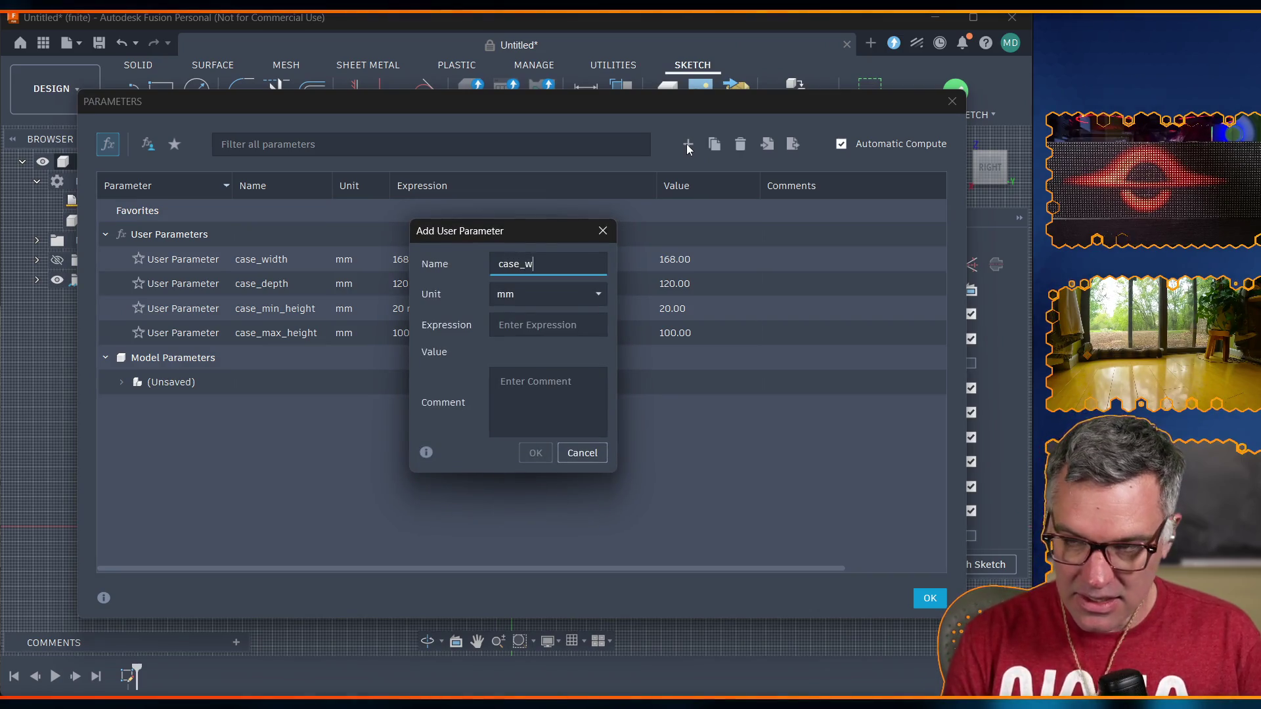
pyautogui.write('all_thickness')
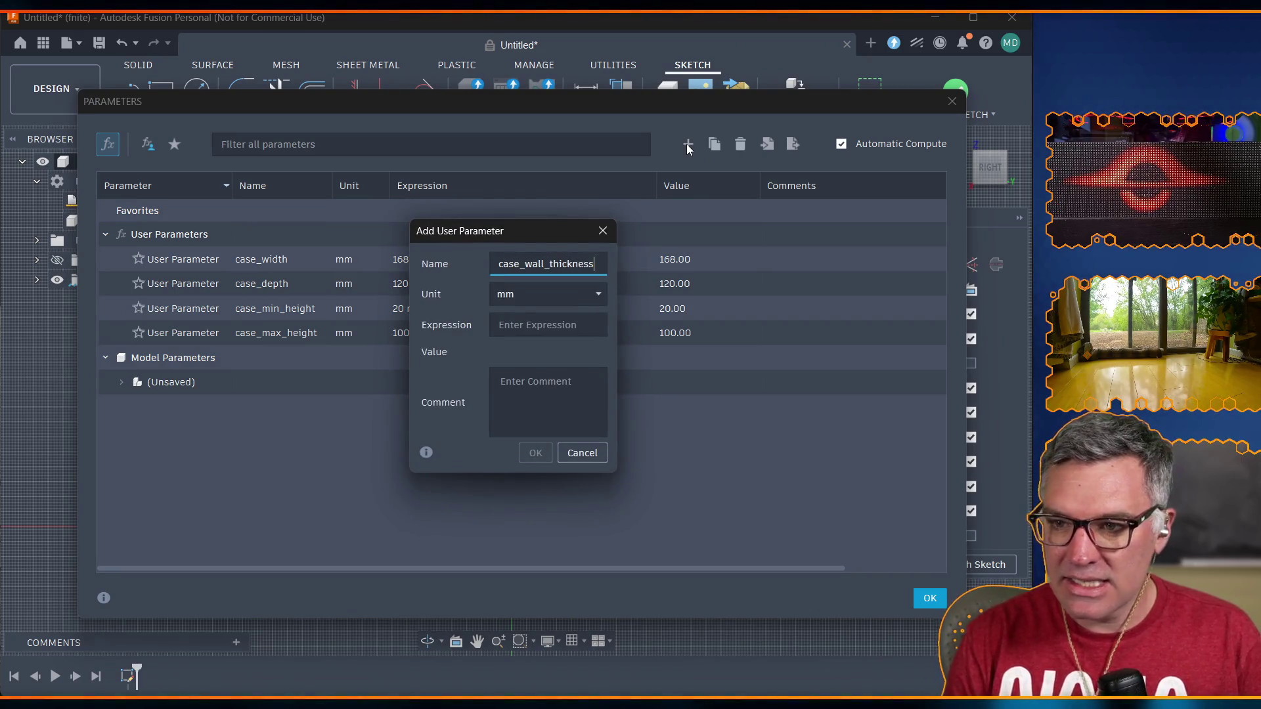
pyautogui.press('Tab')
pyautogui.write('4')
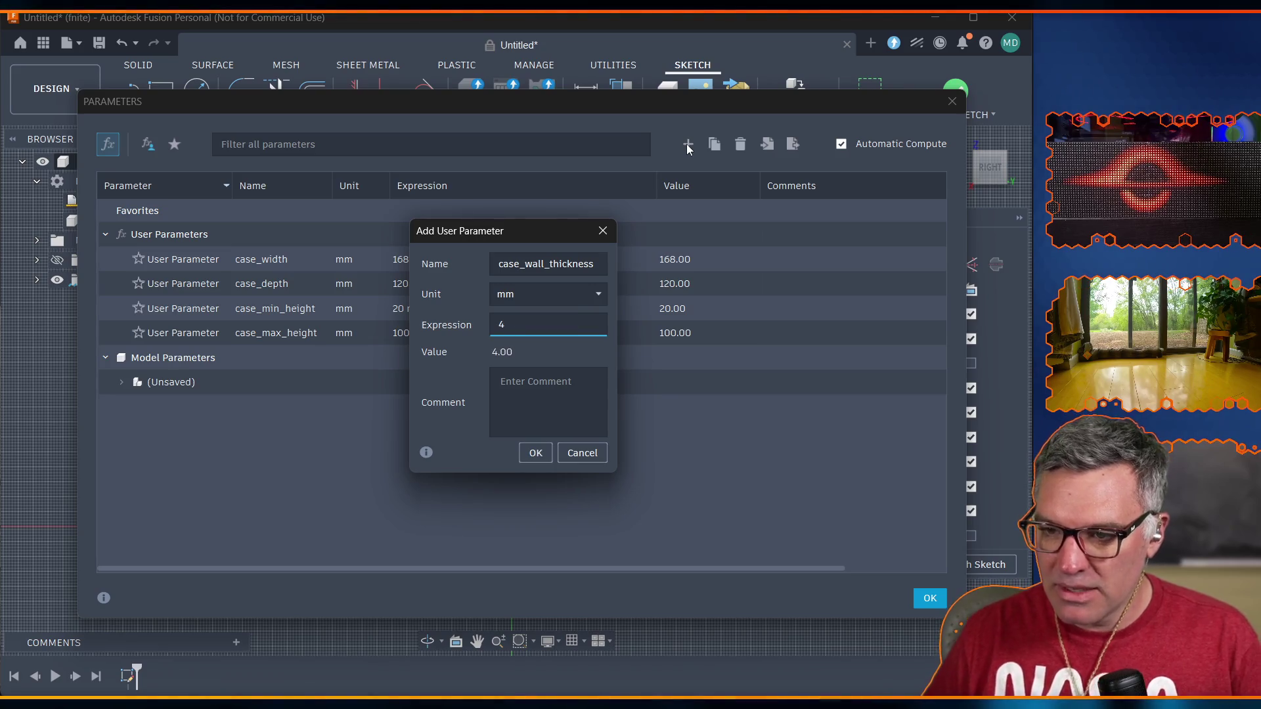
pyautogui.click(534, 453)
pyautogui.click(929, 598)
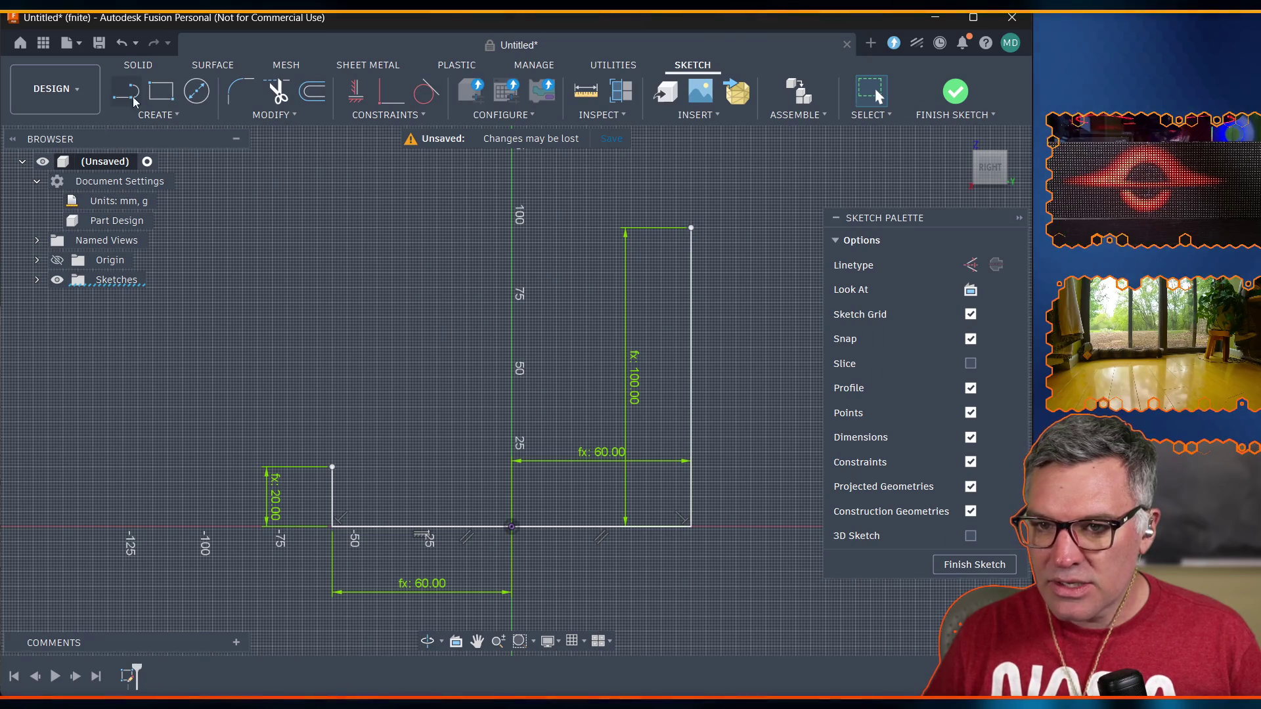
# Draw a case_wall_thickness (4 mm) line from the top of the 100 mm edge.
pyautogui.press('l')
pyautogui.click(691, 228)
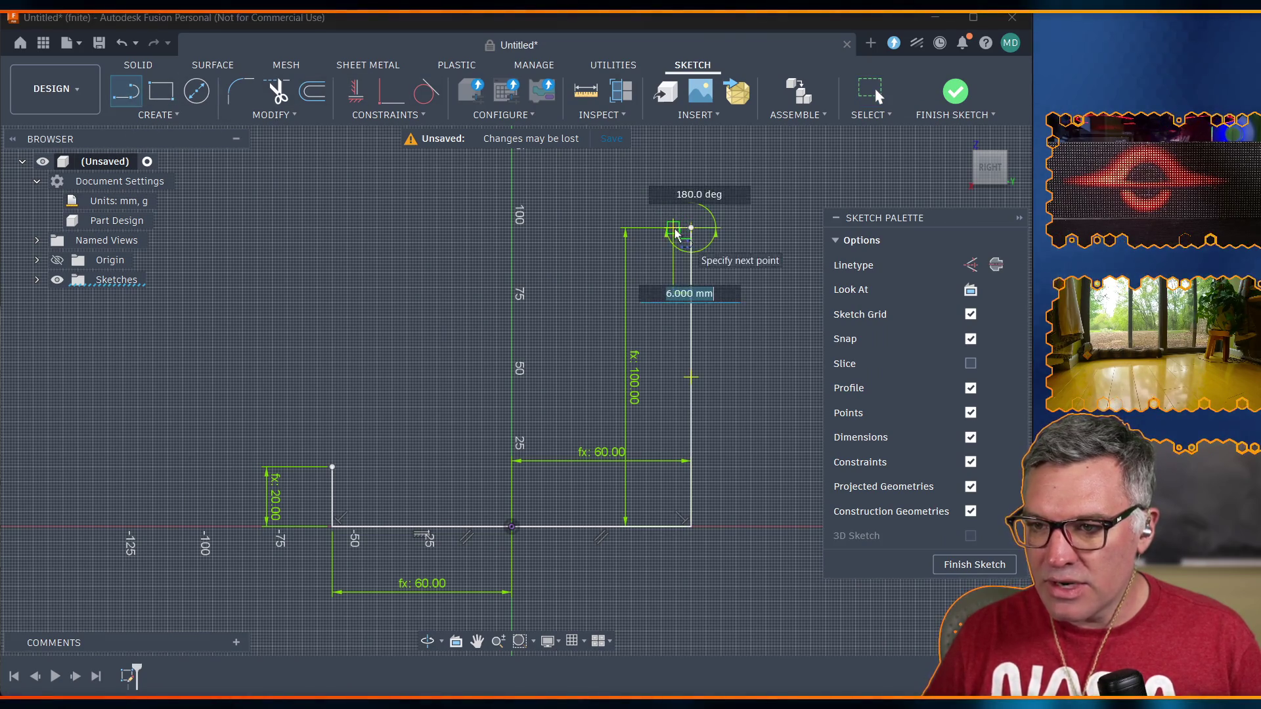
pyautogui.write('case_wall_thickness')
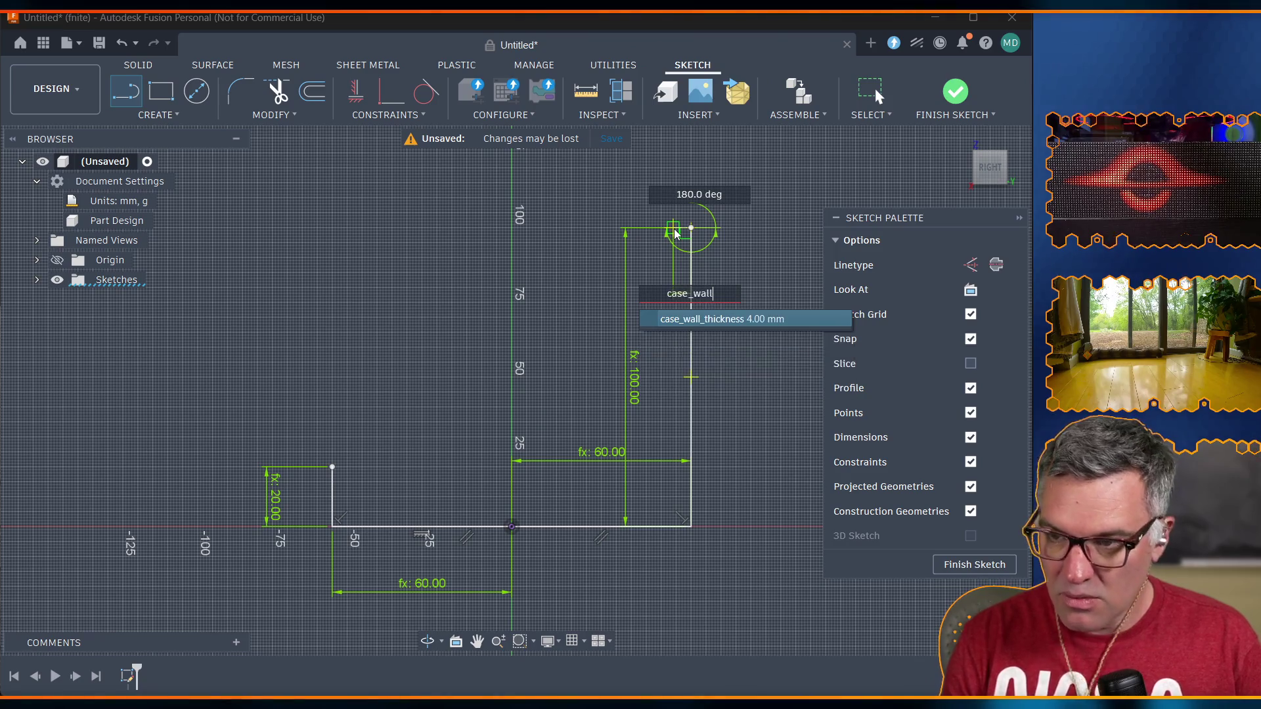
pyautogui.press('Return')
pyautogui.press('Escape')
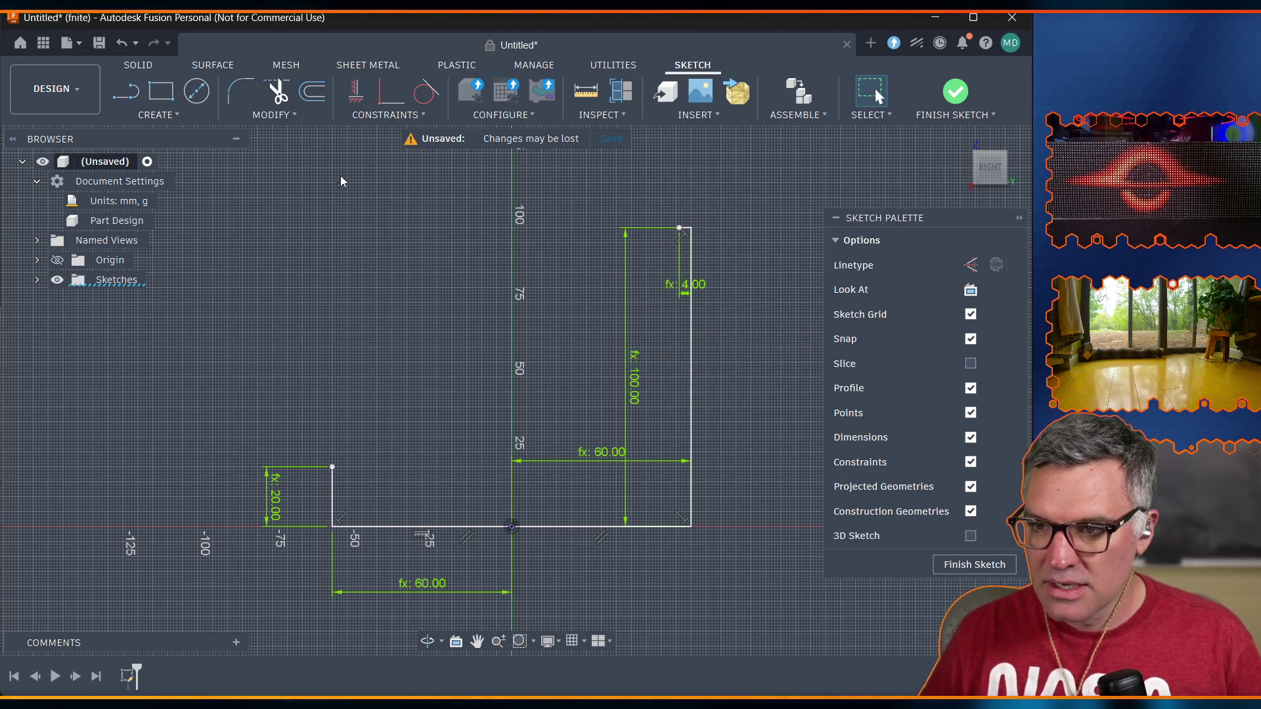
# Draw the sloped top line down to the 20 mm edge's top, closing the profile.
pyautogui.click(126, 95)
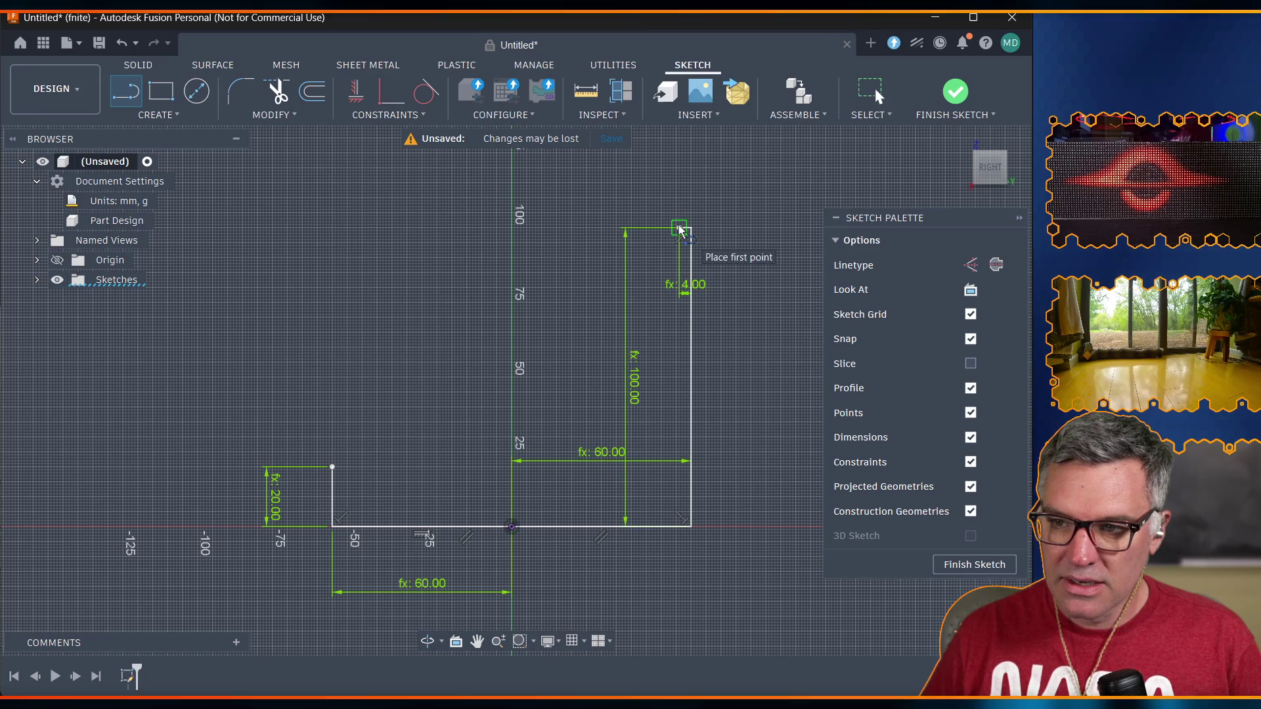
pyautogui.moveTo(679, 228); pyautogui.dragTo(427, 370)
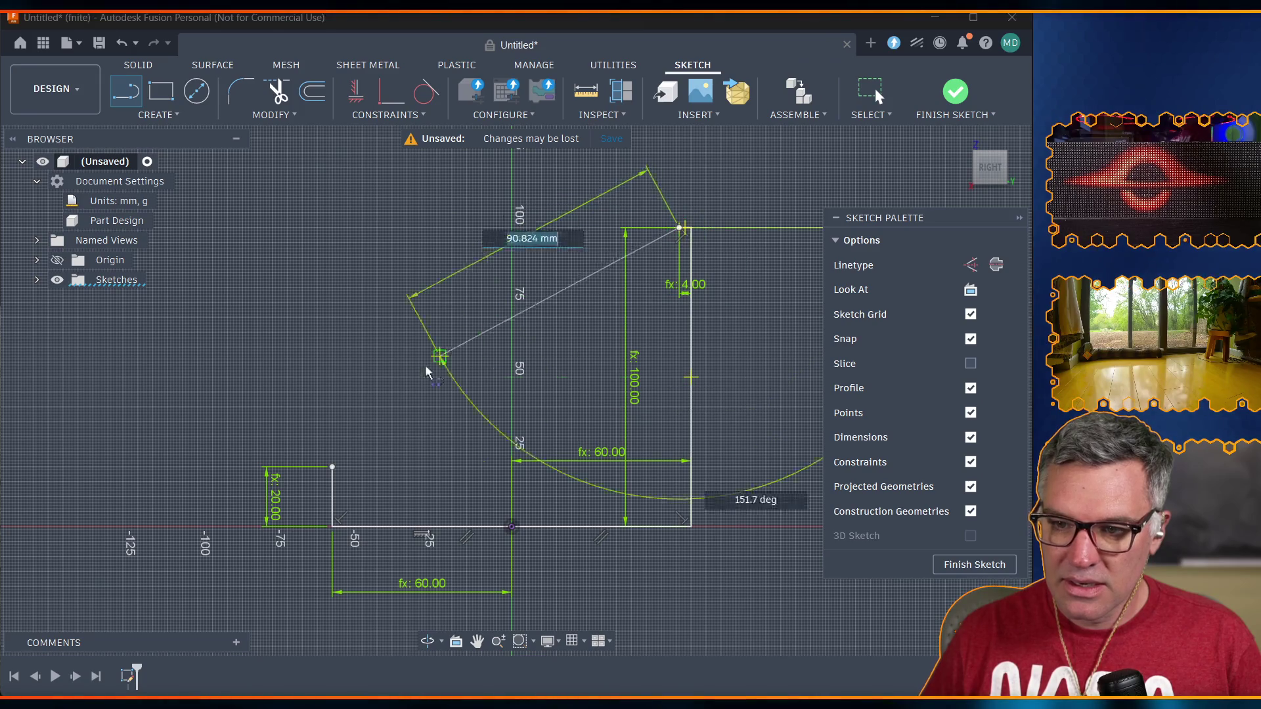
pyautogui.click(332, 468)
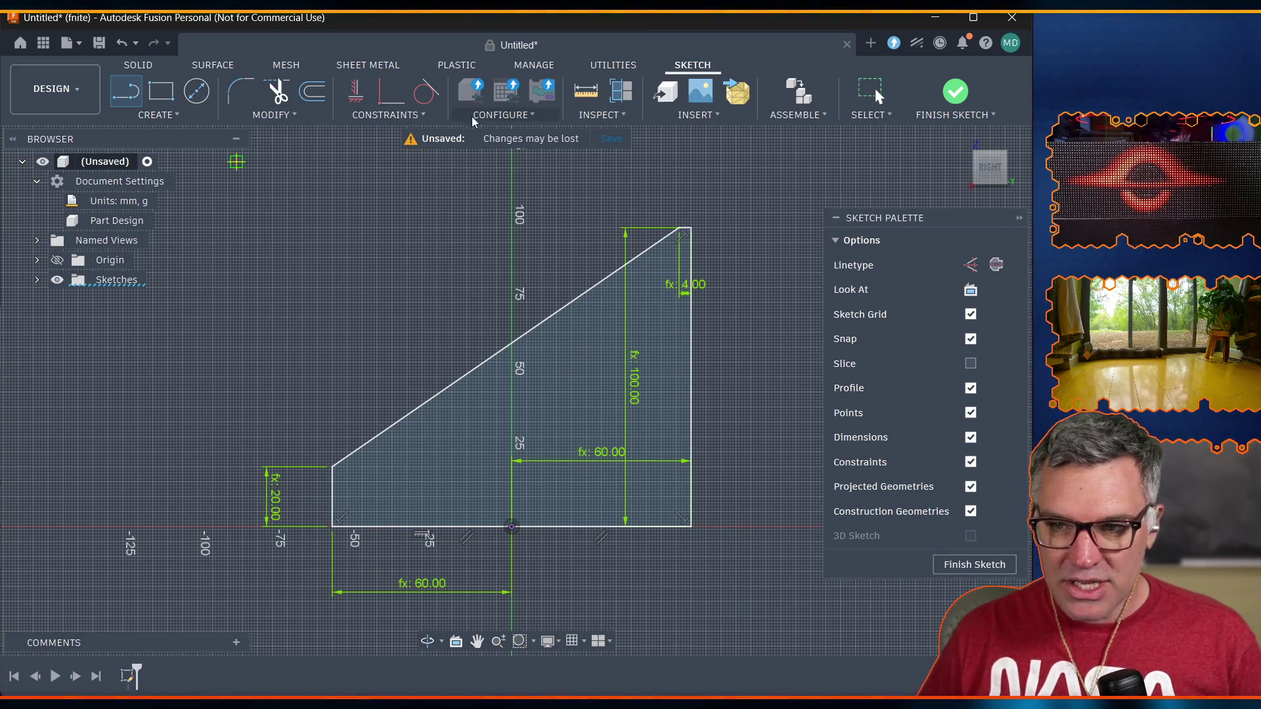
pyautogui.click(267, 116)
pyautogui.click(289, 283)
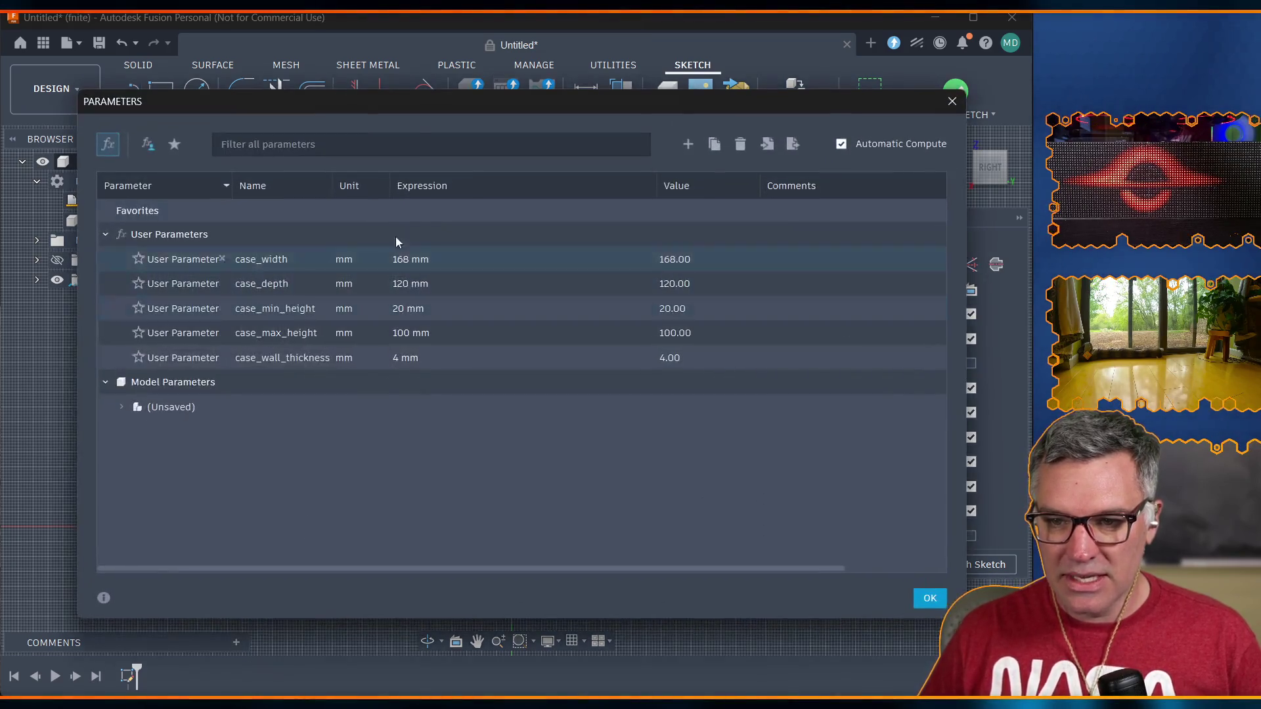
pyautogui.moveTo(418, 101)
pyautogui.mouseDown()
pyautogui.moveTo(452, 378)
pyautogui.moveTo(609, 475)
pyautogui.moveTo(470, 503)
pyautogui.moveTo(440, 607)
pyautogui.mouseUp()
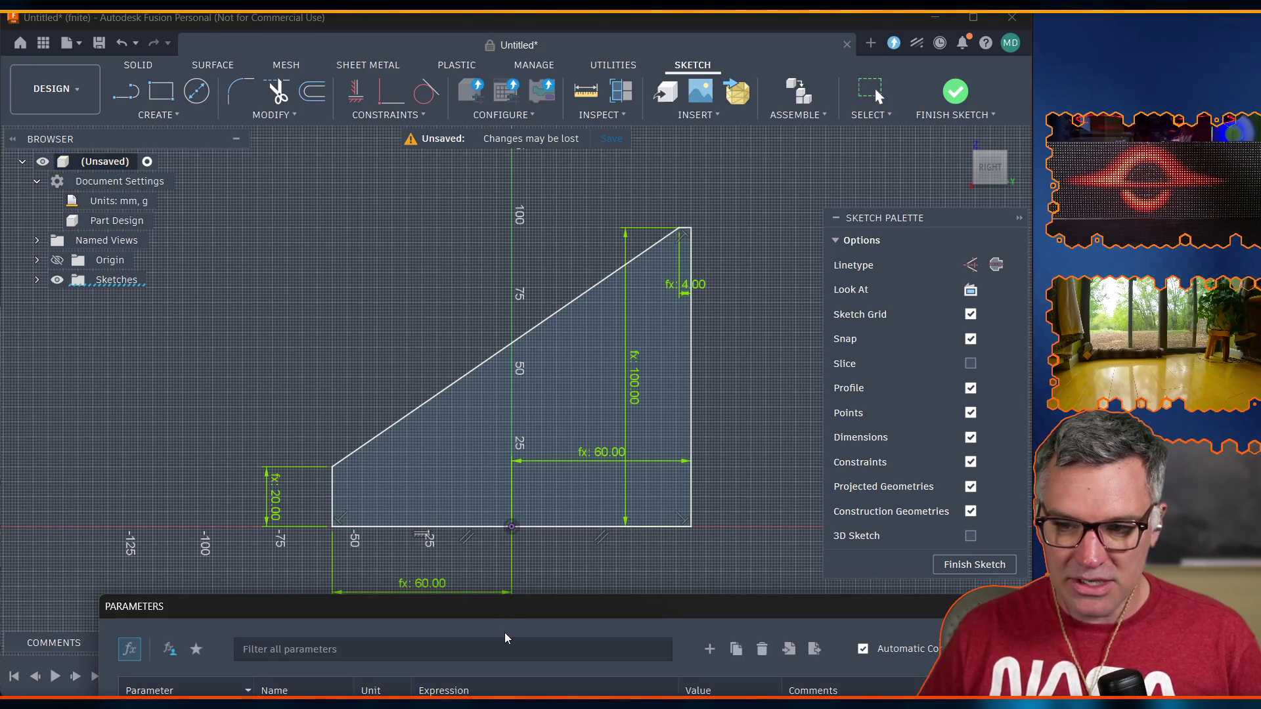
pyautogui.moveTo(499, 616)
pyautogui.mouseDown()
pyautogui.moveTo(472, 377)
pyautogui.moveTo(508, 533)
pyautogui.moveTo(634, 454)
pyautogui.moveTo(883, 478)
pyautogui.mouseUp()
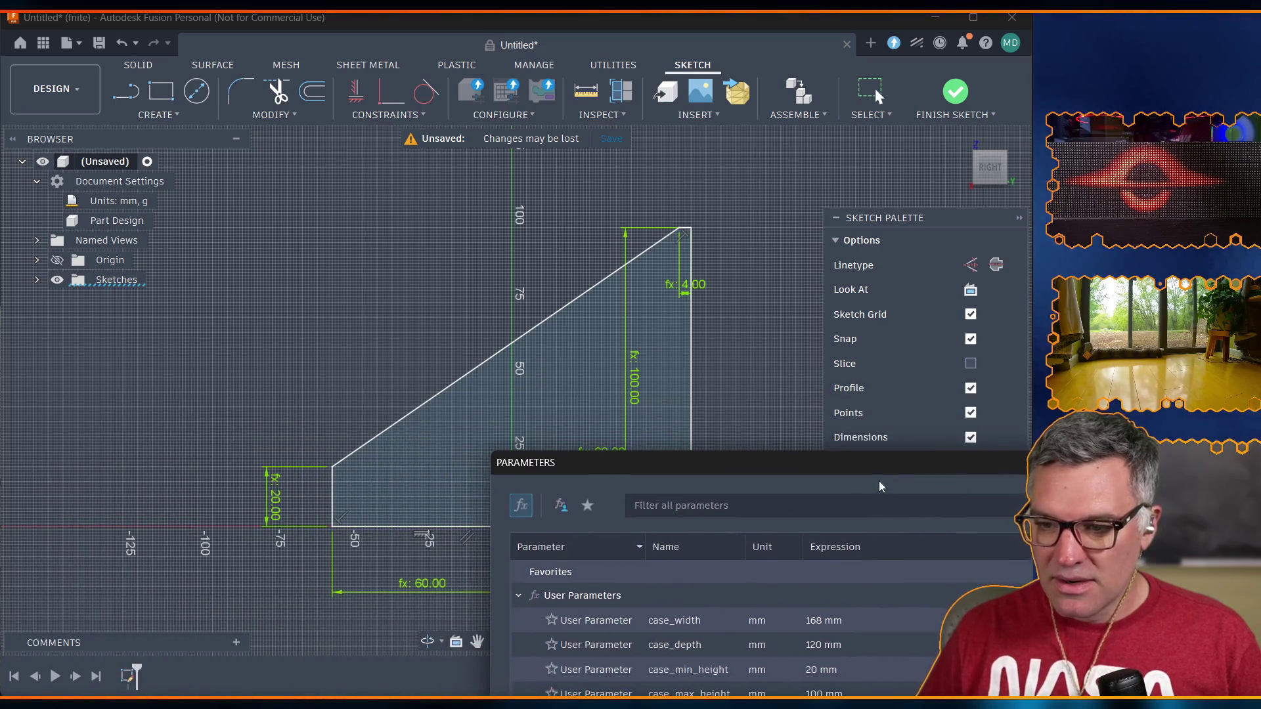
pyautogui.doubleClick(814, 645)
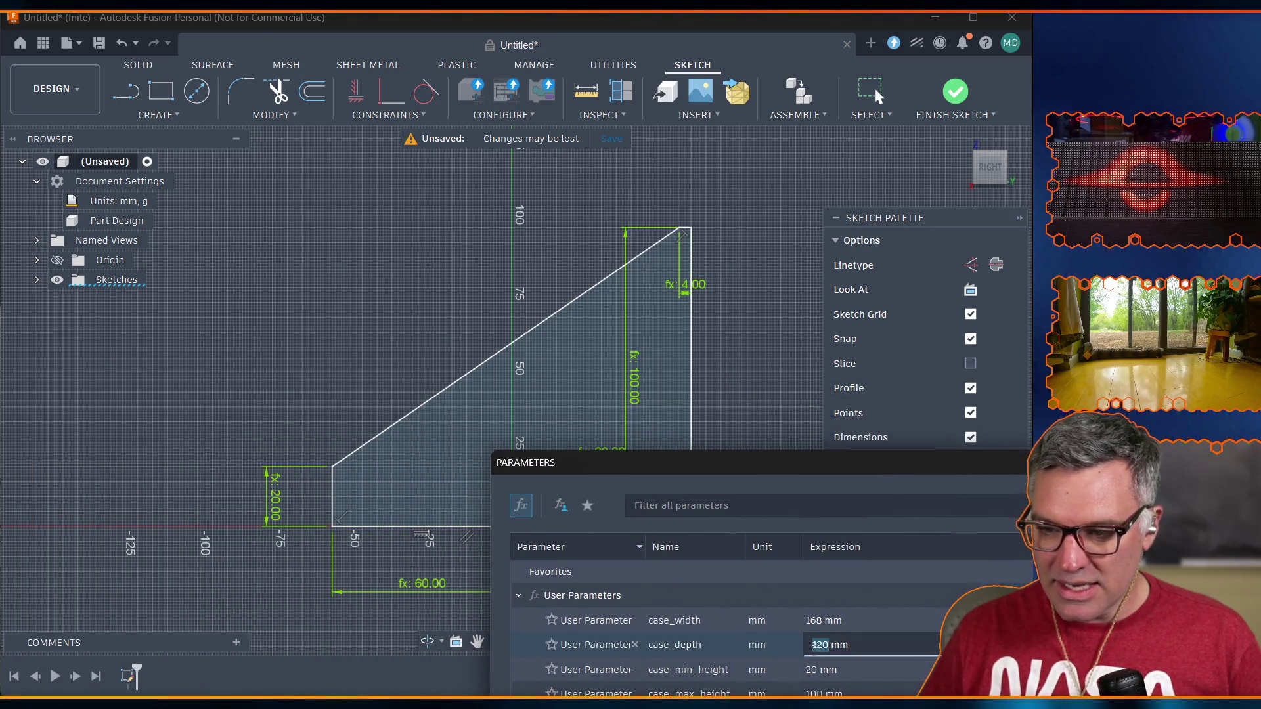
pyautogui.write('14')
pyautogui.press('Return')
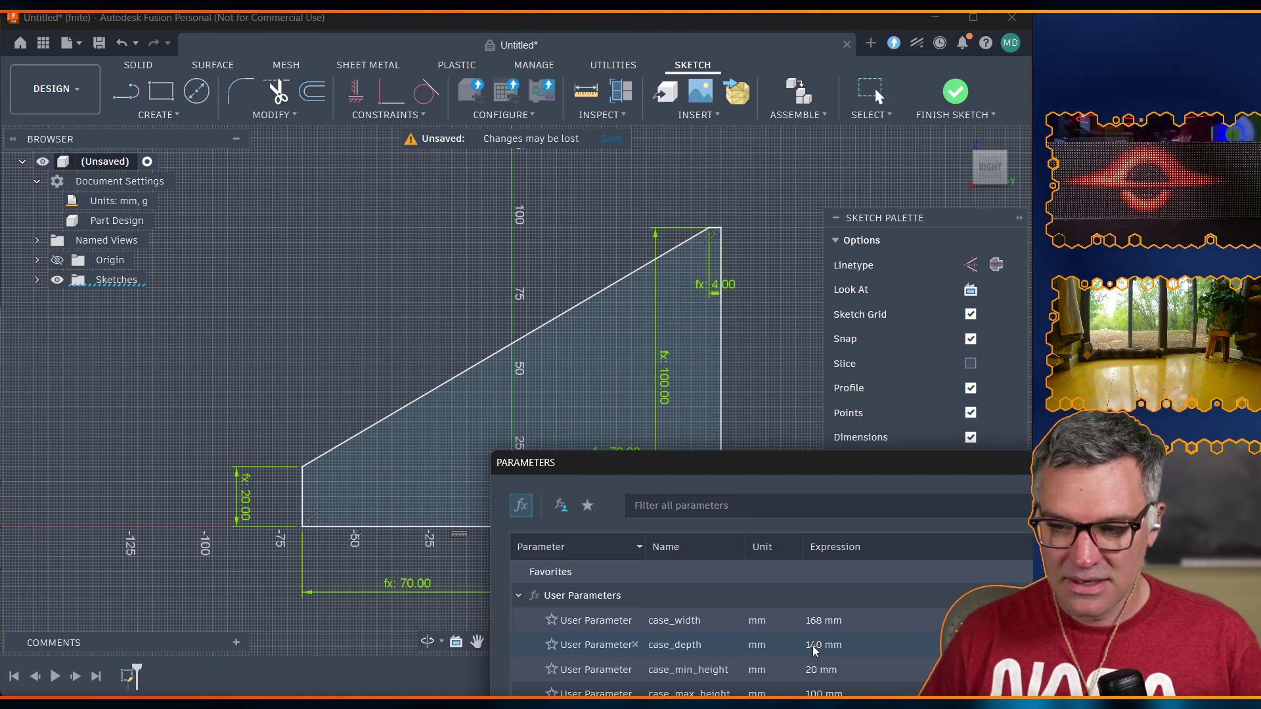
pyautogui.click(831, 650)
pyautogui.moveTo(823, 464); pyautogui.dragTo(528, 323)
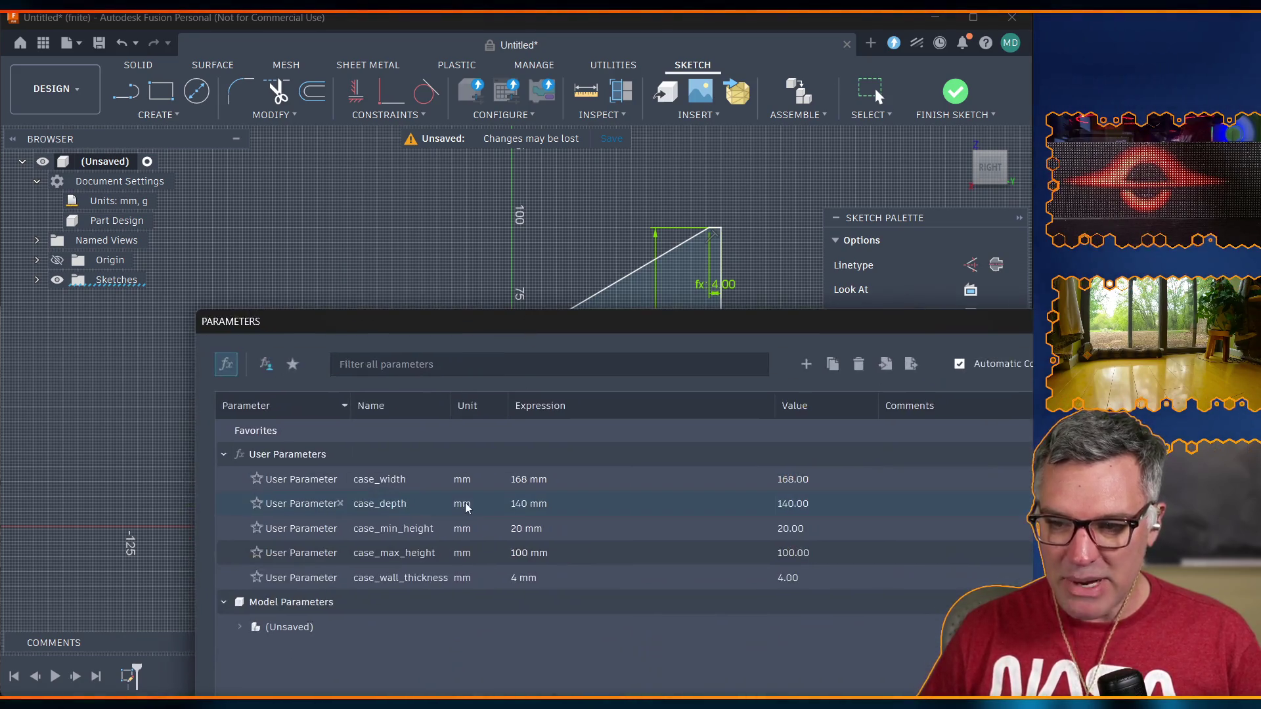
pyautogui.click(529, 553)
pyautogui.click(522, 503)
pyautogui.write('120')
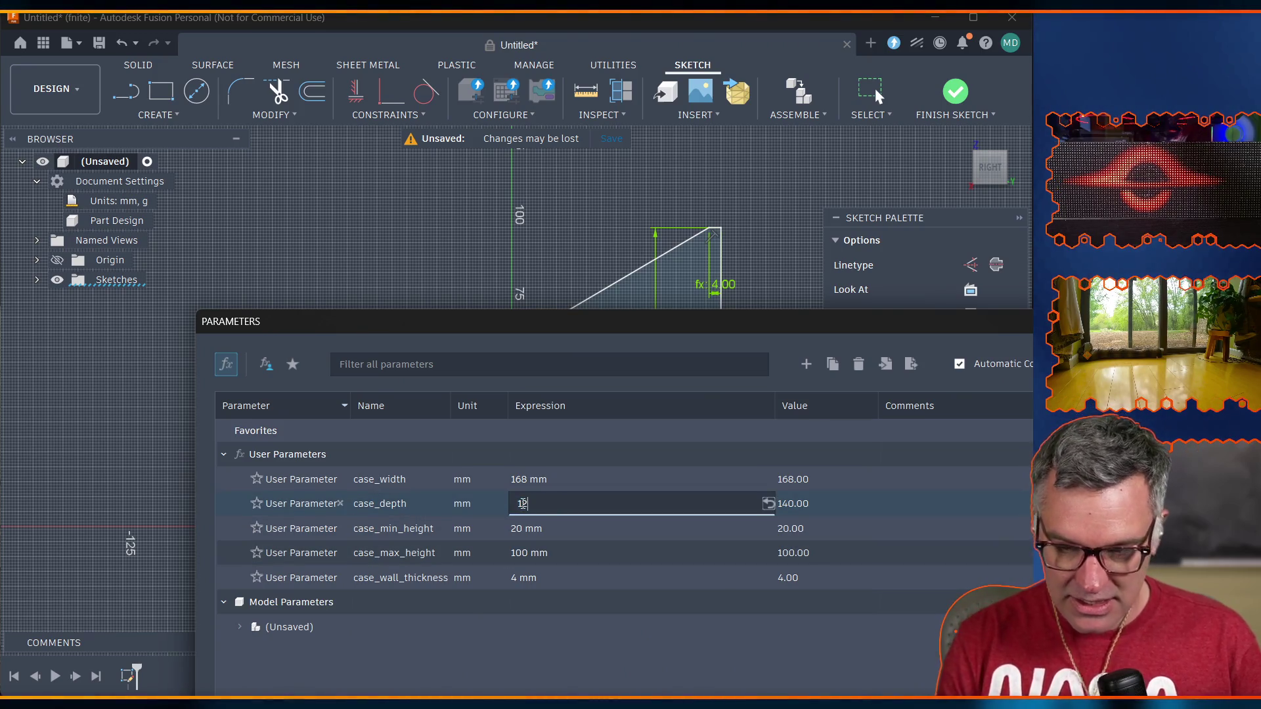
pyautogui.press('Return')
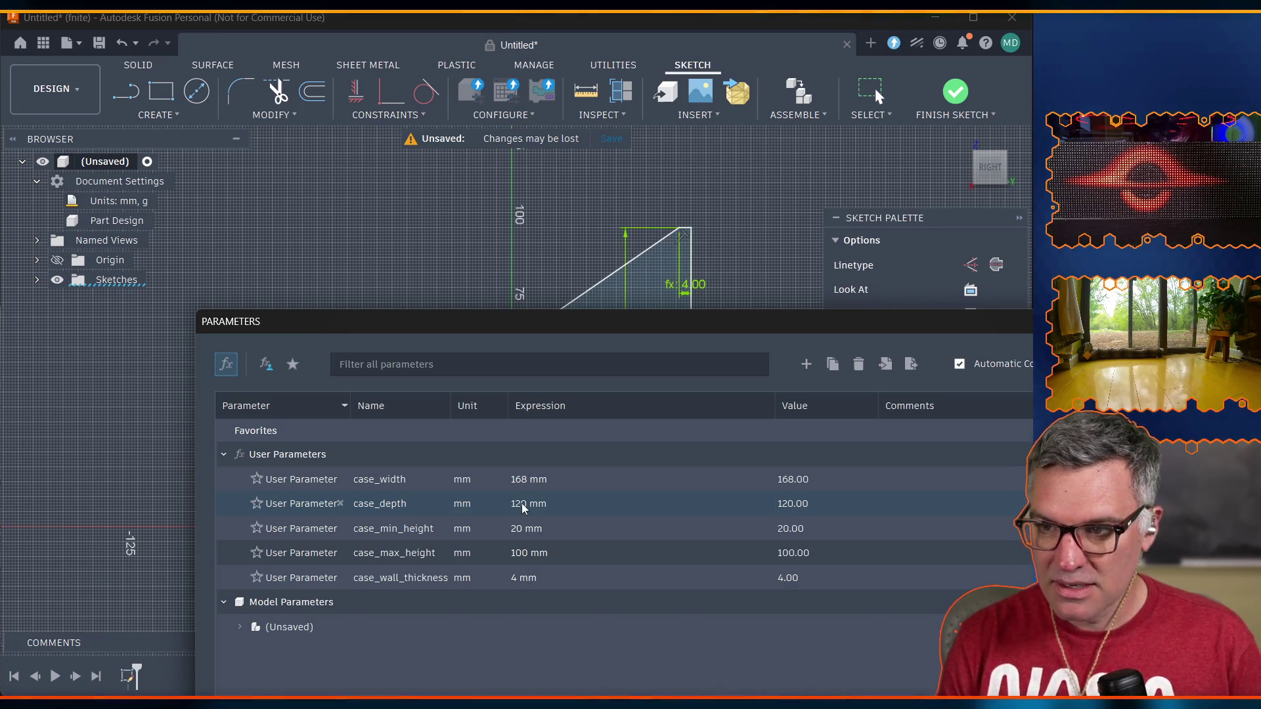
pyautogui.moveTo(797, 331); pyautogui.dragTo(502, 390)
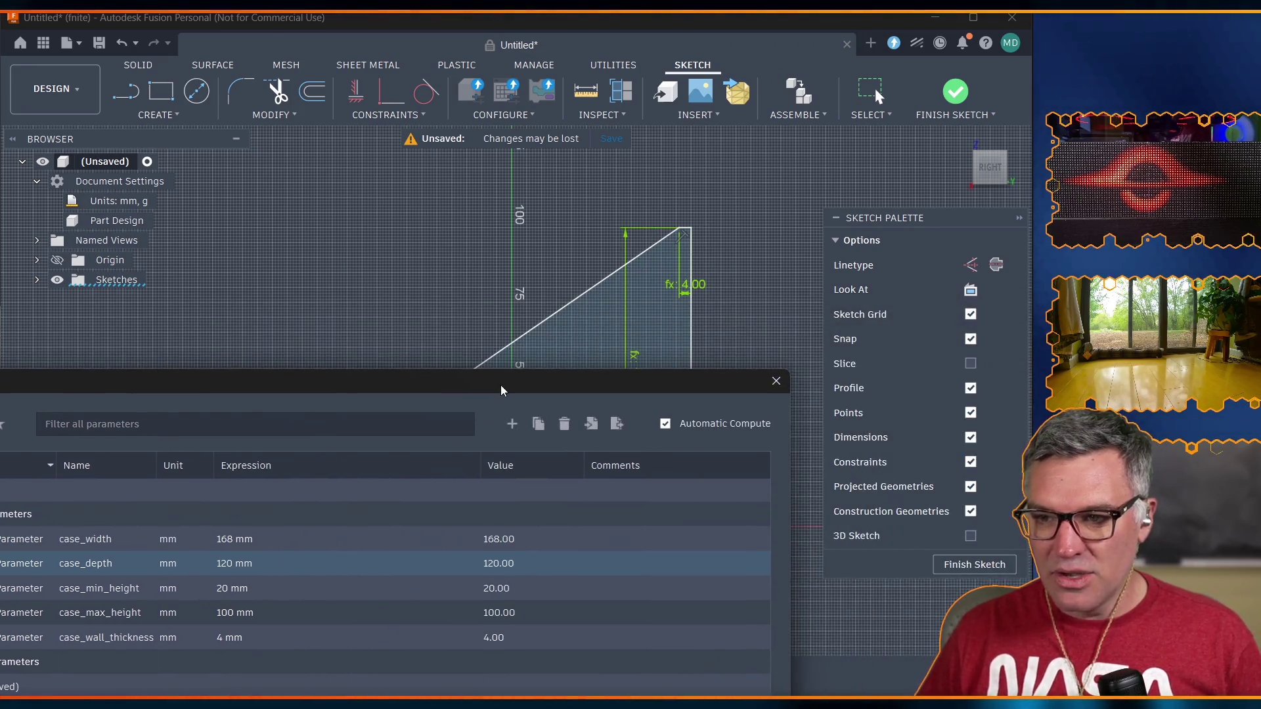
pyautogui.click(776, 381)
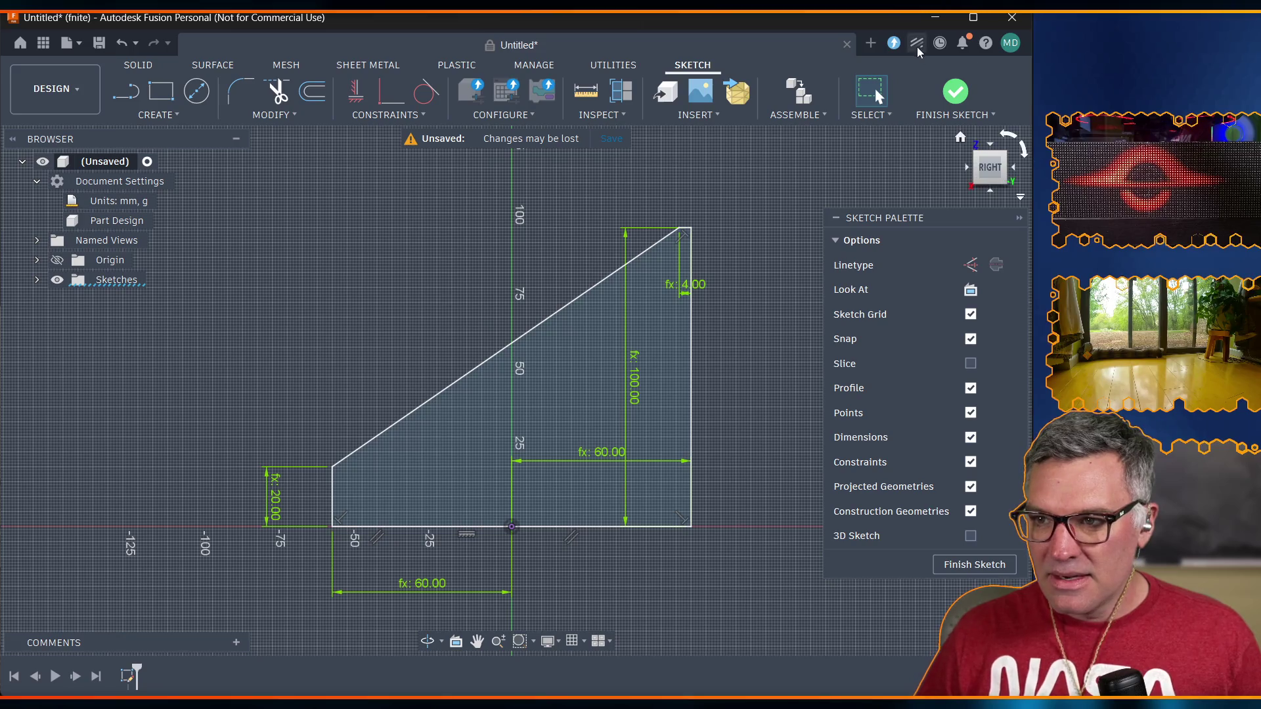
pyautogui.click(956, 92)
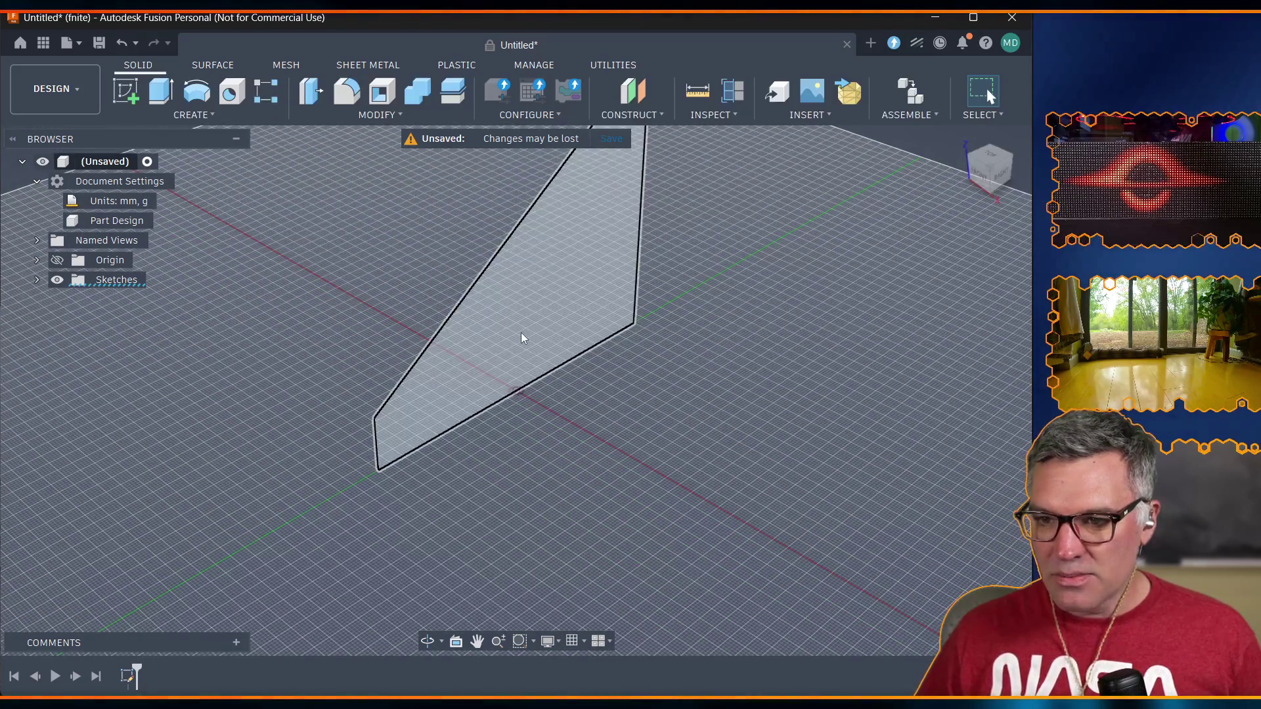
# Extrude the wedge profile symmetrically as whole length, distance case_width (168 mm).
pyautogui.press('e')
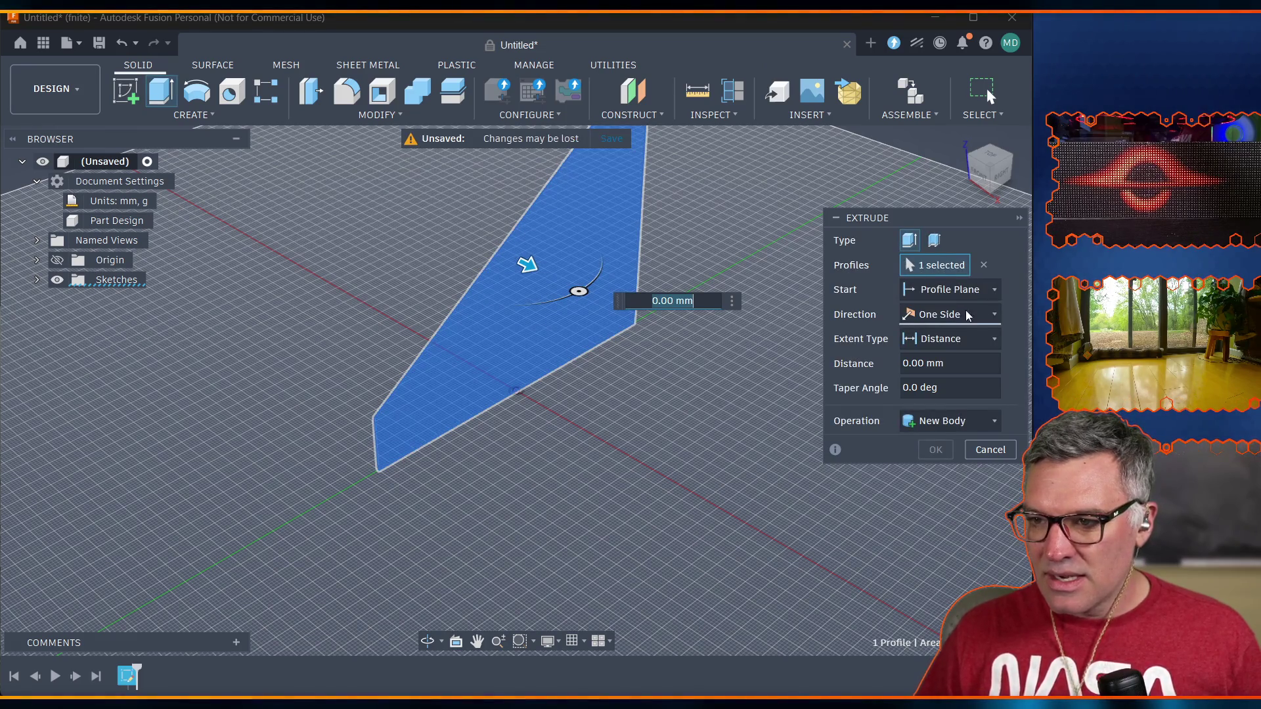
pyautogui.click(945, 315)
pyautogui.click(940, 381)
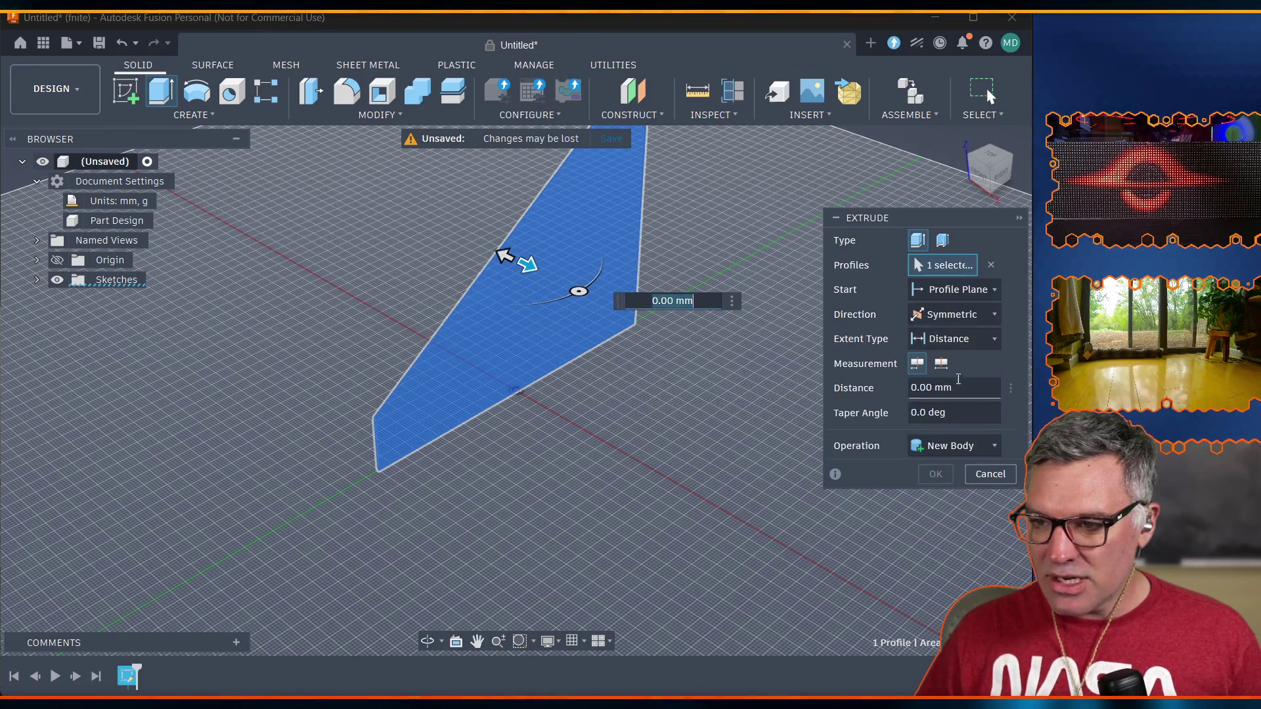
pyautogui.click(940, 363)
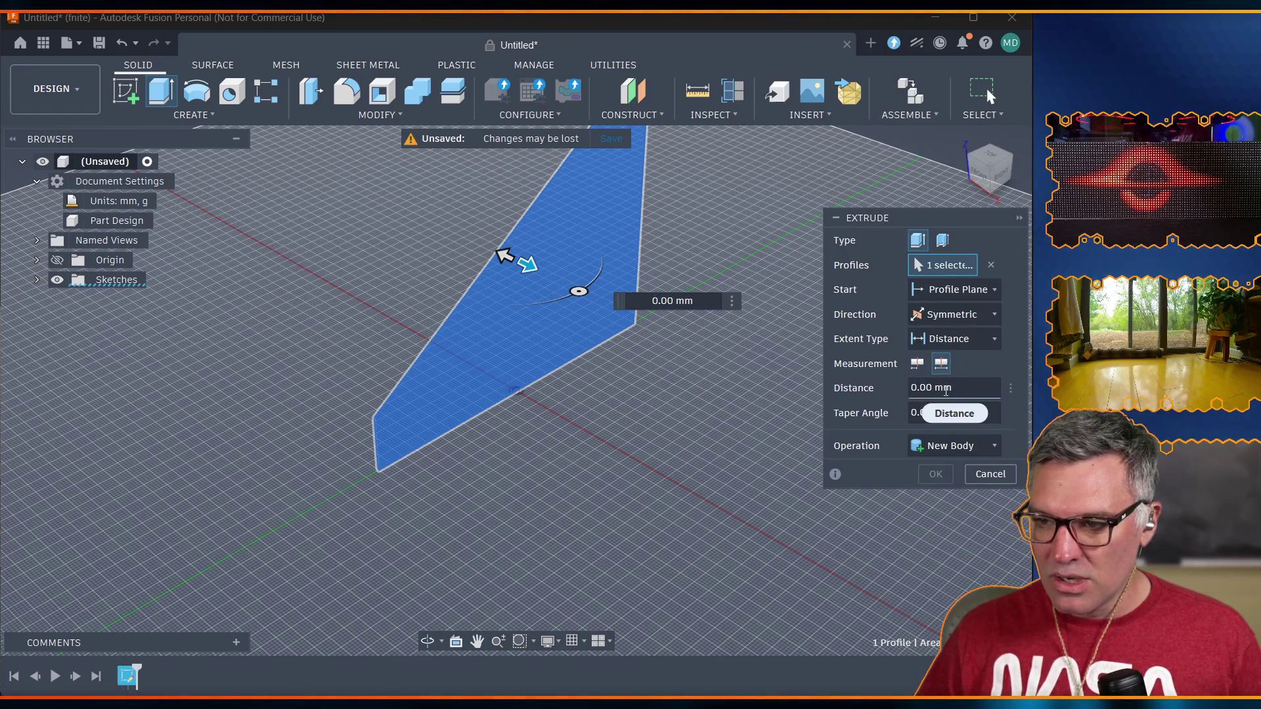
pyautogui.click(970, 389)
pyautogui.write('case_wid')
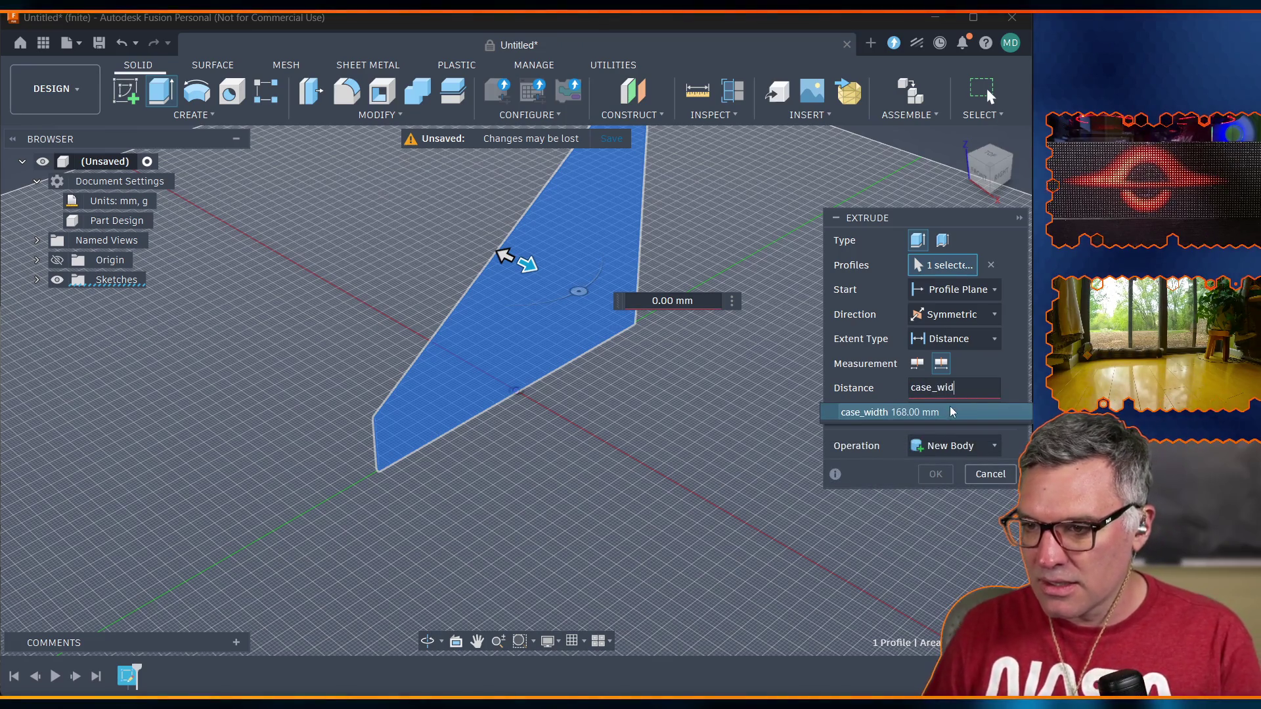
pyautogui.click(941, 413)
pyautogui.press('Return')
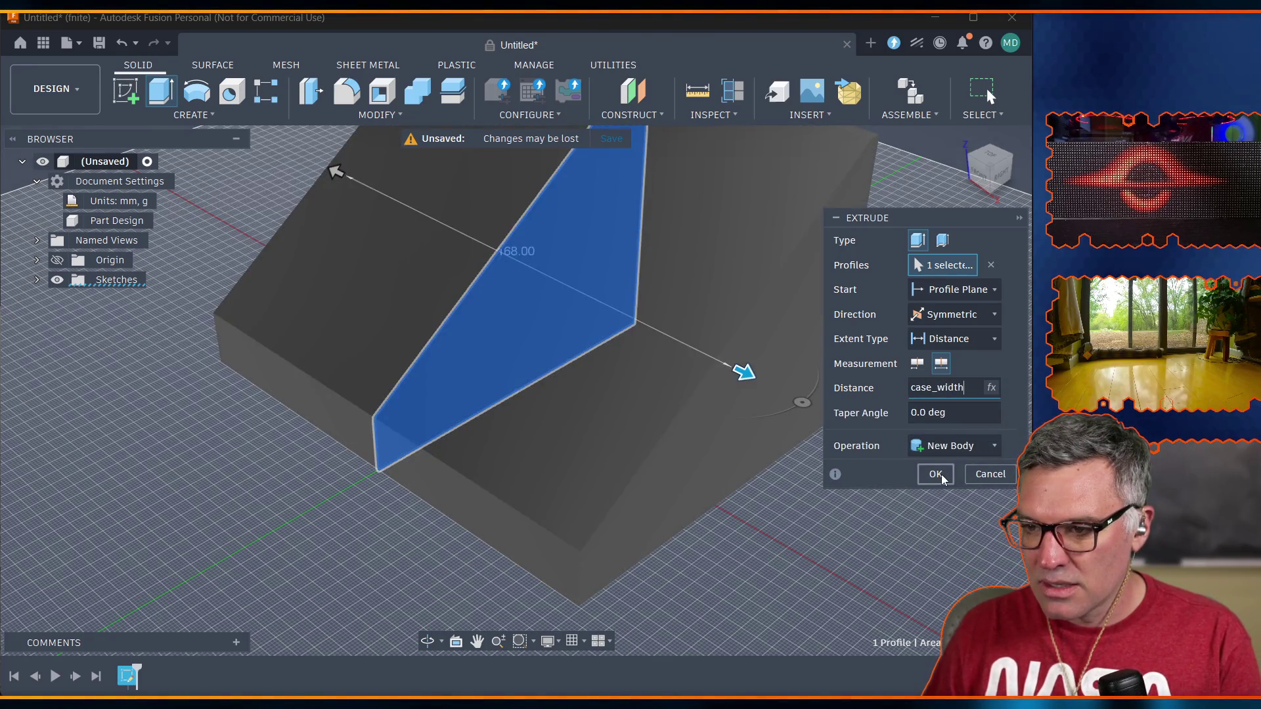
pyautogui.click(936, 475)
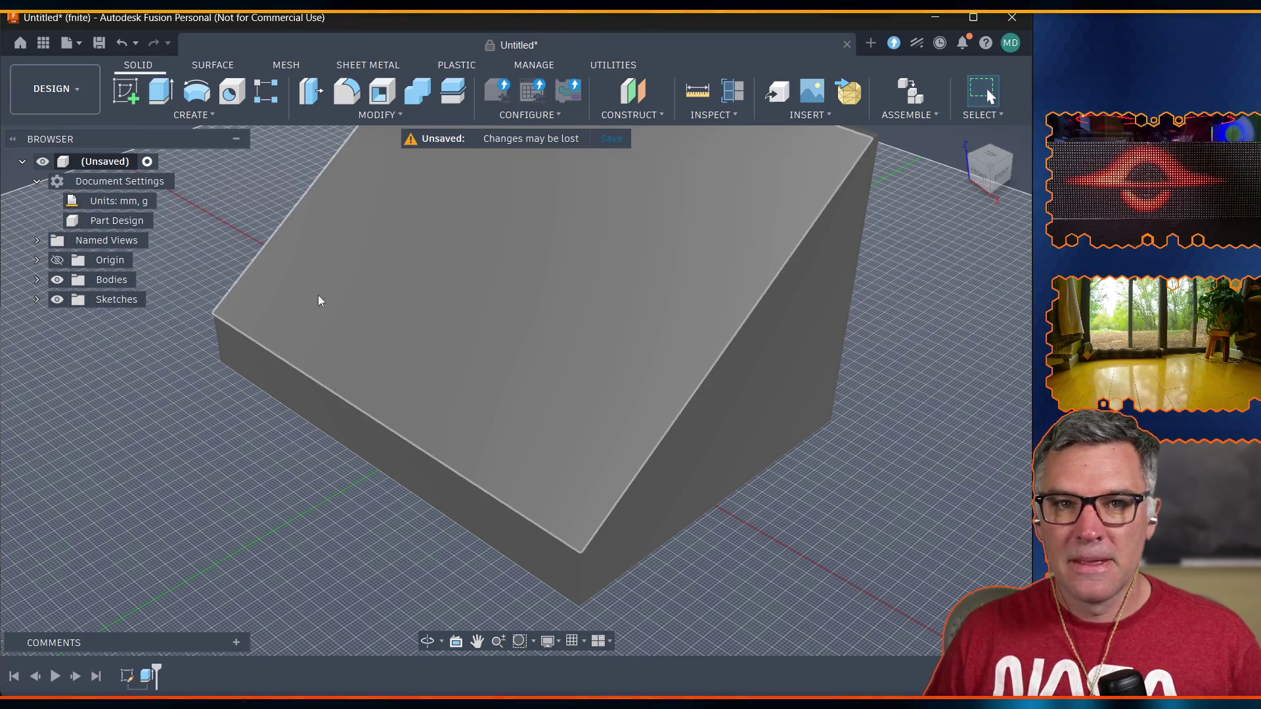
pyautogui.scroll(-5, 556, 264)
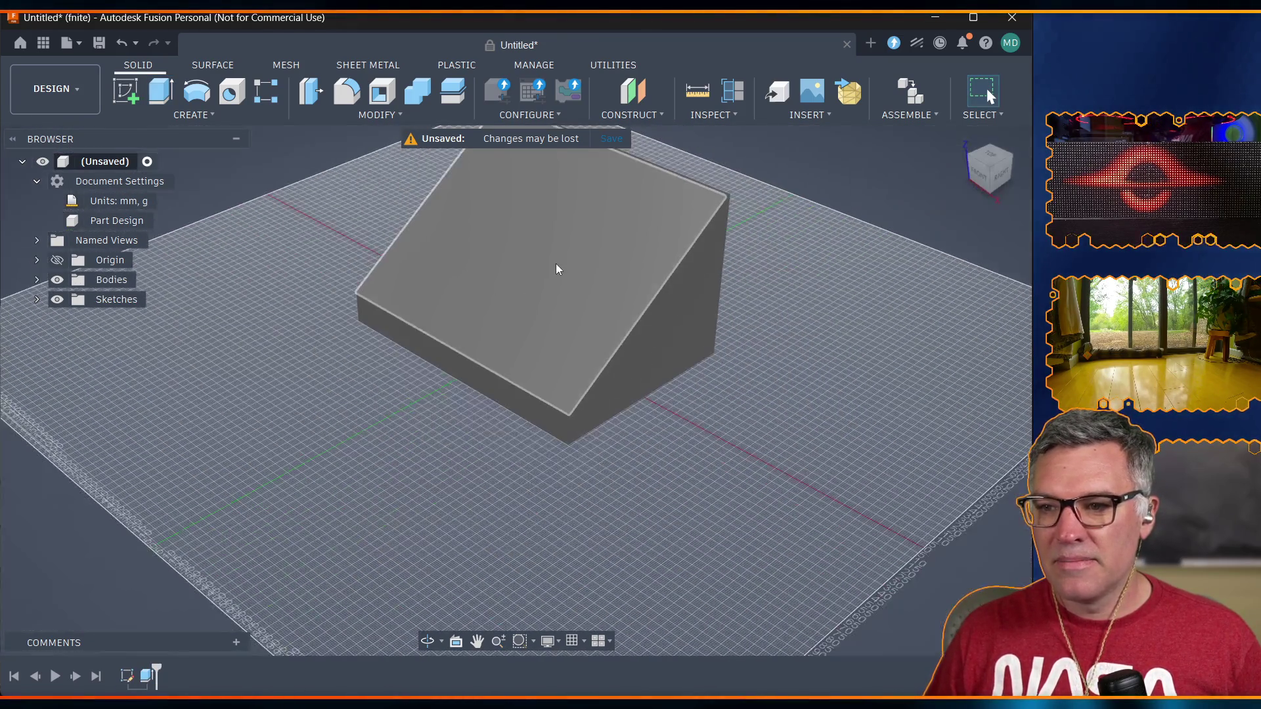
pyautogui.scroll(3, 555, 266)
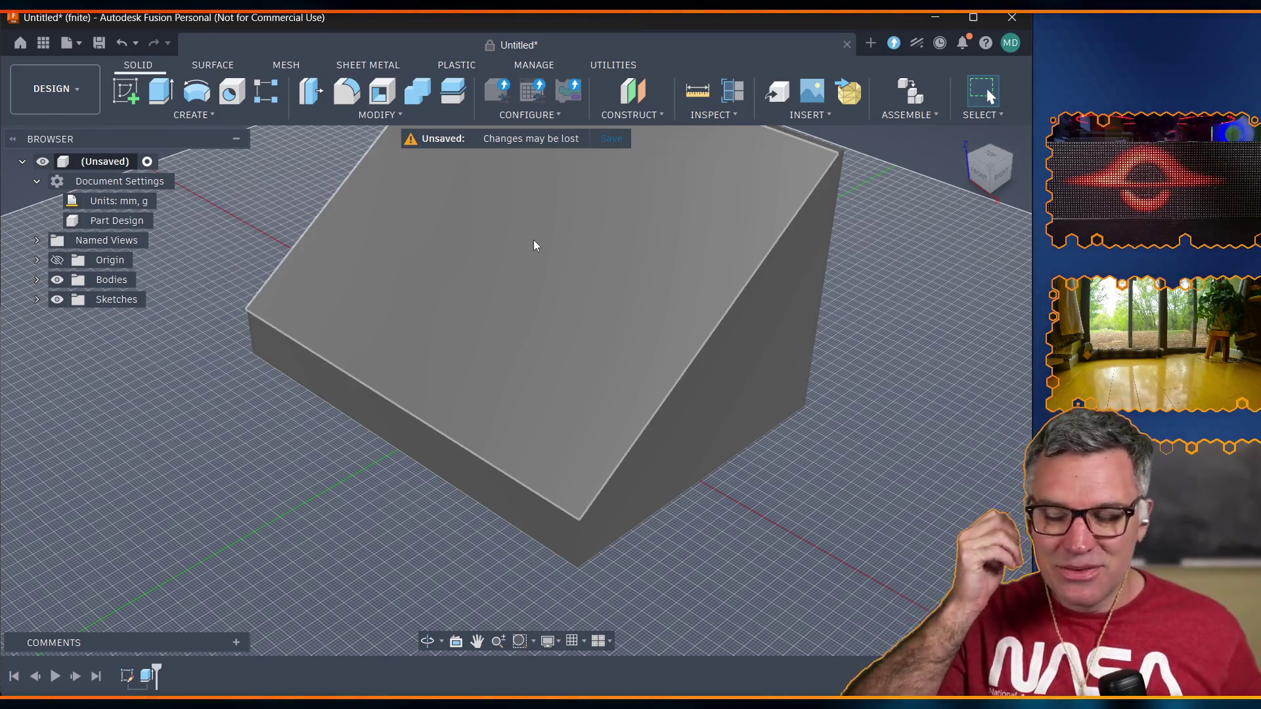
pyautogui.scroll(-5, 558, 226)
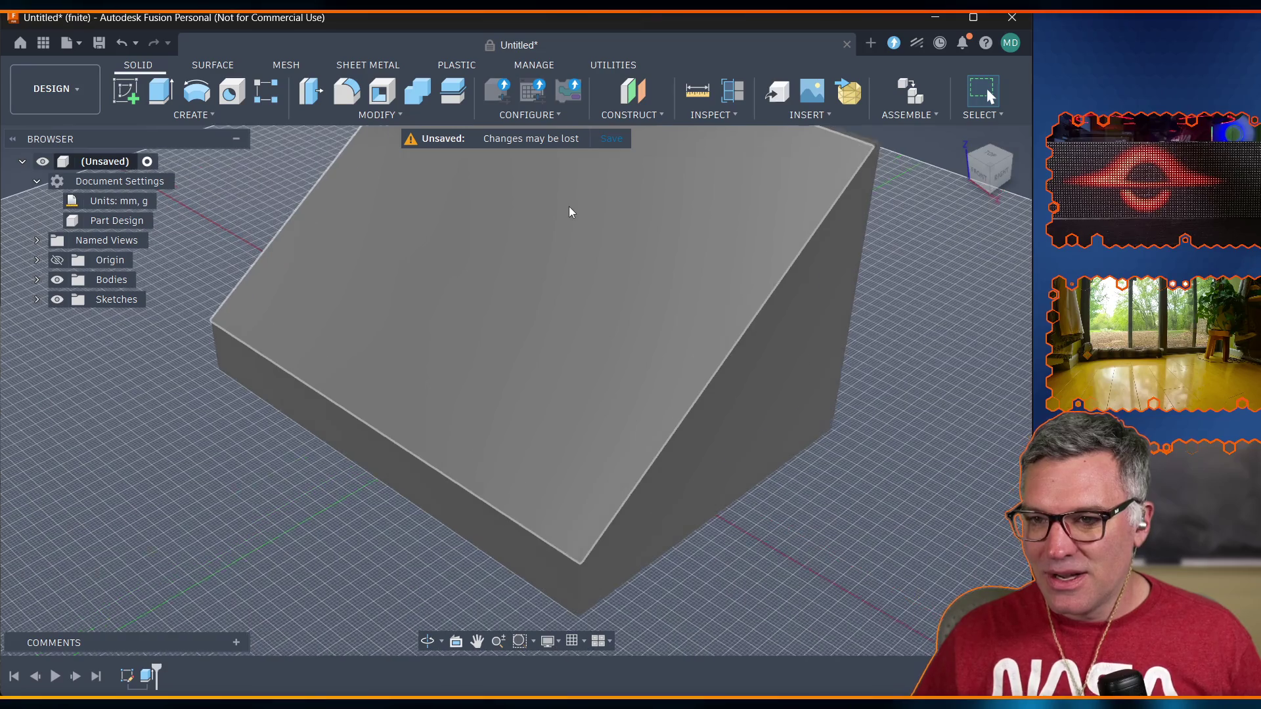
pyautogui.scroll(3, 571, 199)
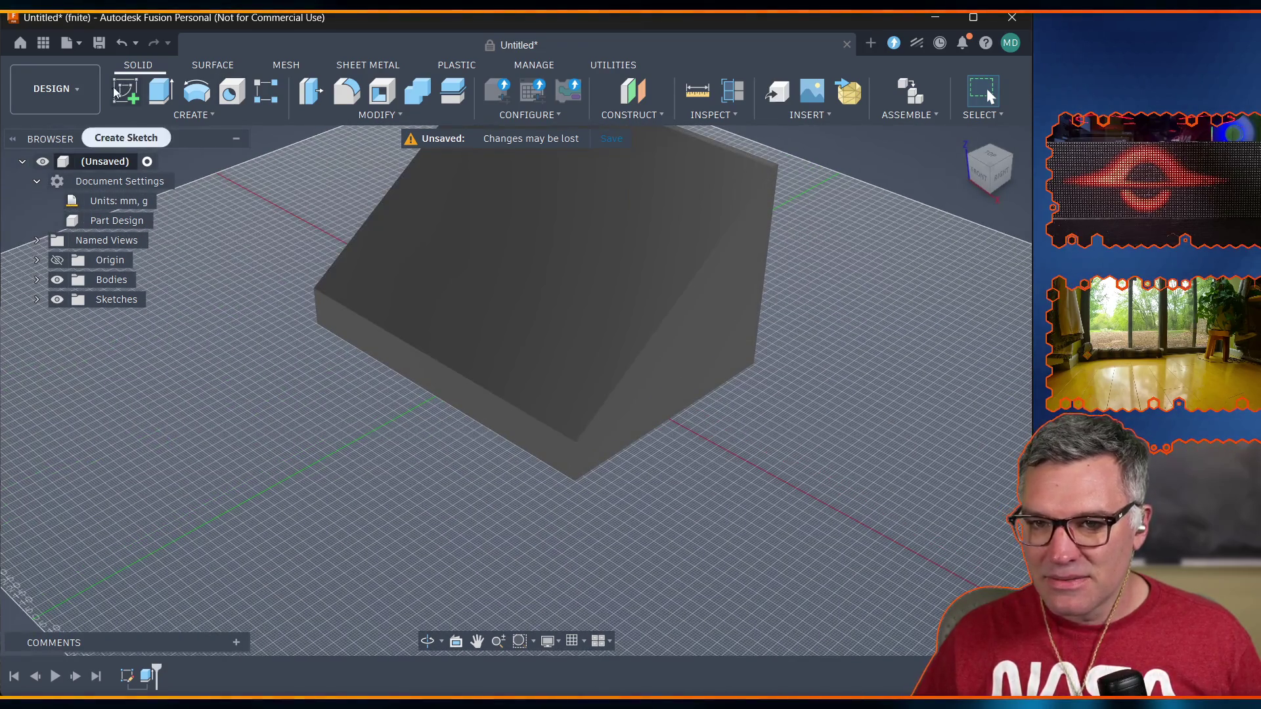
pyautogui.keyDown('shift'); pyautogui.moveTo(491, 595); pyautogui.dragTo(450, 397, button='middle'); pyautogui.keyUp('shift')
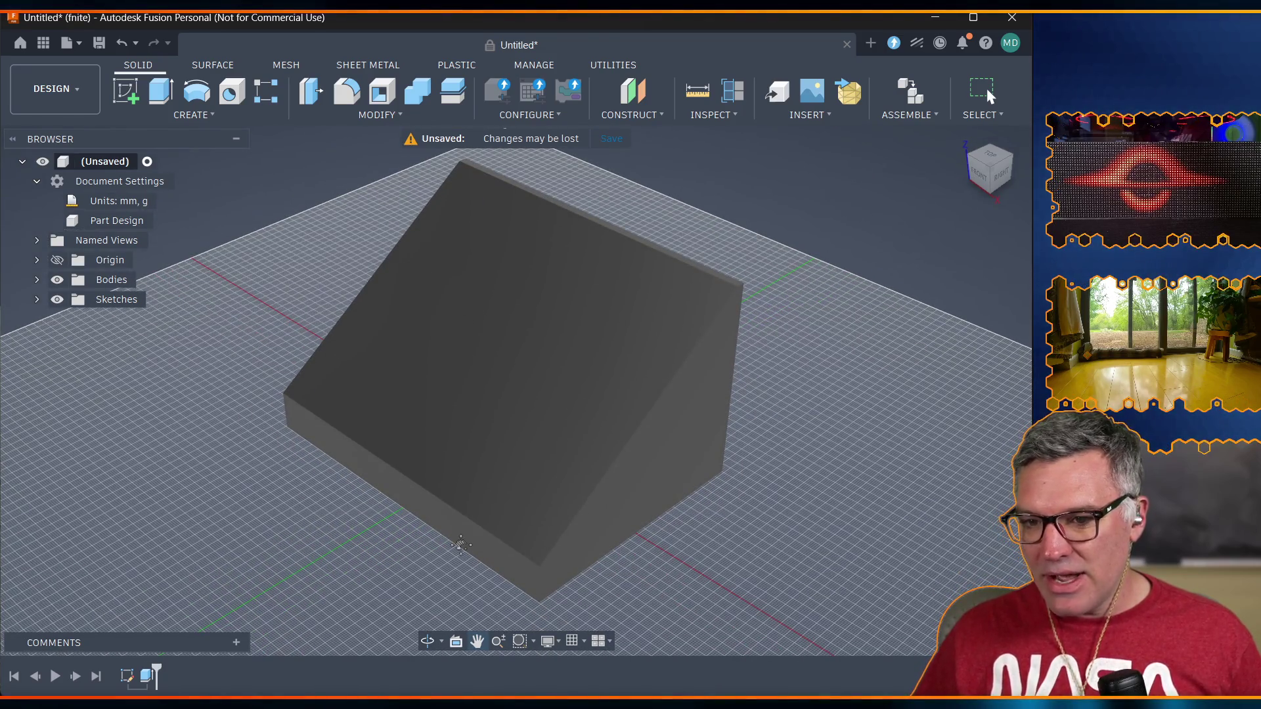
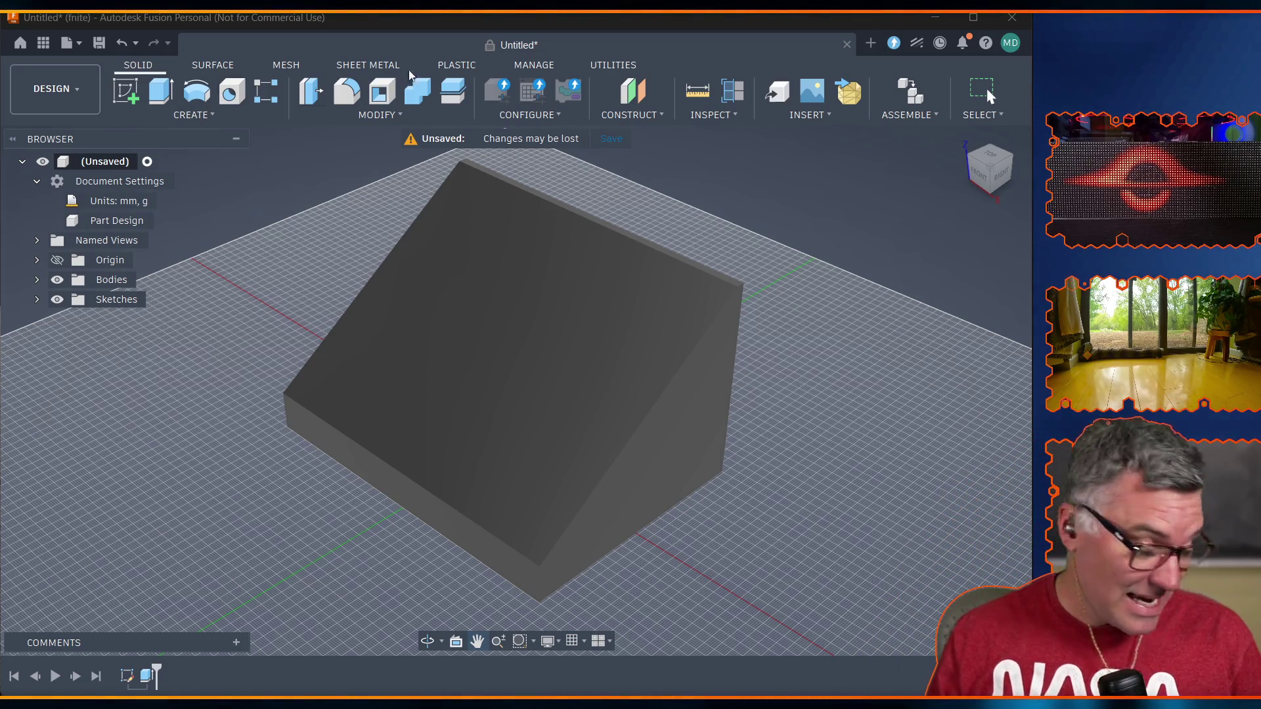
# Open the Change Parameters table listing case_width 168 mm, case_depth 120 mm and 4 mm wall thickness.
pyautogui.click(394, 116)
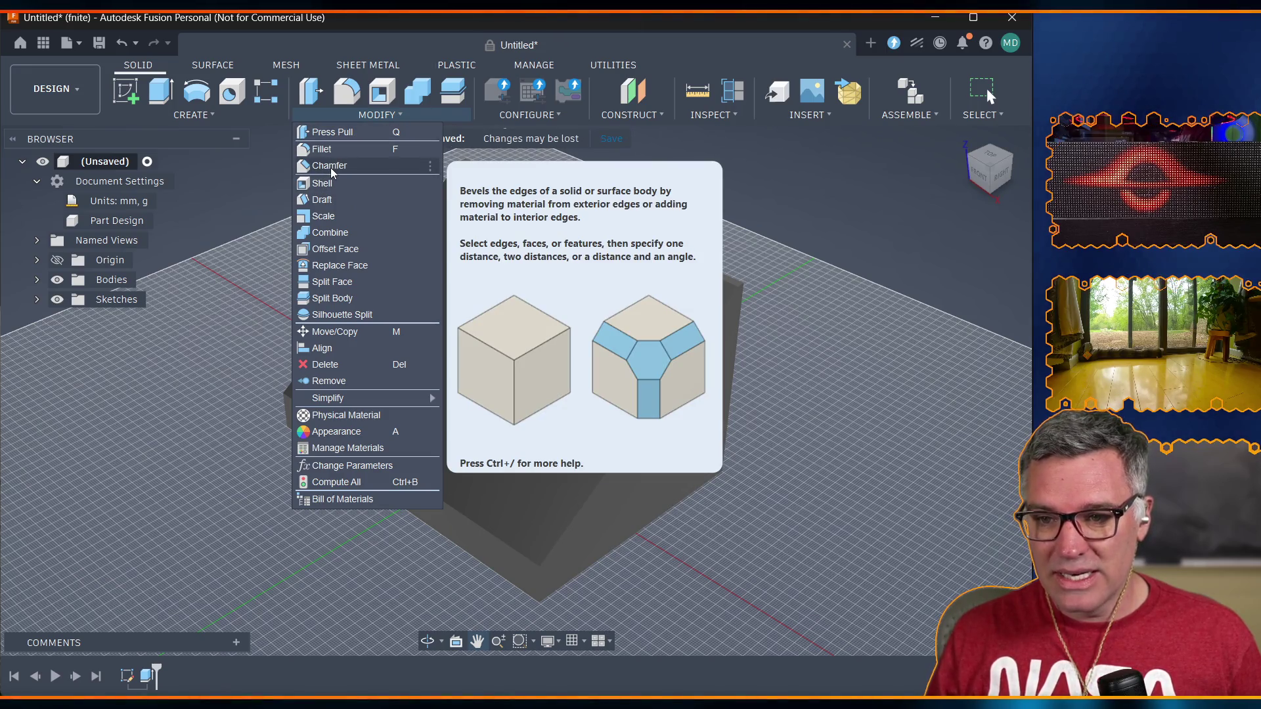
pyautogui.click(330, 167)
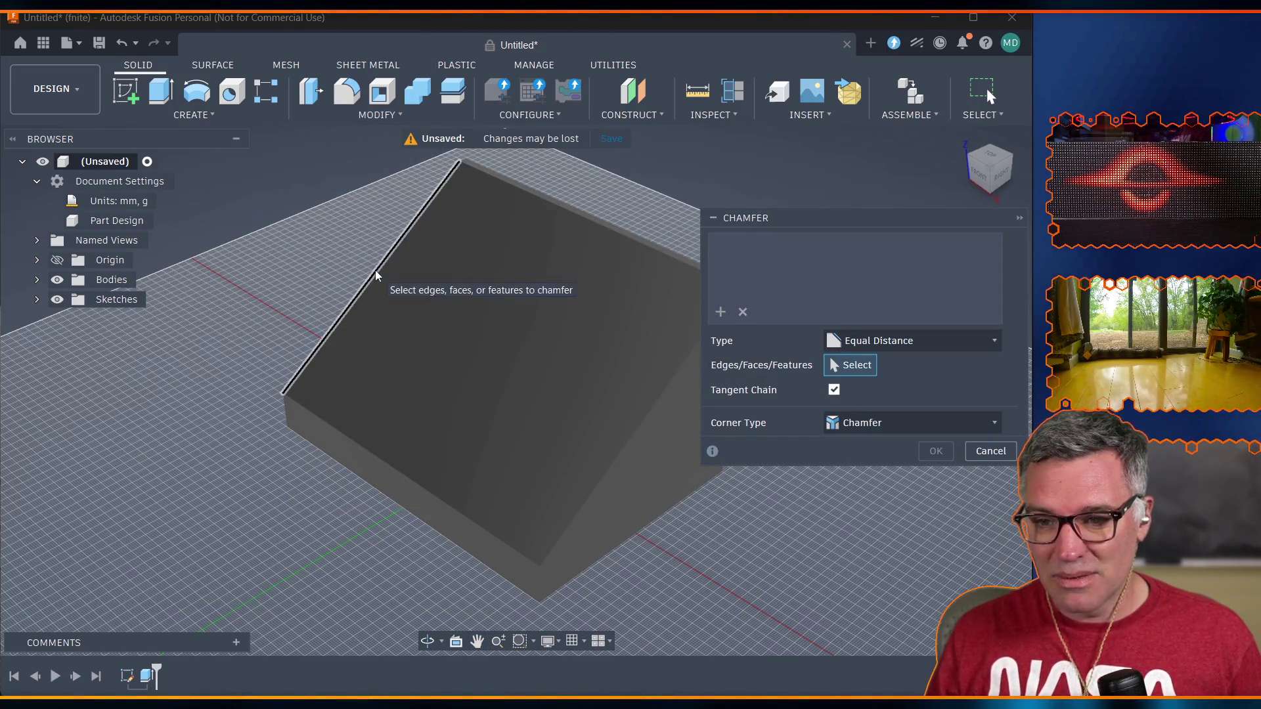
pyautogui.press('Escape')
pyautogui.click(356, 114)
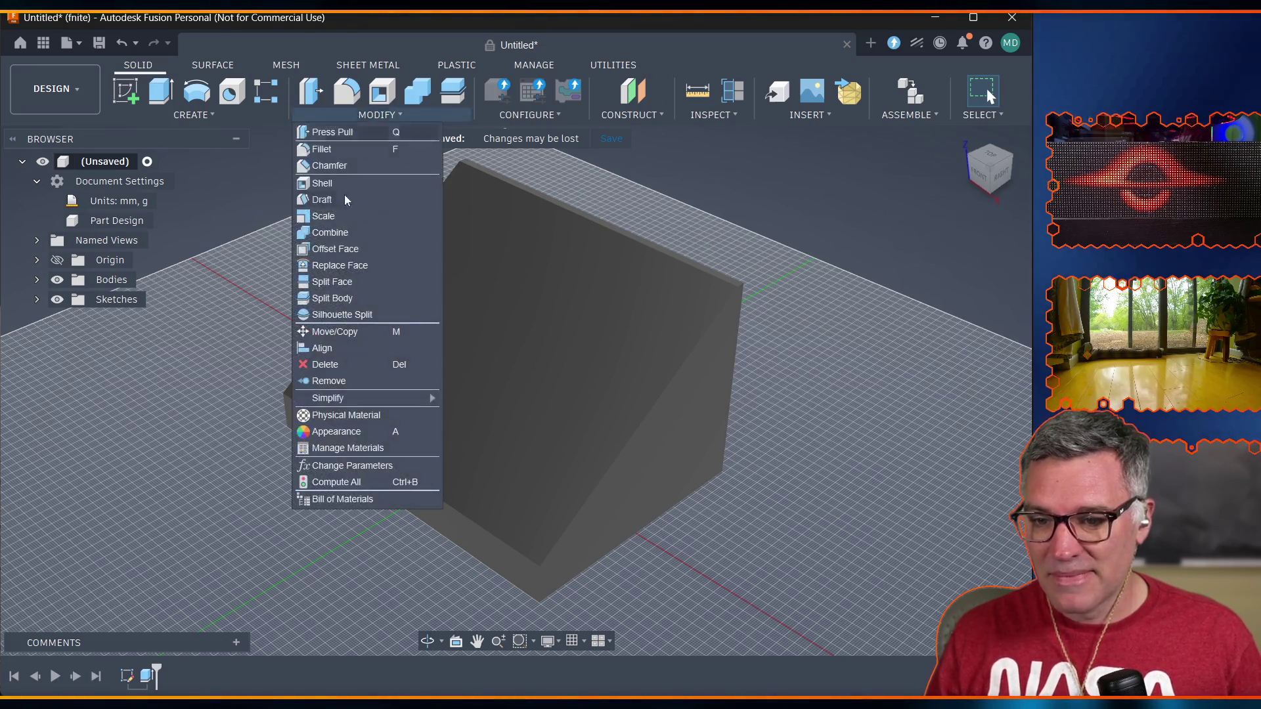
pyautogui.click(335, 466)
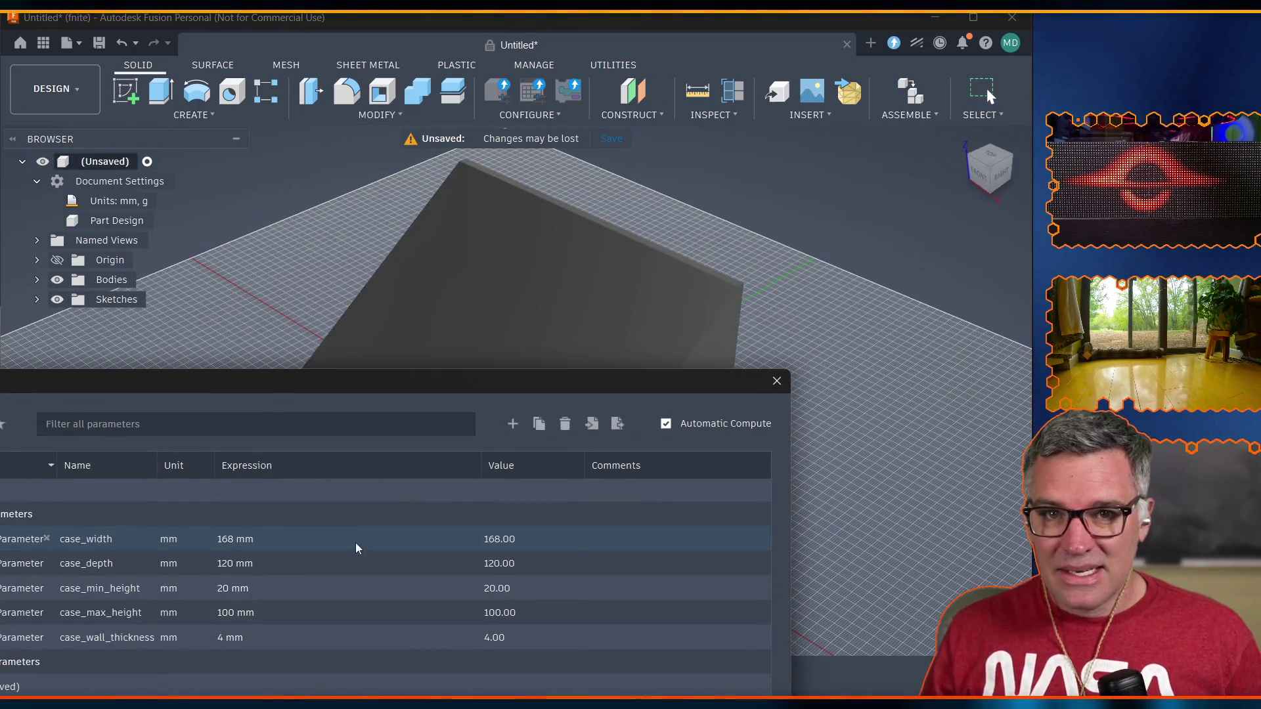
# Add a user parameter named case_chamfer with a value of 4 mm and close the dialog.
pyautogui.moveTo(319, 384)
pyautogui.mouseDown()
pyautogui.moveTo(436, 187)
pyautogui.moveTo(484, 144)
pyautogui.mouseUp()
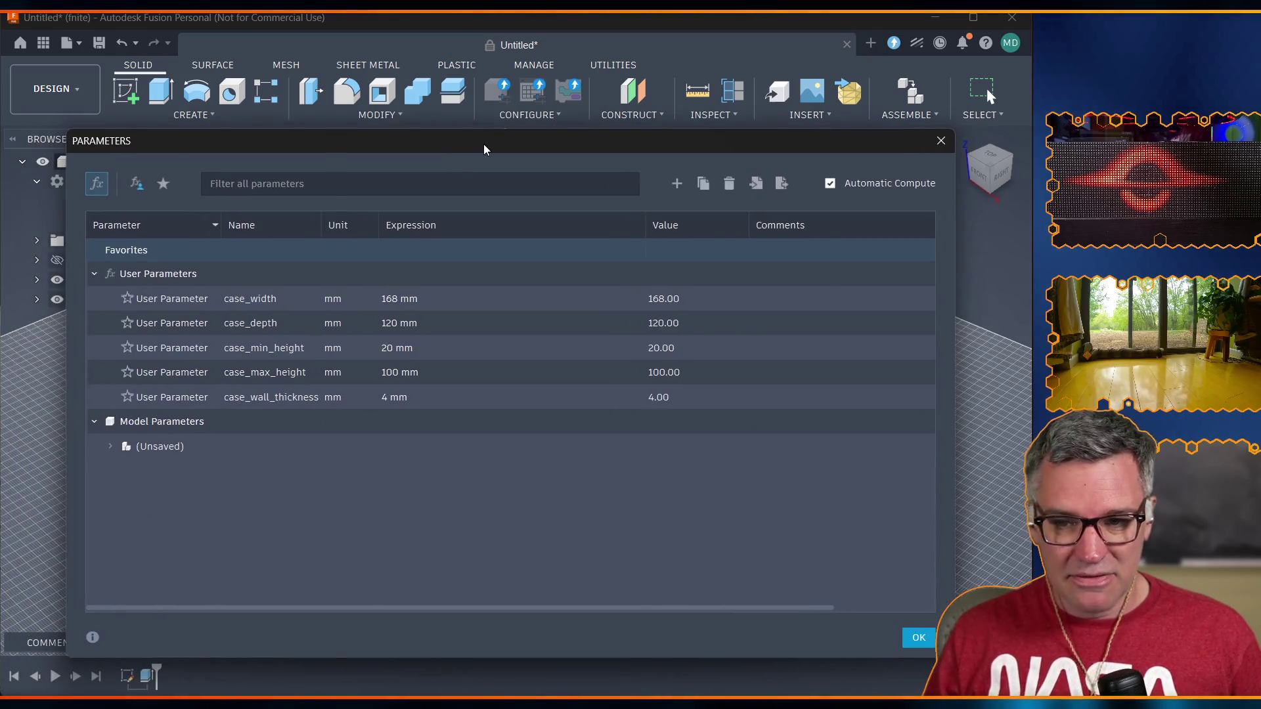
pyautogui.click(363, 191)
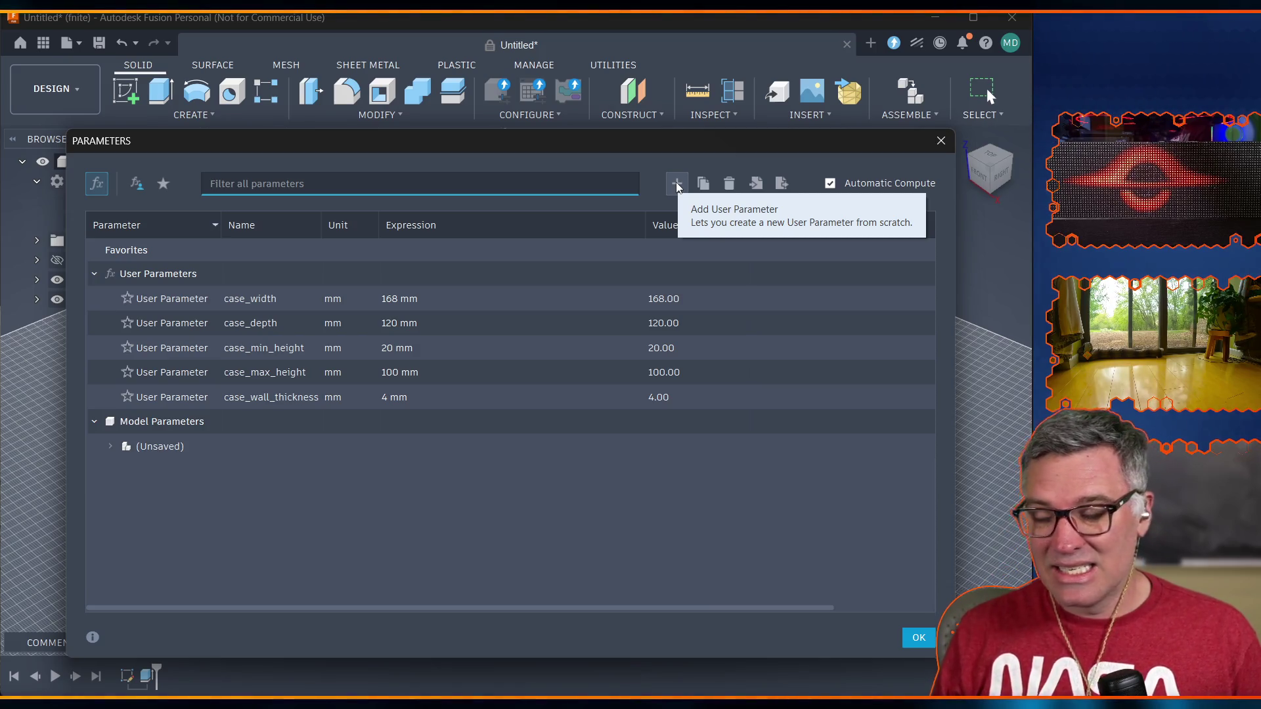
pyautogui.click(677, 187)
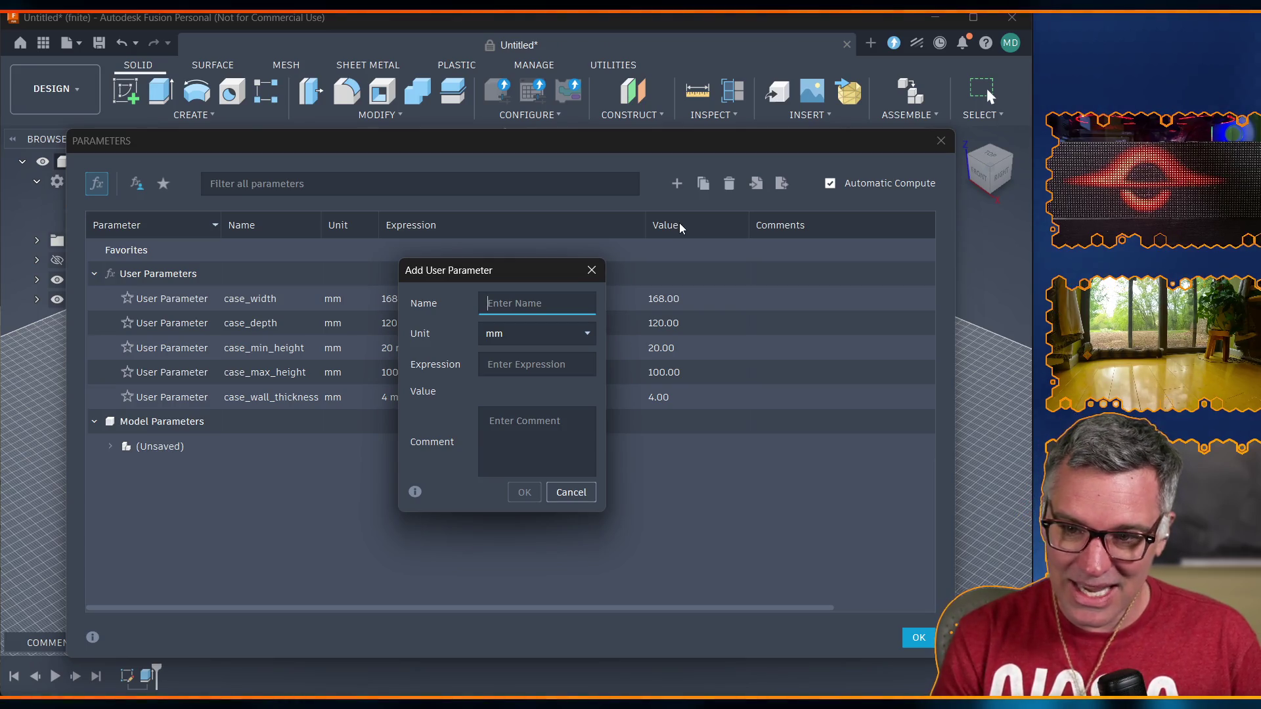
pyautogui.write('c')
pyautogui.write('ase_')
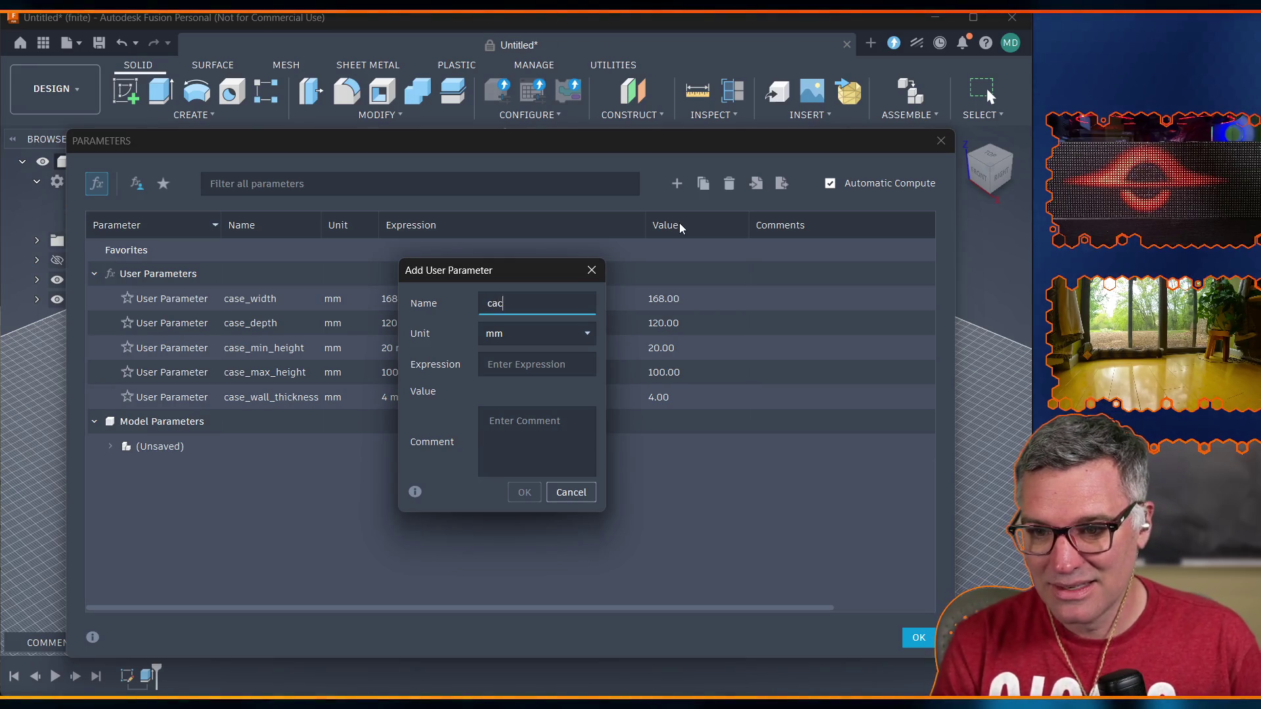
pyautogui.press('BackSpace')
pyautogui.write('_')
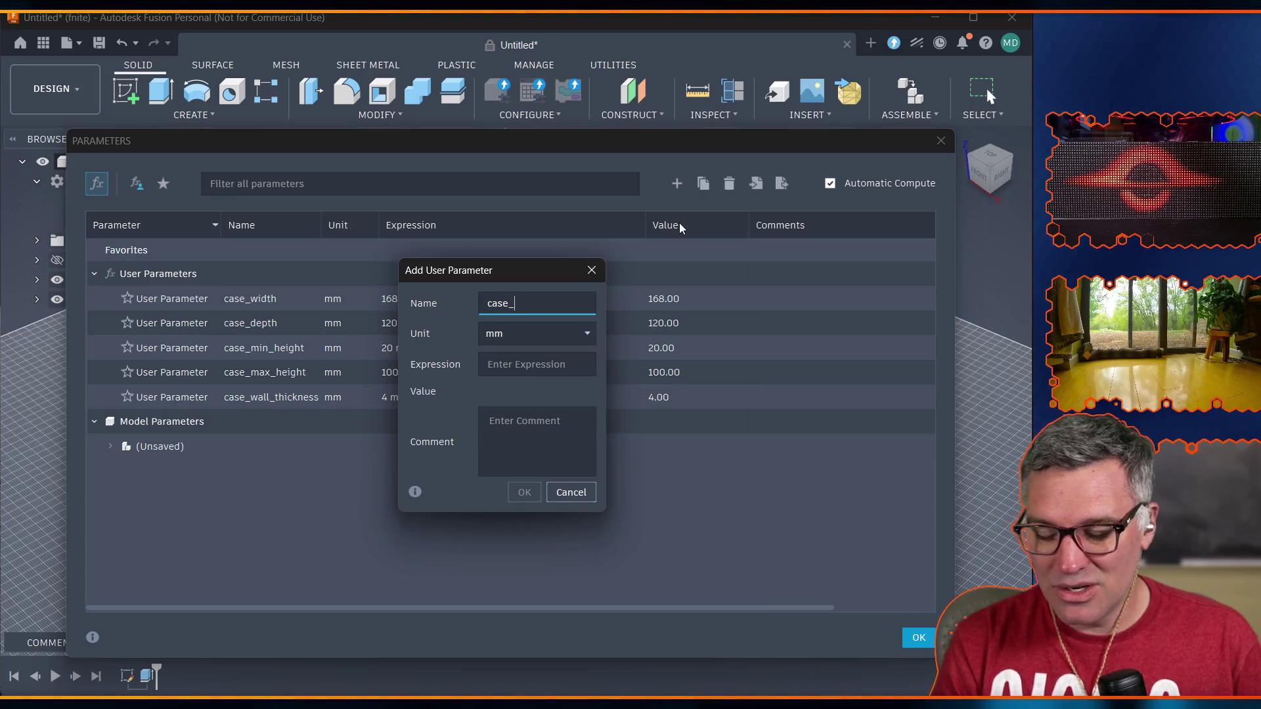
pyautogui.write('chamfer')
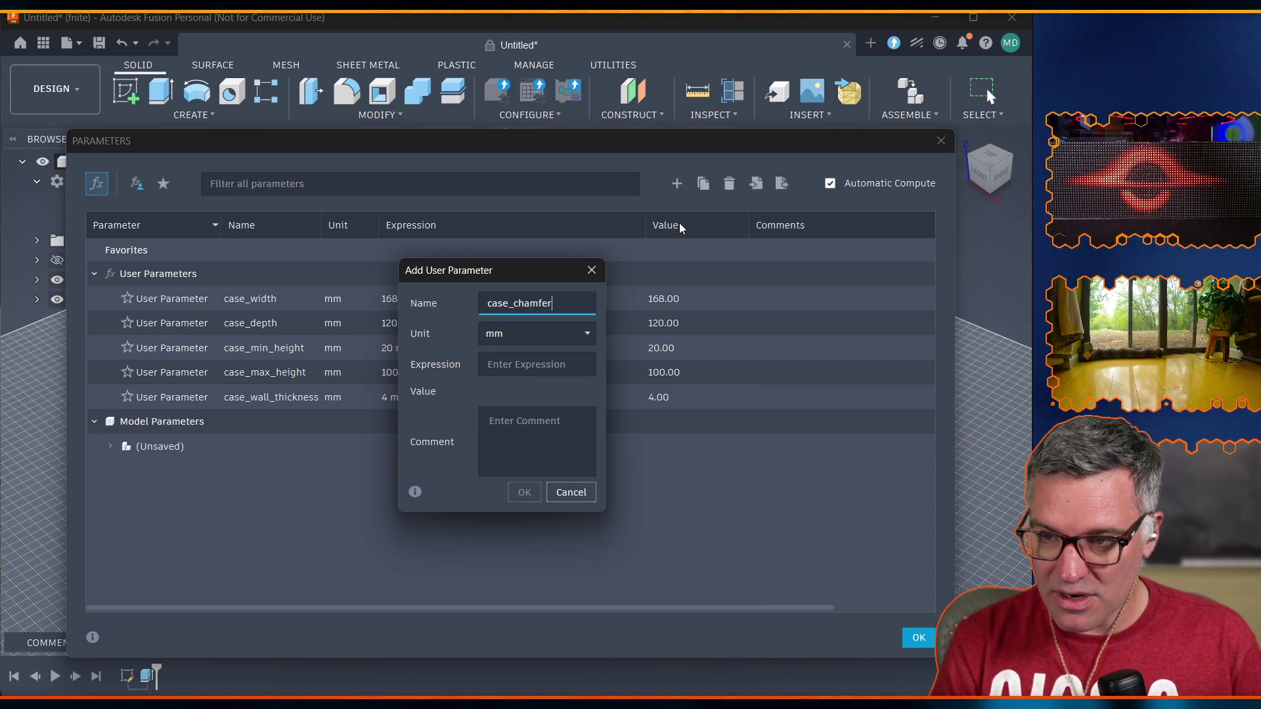
pyautogui.press('Tab')
pyautogui.write('4')
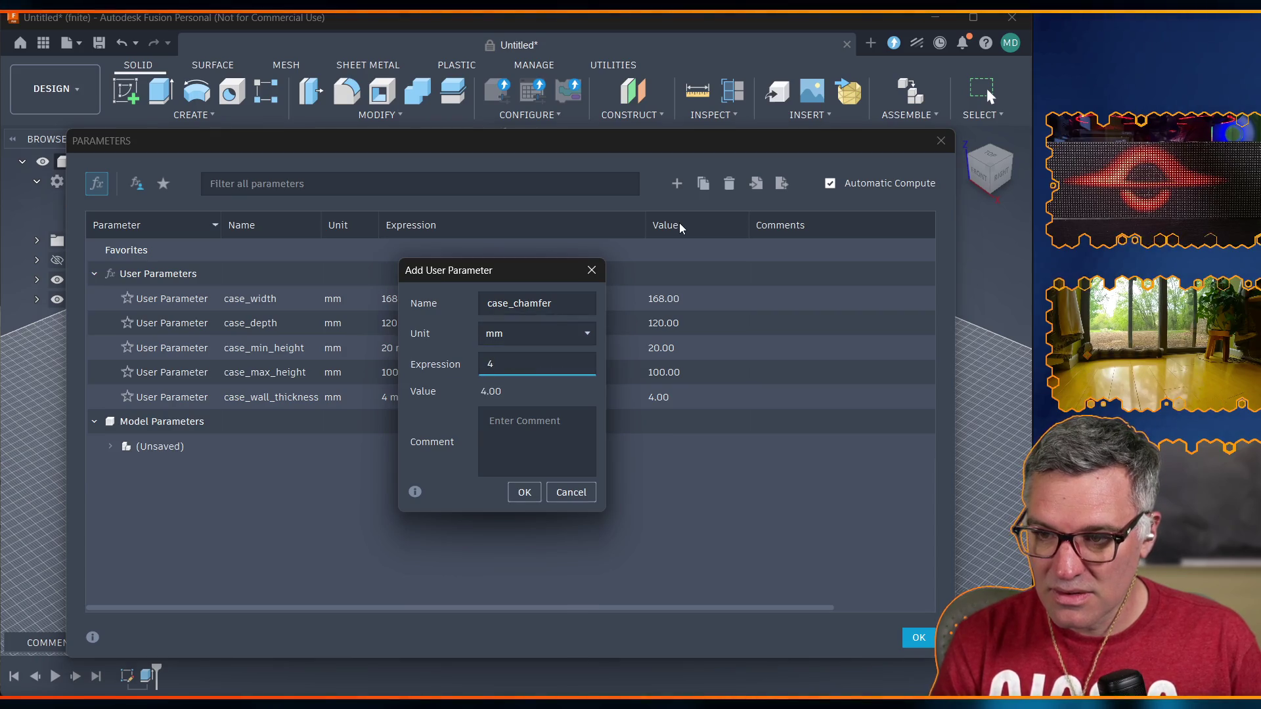
pyautogui.press('Return')
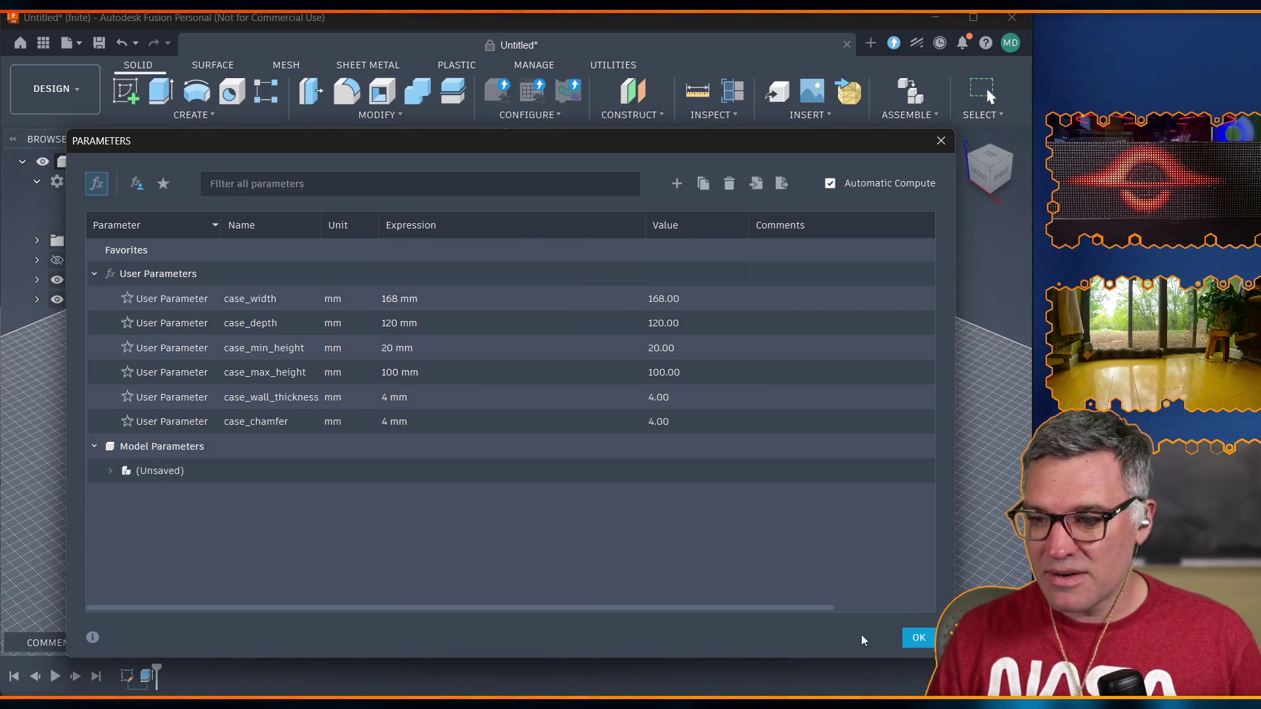
pyautogui.click(916, 641)
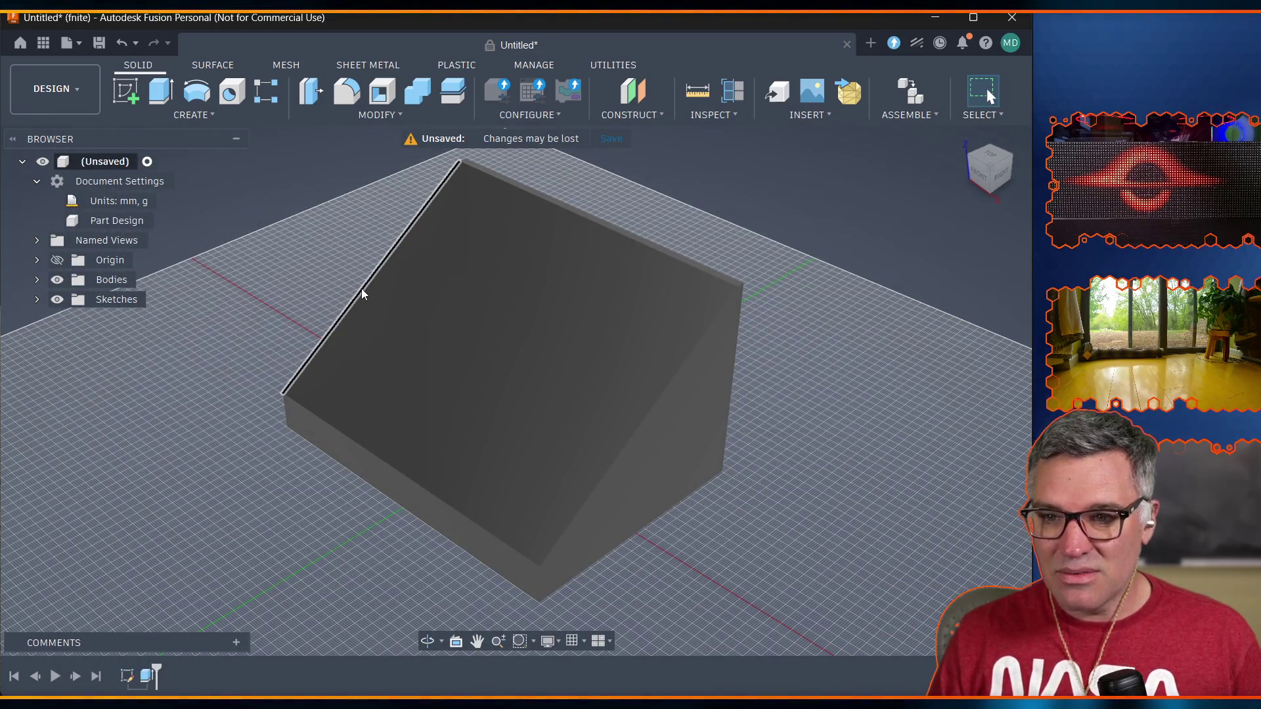
# Select the wedge's sloped and vertical outer edges, restarting the selection after orbiting.
pyautogui.click(362, 290)
pyautogui.click(670, 383)
pyautogui.click(538, 585)
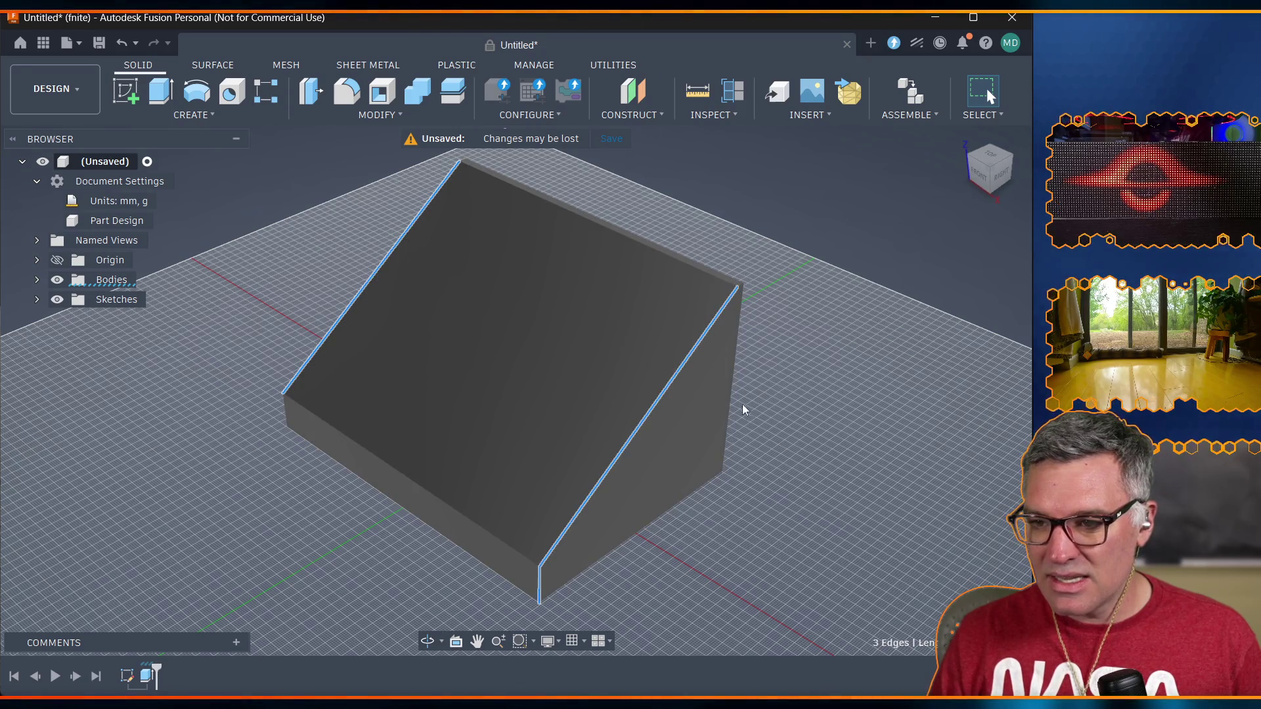
pyautogui.click(730, 402)
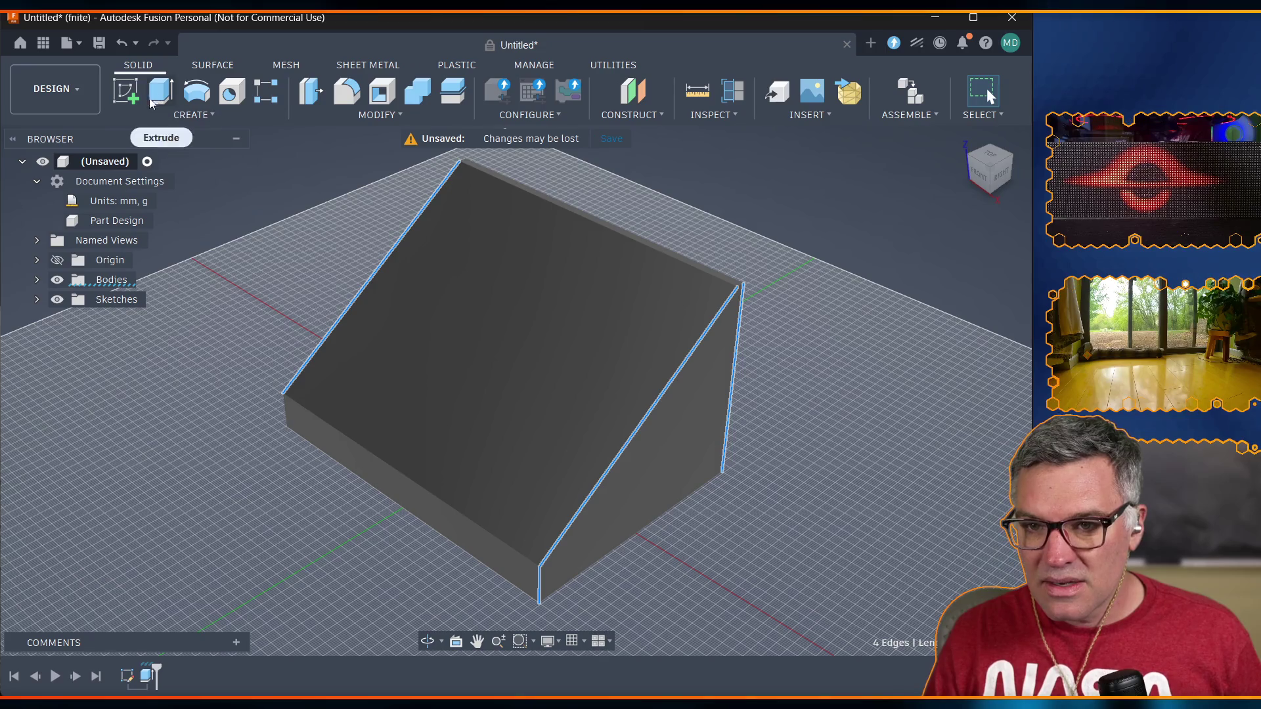
pyautogui.moveTo(516, 390)
pyautogui.keyDown('shift'); pyautogui.mouseDown(button='middle')
pyautogui.moveTo(460, 368)
pyautogui.moveTo(578, 407)
pyautogui.mouseUp(button='middle'); pyautogui.keyUp('shift')
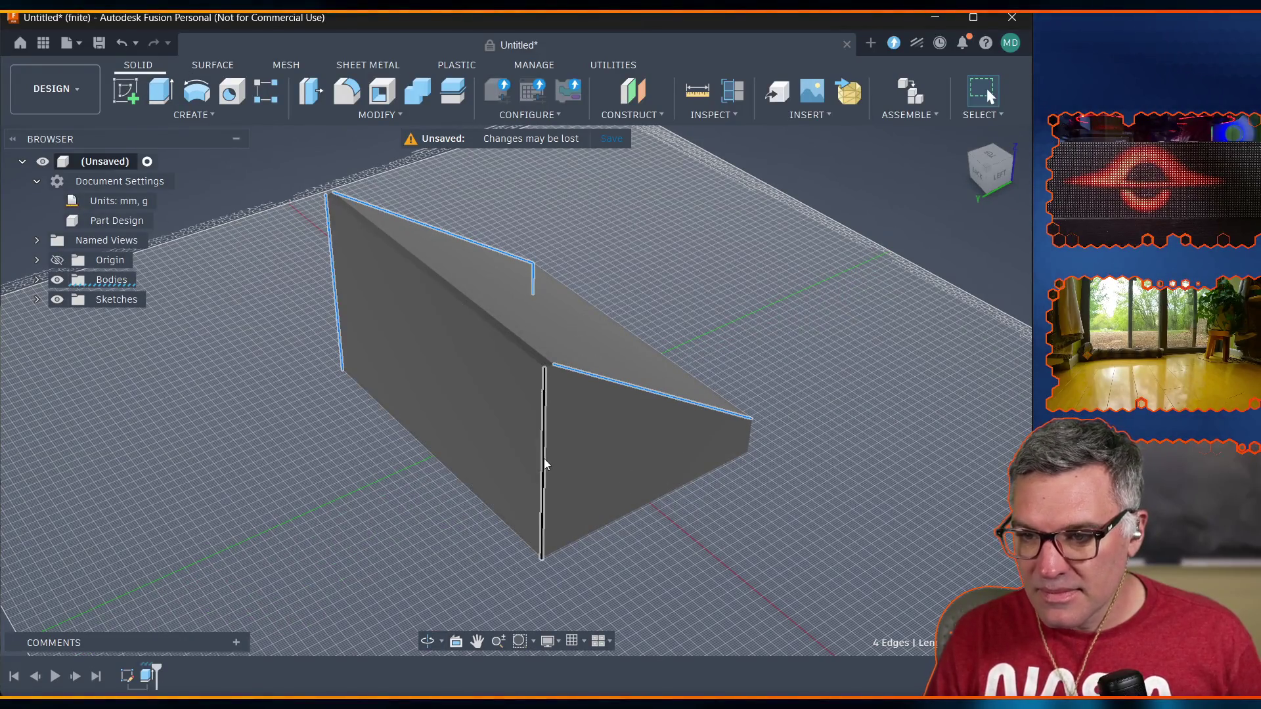
pyautogui.click(544, 460)
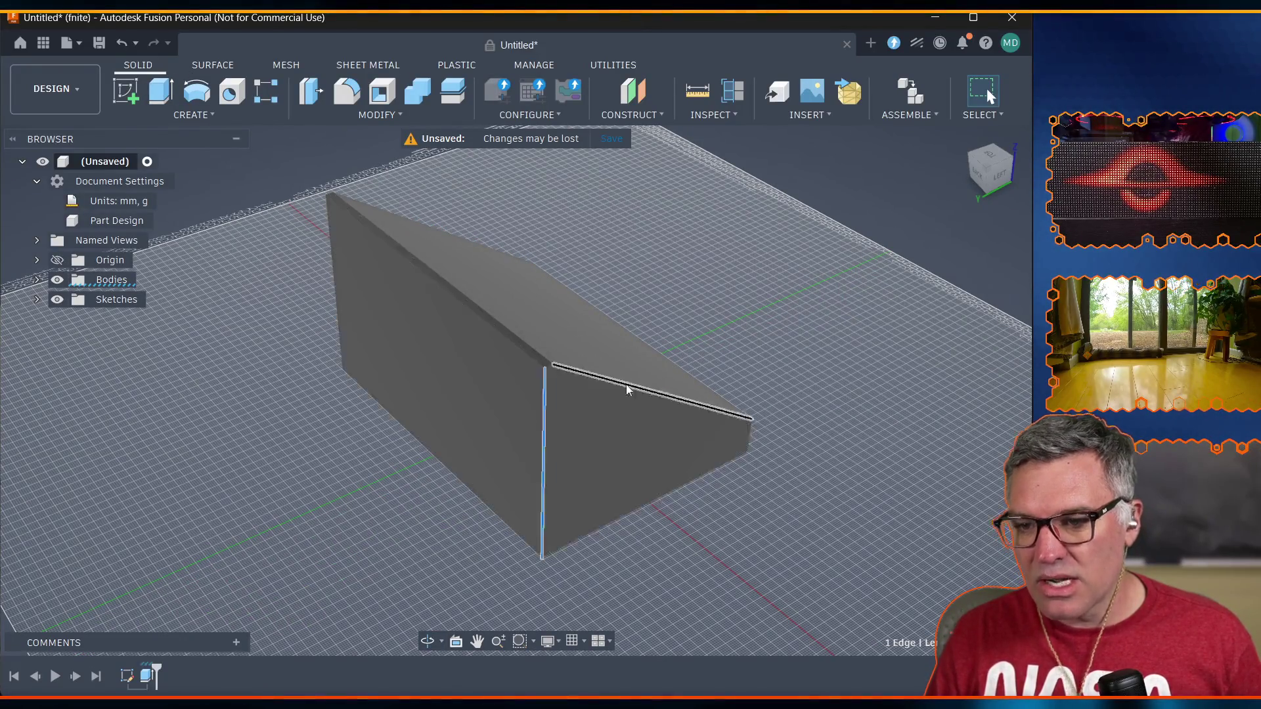
pyautogui.keyDown('shift'); pyautogui.click(634, 389); pyautogui.keyUp('shift')
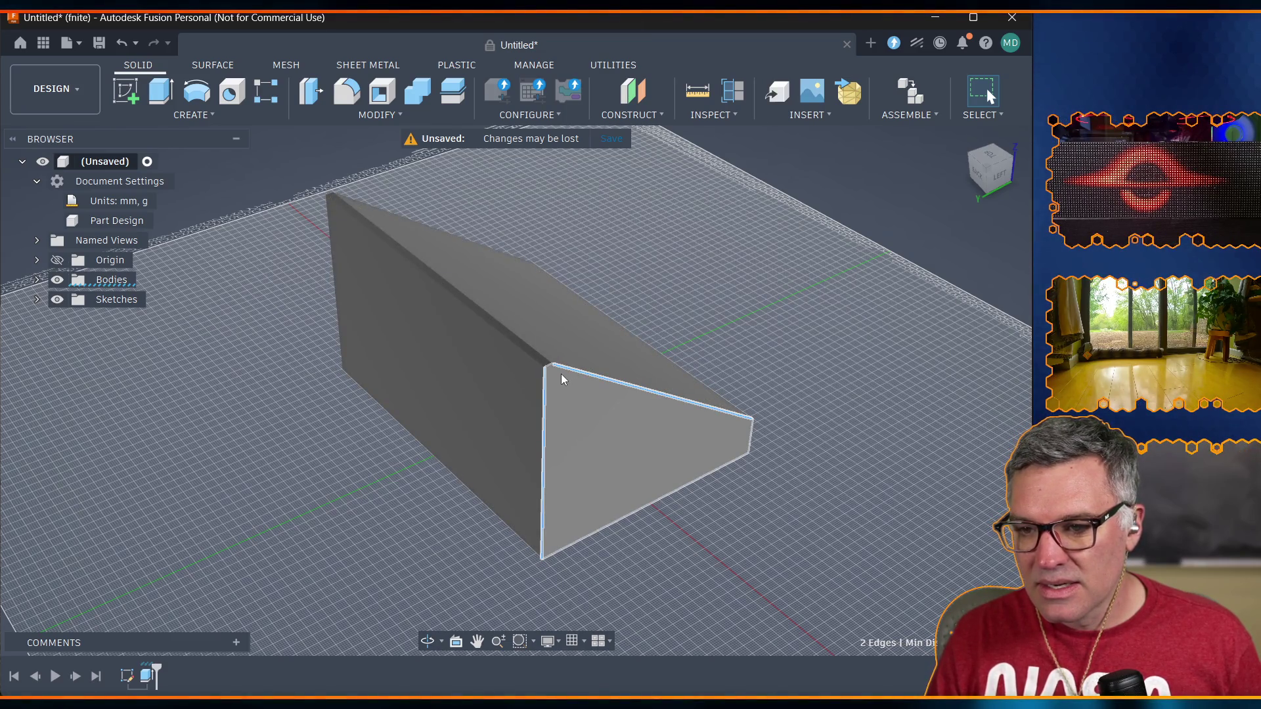
pyautogui.scroll(5, 560, 372)
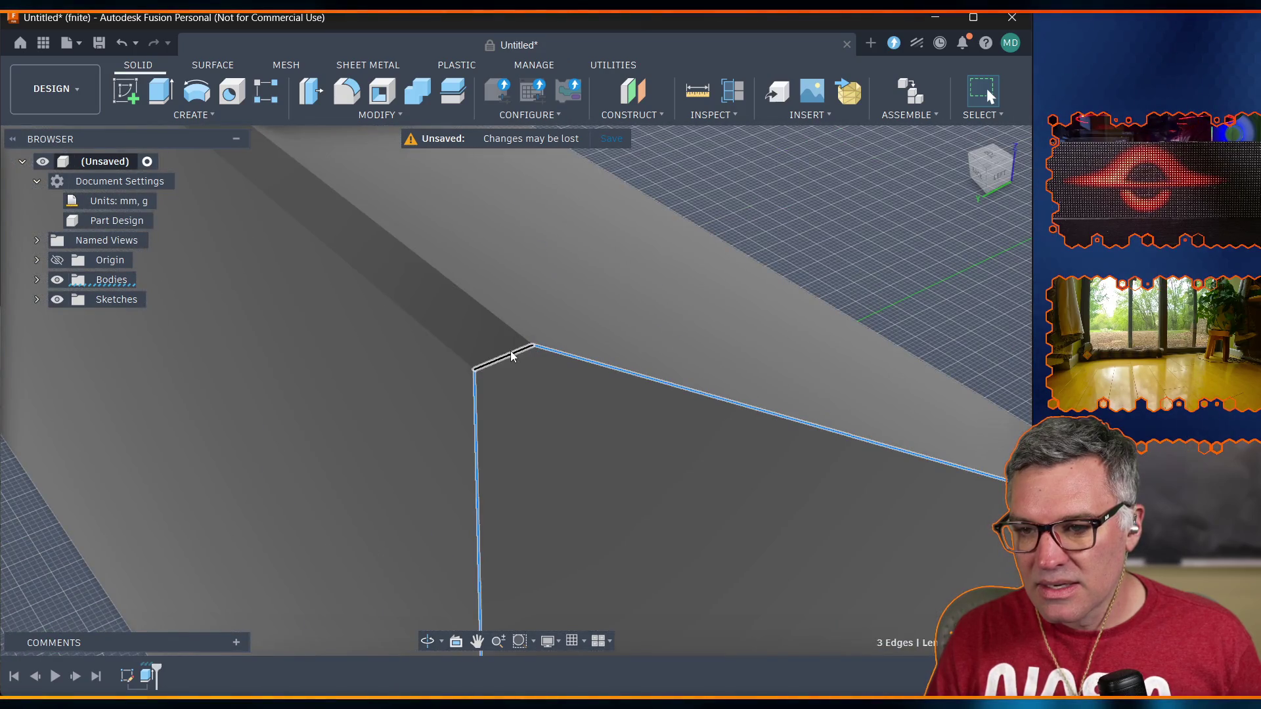
pyautogui.scroll(-5, 616, 460)
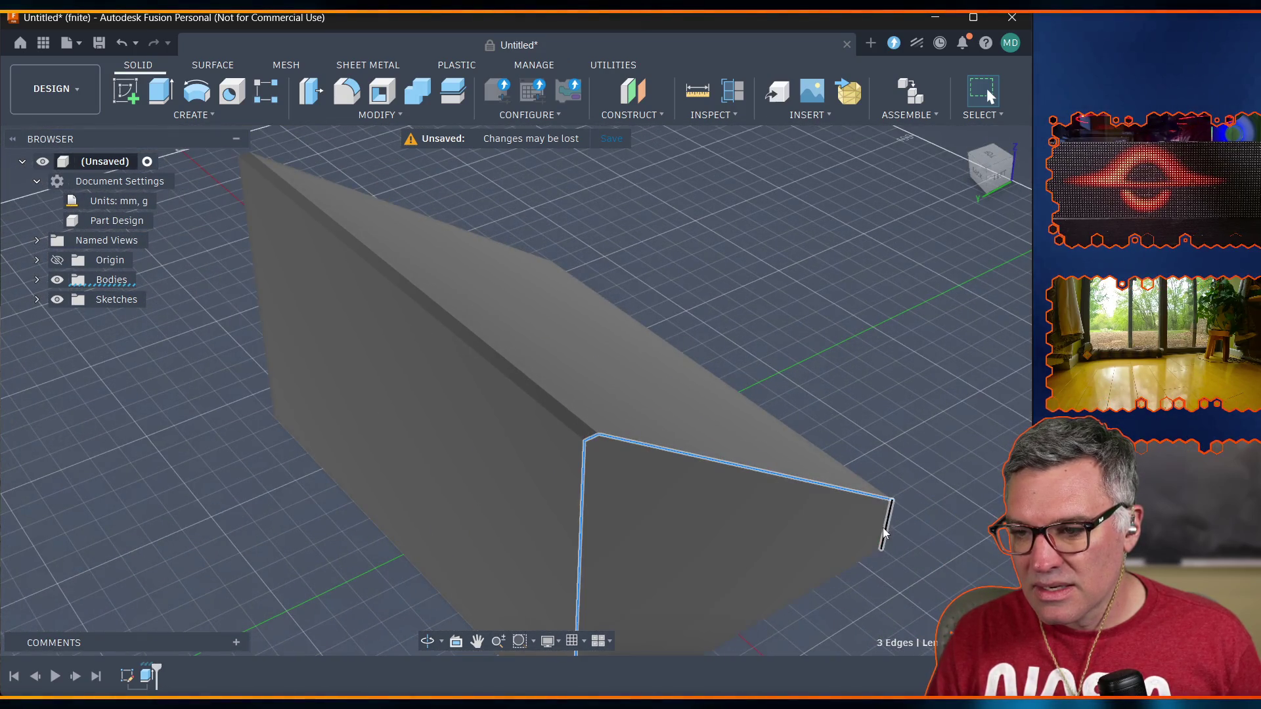
pyautogui.keyDown('shift'); pyautogui.click(249, 156); pyautogui.keyUp('shift')
pyautogui.keyDown('shift'); pyautogui.click(245, 206); pyautogui.keyUp('shift')
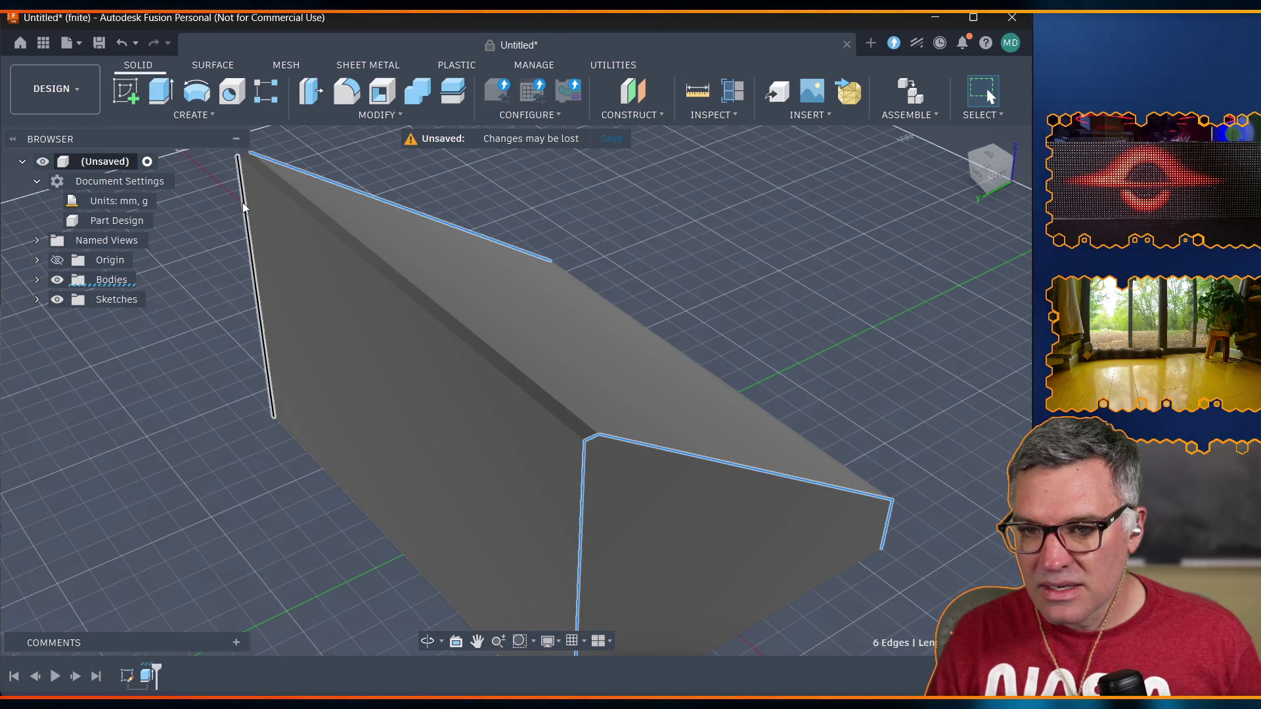
# From a side view, add the bottom front and short top corner edges to reach eight edges.
pyautogui.click(428, 641)
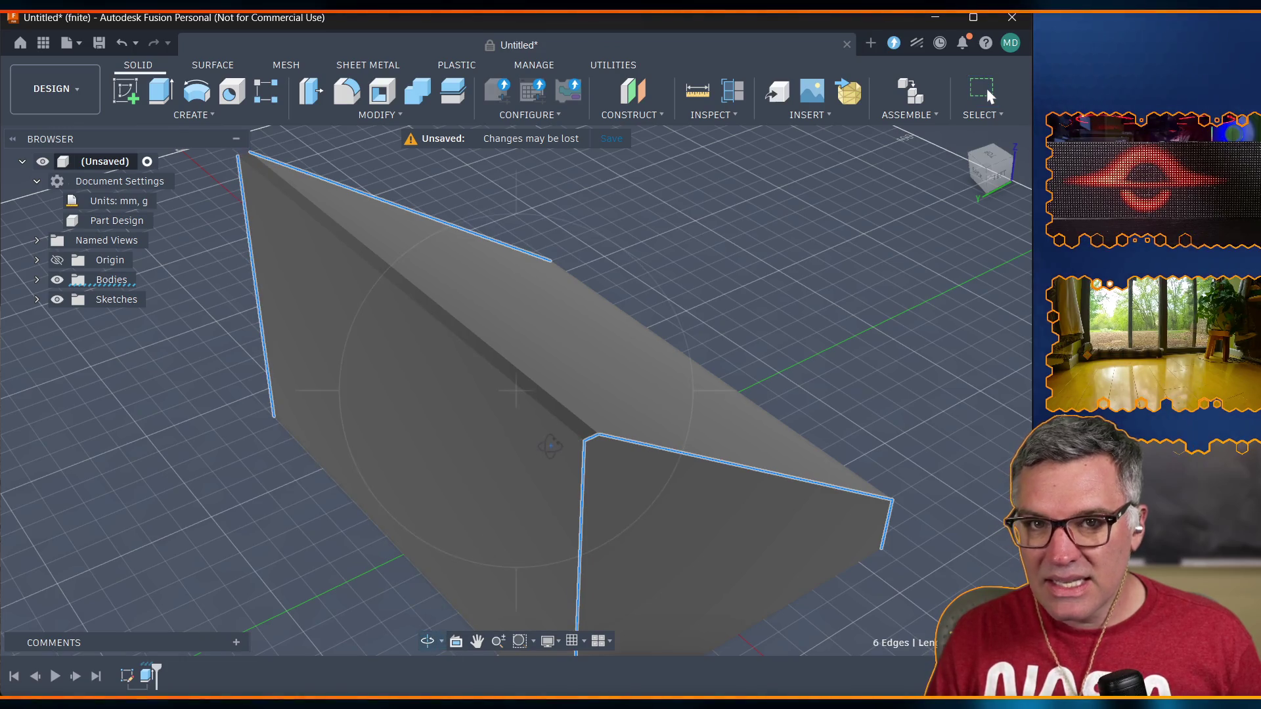
pyautogui.moveTo(549, 439)
pyautogui.mouseDown()
pyautogui.moveTo(403, 471)
pyautogui.moveTo(281, 410)
pyautogui.mouseUp()
pyautogui.press('Escape')
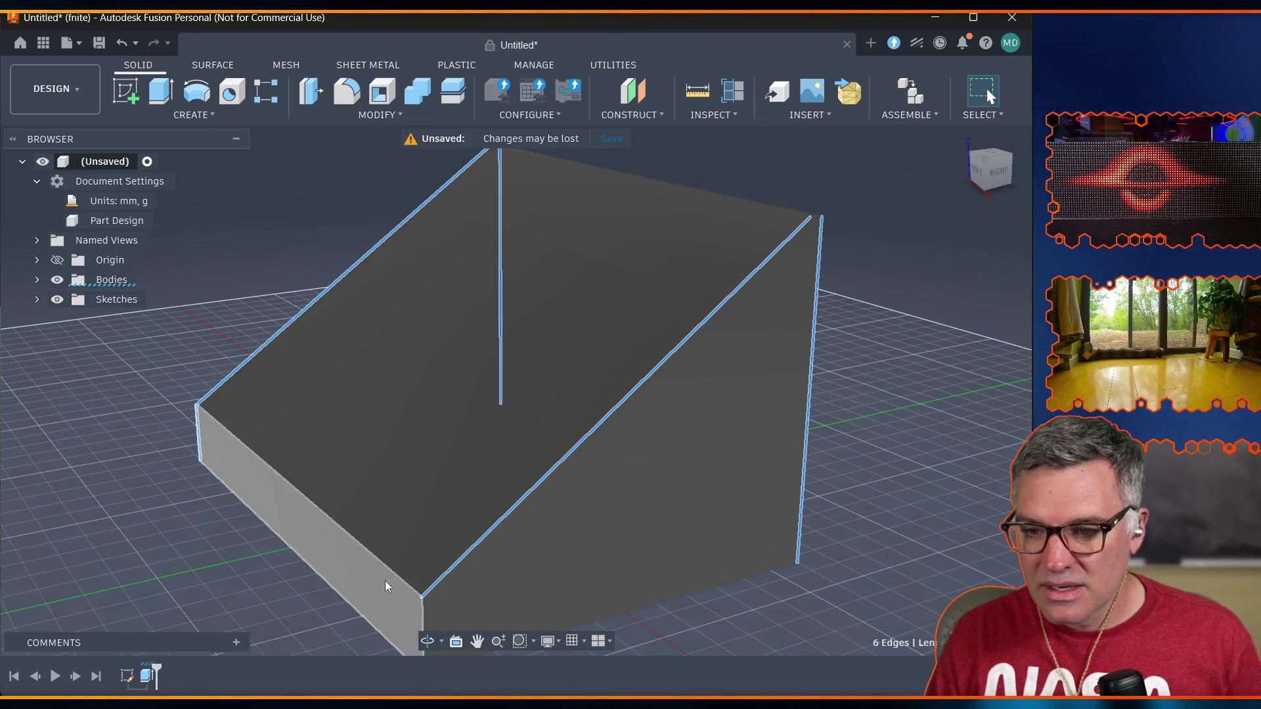
pyautogui.keyDown('shift'); pyautogui.click(422, 607); pyautogui.keyUp('shift')
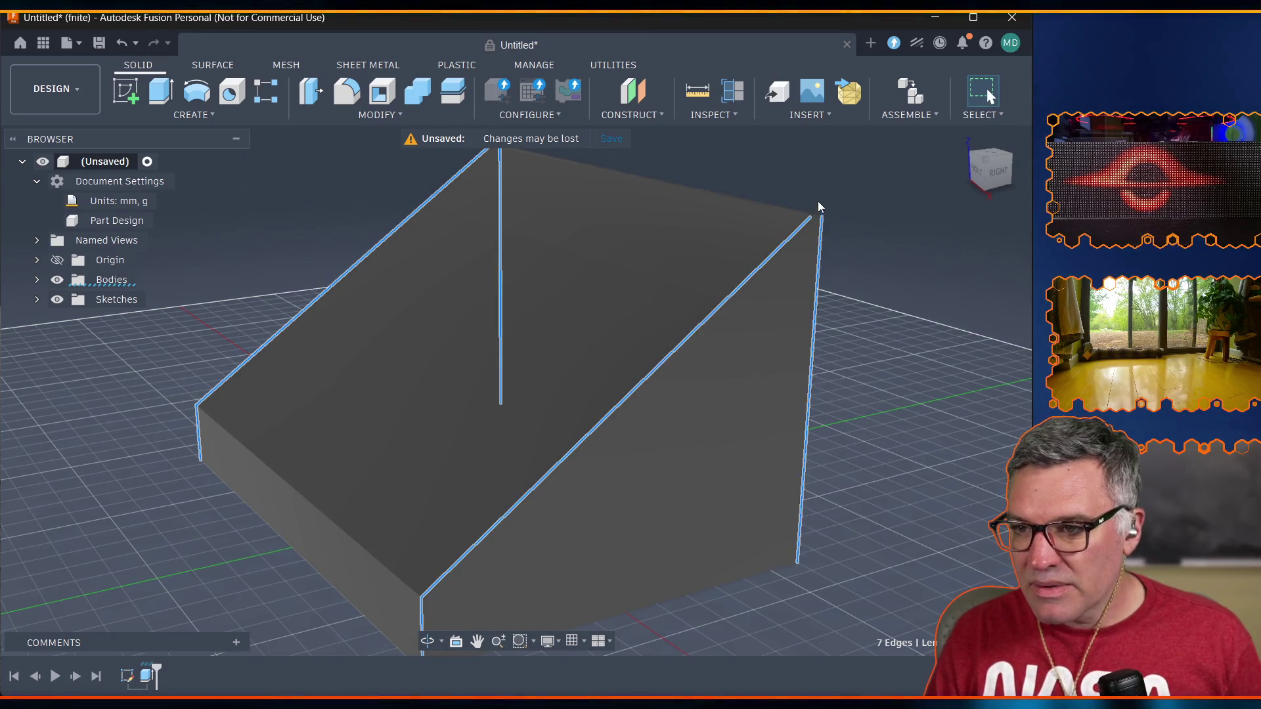
pyautogui.scroll(-3, 823, 202)
pyautogui.scroll(10, 834, 202)
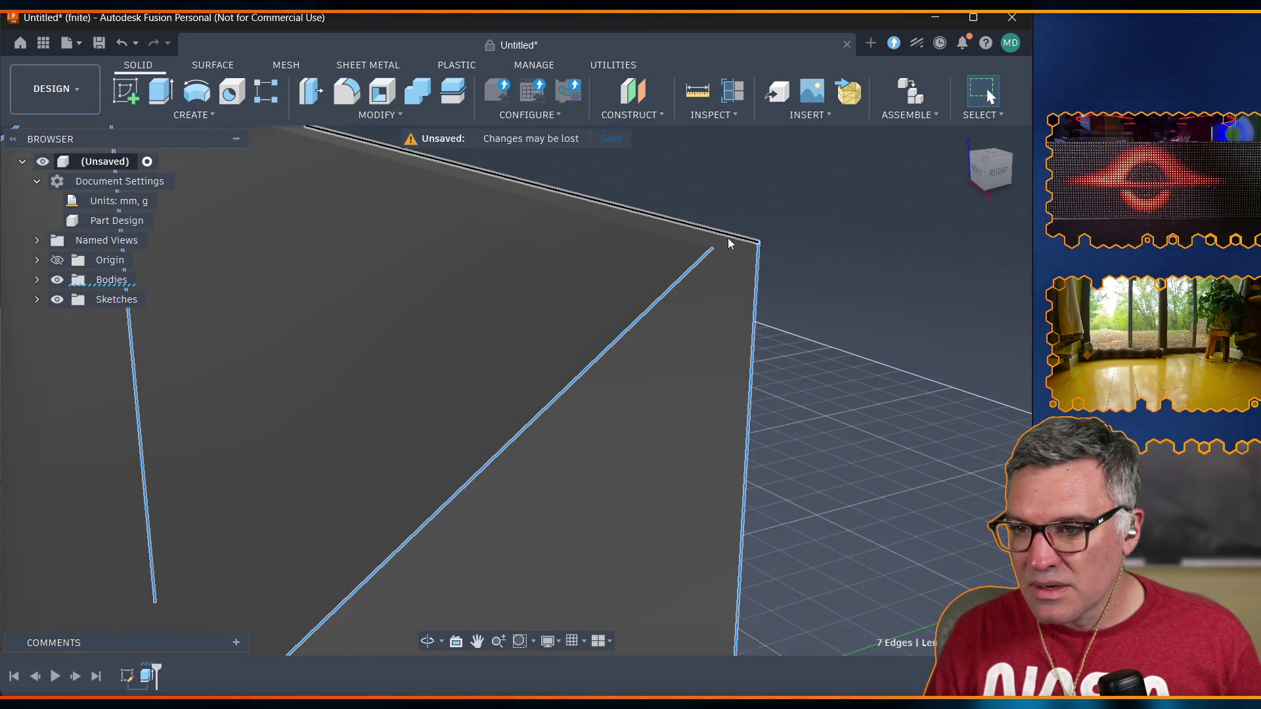
pyautogui.keyDown('shift'); pyautogui.click(729, 245); pyautogui.keyUp('shift')
pyautogui.scroll(-8, 392, 322)
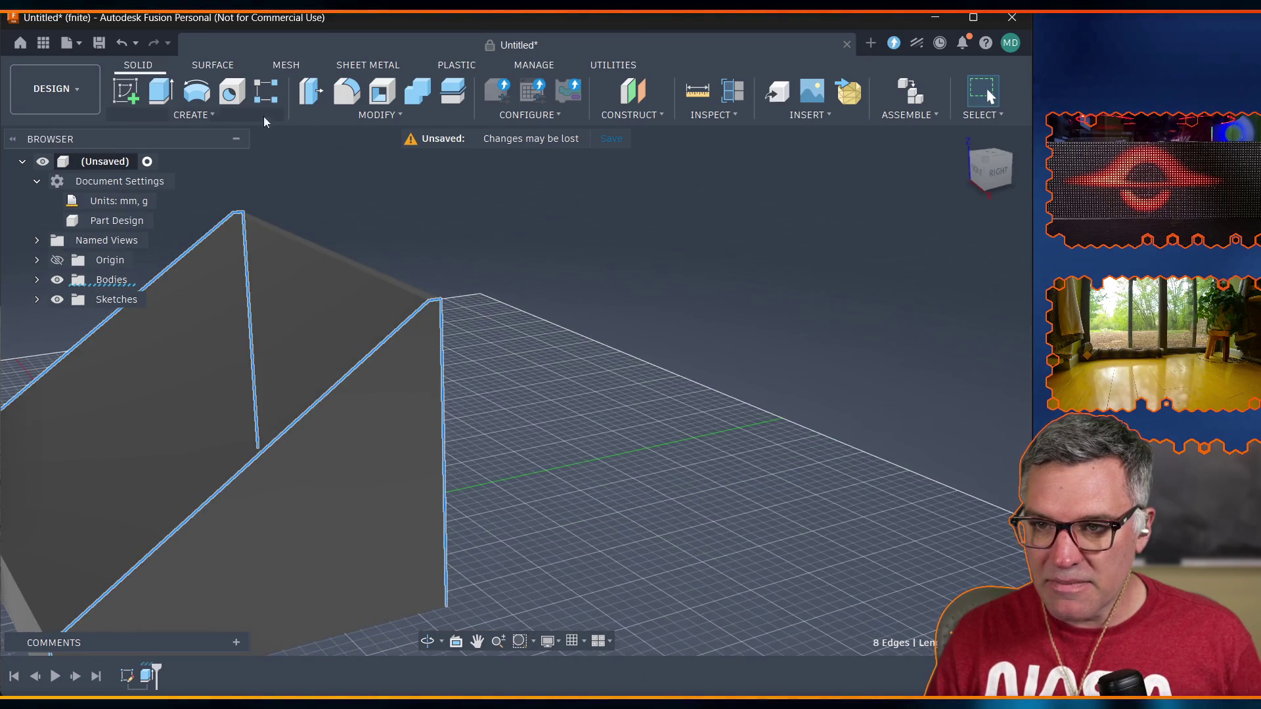
pyautogui.click(378, 114)
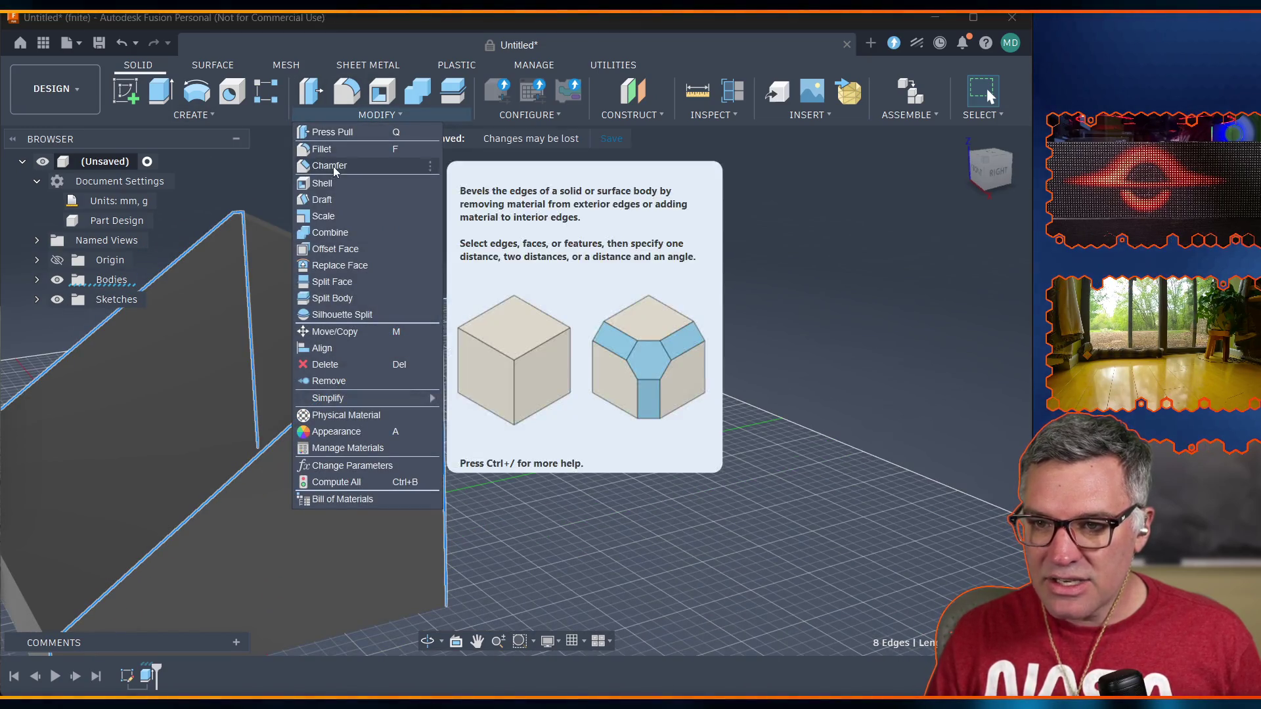
# Chamfer the eight selected edges using the case_chamfer parameter as the distance.
pyautogui.click(335, 167)
pyautogui.click(861, 244)
pyautogui.write('calse_c')
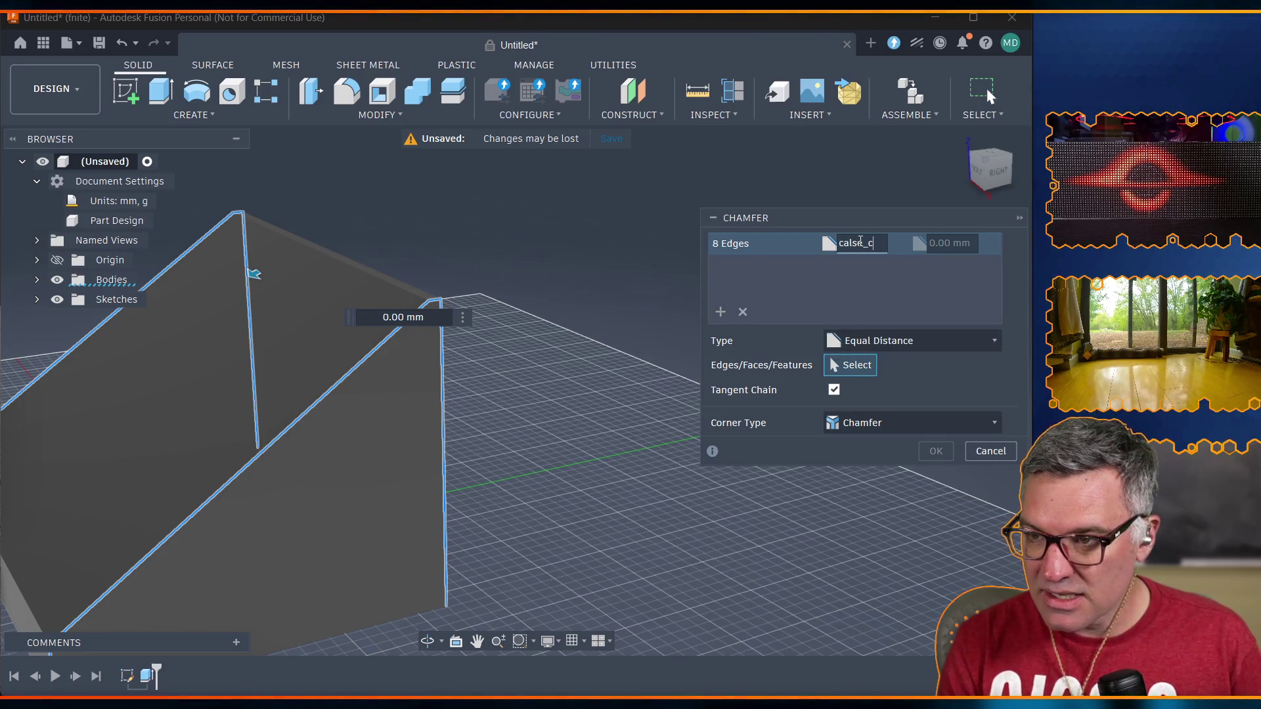
pyautogui.press('BackSpace')
pyautogui.press('BackSpace')
pyautogui.write('se')
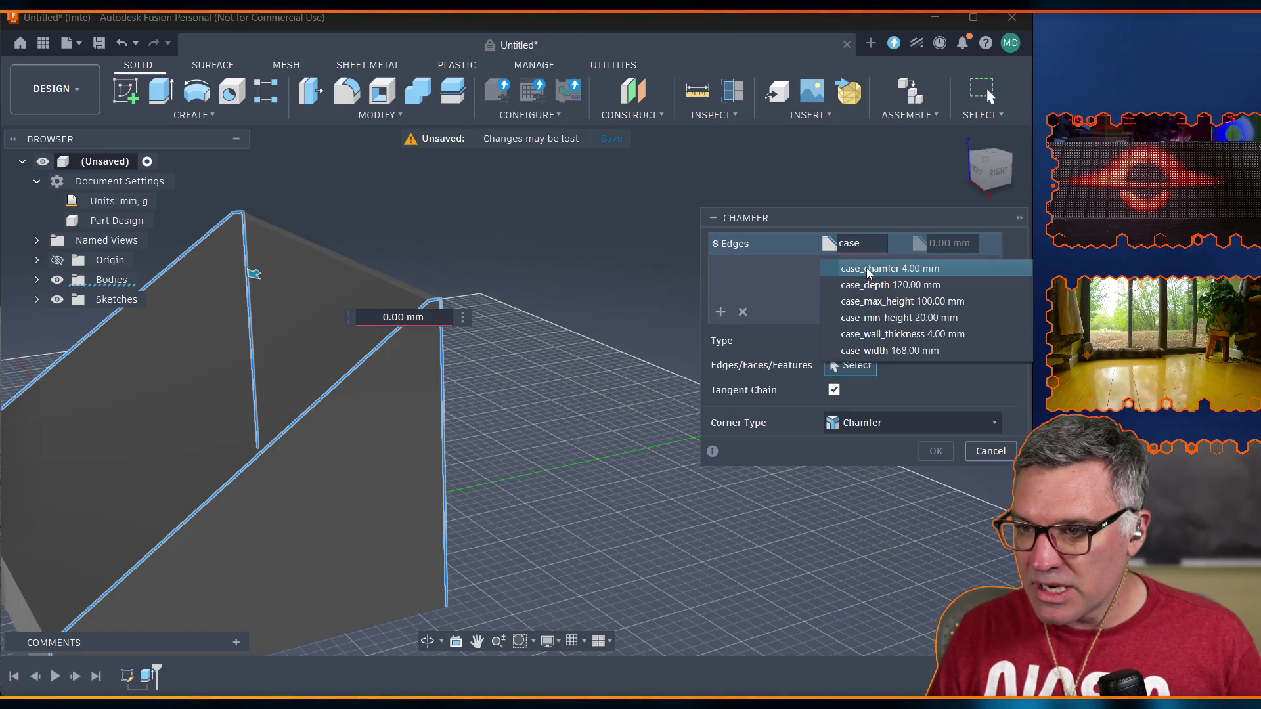
pyautogui.click(867, 270)
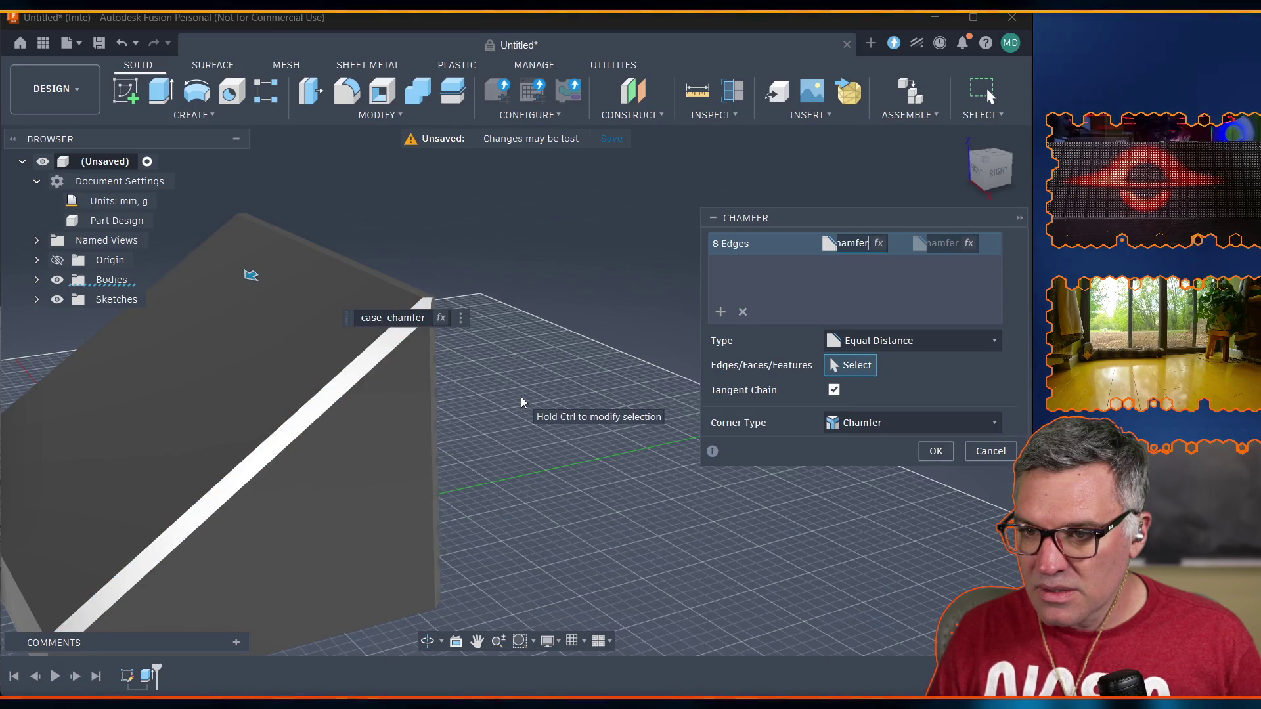
pyautogui.press('Return')
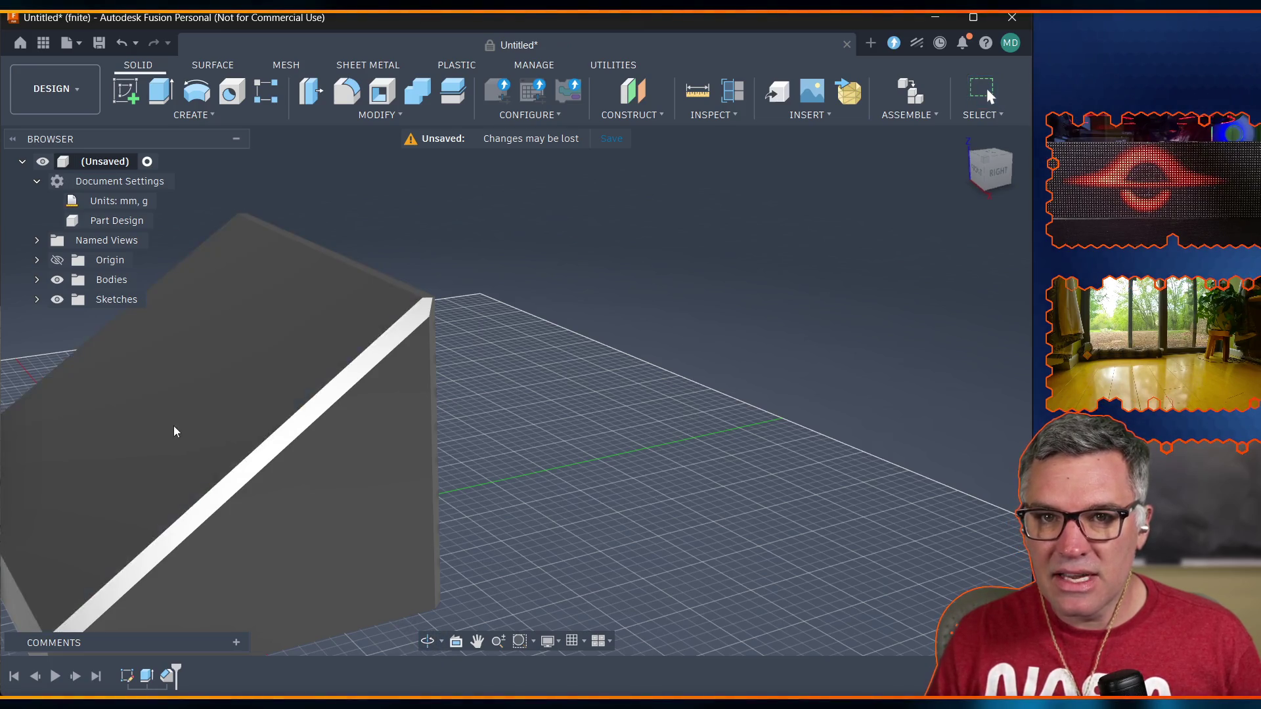
# Orbit to the front, zoom, and pan to center the chamfered box looking down at its top.
pyautogui.click(427, 641)
pyautogui.moveTo(347, 459)
pyautogui.mouseDown()
pyautogui.moveTo(285, 511)
pyautogui.moveTo(77, 471)
pyautogui.moveTo(315, 524)
pyautogui.moveTo(324, 513)
pyautogui.moveTo(321, 537)
pyautogui.mouseUp()
pyautogui.scroll(2, 315, 545)
pyautogui.scroll(-5, 304, 554)
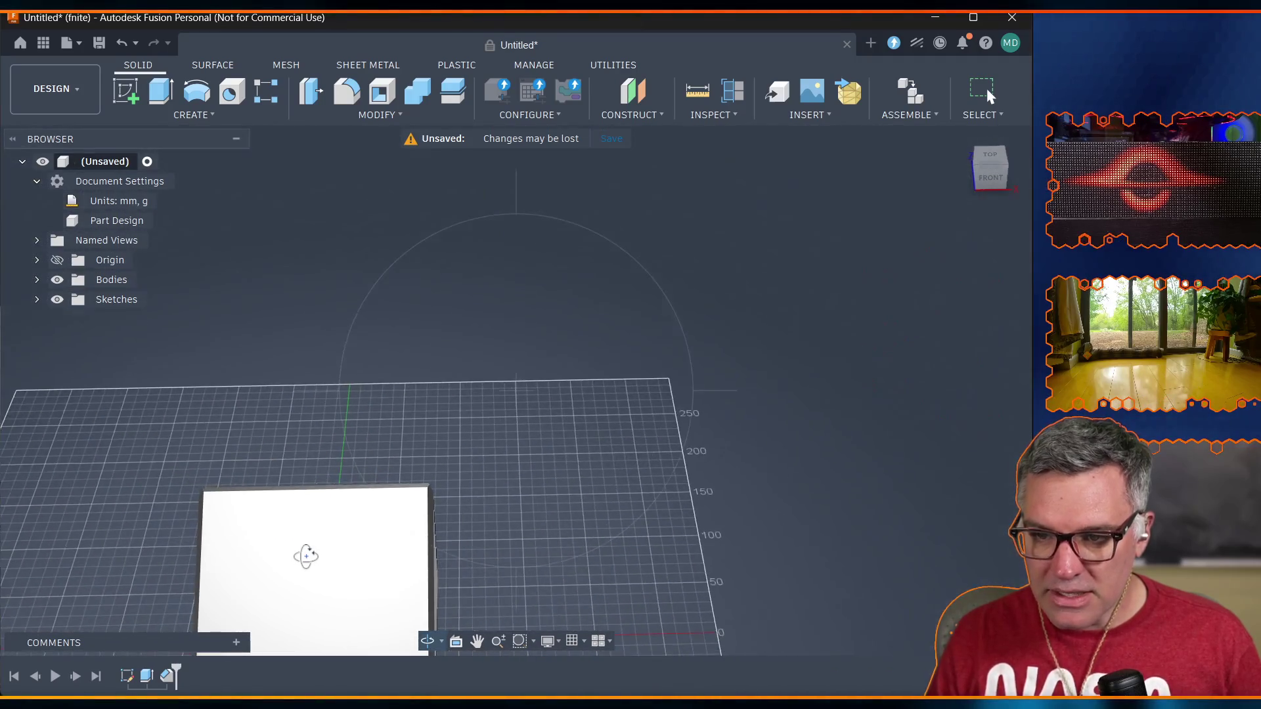
pyautogui.scroll(5, 302, 551)
pyautogui.scroll(1, 298, 537)
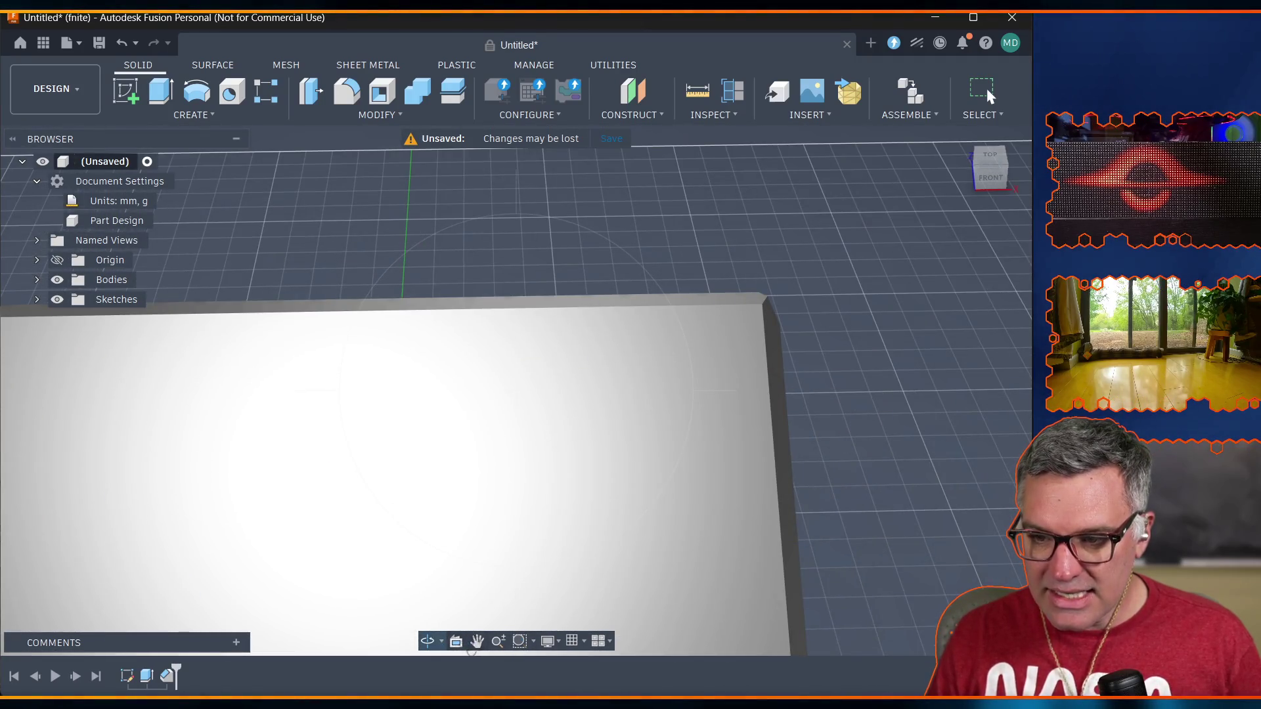
pyautogui.click(477, 641)
pyautogui.moveTo(391, 552)
pyautogui.mouseDown()
pyautogui.moveTo(374, 535)
pyautogui.moveTo(436, 293)
pyautogui.moveTo(456, 268)
pyautogui.mouseUp()
pyautogui.moveTo(325, 329)
pyautogui.mouseDown()
pyautogui.moveTo(152, 355)
pyautogui.moveTo(329, 454)
pyautogui.mouseUp()
pyautogui.moveTo(259, 389)
pyautogui.mouseDown()
pyautogui.moveTo(392, 388)
pyautogui.moveTo(397, 377)
pyautogui.mouseUp()
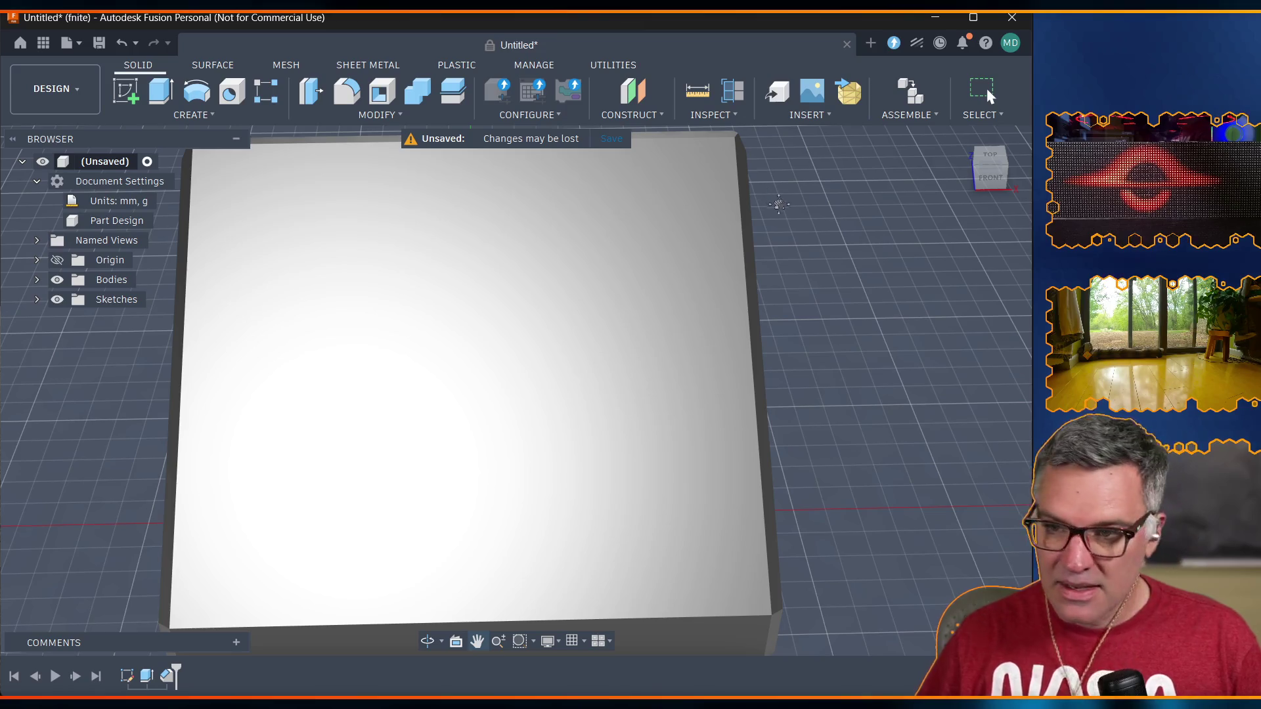
pyautogui.scroll(-4, 510, 280)
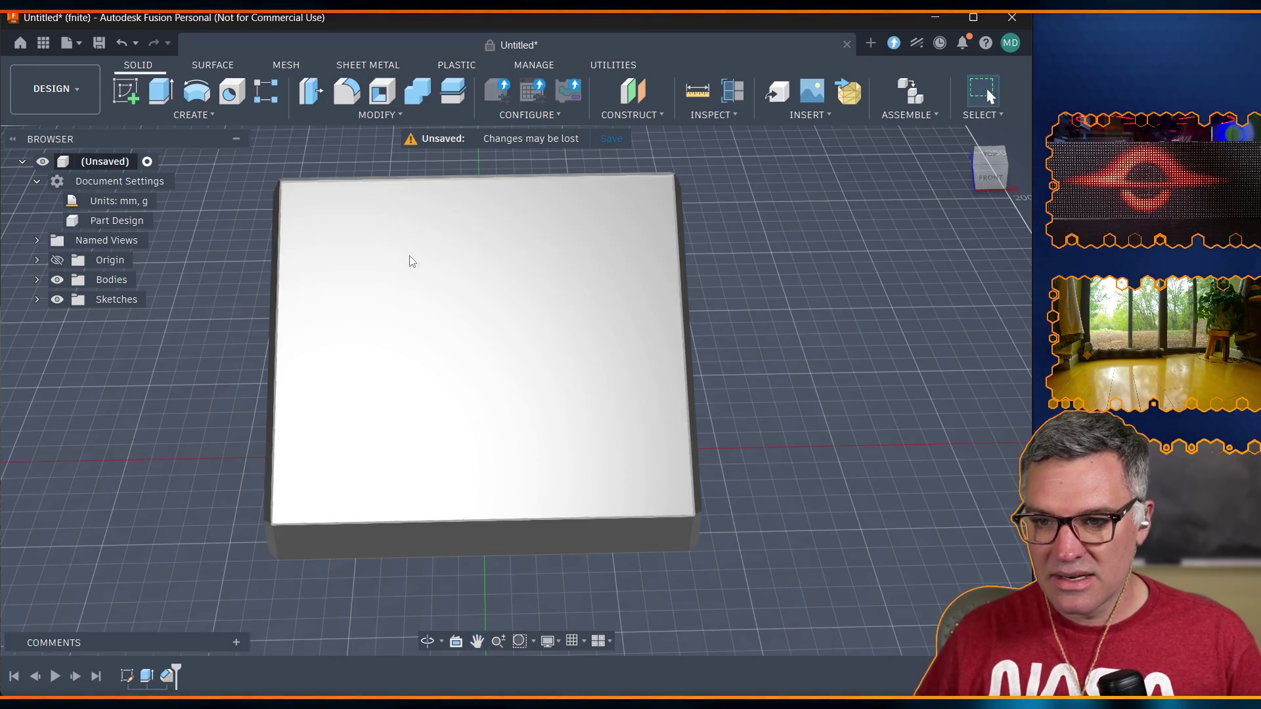
# Shell the box with its top face removed and walls set to case_wall_thickness.
pyautogui.click(402, 303)
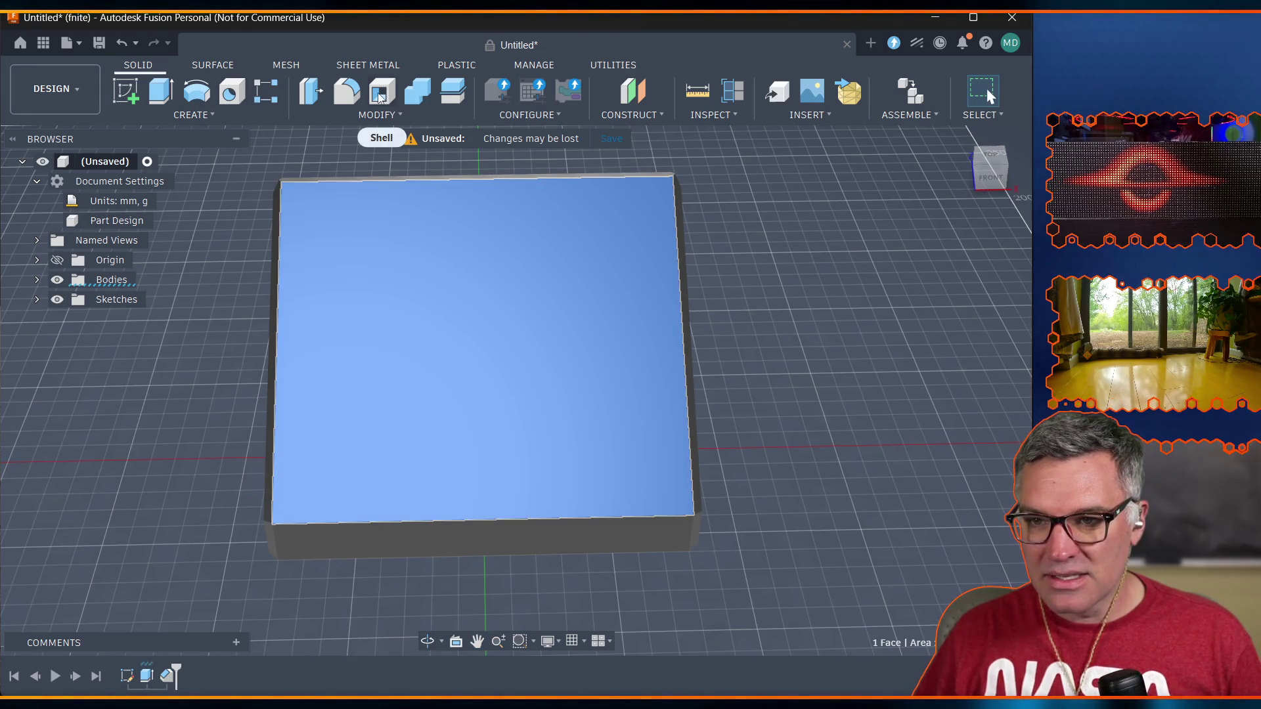
pyautogui.click(379, 97)
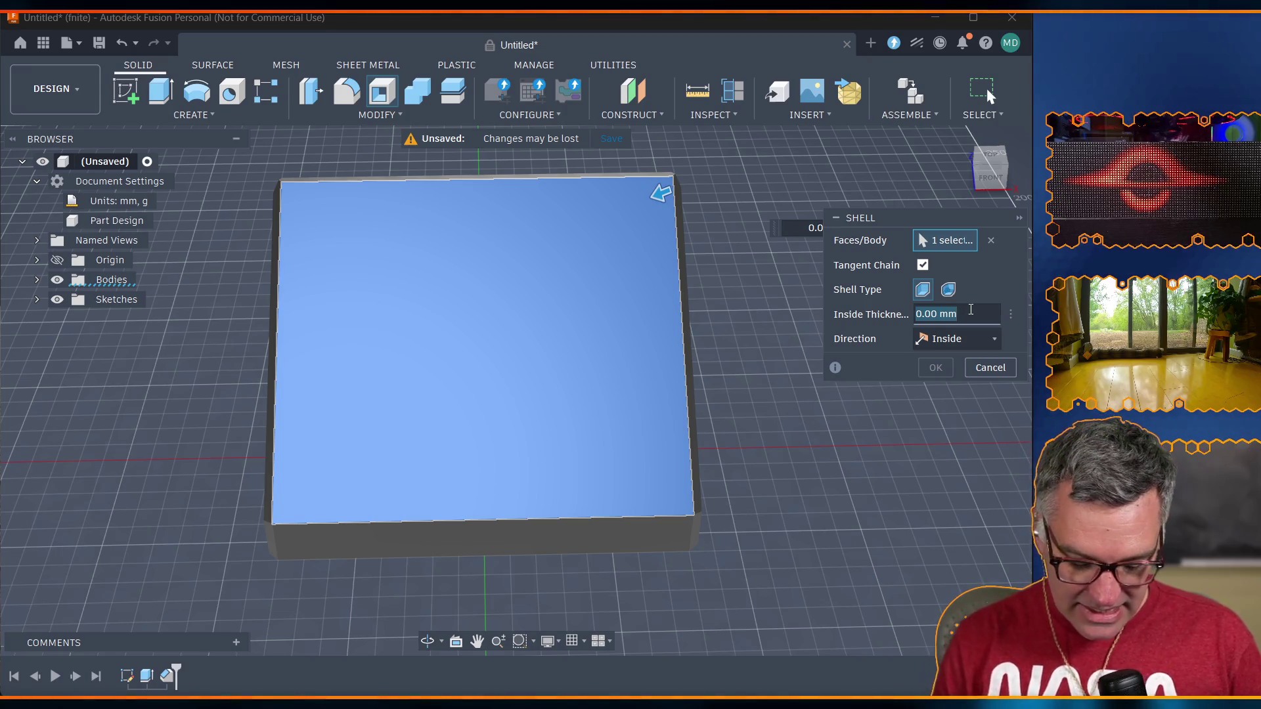
pyautogui.write('wall')
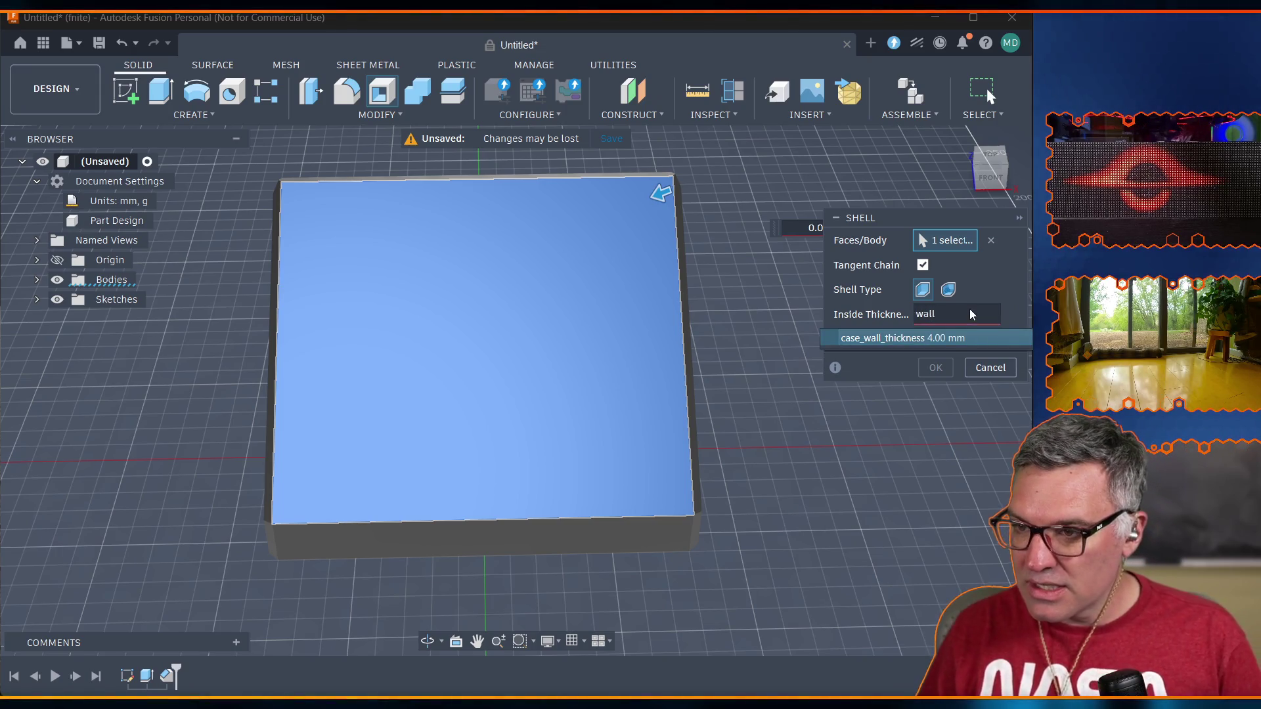
pyautogui.click(929, 341)
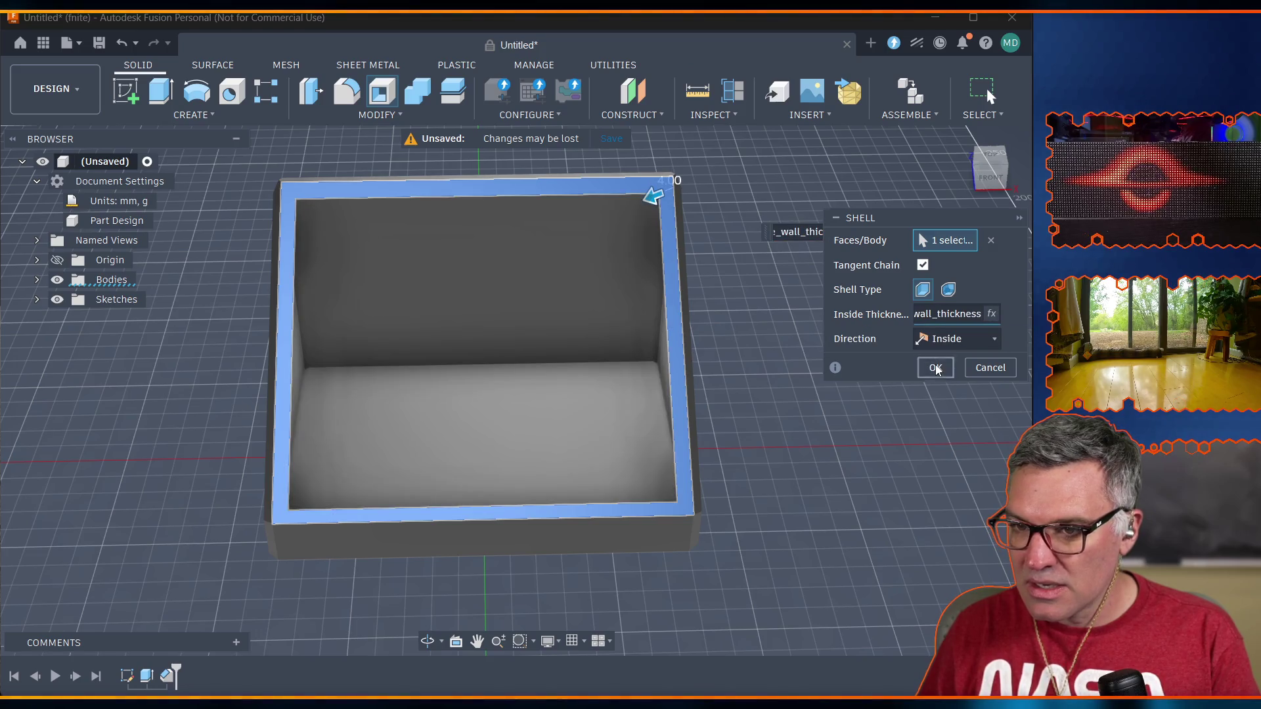
pyautogui.click(935, 367)
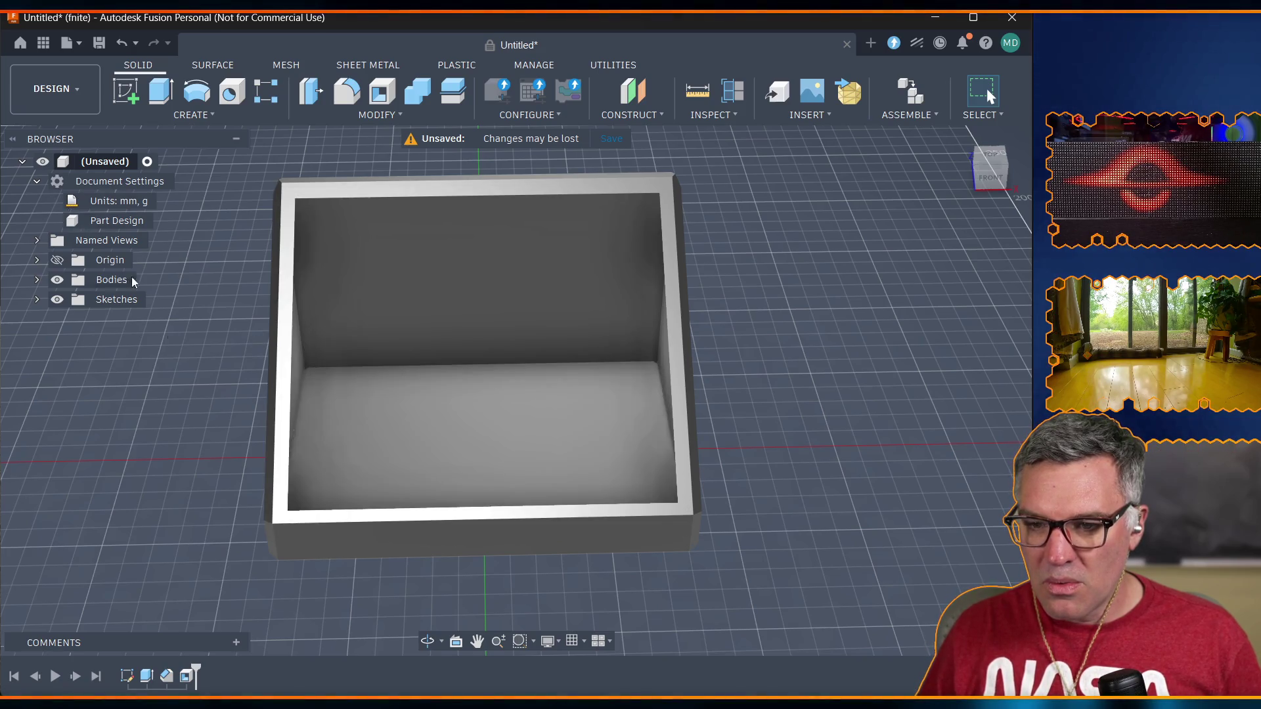
# Inspect the hollowed case from several angles, then expand the Bodies folder to list Body1.
pyautogui.moveTo(430, 645)
pyautogui.mouseDown()
pyautogui.moveTo(546, 557)
pyautogui.moveTo(501, 541)
pyautogui.moveTo(813, 497)
pyautogui.mouseUp()
pyautogui.press('Escape')
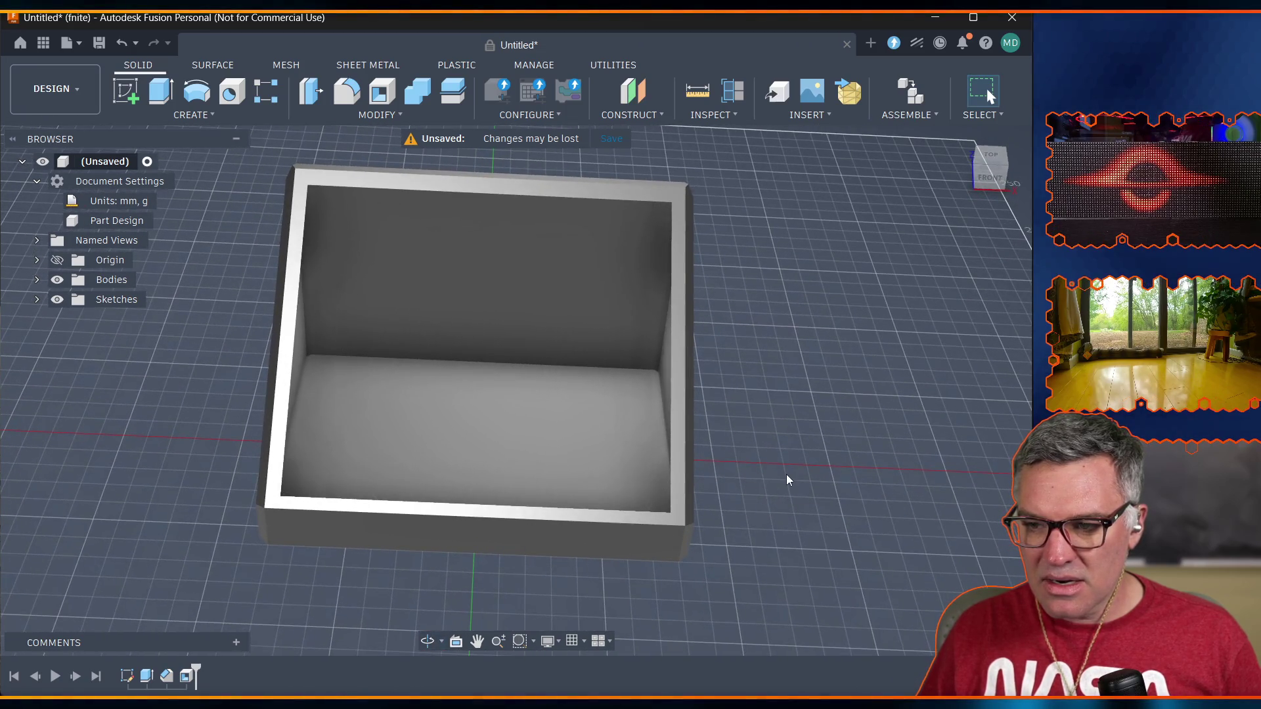
pyautogui.click(427, 642)
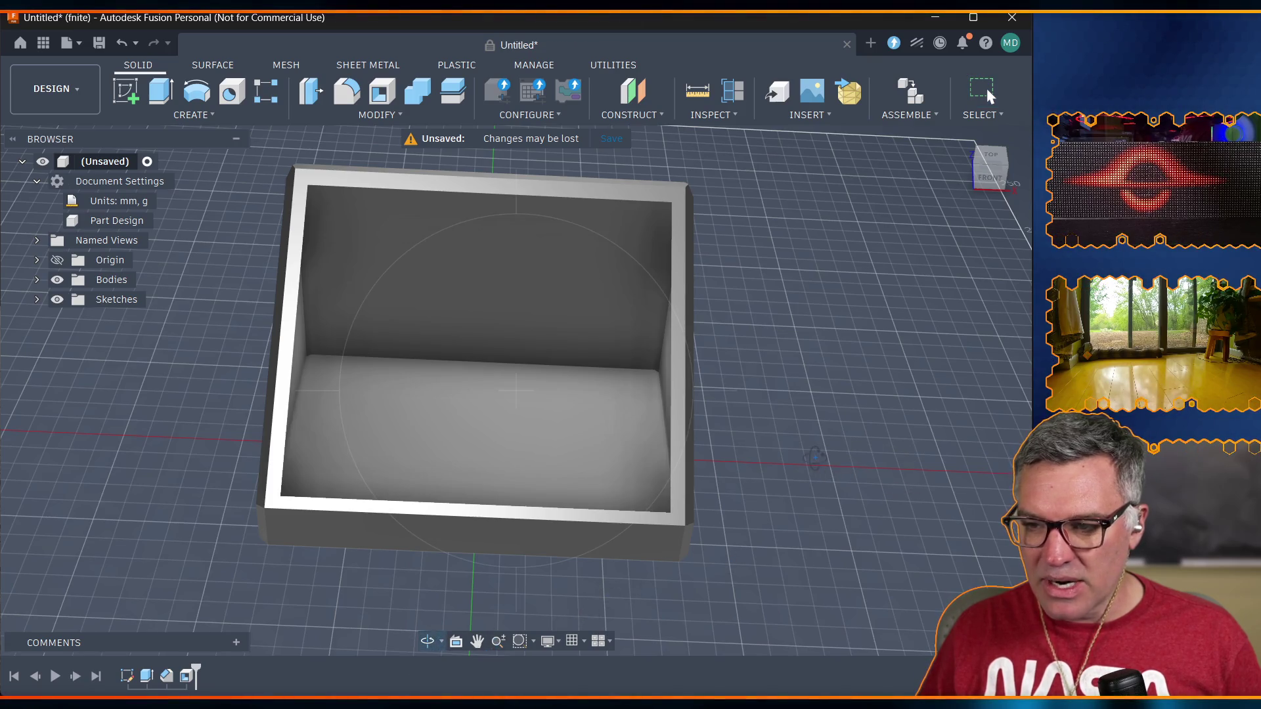
pyautogui.moveTo(814, 458); pyautogui.dragTo(946, 437)
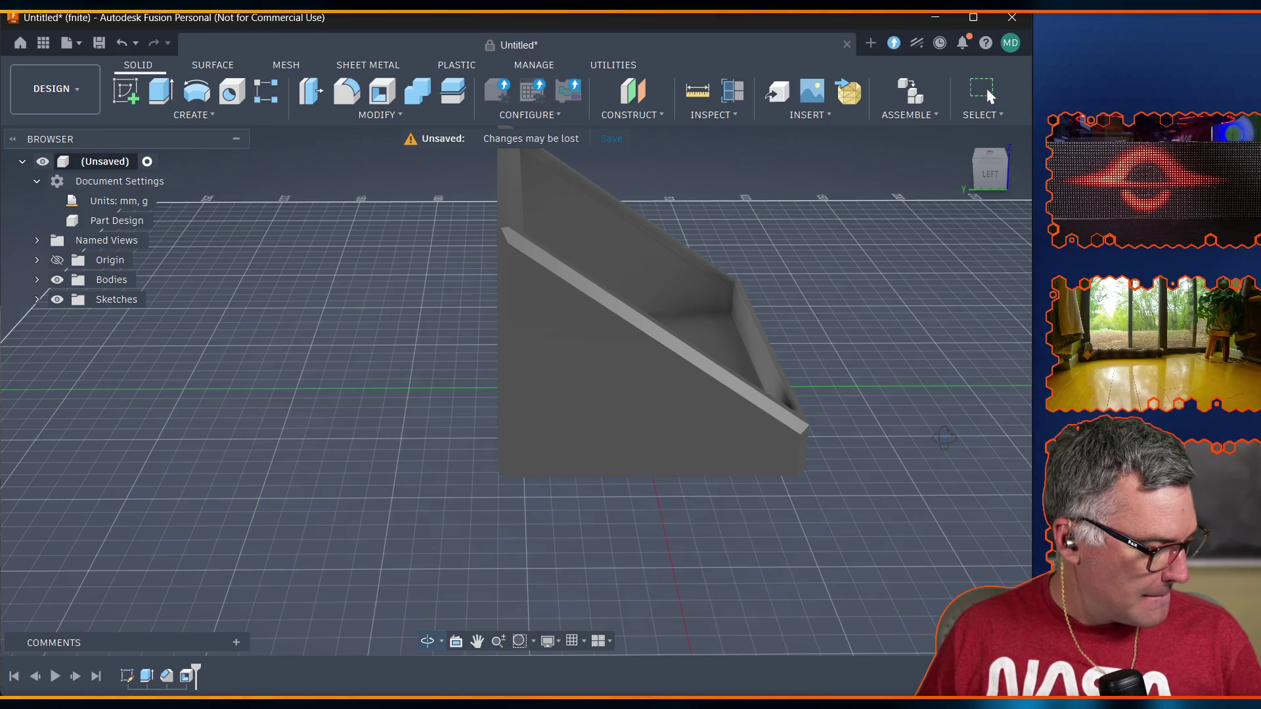
pyautogui.moveTo(945, 437)
pyautogui.mouseDown()
pyautogui.moveTo(792, 413)
pyautogui.moveTo(885, 469)
pyautogui.mouseUp()
pyautogui.scroll(10, 800, 420)
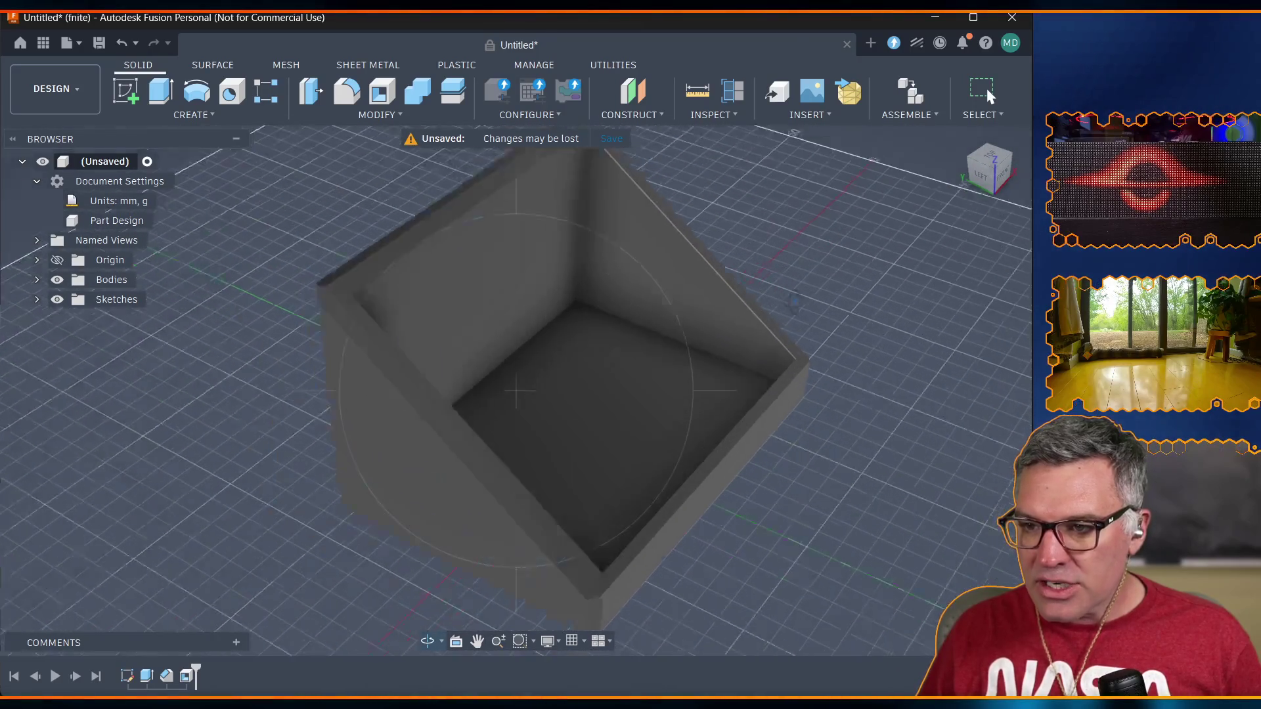
pyautogui.moveTo(800, 420)
pyautogui.keyDown('shift'); pyautogui.mouseDown(button='middle')
pyautogui.moveTo(739, 428)
pyautogui.moveTo(909, 416)
pyautogui.mouseUp(button='middle'); pyautogui.keyUp('shift')
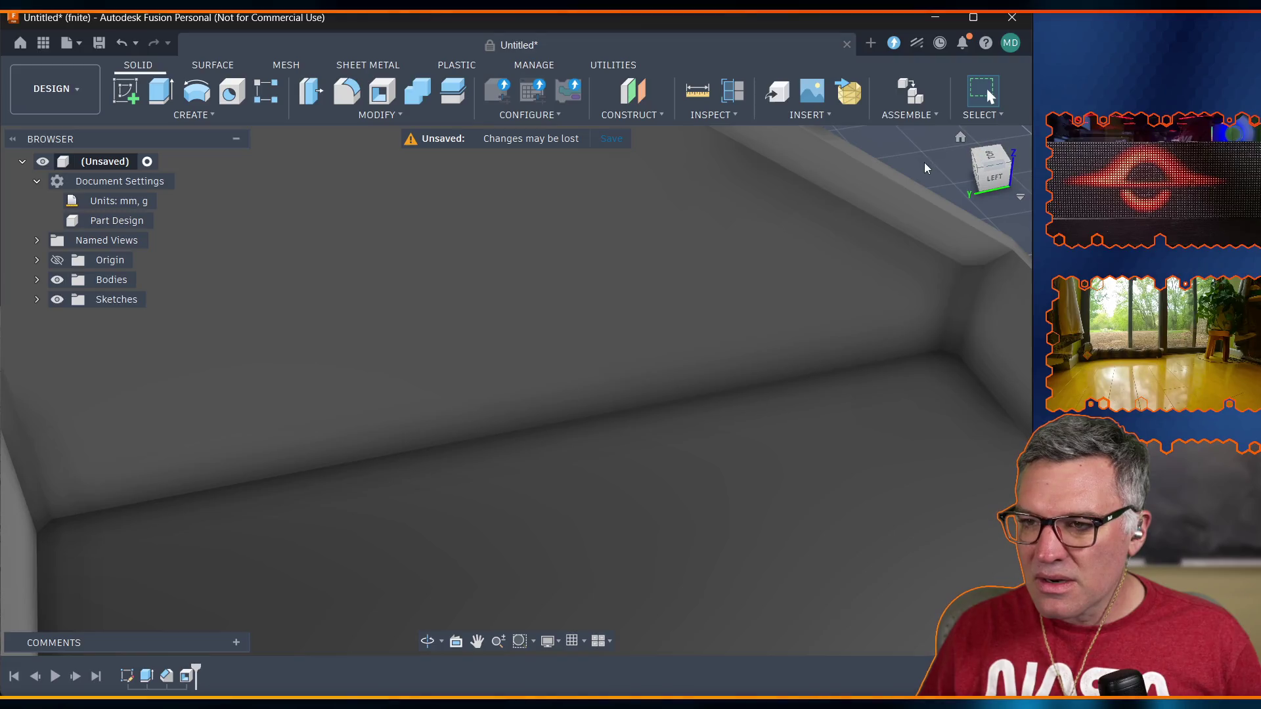
pyautogui.scroll(5, 929, 157)
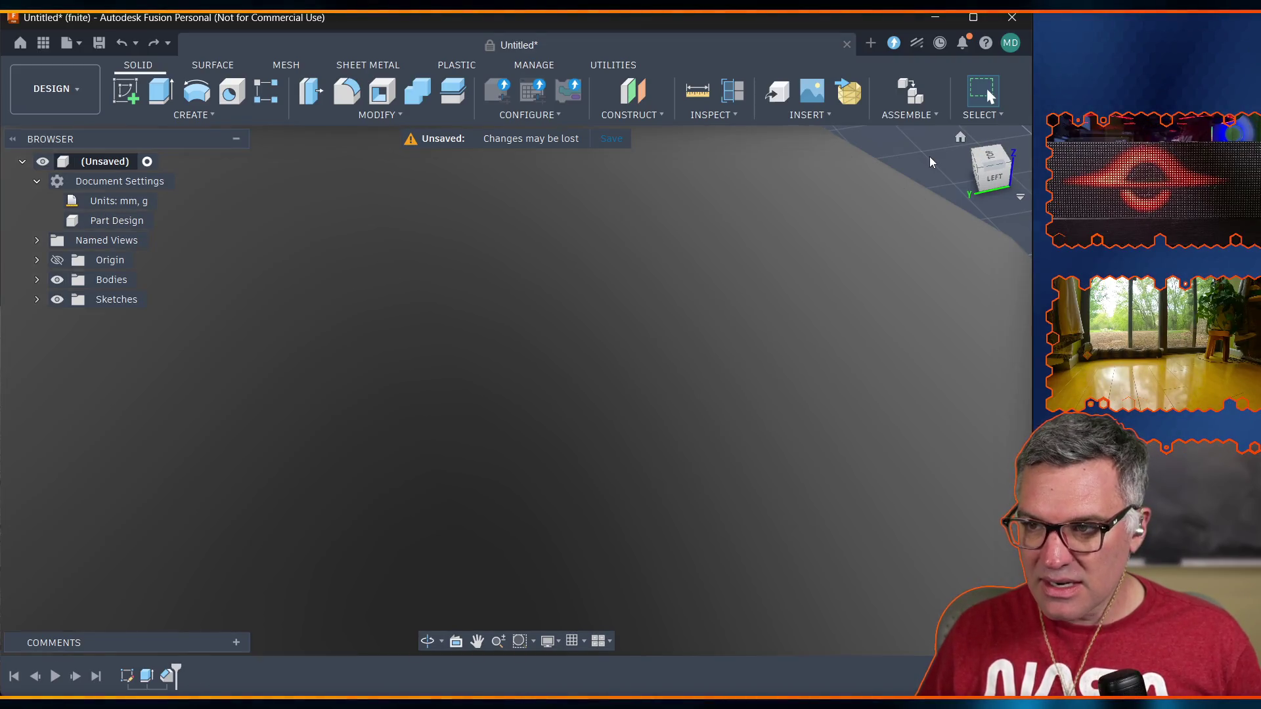
pyautogui.scroll(-6, 565, 298)
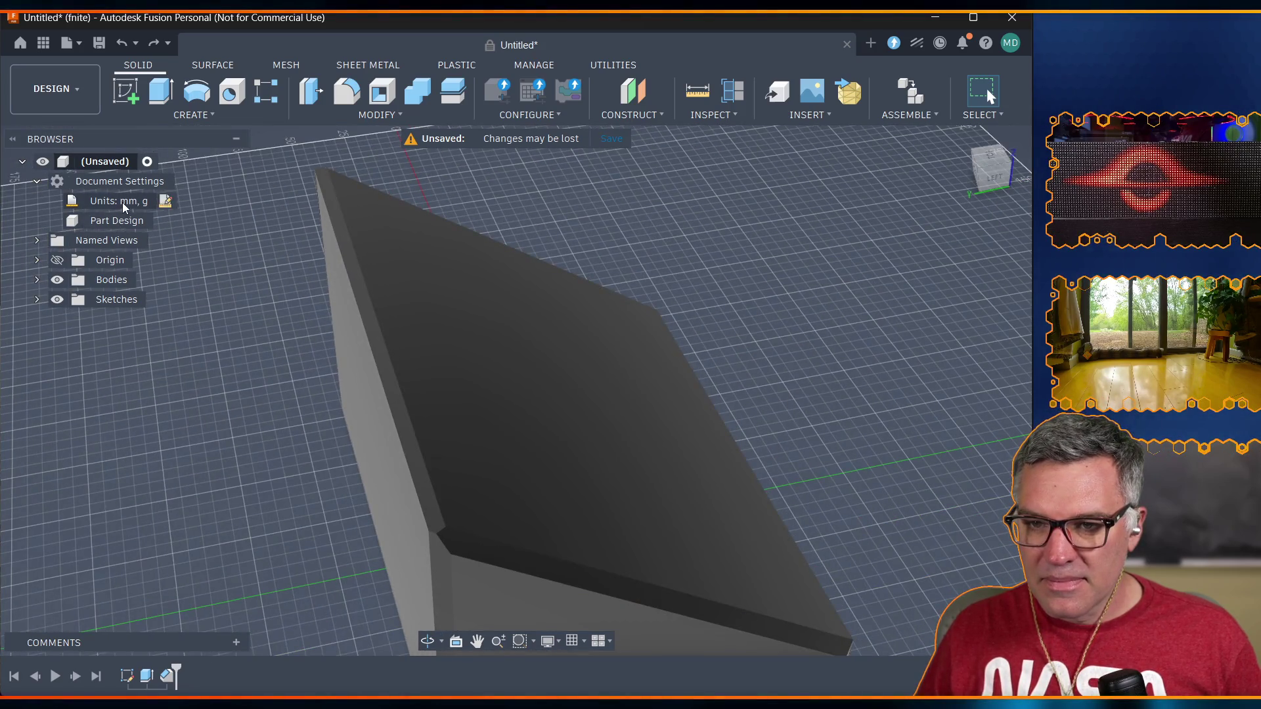
pyautogui.click(108, 279)
pyautogui.click(37, 280)
# Shell Body1 as a closed sharp-cornered shell with case_wall_thickness inside thickness.
pyautogui.click(126, 301)
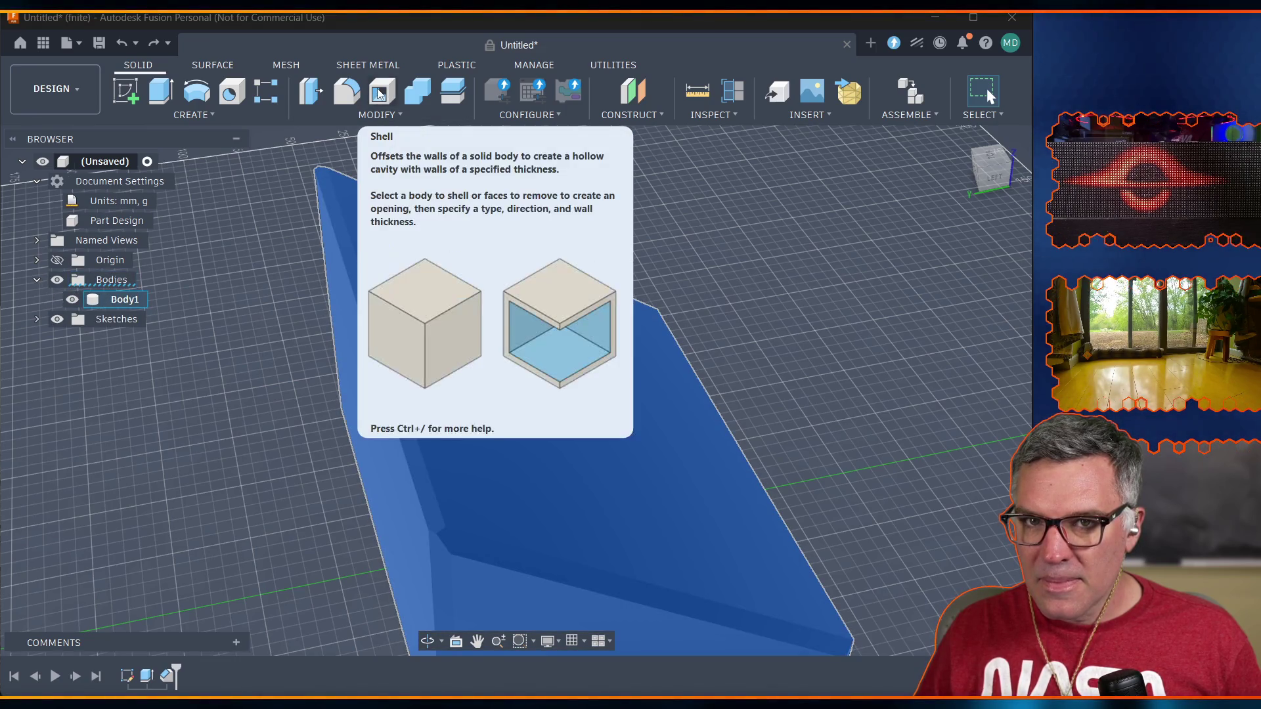
pyautogui.click(380, 94)
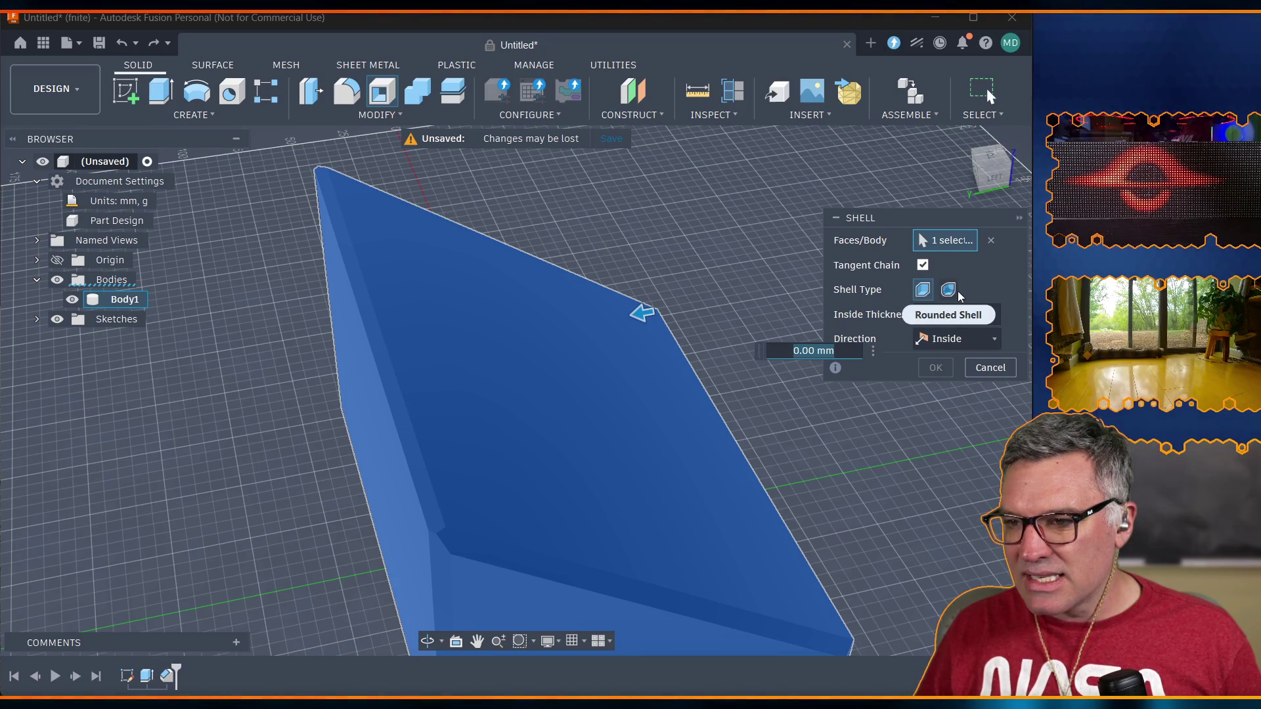
pyautogui.click(925, 292)
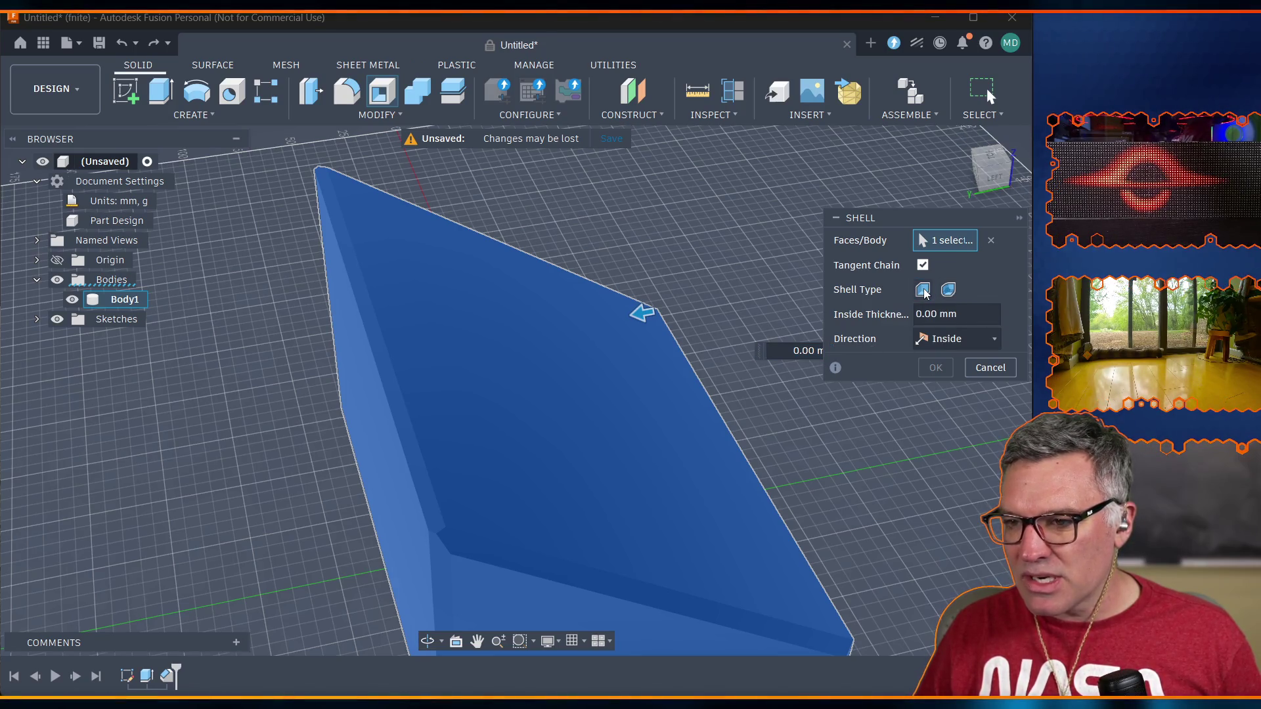
pyautogui.click(965, 315)
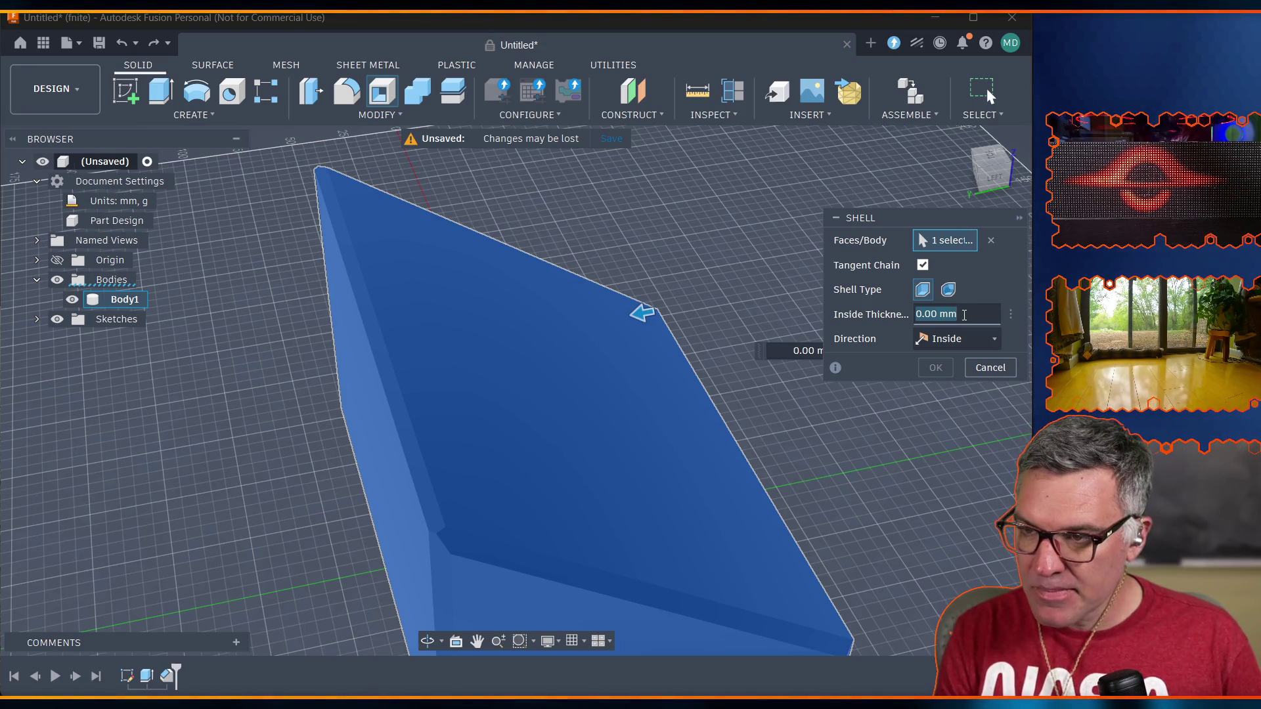
pyautogui.write('wall')
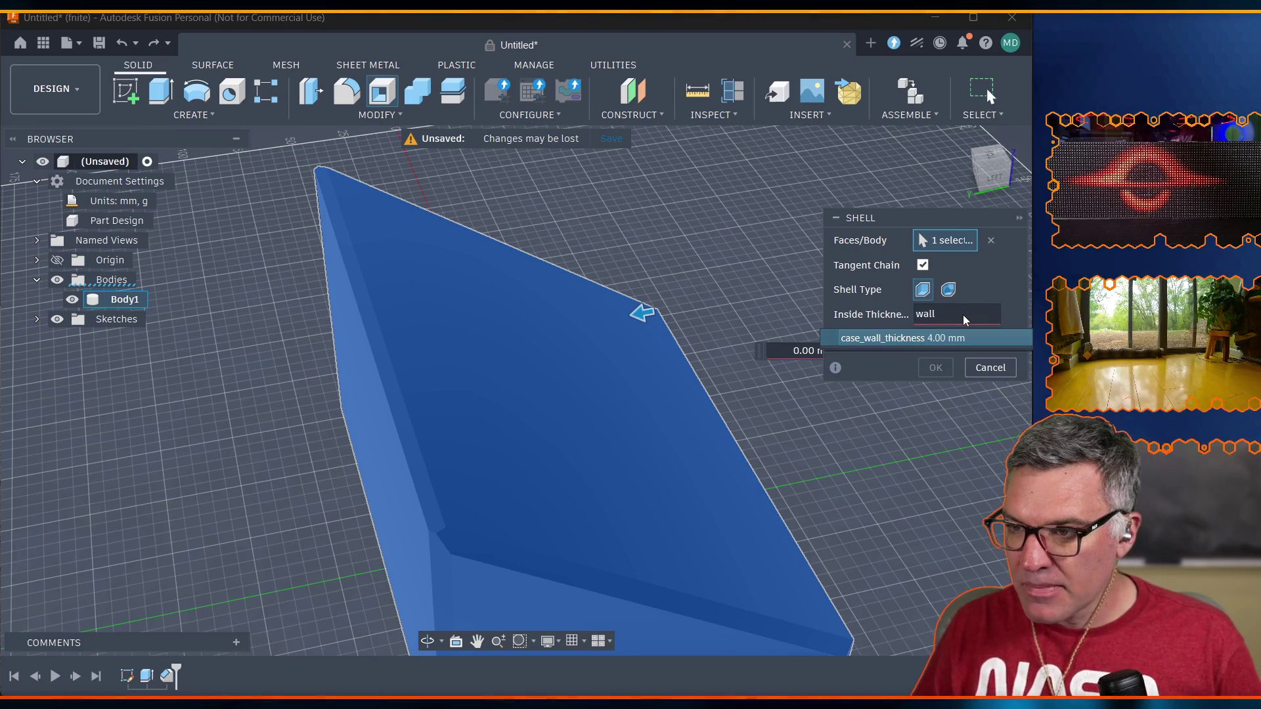
pyautogui.click(927, 340)
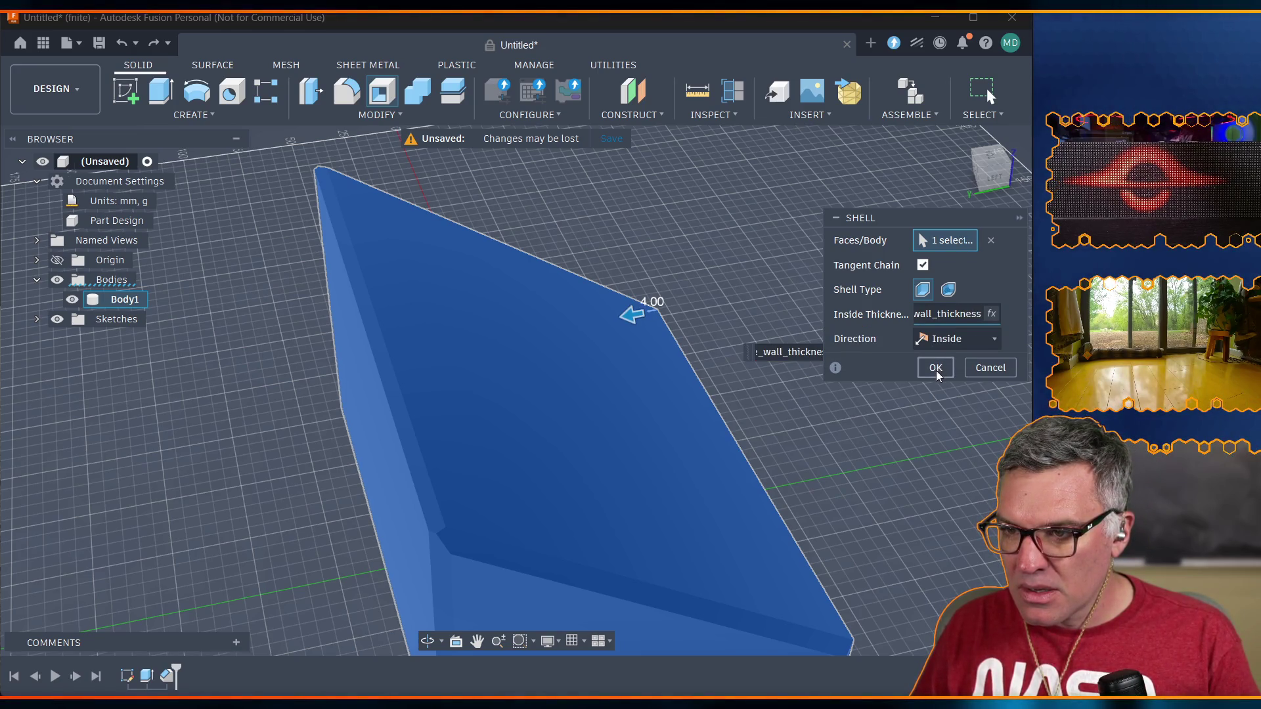
pyautogui.click(935, 369)
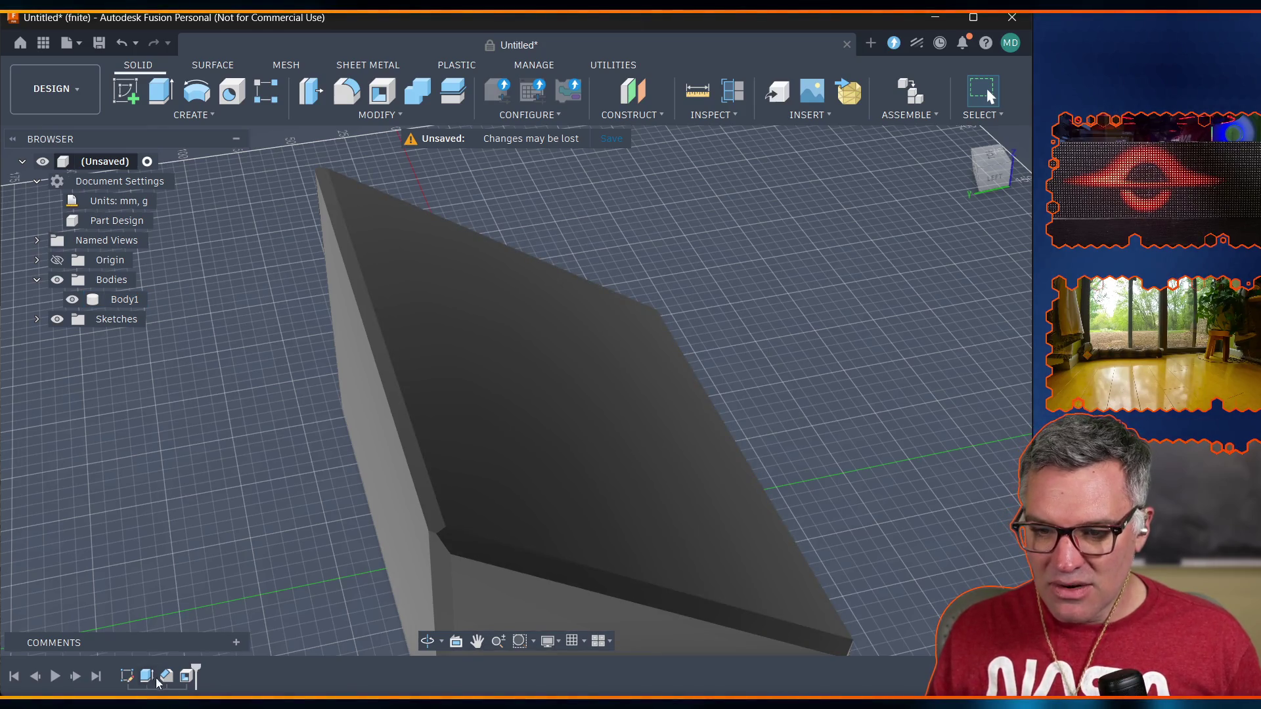
# Move the Shell before the Chamfer in the timeline and roll the marker back before the chamfer.
pyautogui.moveTo(161, 680); pyautogui.dragTo(205, 682)
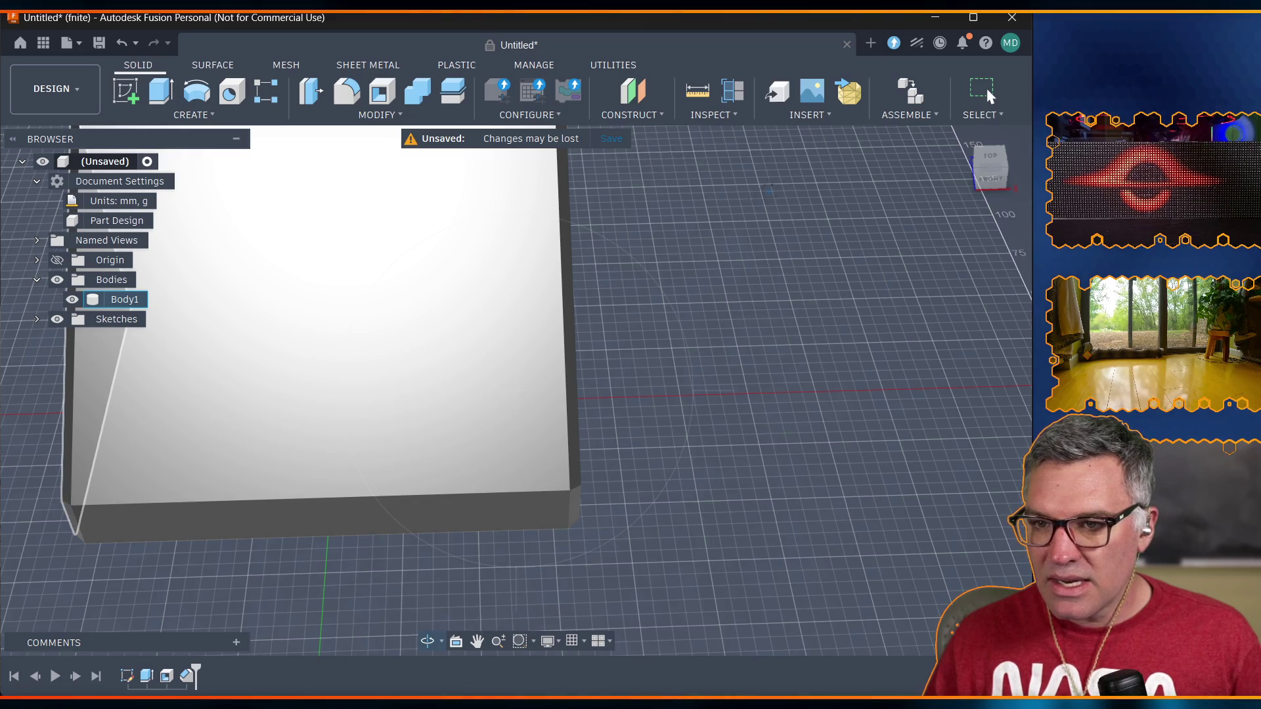
pyautogui.press('Escape')
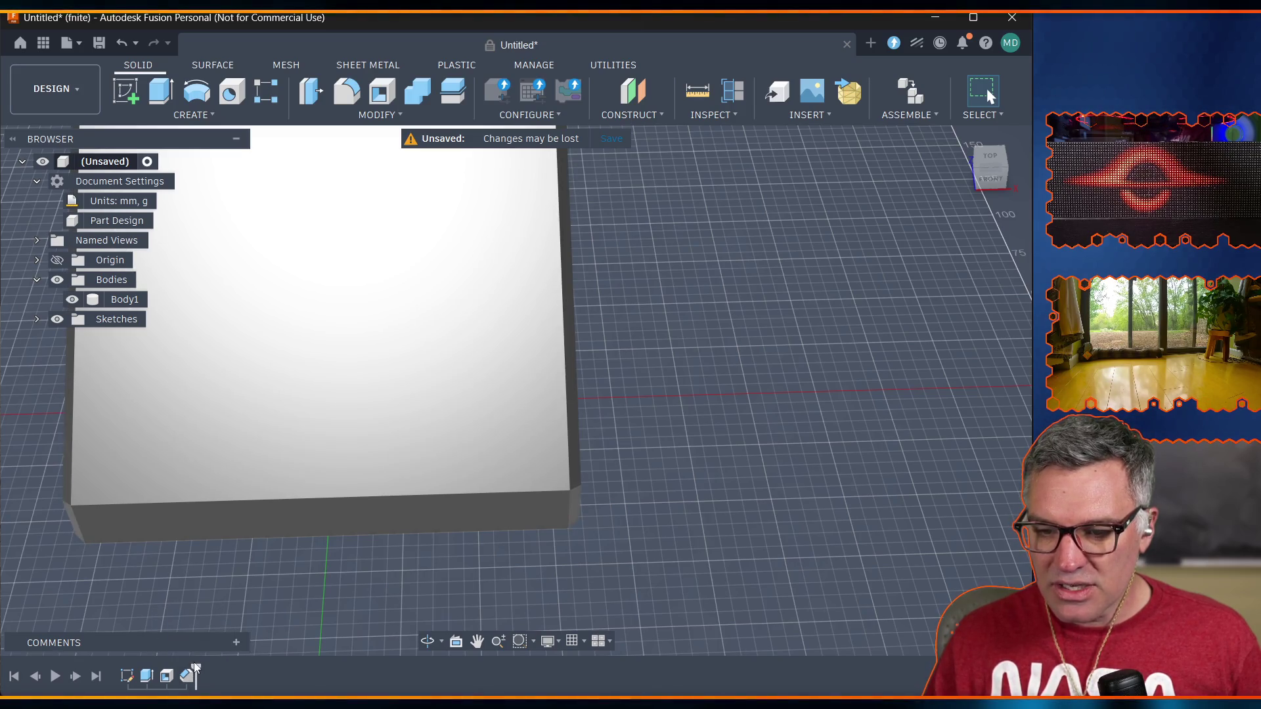
pyautogui.moveTo(195, 670); pyautogui.dragTo(176, 670)
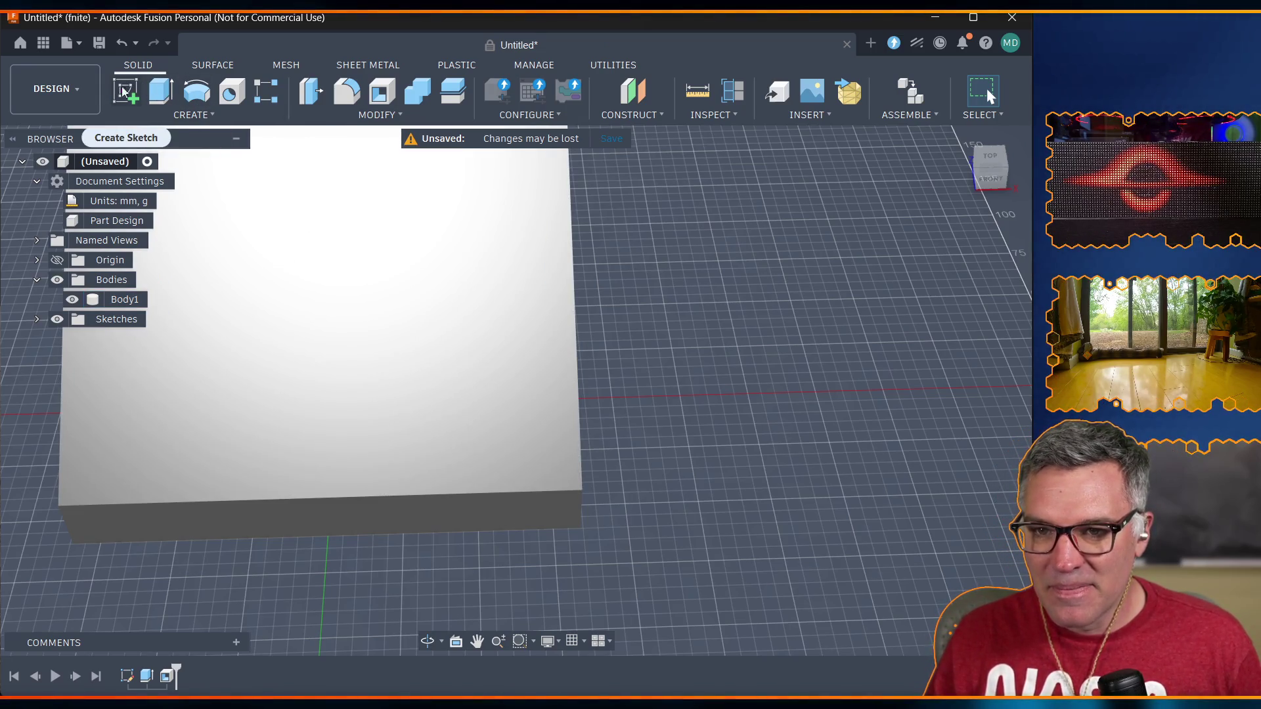
pyautogui.click(129, 94)
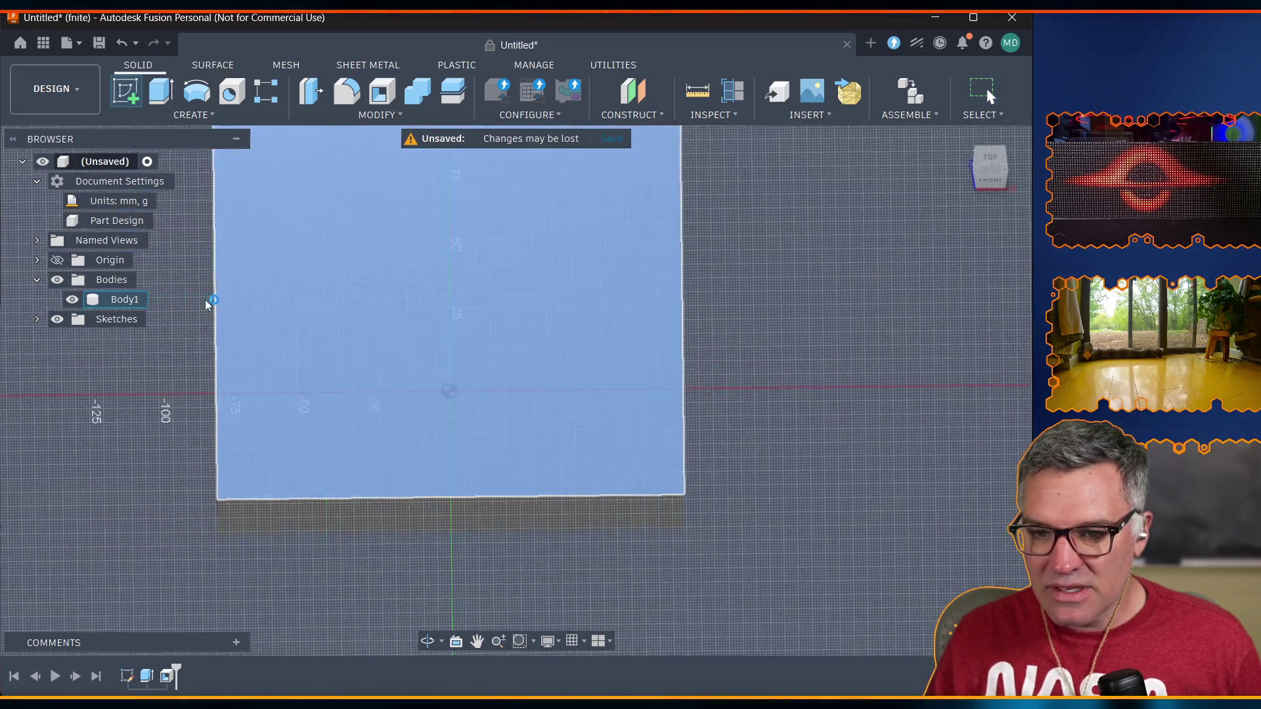
# Sketch a 2-point rectangle on the top face, inset just inside the case outline.
pyautogui.click(205, 302)
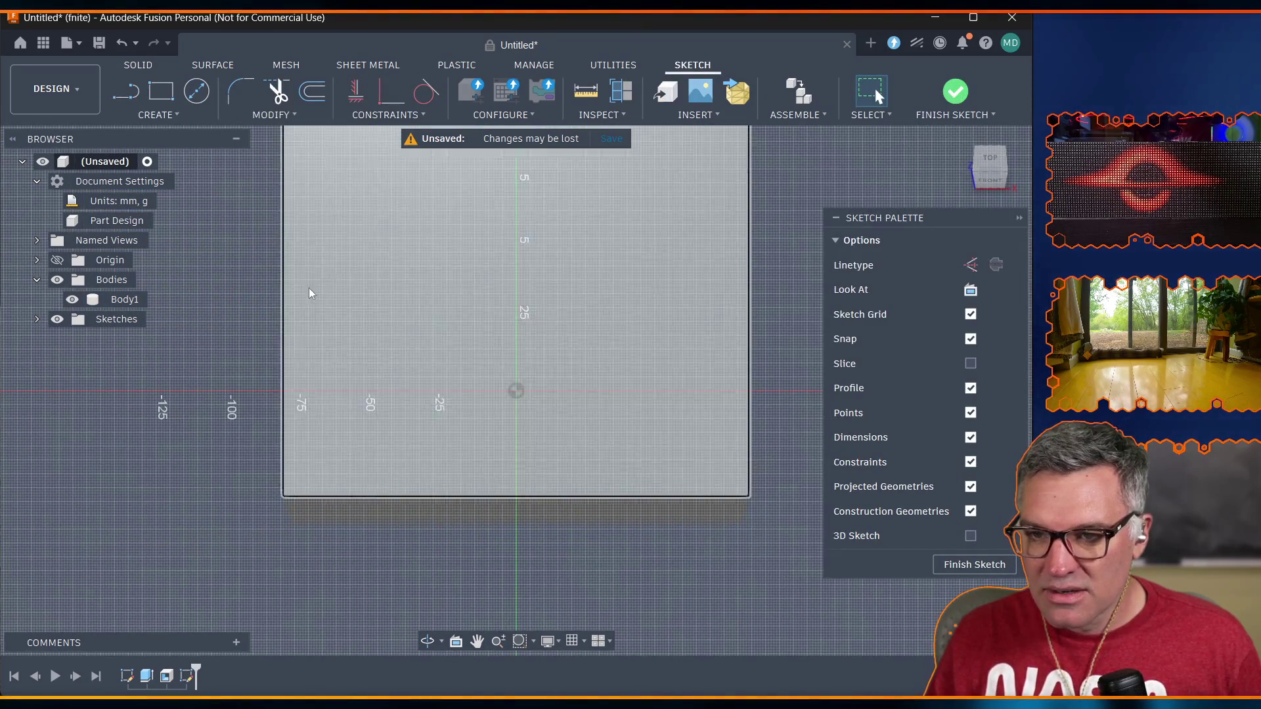
pyautogui.click(477, 641)
pyautogui.moveTo(345, 278)
pyautogui.mouseDown()
pyautogui.moveTo(324, 344)
pyautogui.moveTo(269, 377)
pyautogui.moveTo(260, 363)
pyautogui.mouseUp()
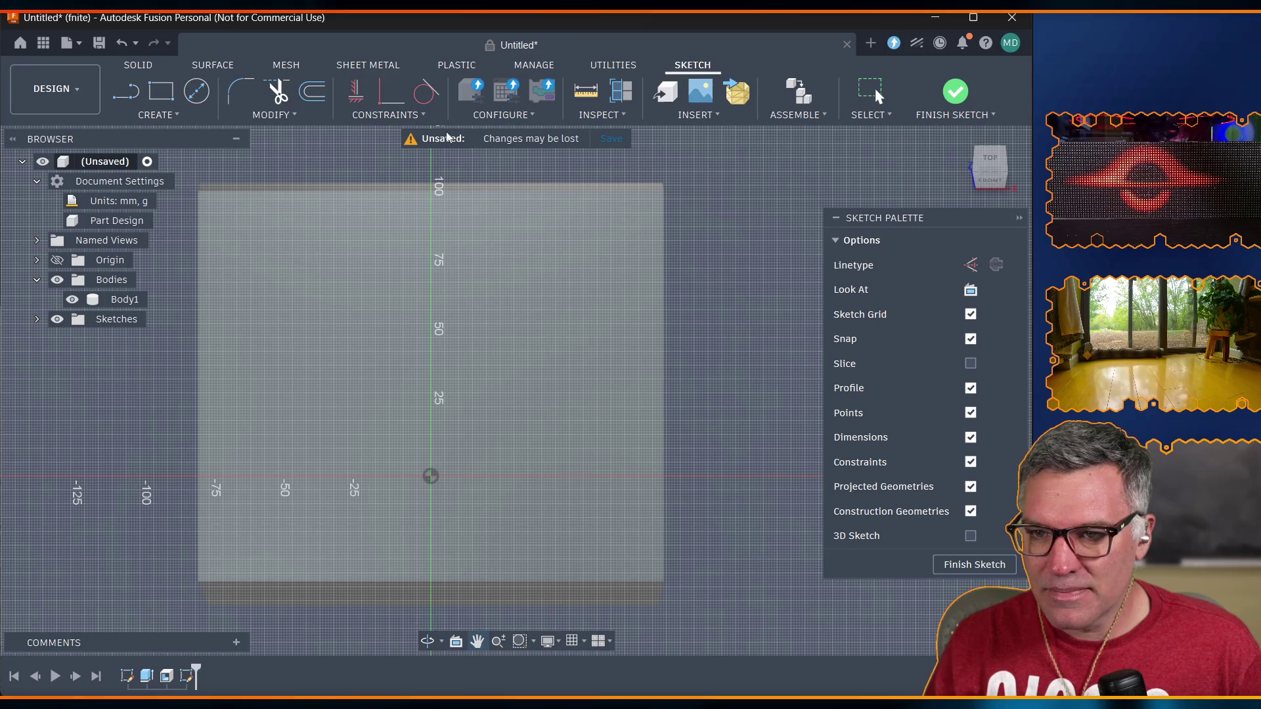
pyautogui.click(162, 88)
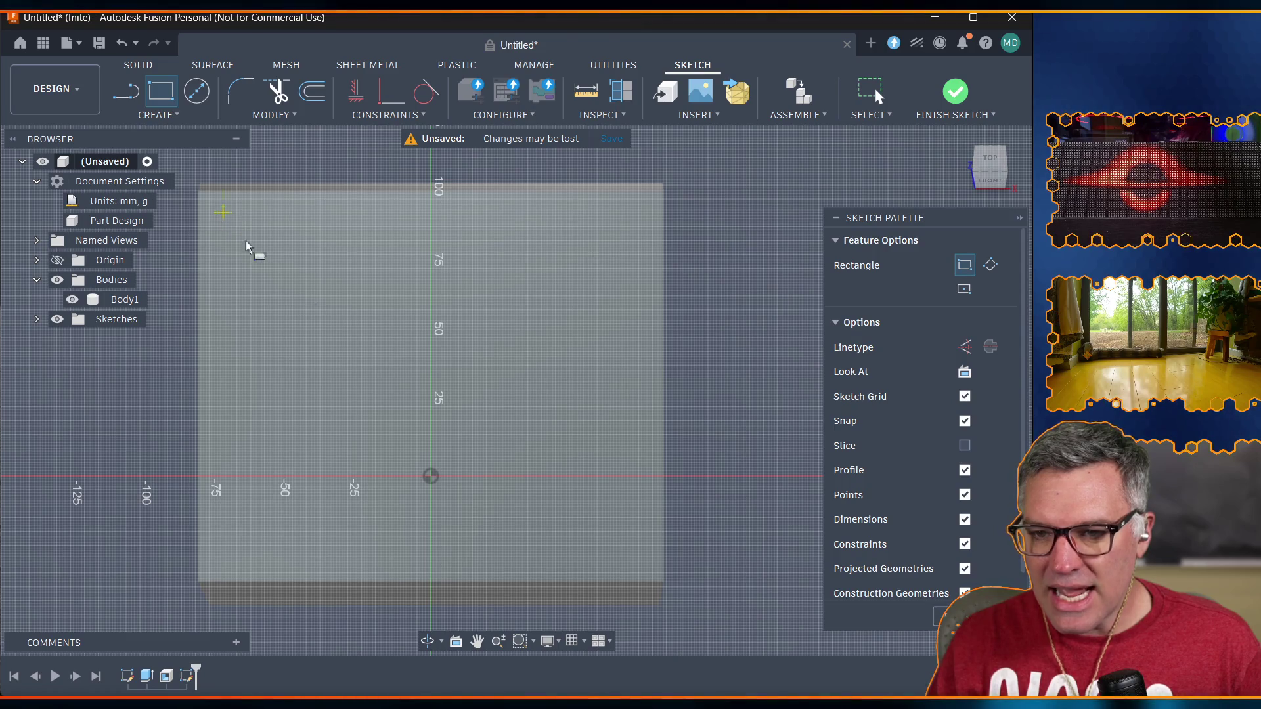
pyautogui.click(224, 214)
pyautogui.click(636, 553)
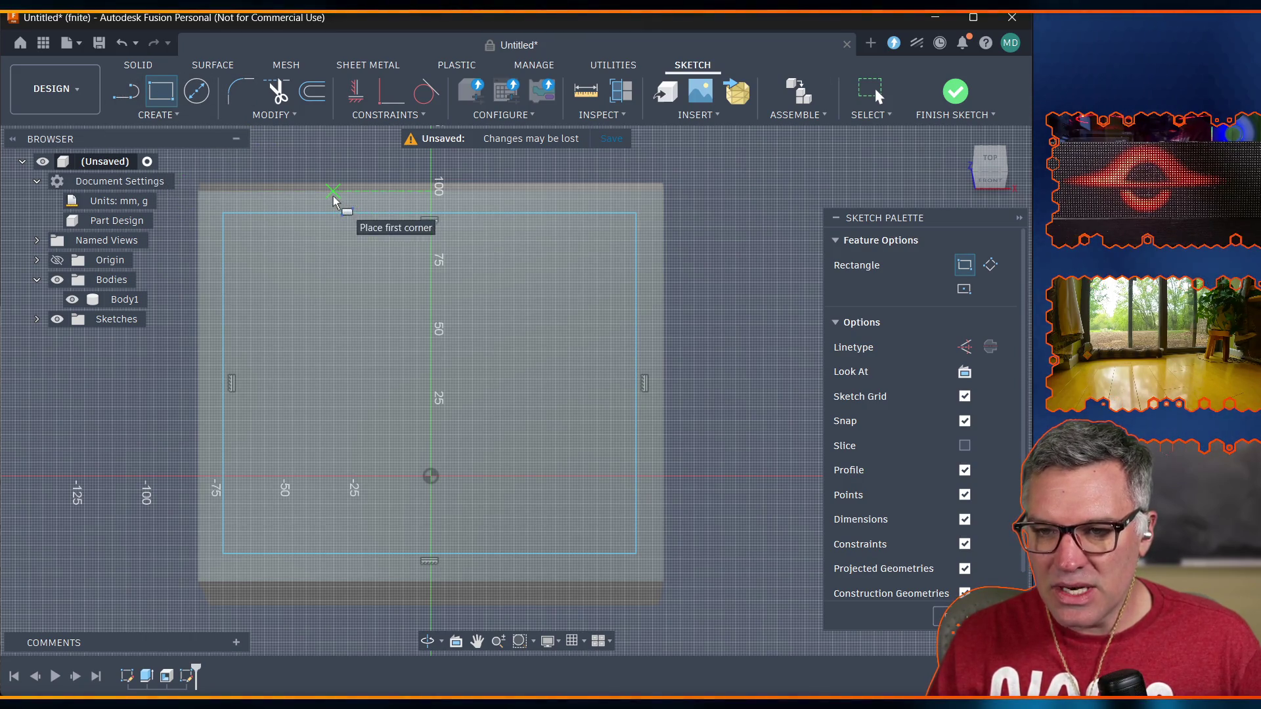
# Create the user parameter case_border_thickness with expression 4 mm in Change Parameters.
pyautogui.click(255, 115)
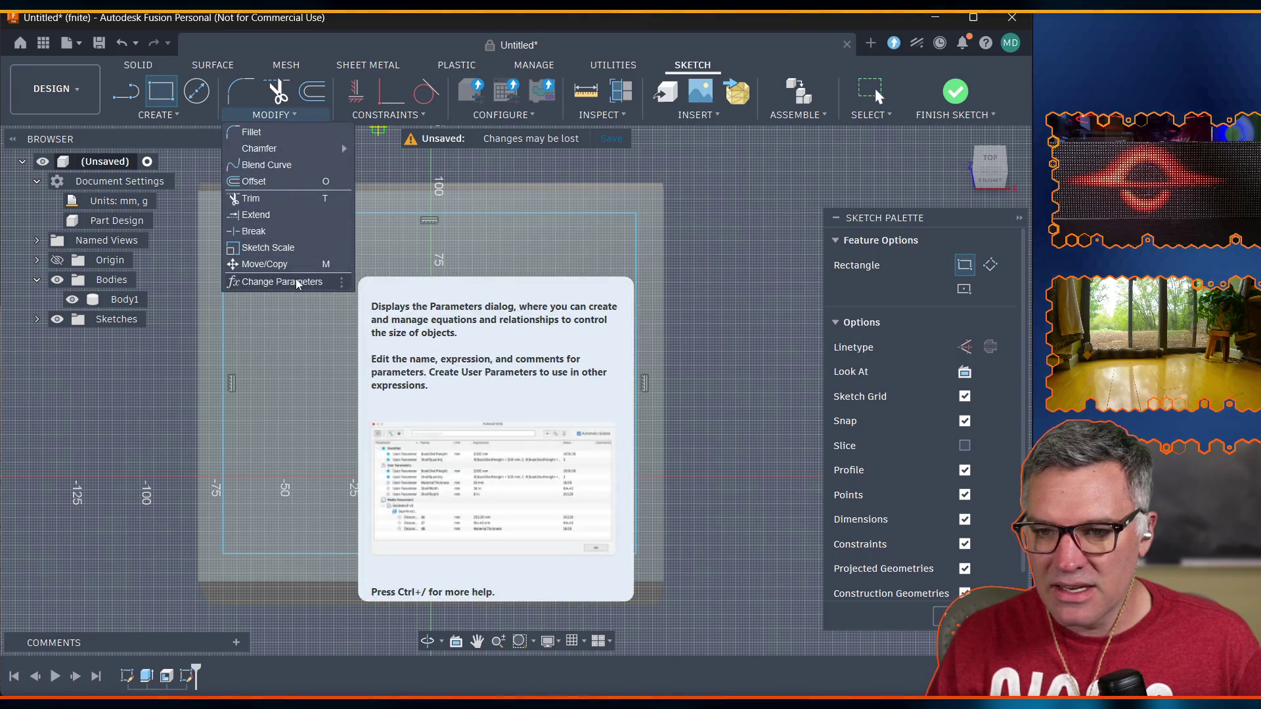
pyautogui.click(292, 281)
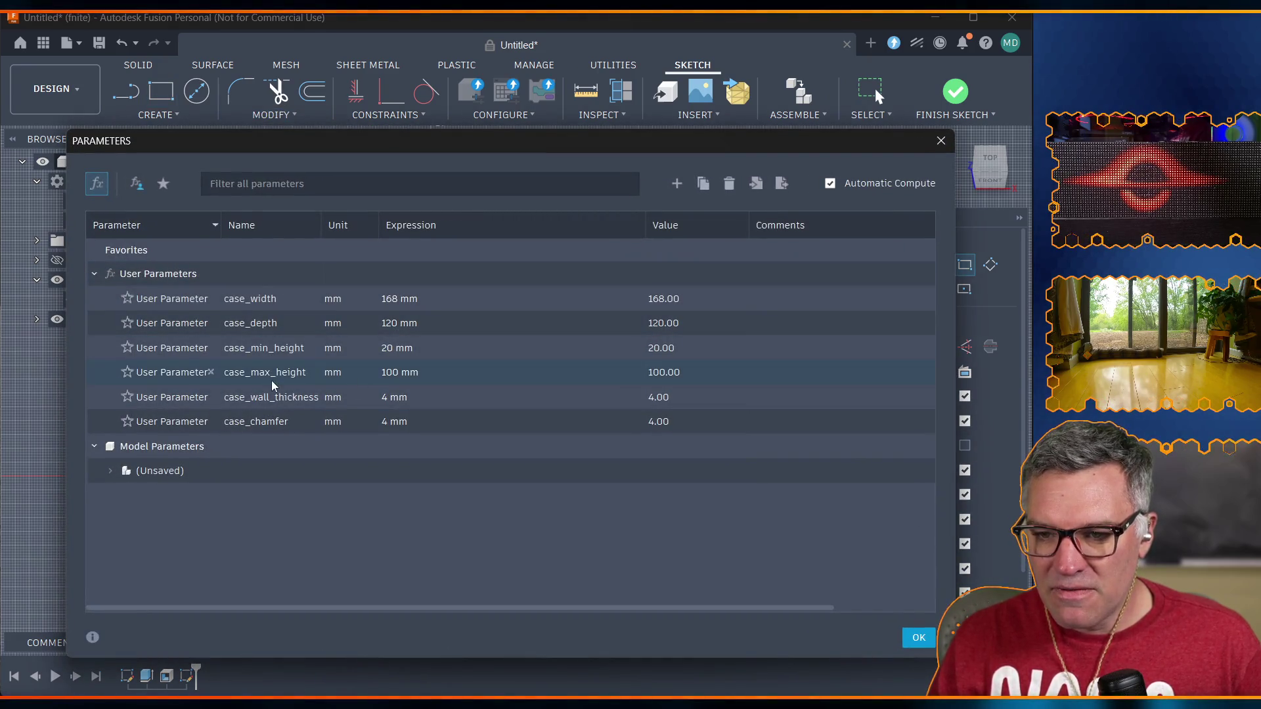
pyautogui.click(256, 185)
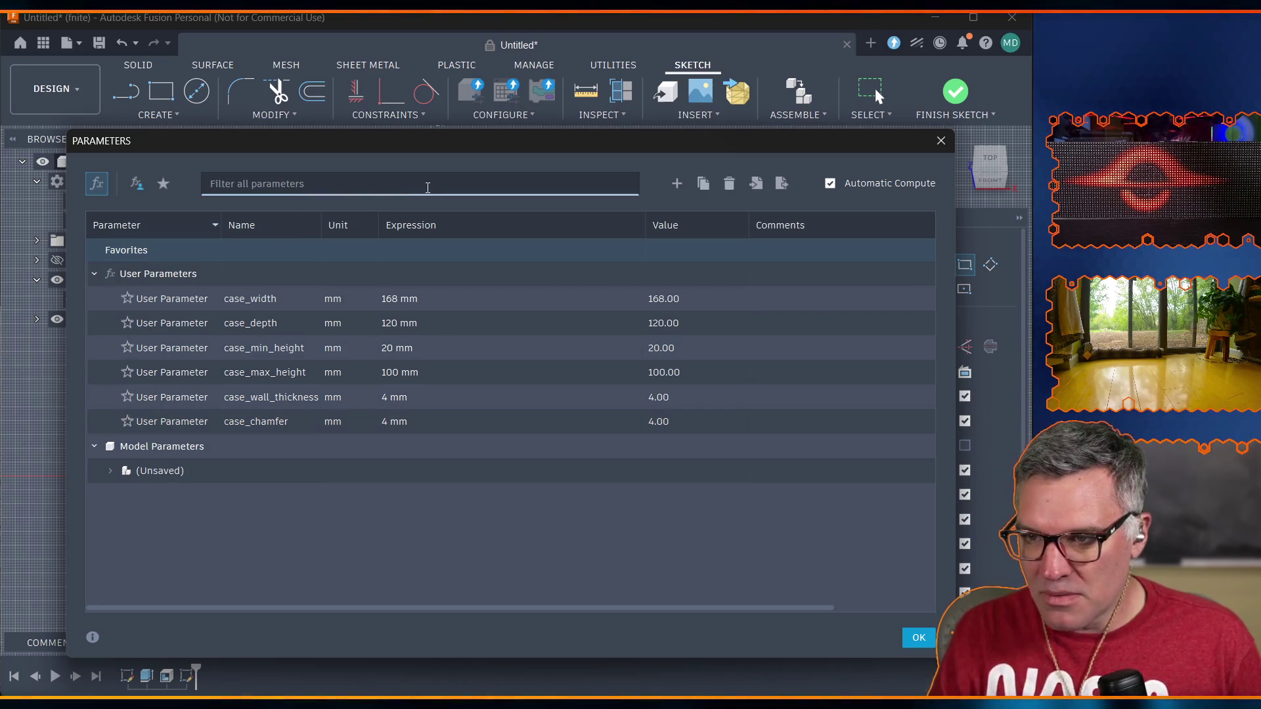
pyautogui.click(679, 186)
pyautogui.write('ca')
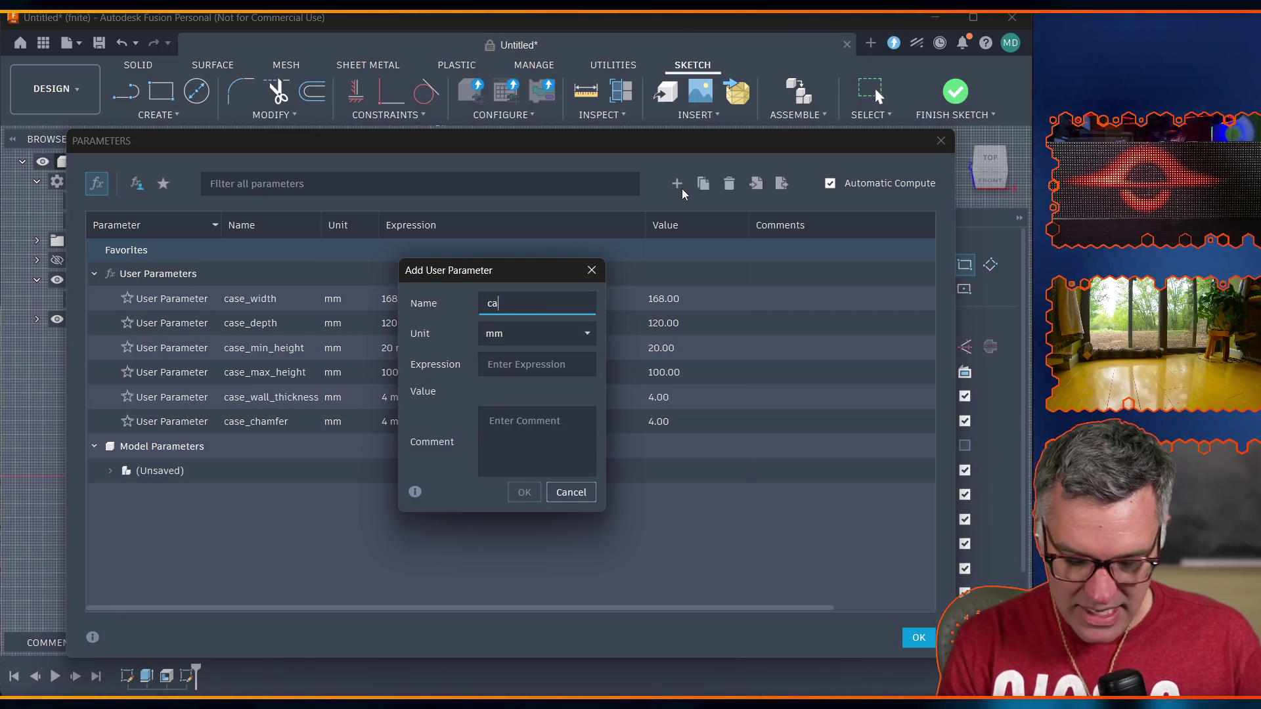
pyautogui.write('se_border_thickness')
pyautogui.press('Tab')
pyautogui.write('4')
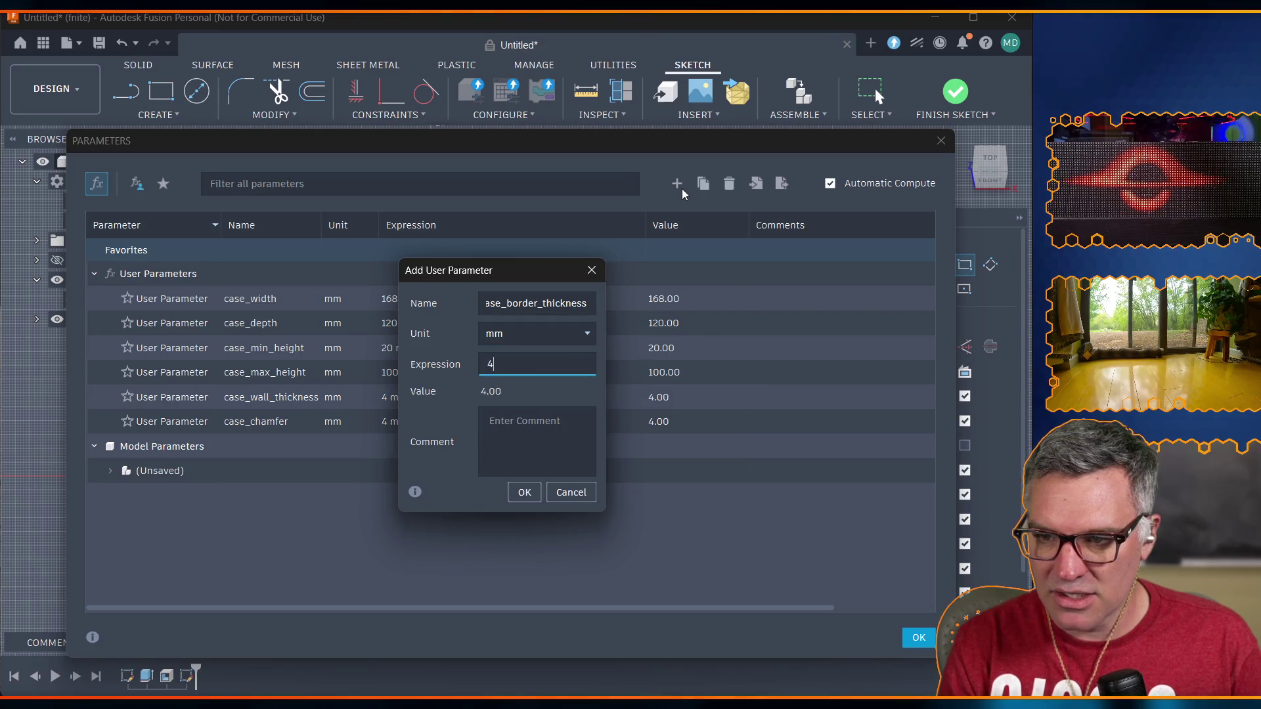
pyautogui.click(525, 492)
pyautogui.click(919, 638)
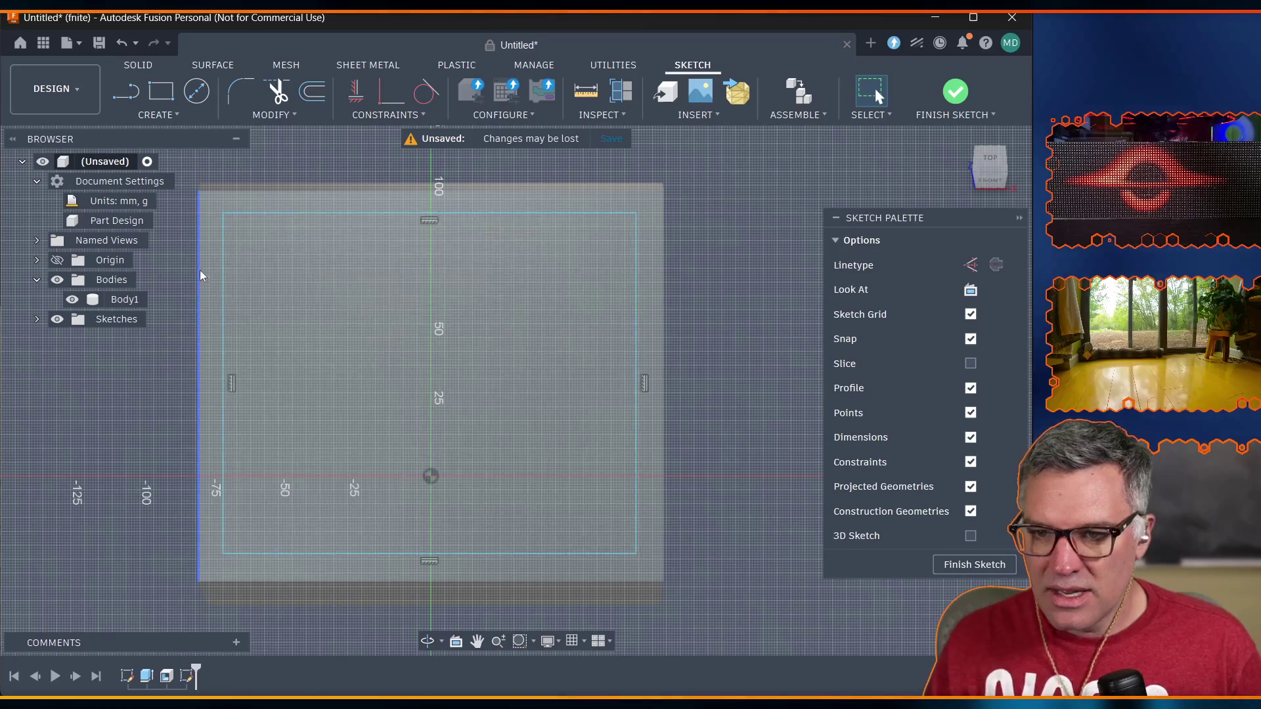
# Dimension the inner rectangle's left edge to the outline as case_chamfer + case_border_thickness (8 mm).
pyautogui.click(157, 114)
pyautogui.click(172, 397)
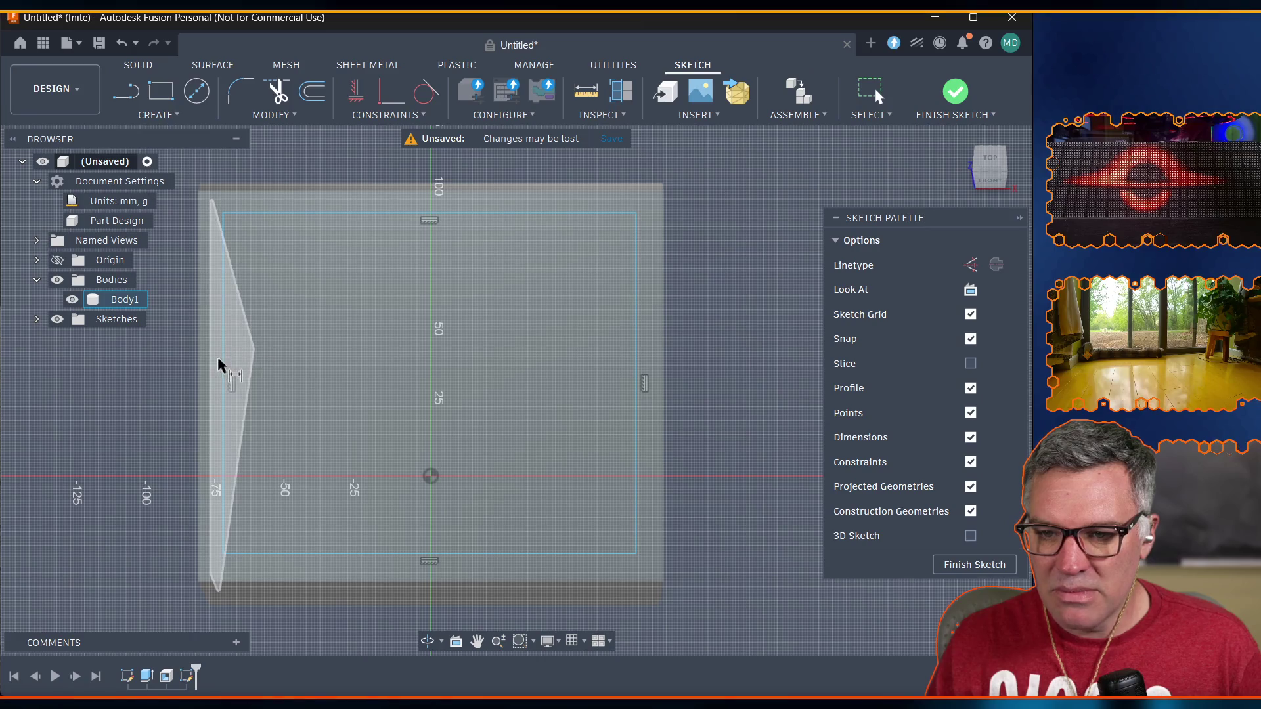
pyautogui.click(224, 370)
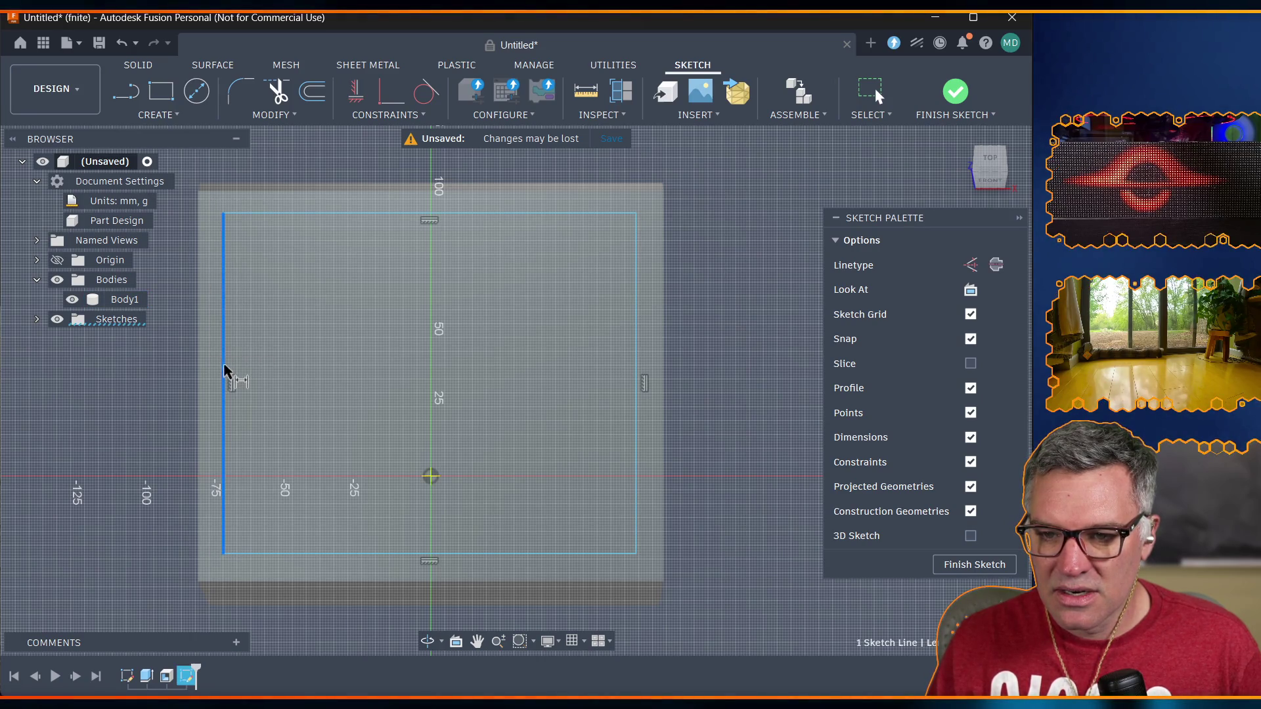
pyautogui.click(198, 368)
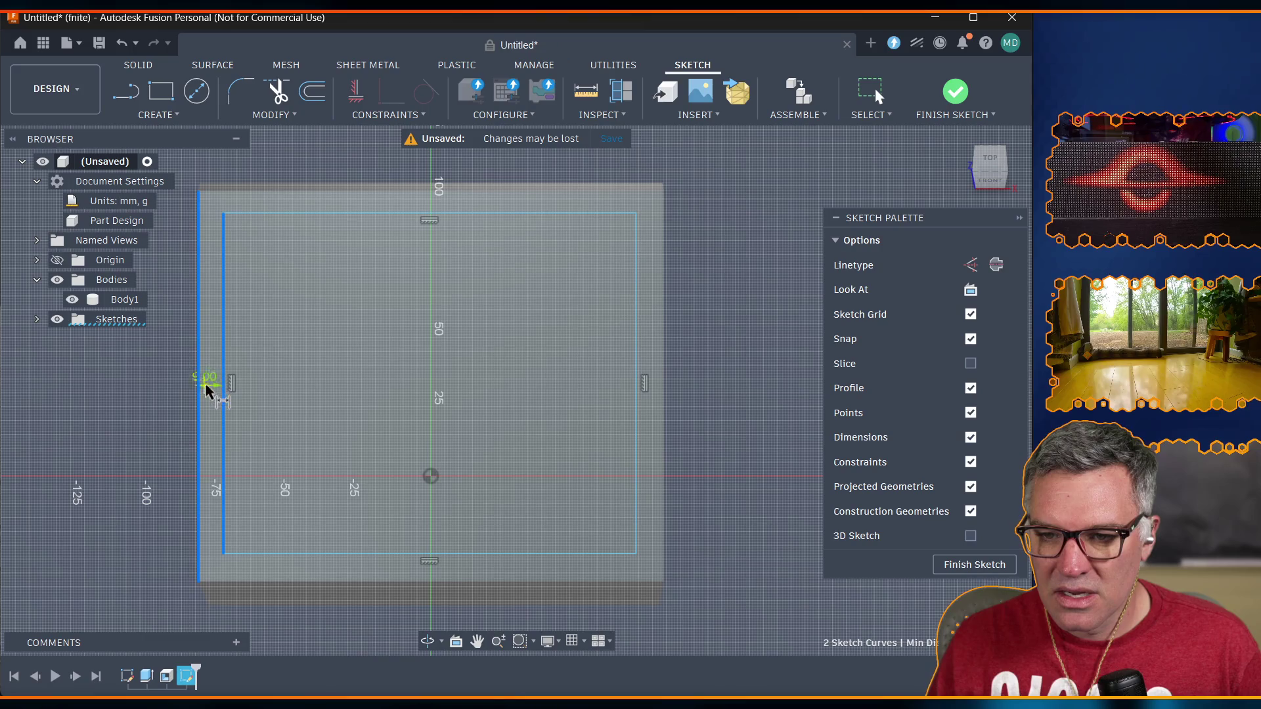
pyautogui.click(210, 369)
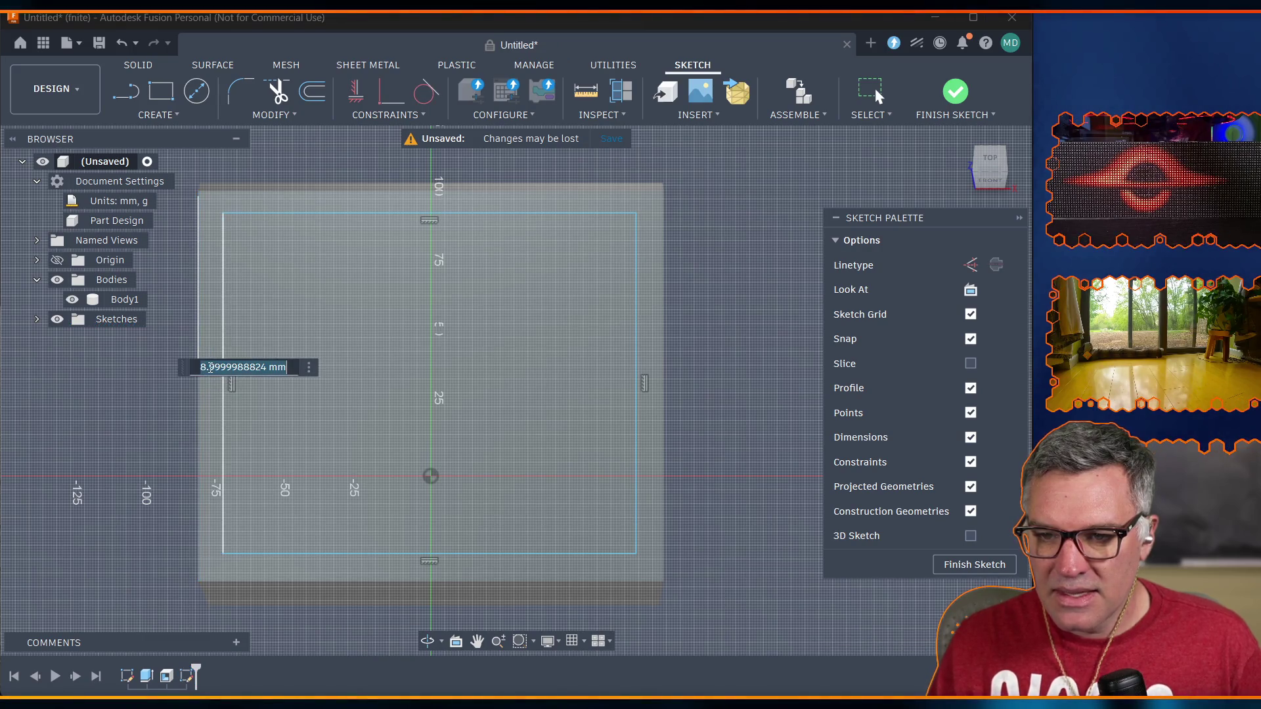
pyautogui.write('cham')
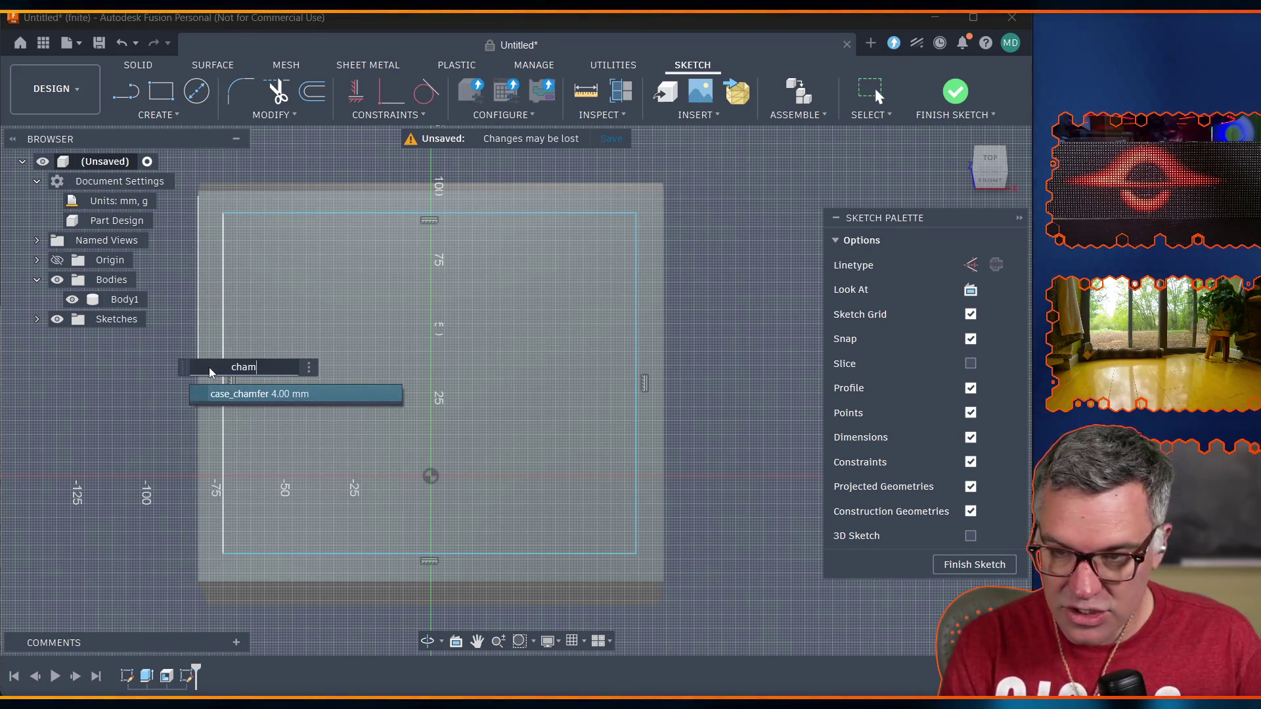
pyautogui.press('Tab')
pyautogui.write('*2')
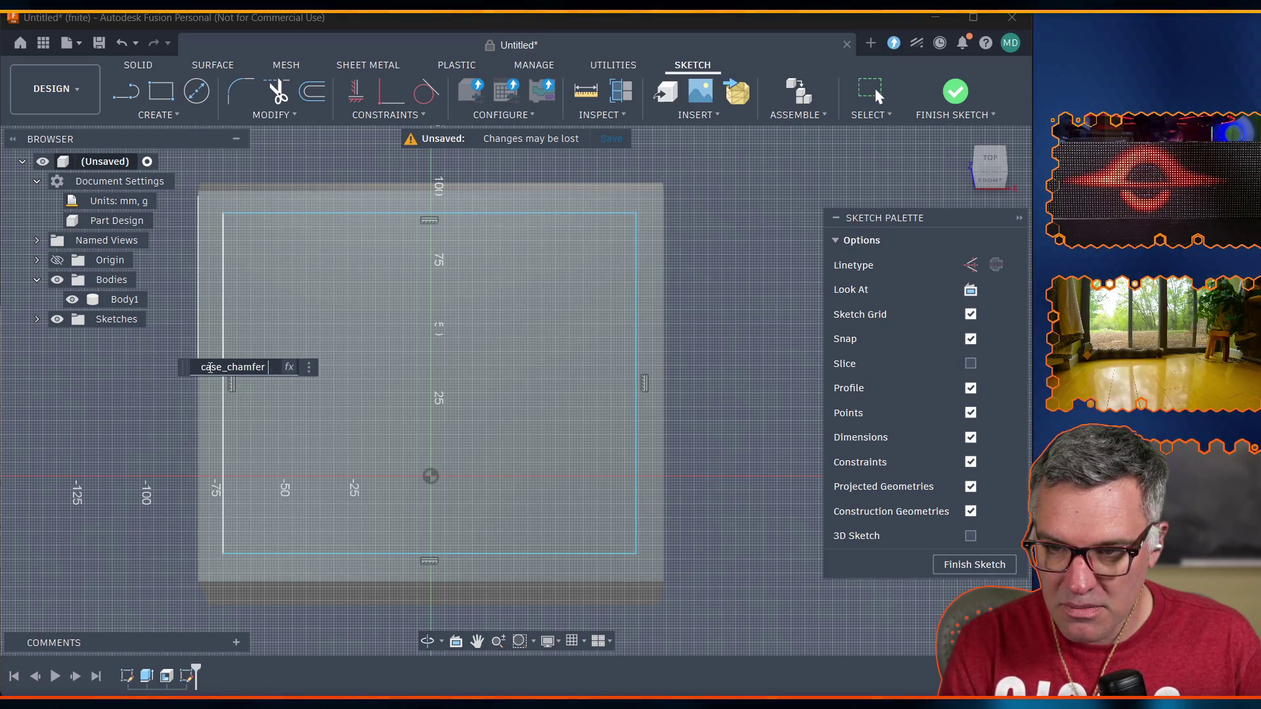
pyautogui.press('BackSpace')
pyautogui.press('BackSpace')
pyautogui.press('Return')
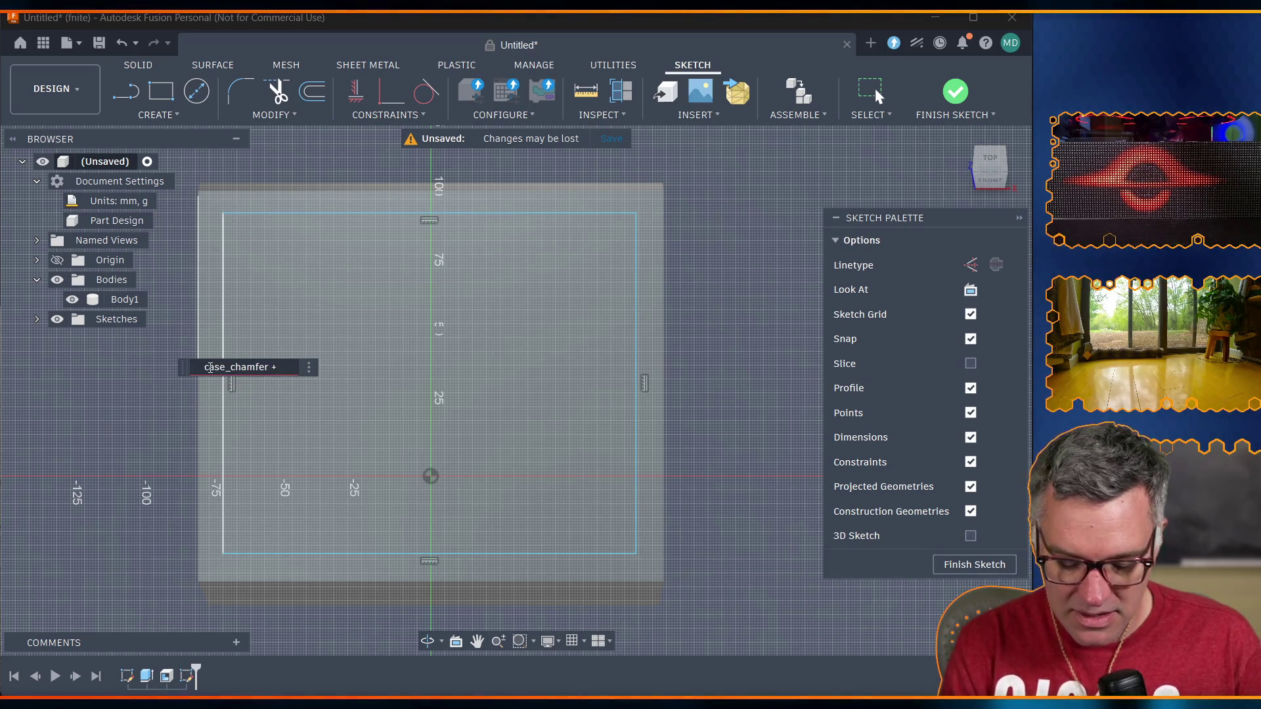
pyautogui.write('case_th')
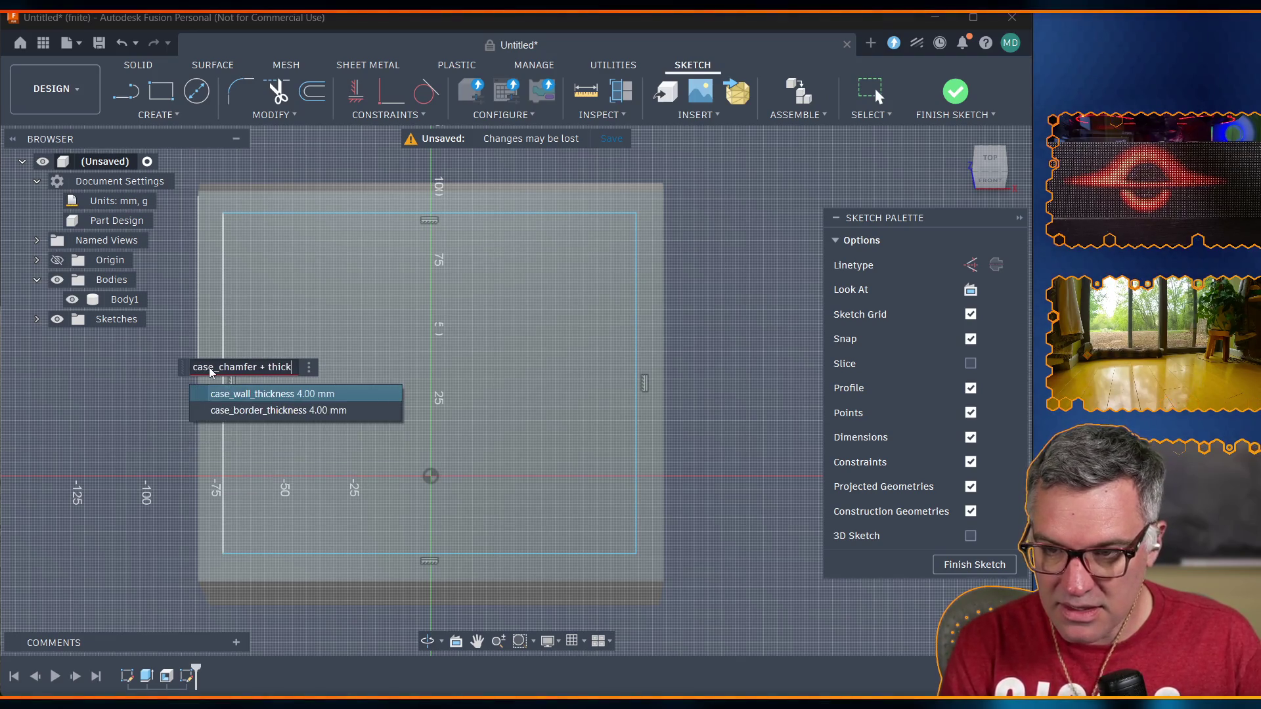
pyautogui.press('Down')
pyautogui.press('Tab')
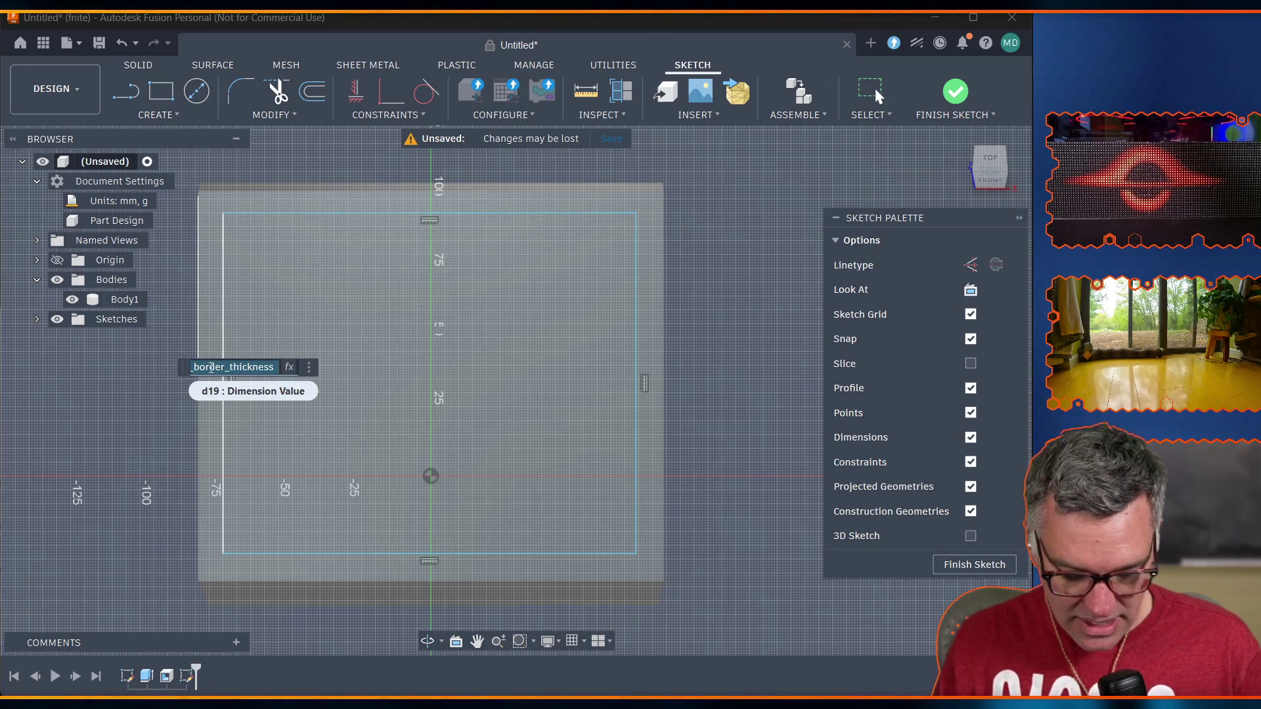
pyautogui.press('Return')
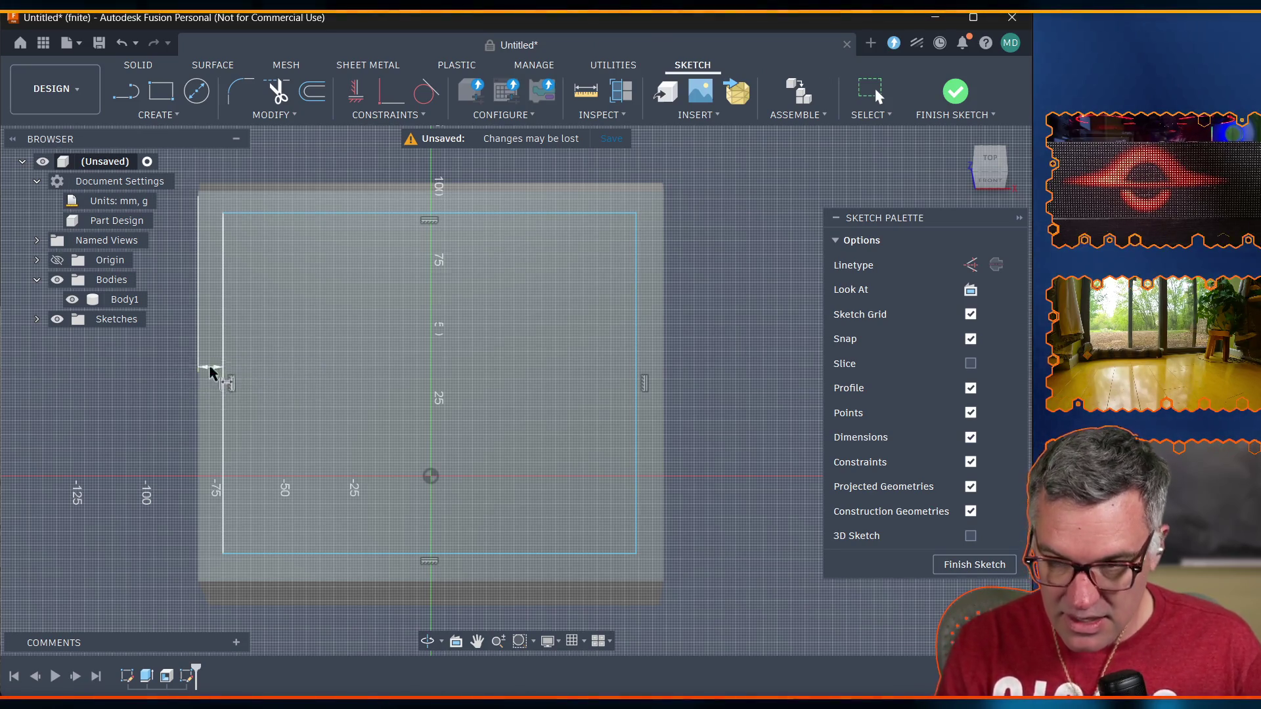
# Dimension the top, bottom and right inset offsets to the outline with the border_thickness expression.
pyautogui.click(333, 212)
pyautogui.click(337, 191)
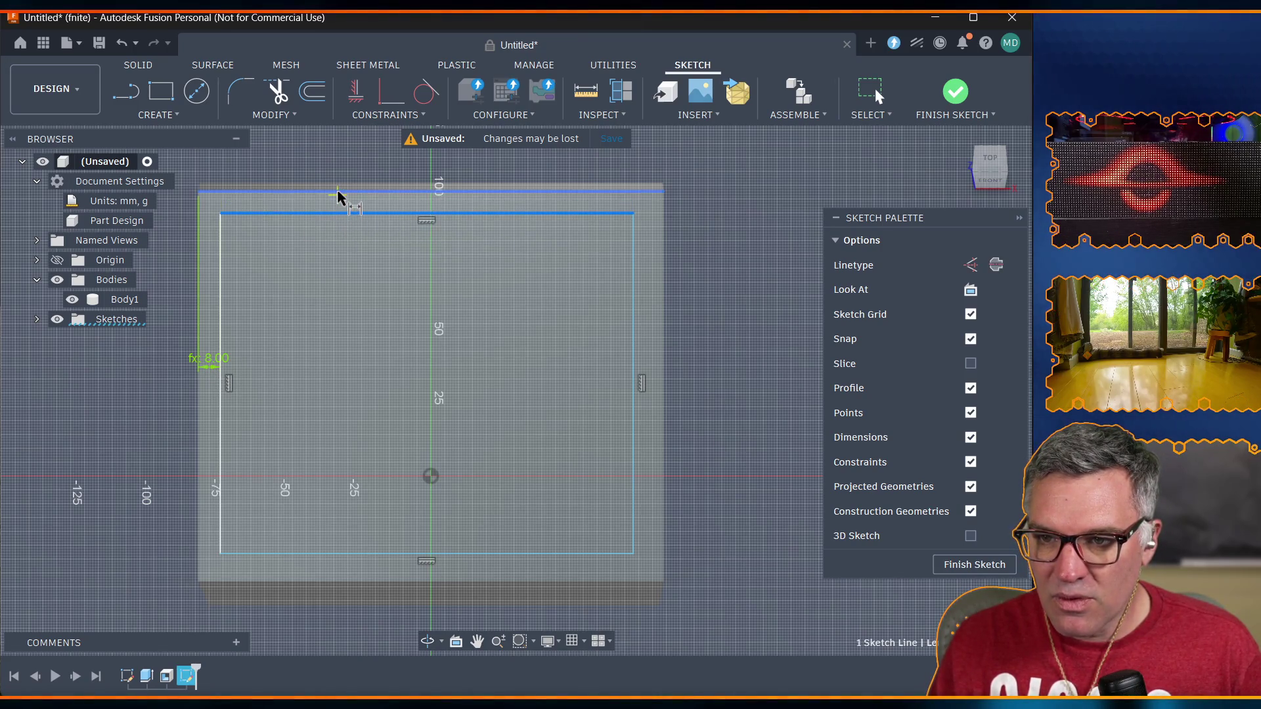
pyautogui.click(341, 200)
pyautogui.write('border_thickness')
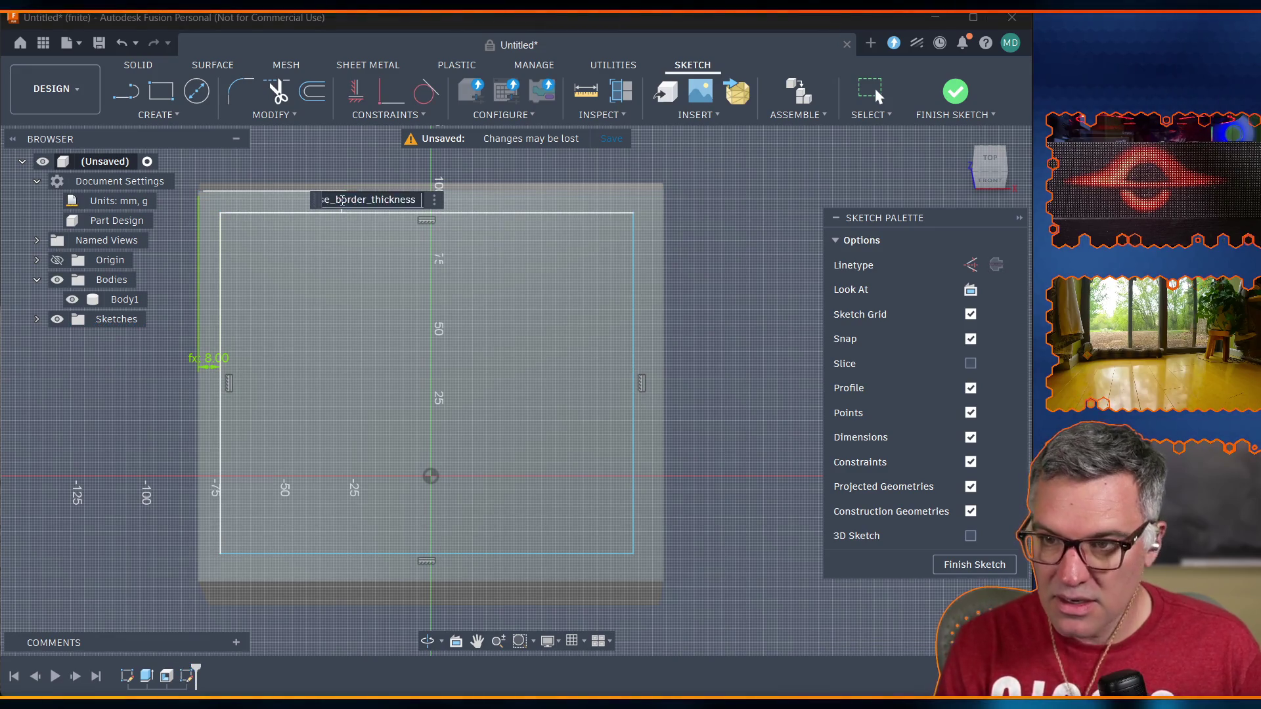
pyautogui.press('Return')
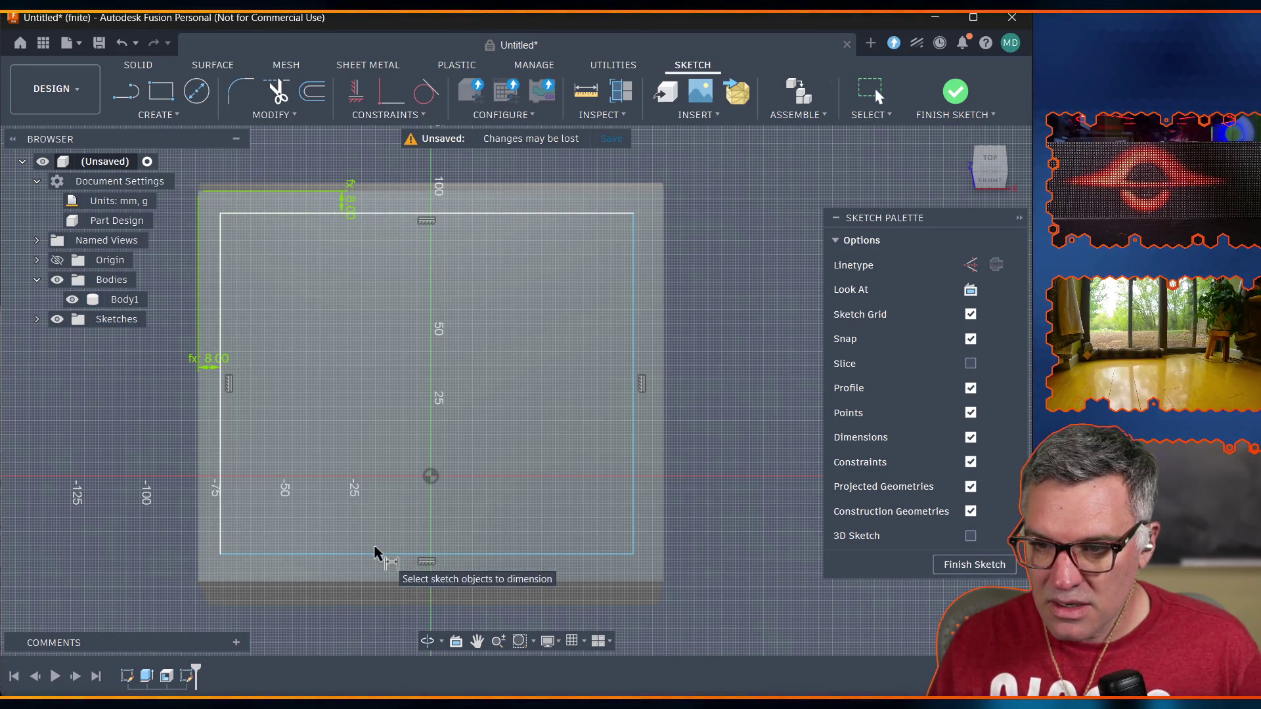
pyautogui.click(377, 555)
pyautogui.click(377, 582)
pyautogui.click(395, 568)
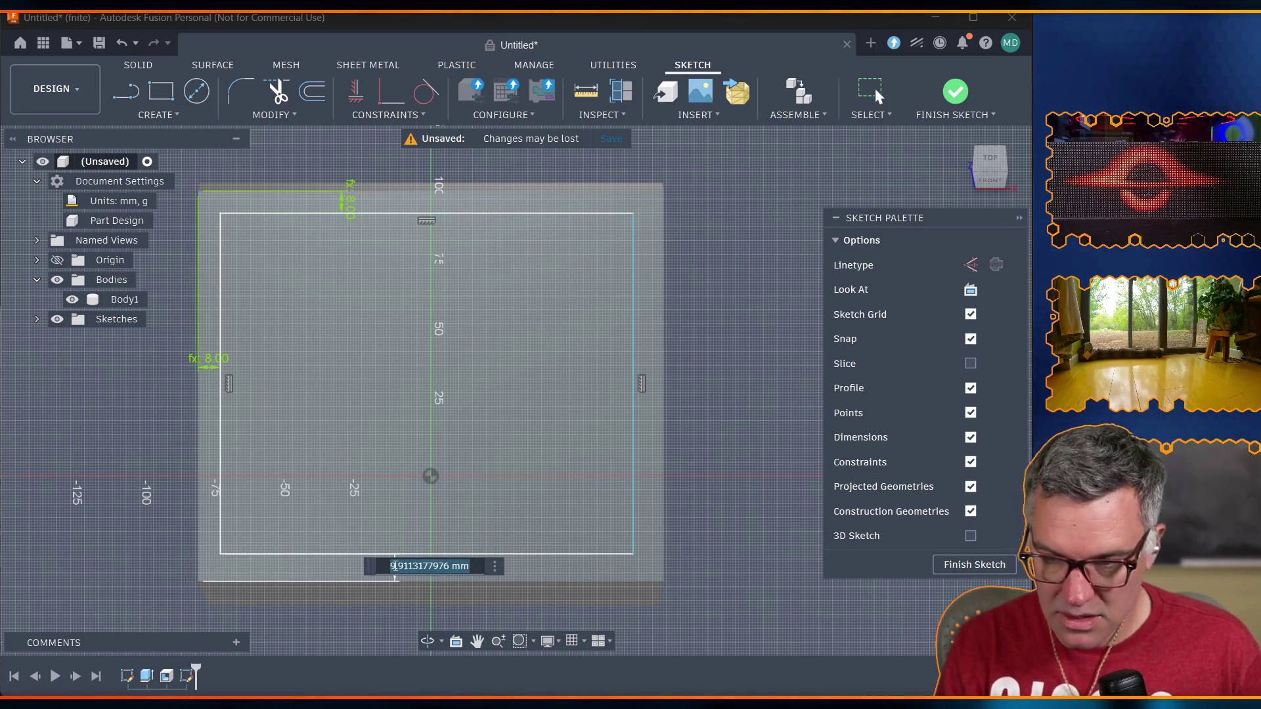
pyautogui.write('border_thickness')
pyautogui.press('Return')
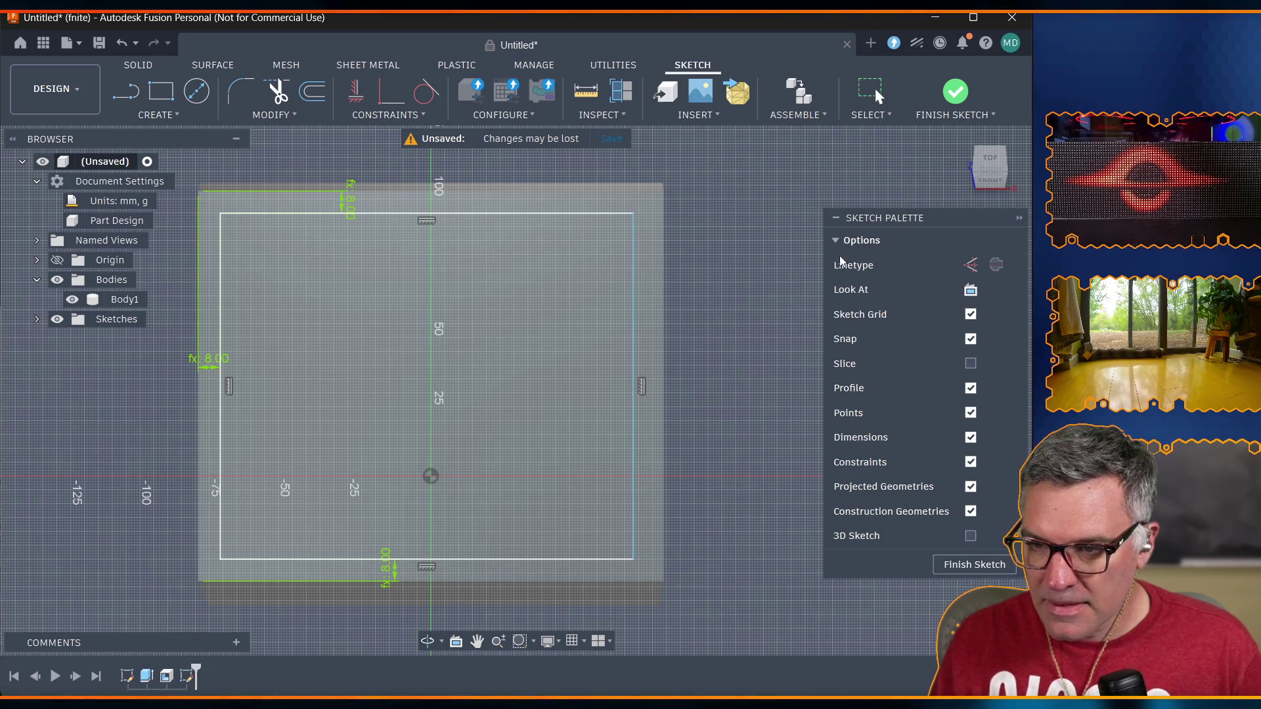
pyautogui.click(634, 347)
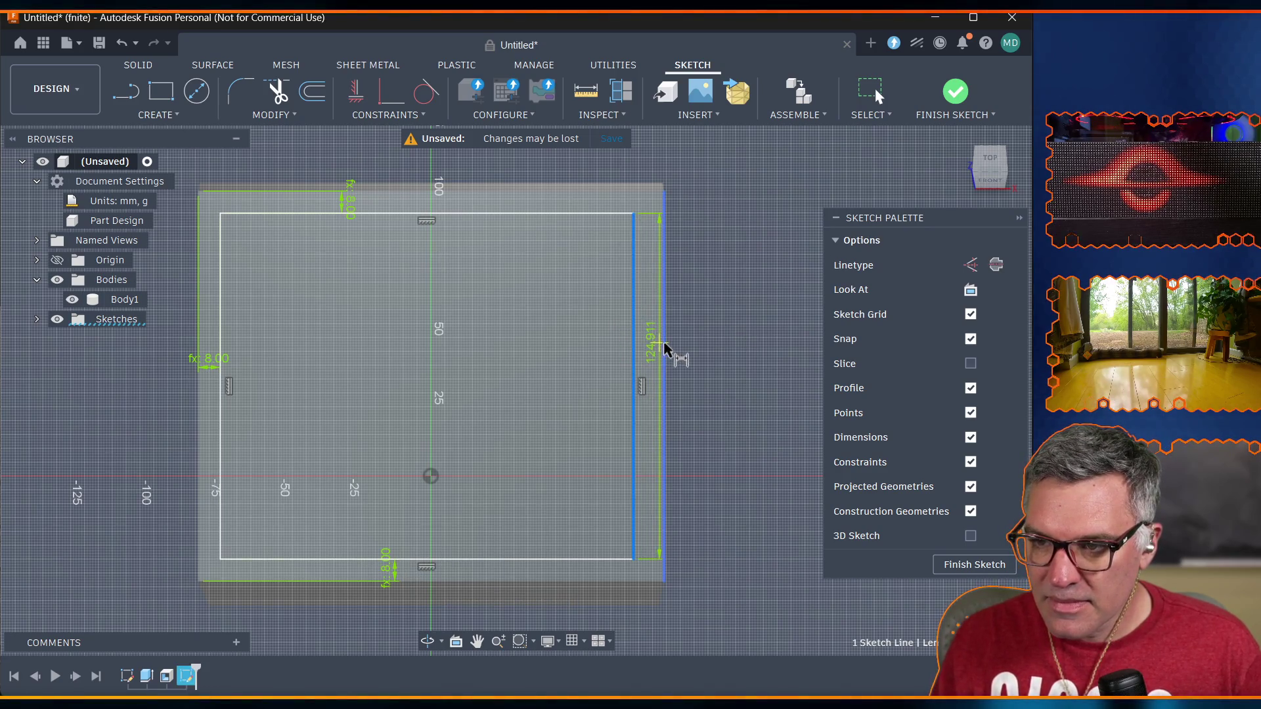
pyautogui.click(664, 349)
pyautogui.click(649, 330)
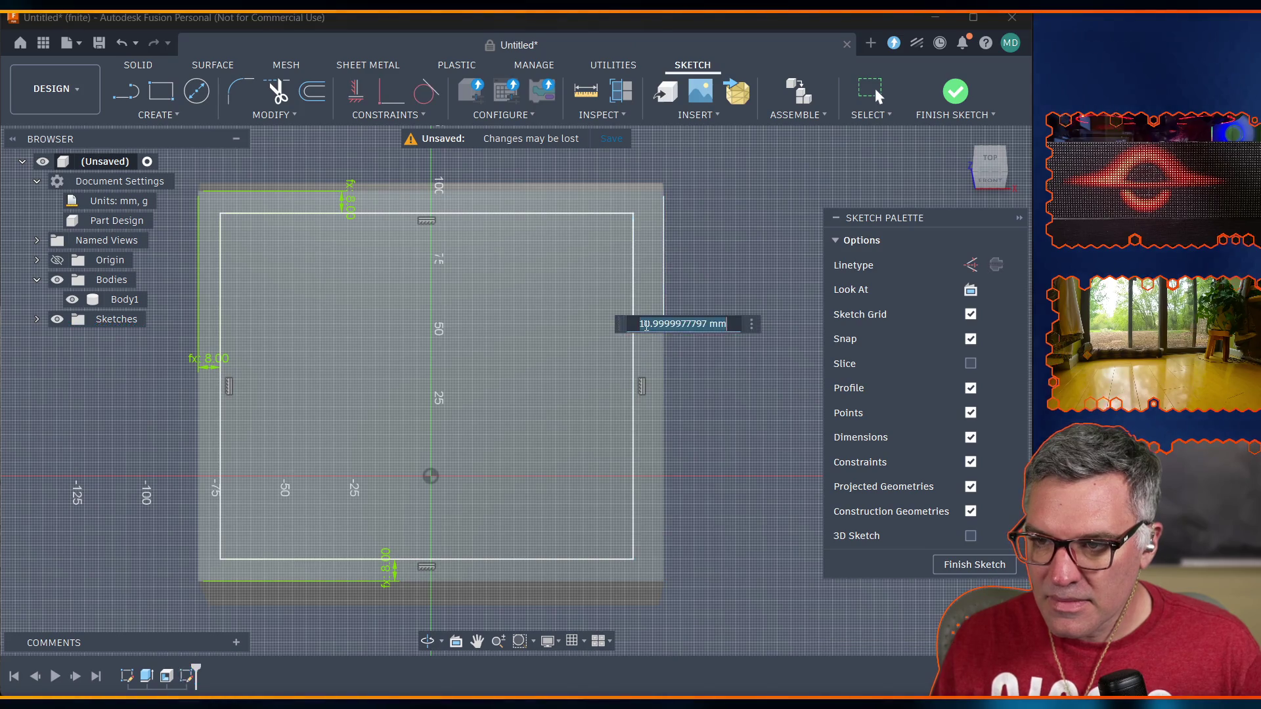
pyautogui.write('border_thickness')
pyautogui.press('Return')
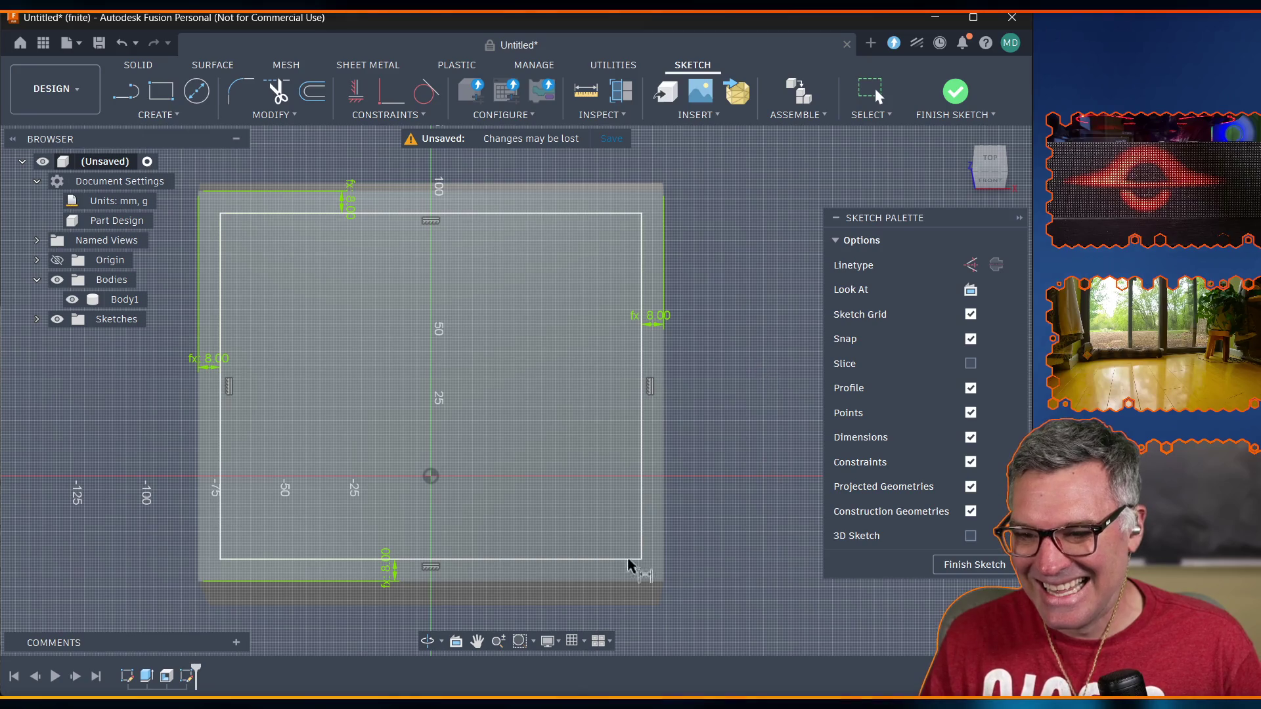
pyautogui.click(456, 641)
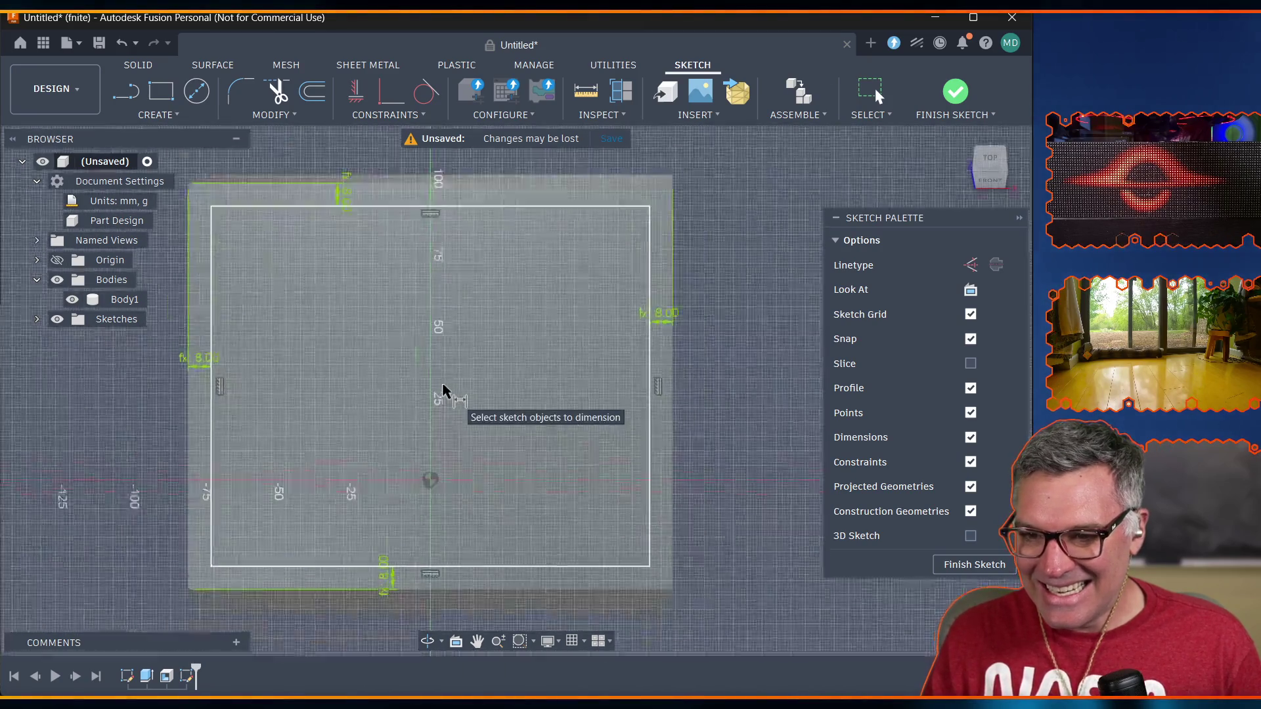
# Finish the sketch and extrude-cut the inset top profile by -case_wall_thickness.
pyautogui.click(956, 94)
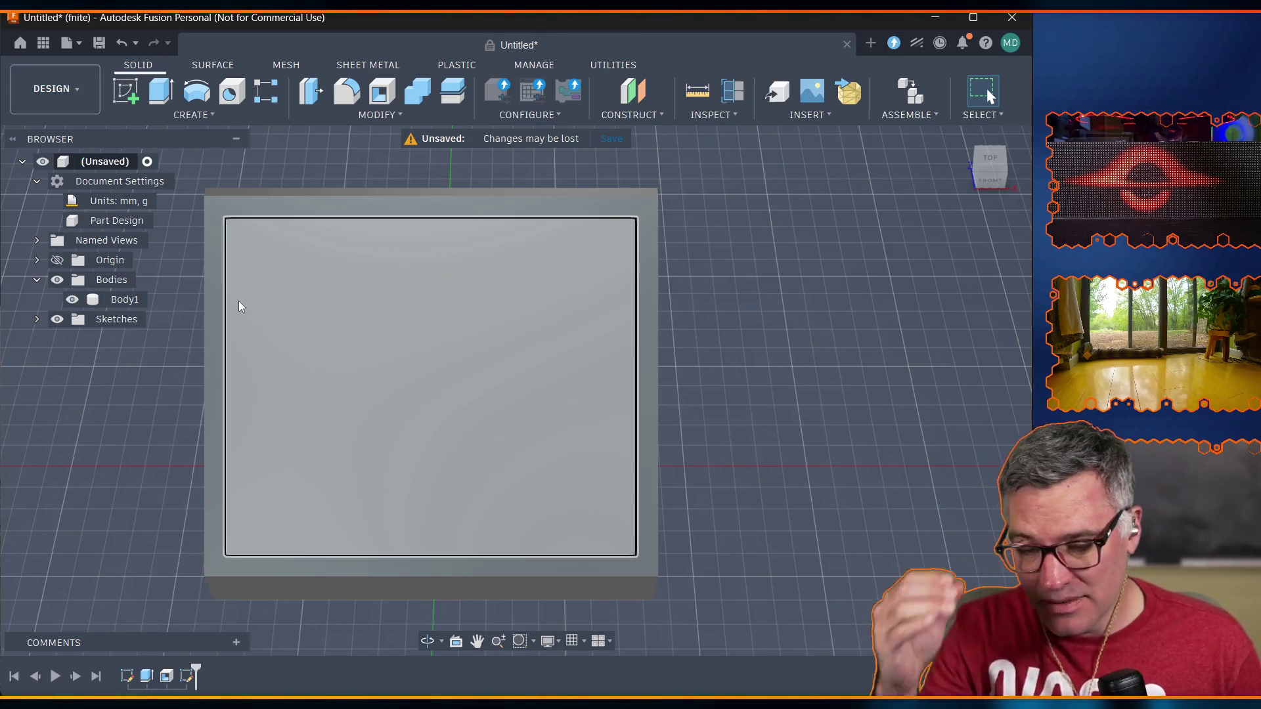
pyautogui.press('e')
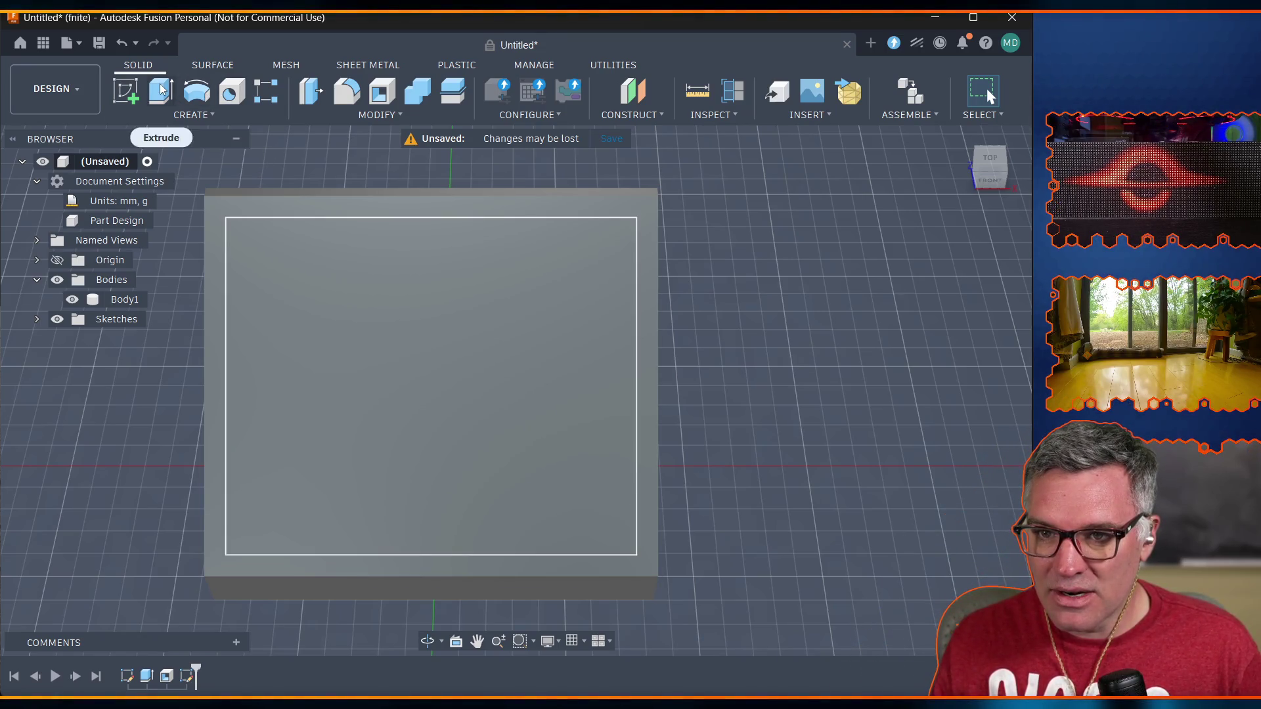
pyautogui.click(417, 402)
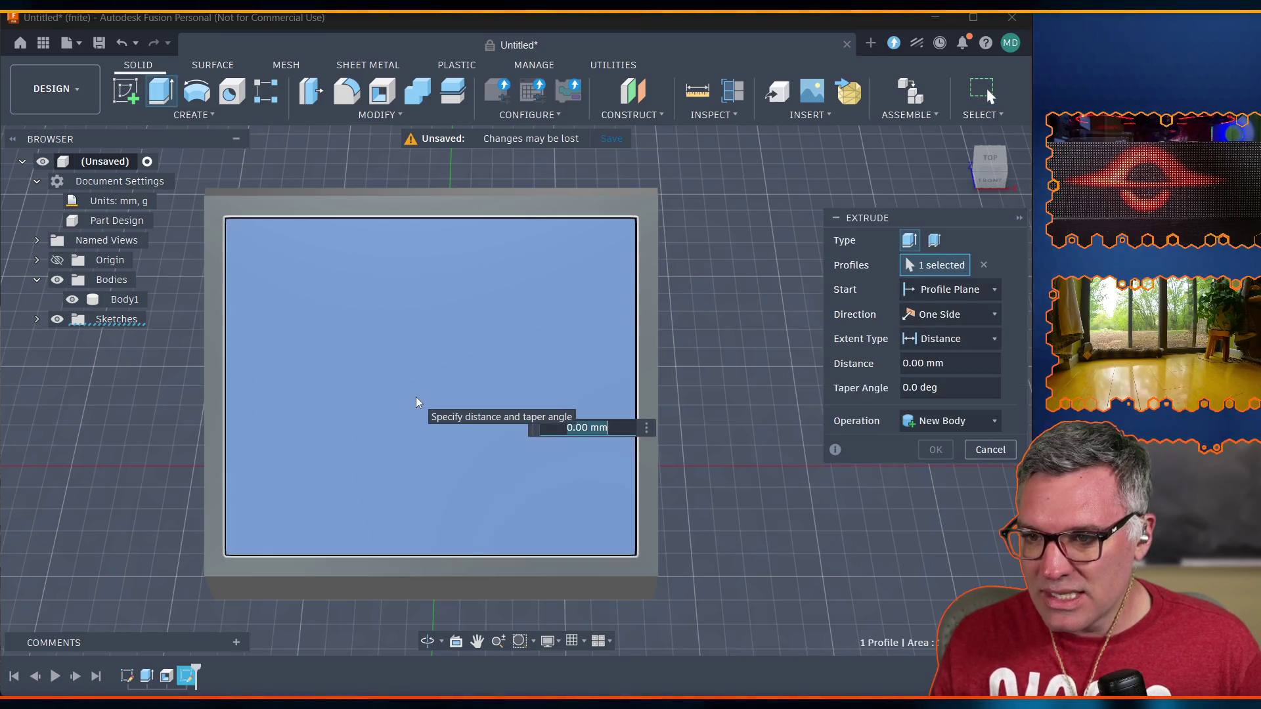
pyautogui.click(959, 363)
pyautogui.tripleClick(959, 364)
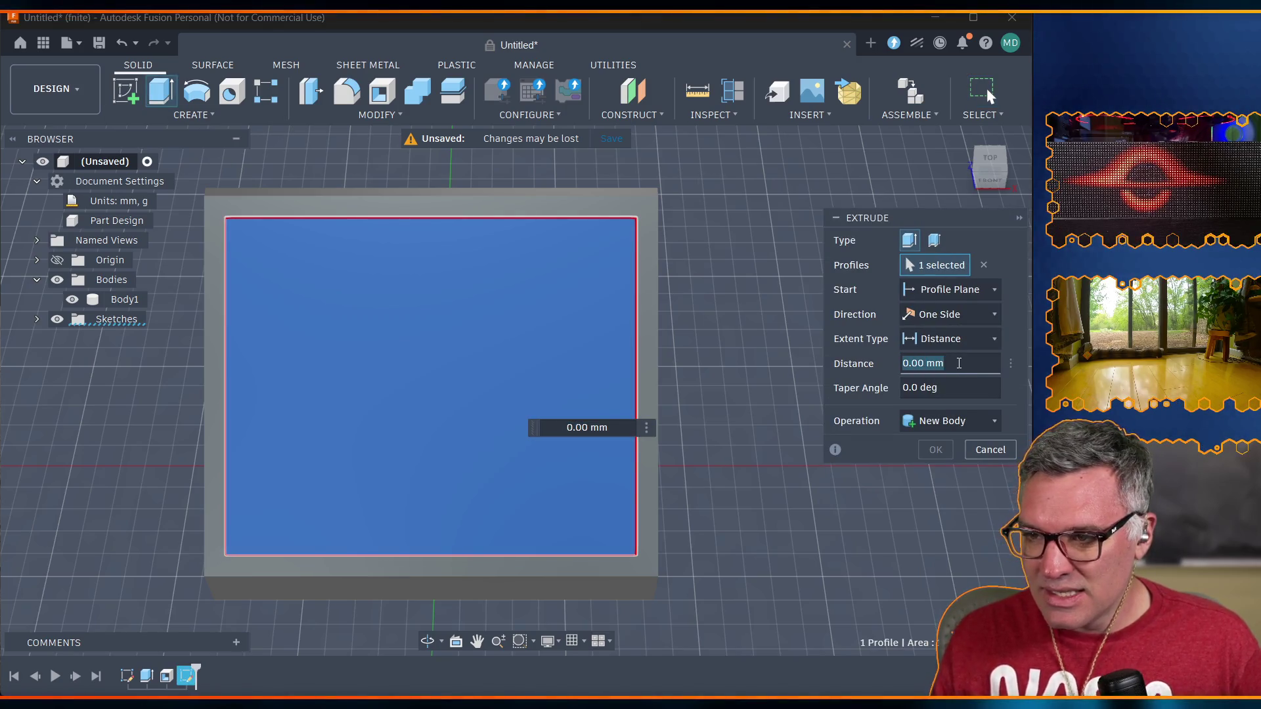
pyautogui.write('-wall')
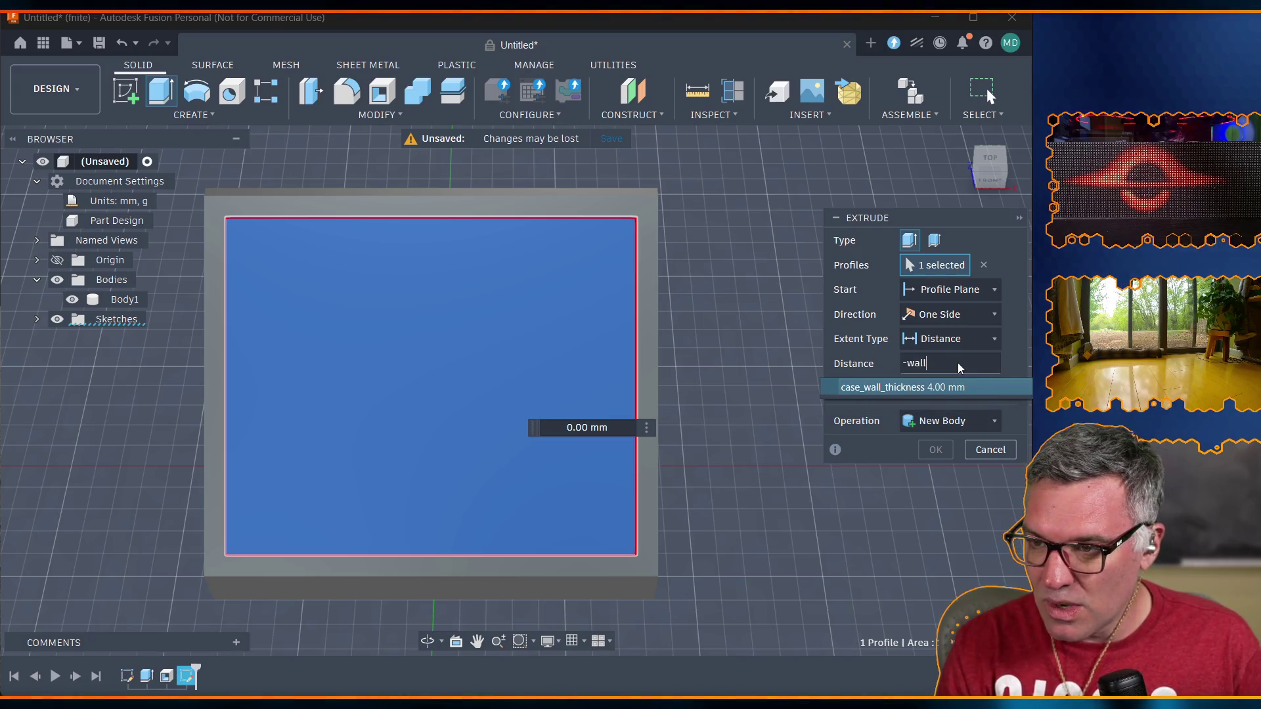
pyautogui.press('Return')
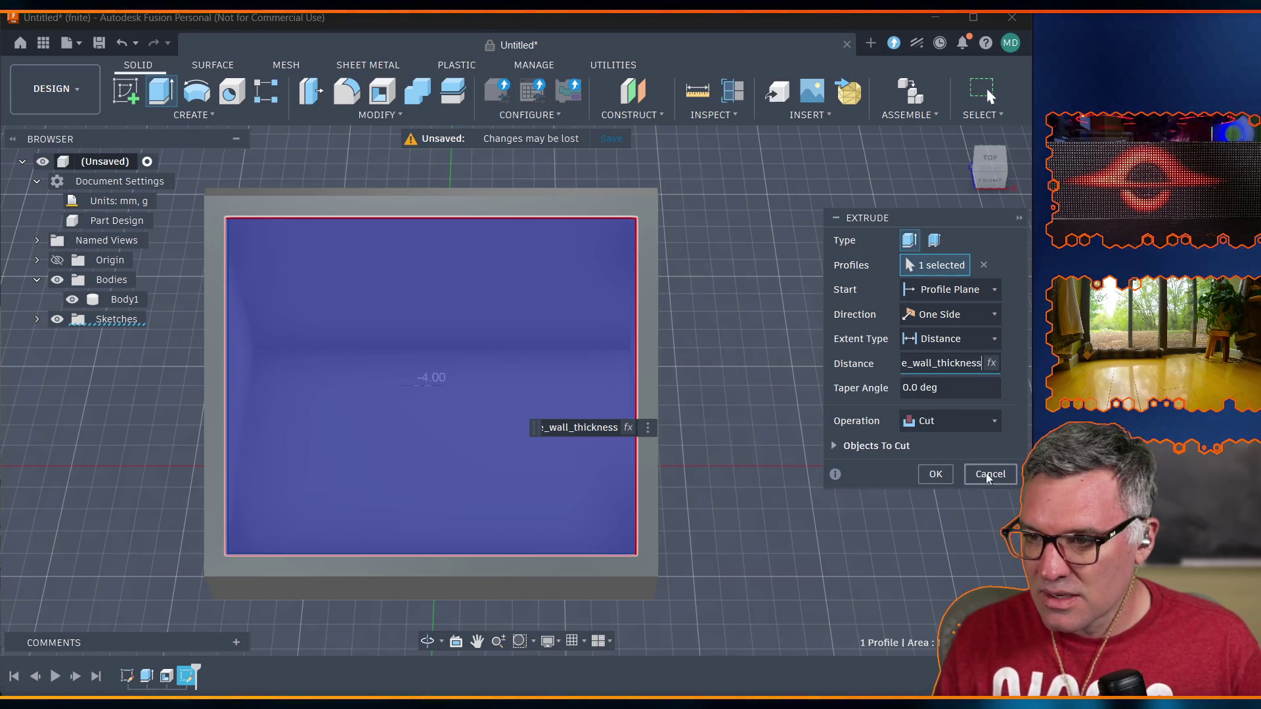
pyautogui.click(934, 474)
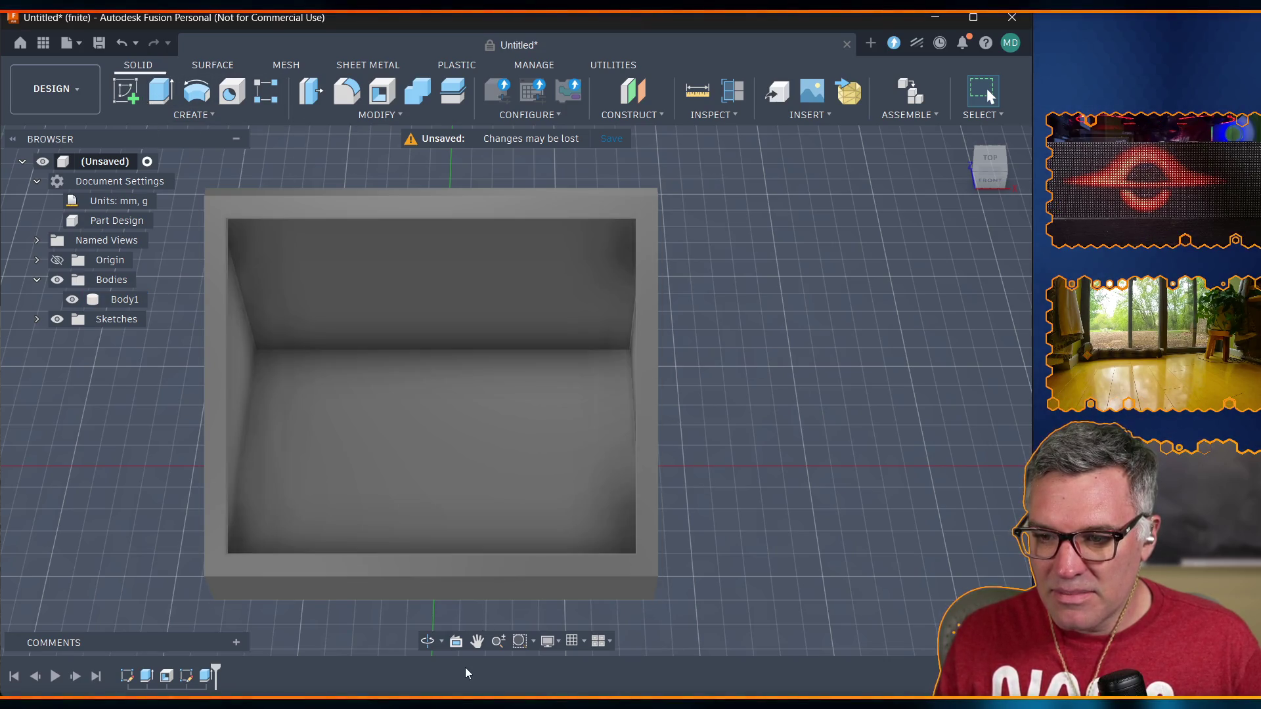
pyautogui.click(432, 647)
pyautogui.moveTo(622, 443)
pyautogui.mouseDown()
pyautogui.moveTo(621, 309)
pyautogui.moveTo(657, 440)
pyautogui.moveTo(781, 430)
pyautogui.moveTo(796, 459)
pyautogui.moveTo(877, 452)
pyautogui.mouseUp()
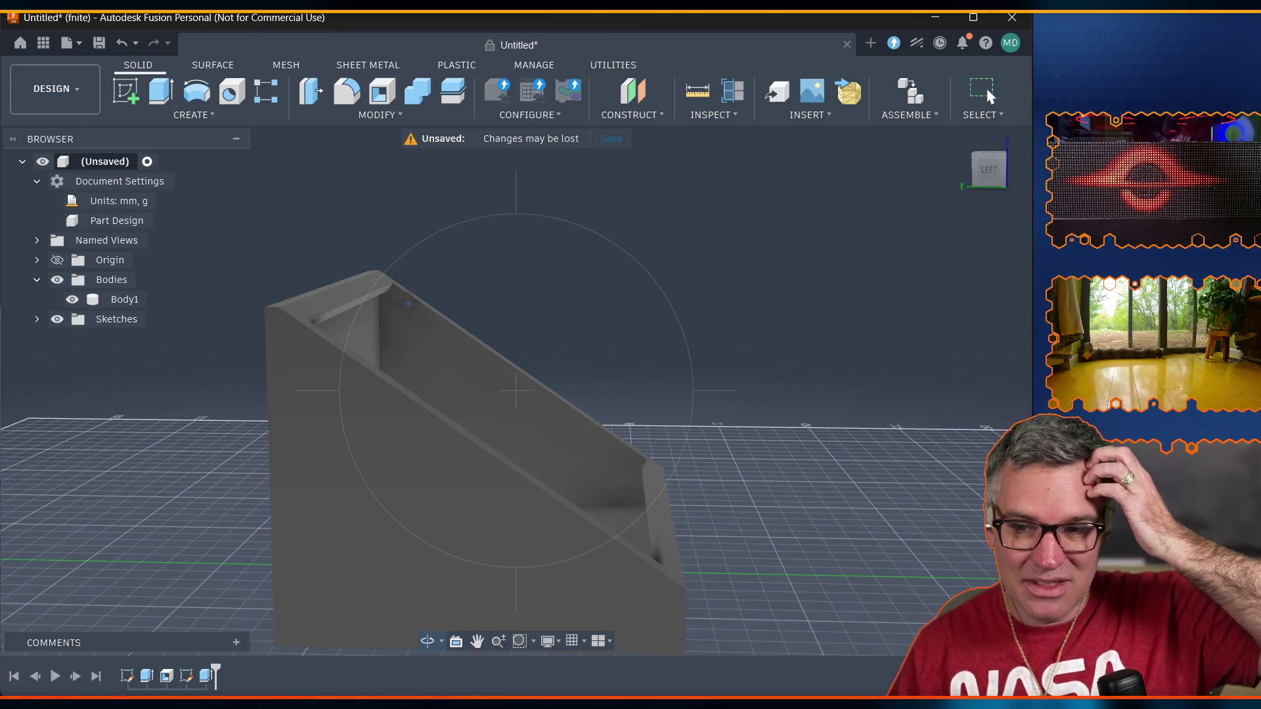
pyautogui.moveTo(499, 473)
pyautogui.mouseDown()
pyautogui.moveTo(655, 477)
pyautogui.moveTo(821, 512)
pyautogui.moveTo(595, 522)
pyautogui.moveTo(578, 393)
pyautogui.mouseUp()
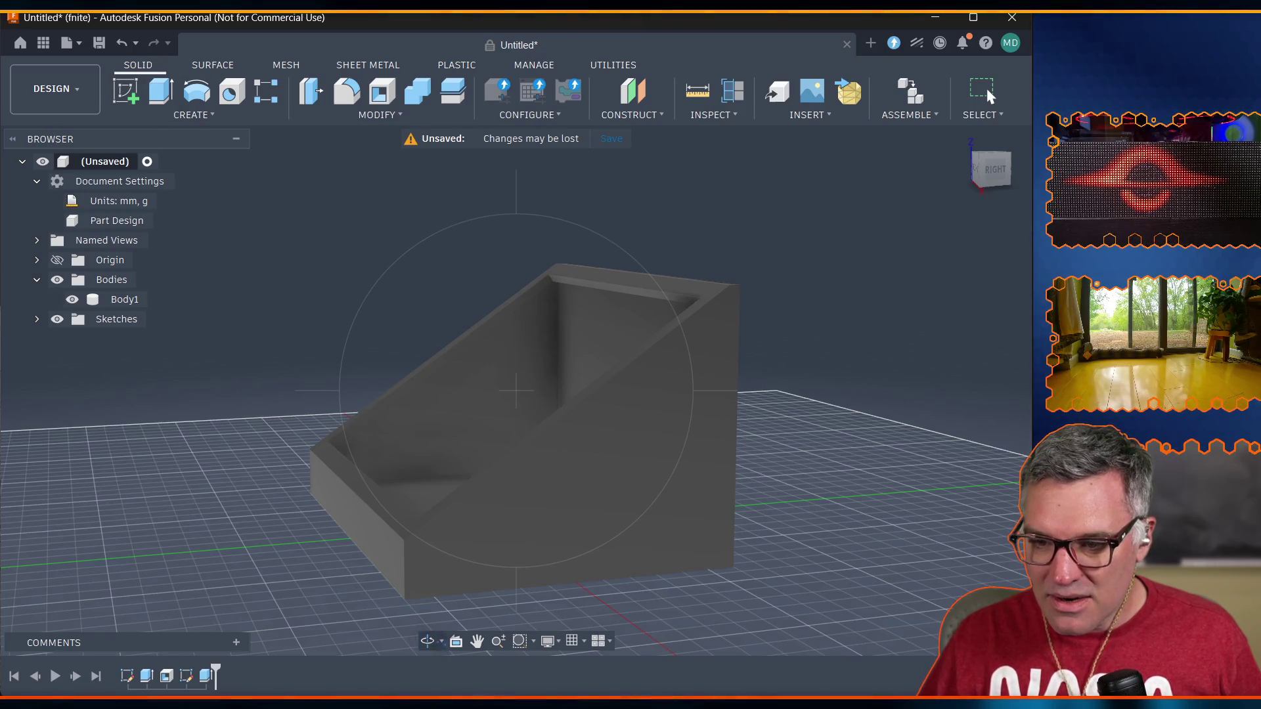
# Create a sketch on the wedge-shaped side face and hide Body1 using its browser eye icon.
pyautogui.press('Escape')
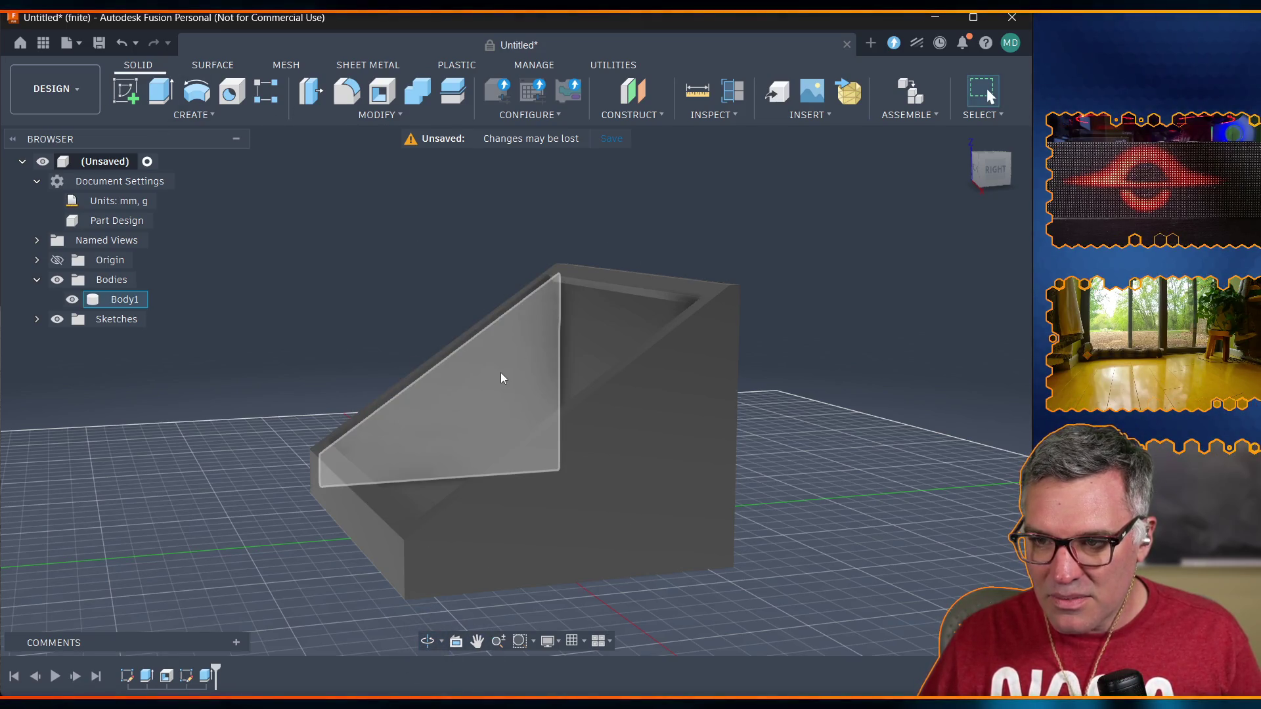
pyautogui.click(500, 416)
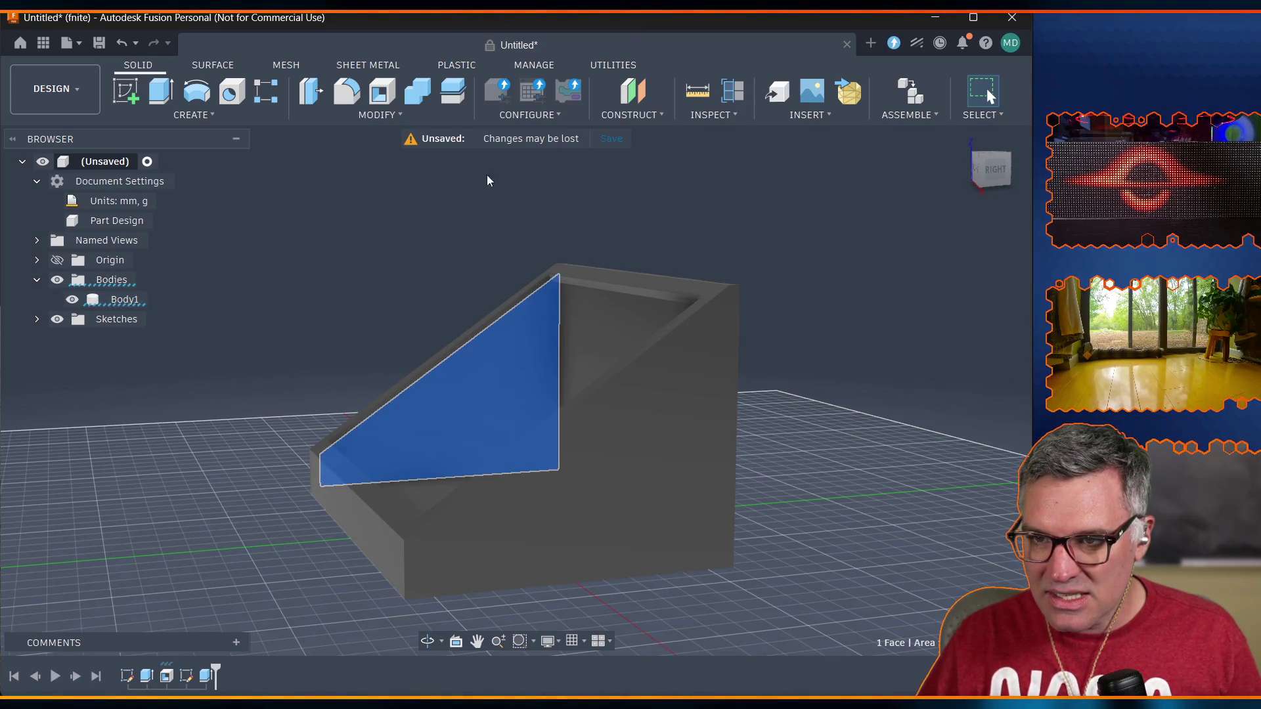
pyautogui.click(125, 92)
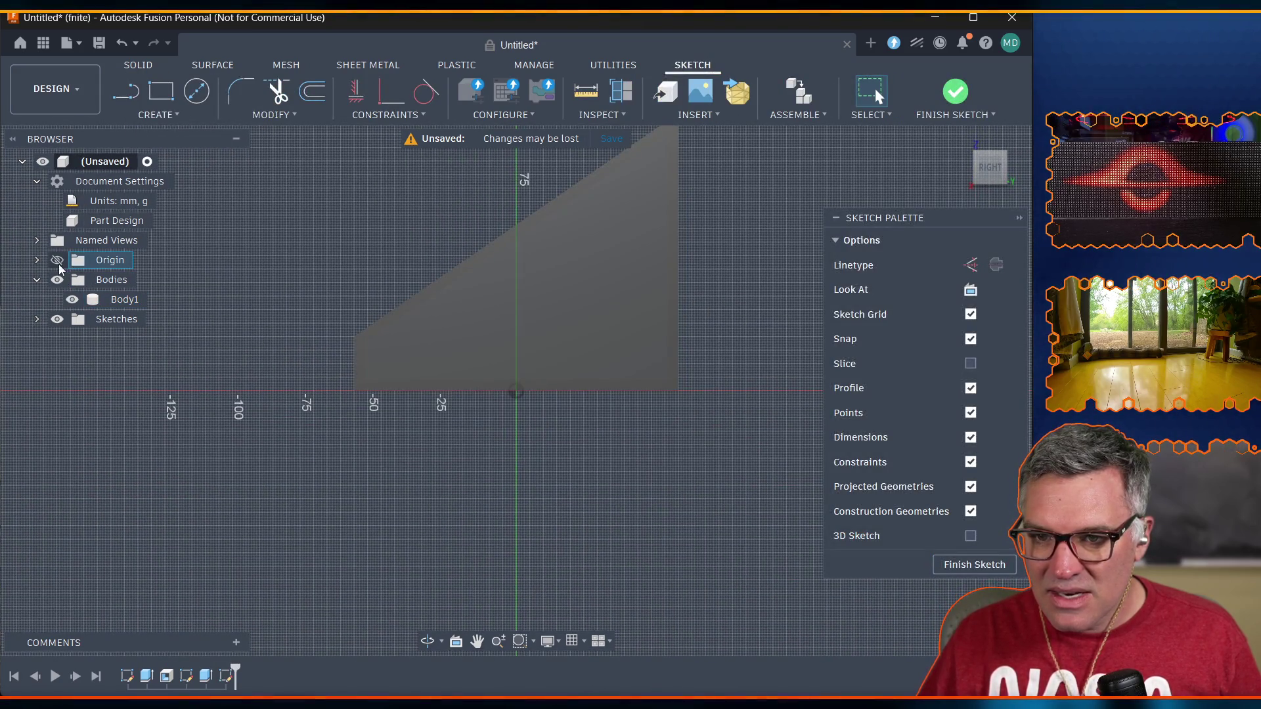
pyautogui.click(73, 300)
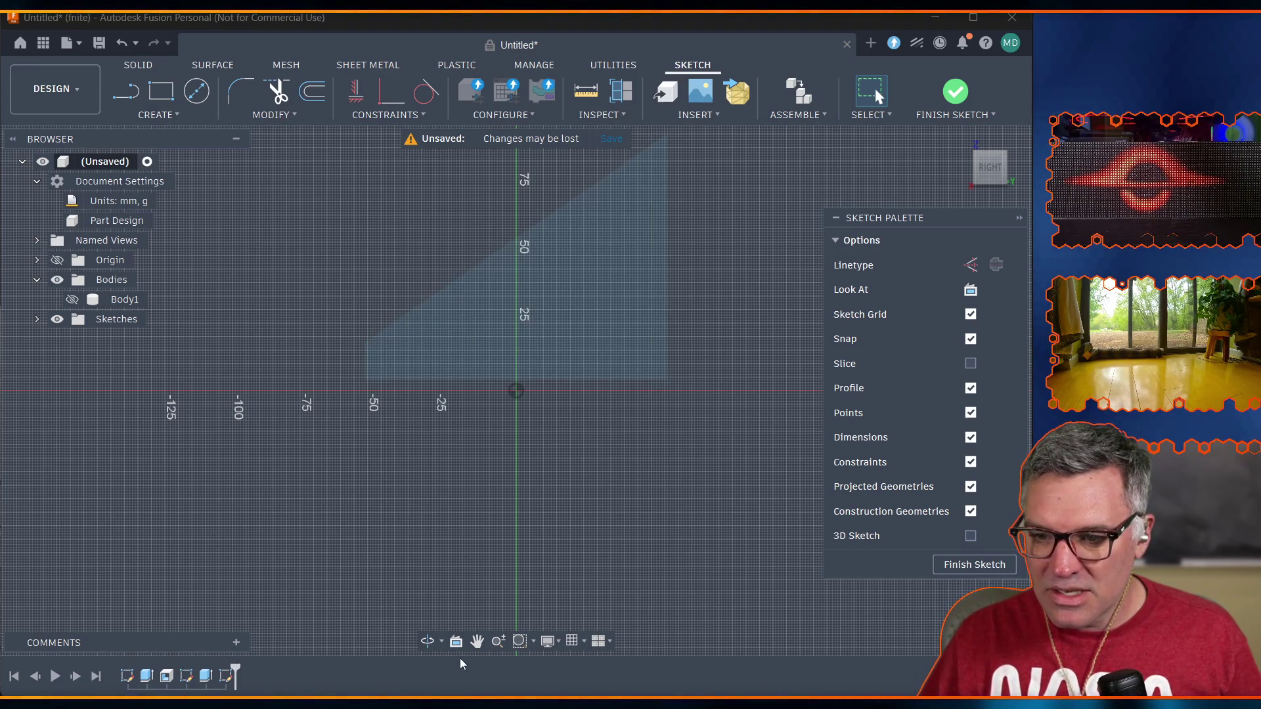
pyautogui.click(478, 640)
pyautogui.moveTo(611, 227)
pyautogui.mouseDown()
pyautogui.moveTo(543, 369)
pyautogui.moveTo(539, 350)
pyautogui.mouseUp()
pyautogui.scroll(6, 587, 310)
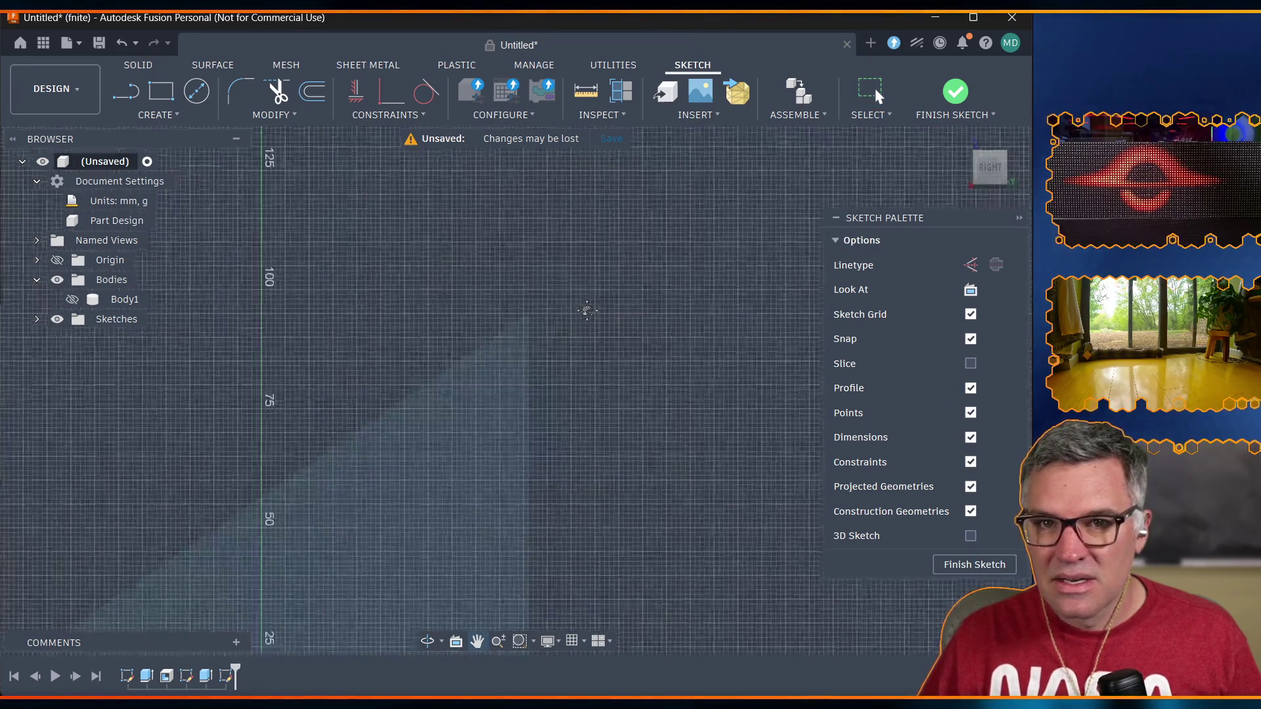
pyautogui.scroll(-1, 467, 335)
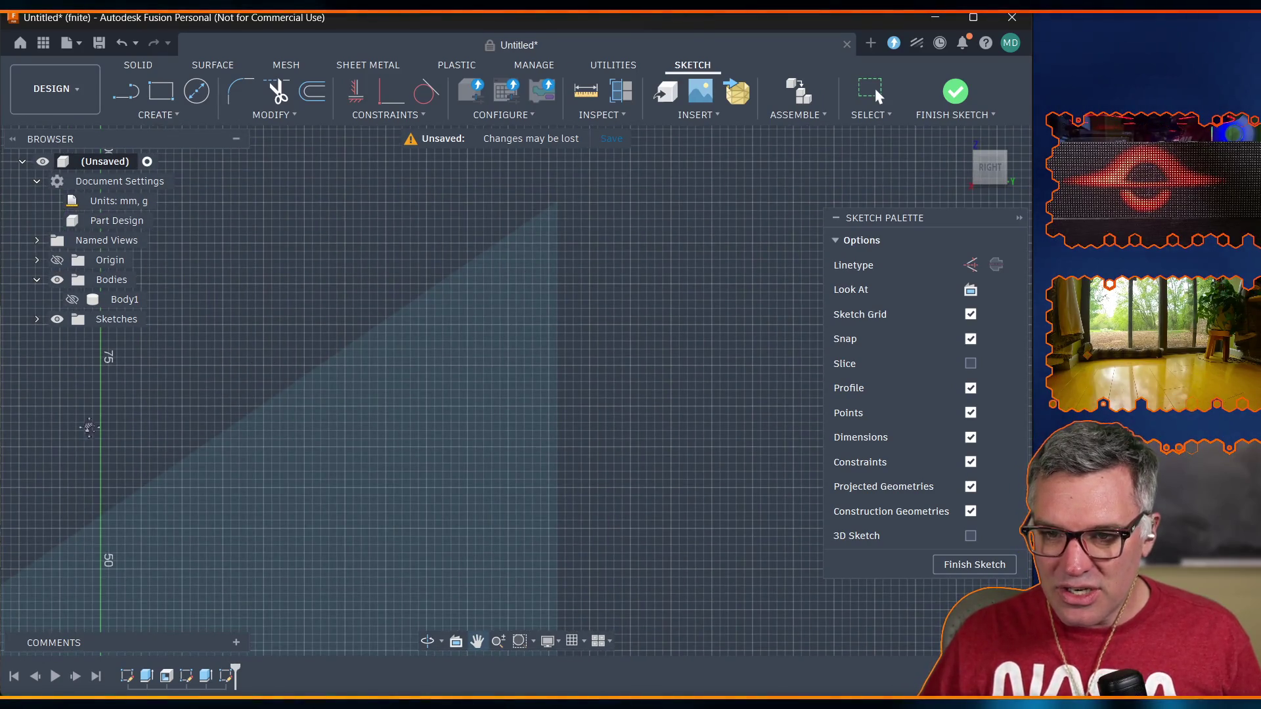
pyautogui.click(74, 301)
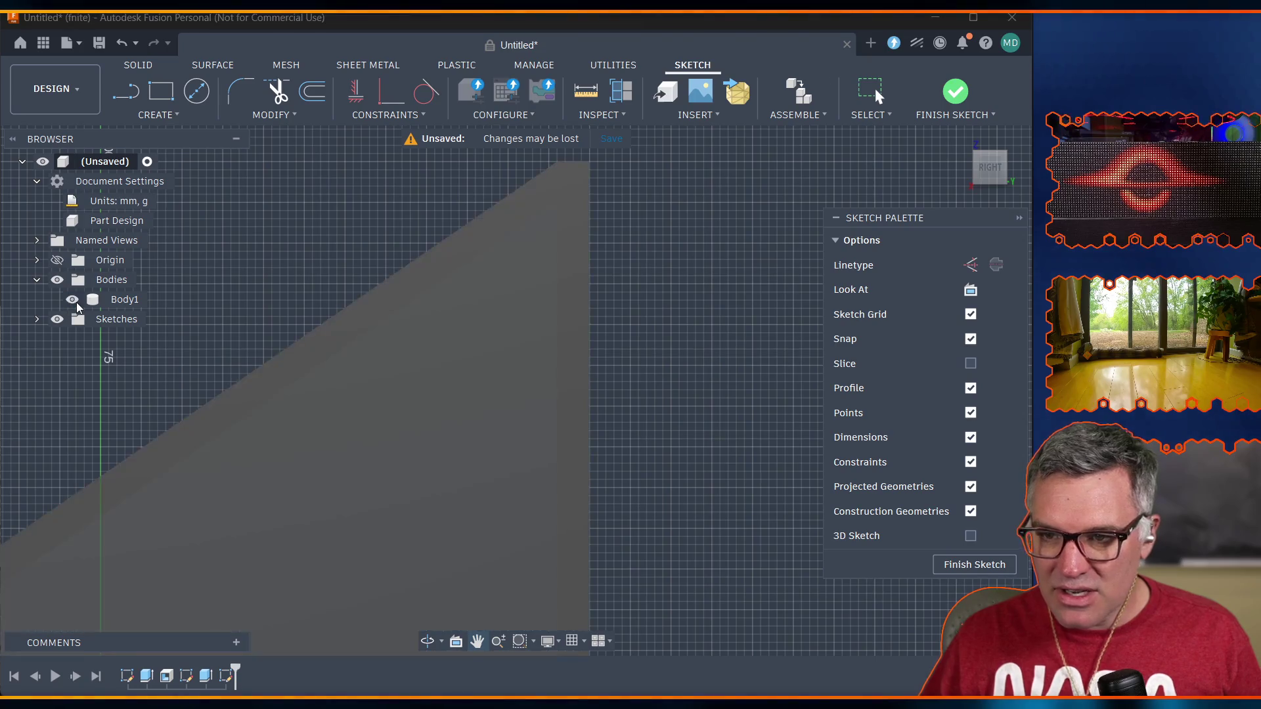
pyautogui.click(74, 301)
pyautogui.click(74, 300)
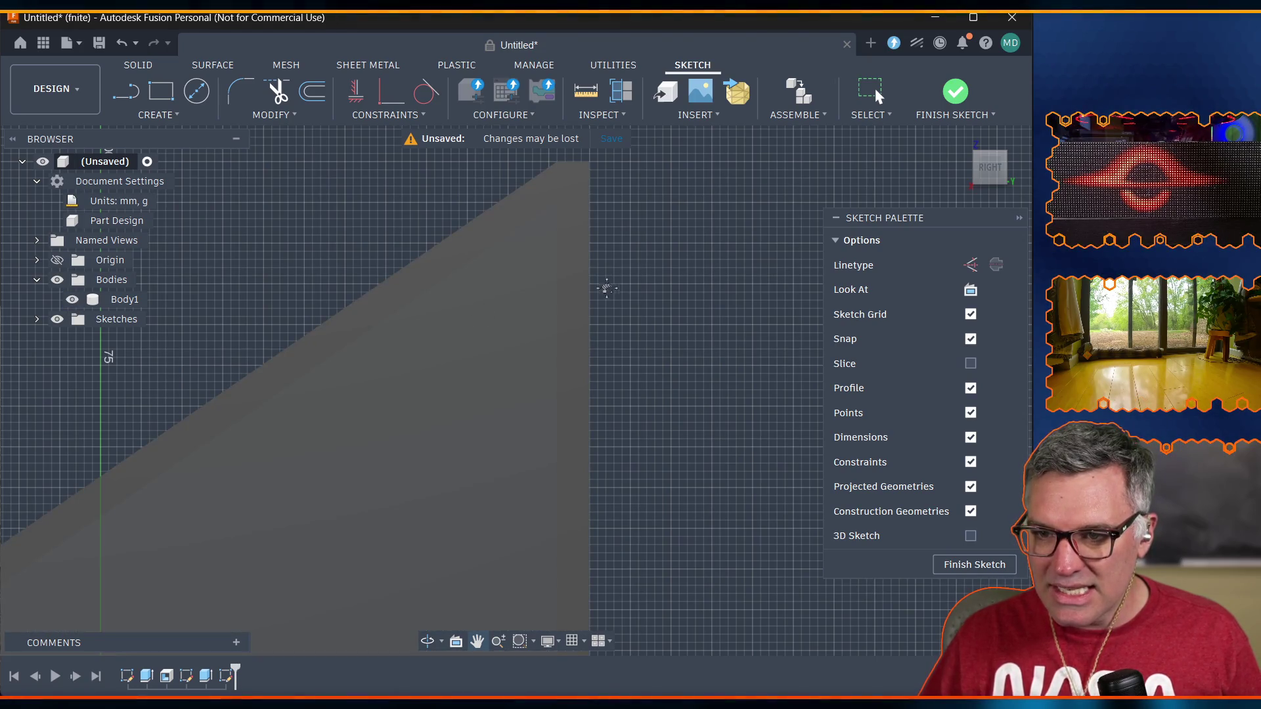
pyautogui.click(72, 299)
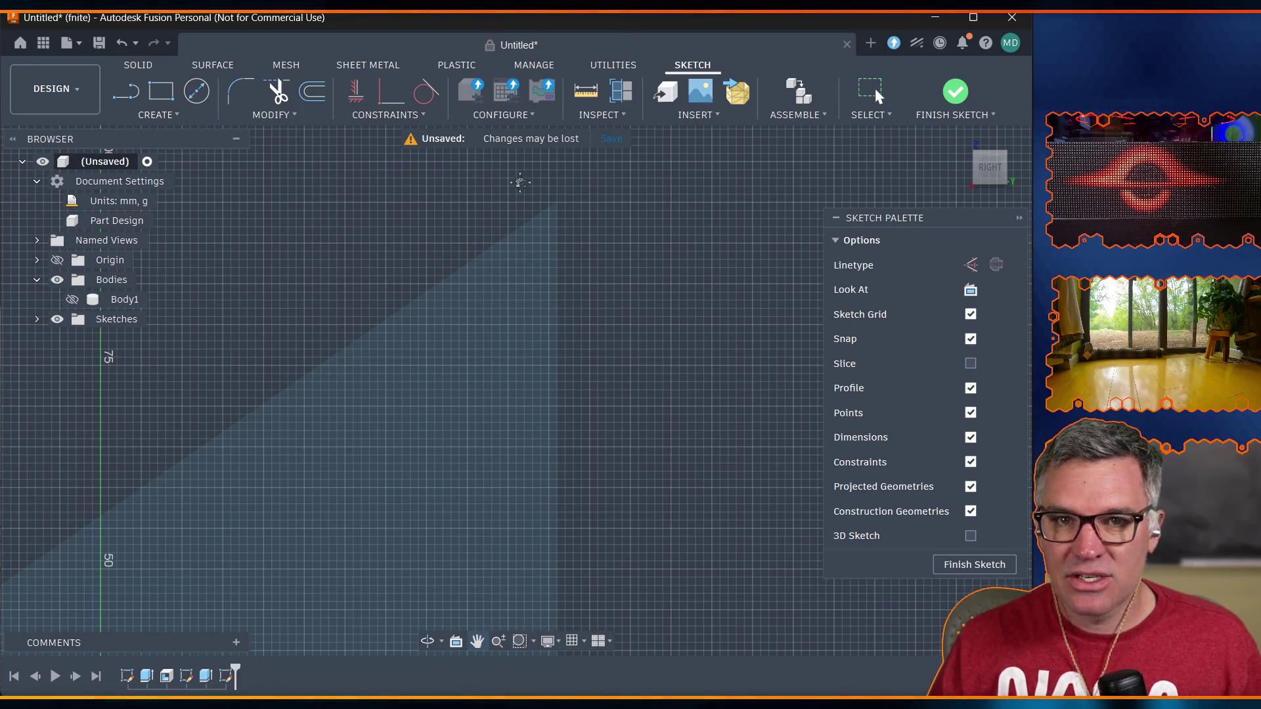
pyautogui.click(130, 99)
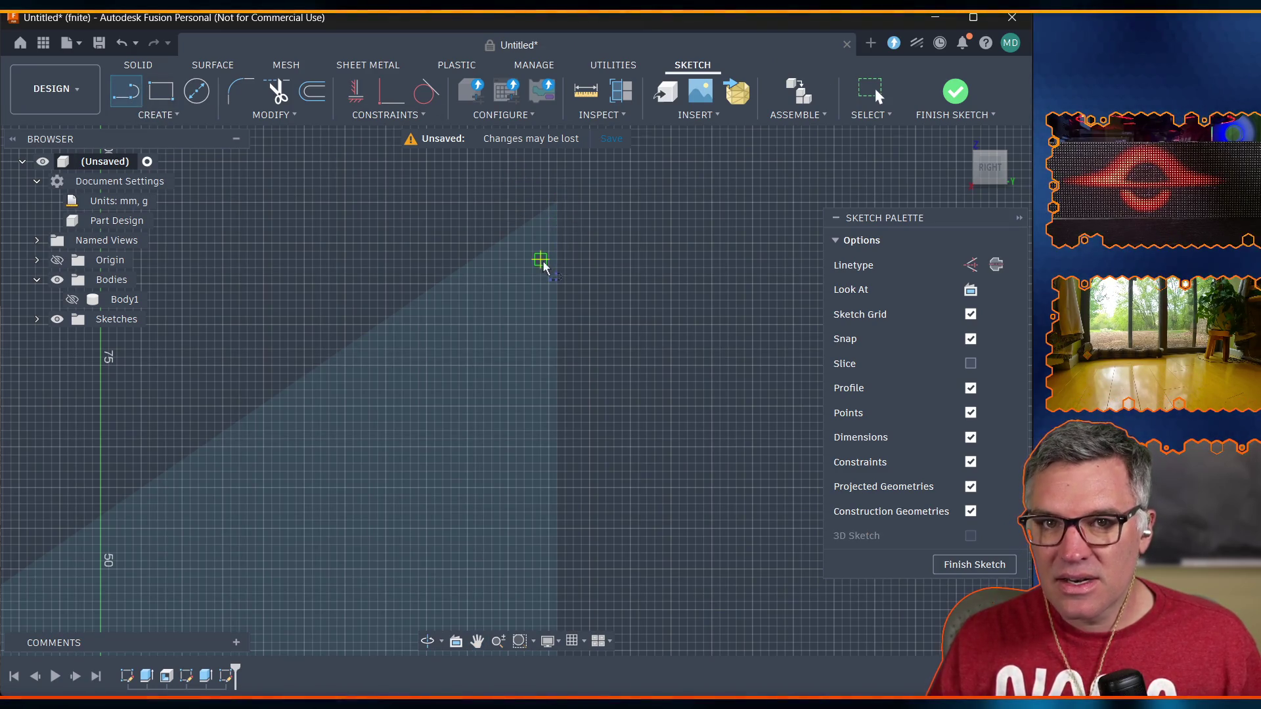
# Draw a line from the slope's upper corner with its length locked at 16 mm.
pyautogui.scroll(-2, 544, 263)
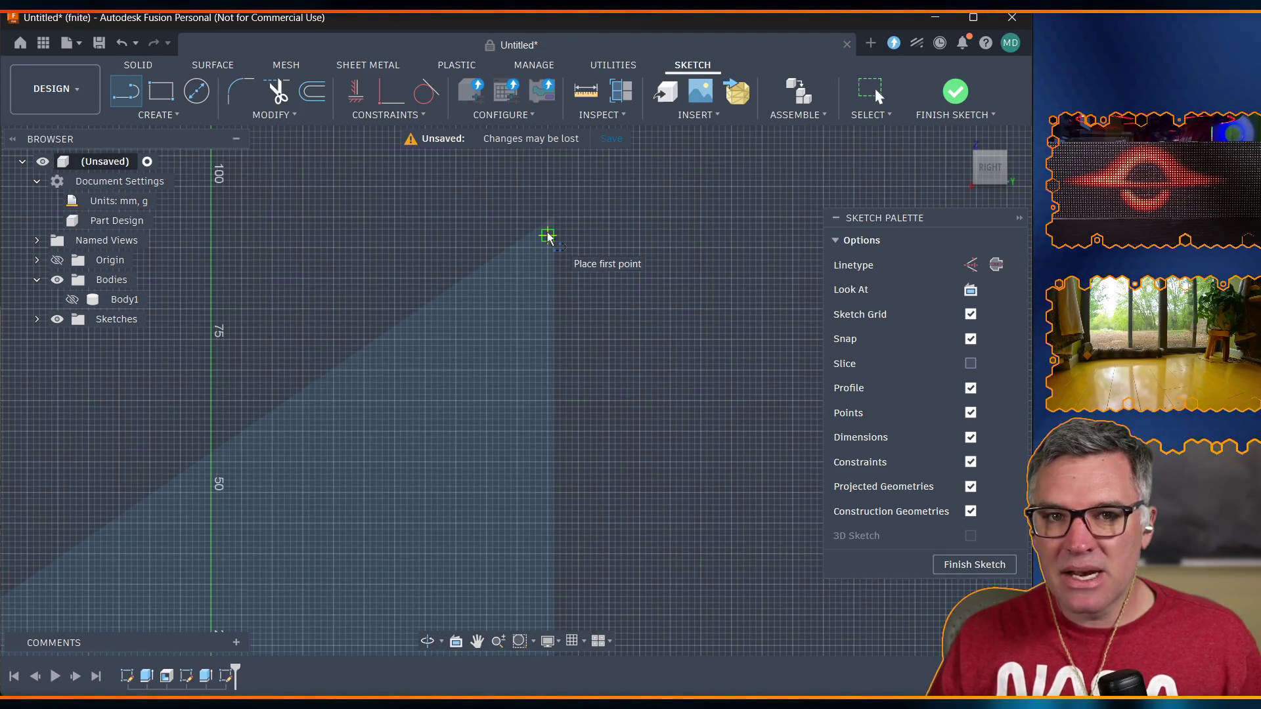
pyautogui.scroll(5, 548, 237)
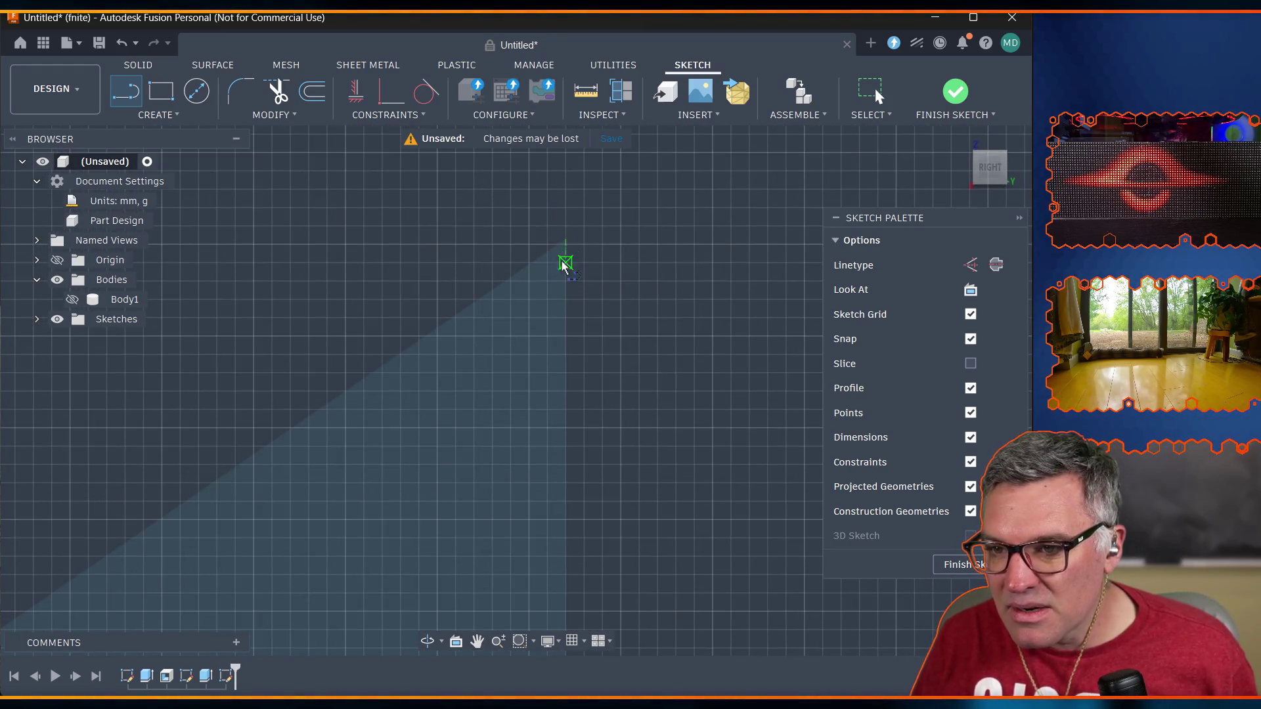
pyautogui.scroll(-3, 567, 226)
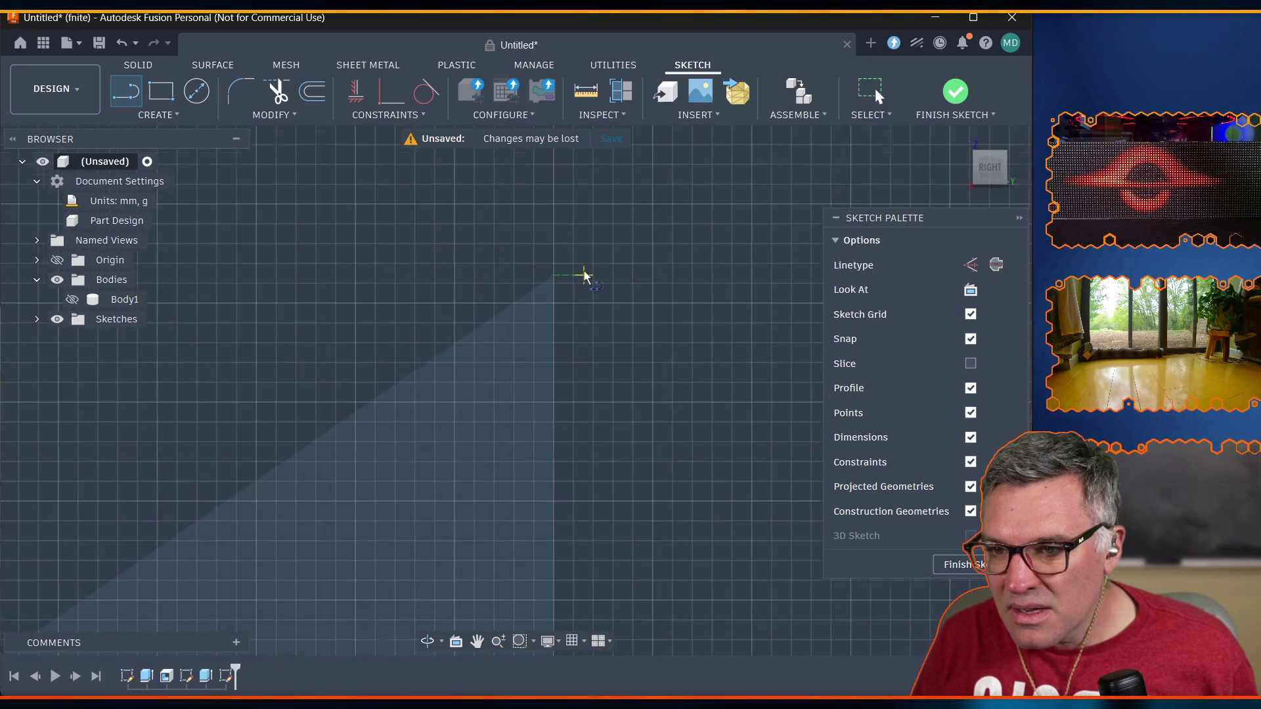
pyautogui.click(506, 285)
pyautogui.scroll(2, 410, 385)
pyautogui.scroll(-10, 409, 388)
pyautogui.scroll(1, 211, 542)
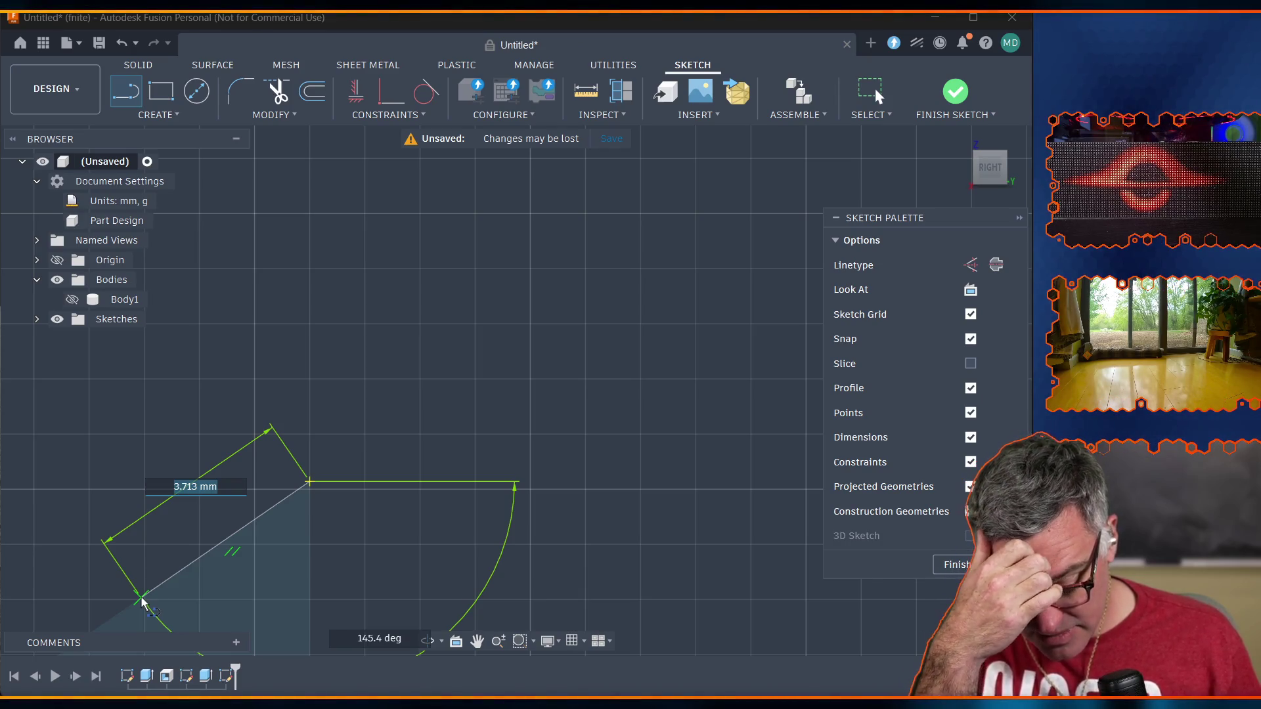
pyautogui.write('16')
pyautogui.press('Tab')
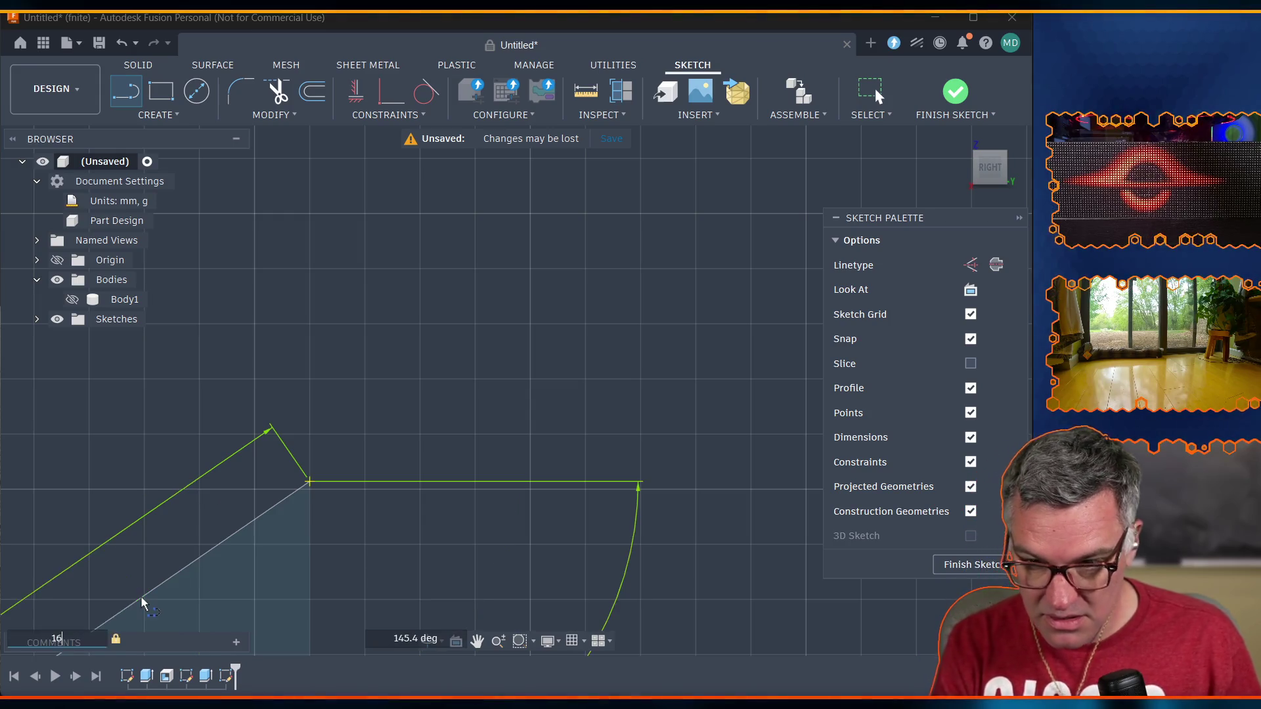
pyautogui.press('BackSpace')
pyautogui.press('BackSpace')
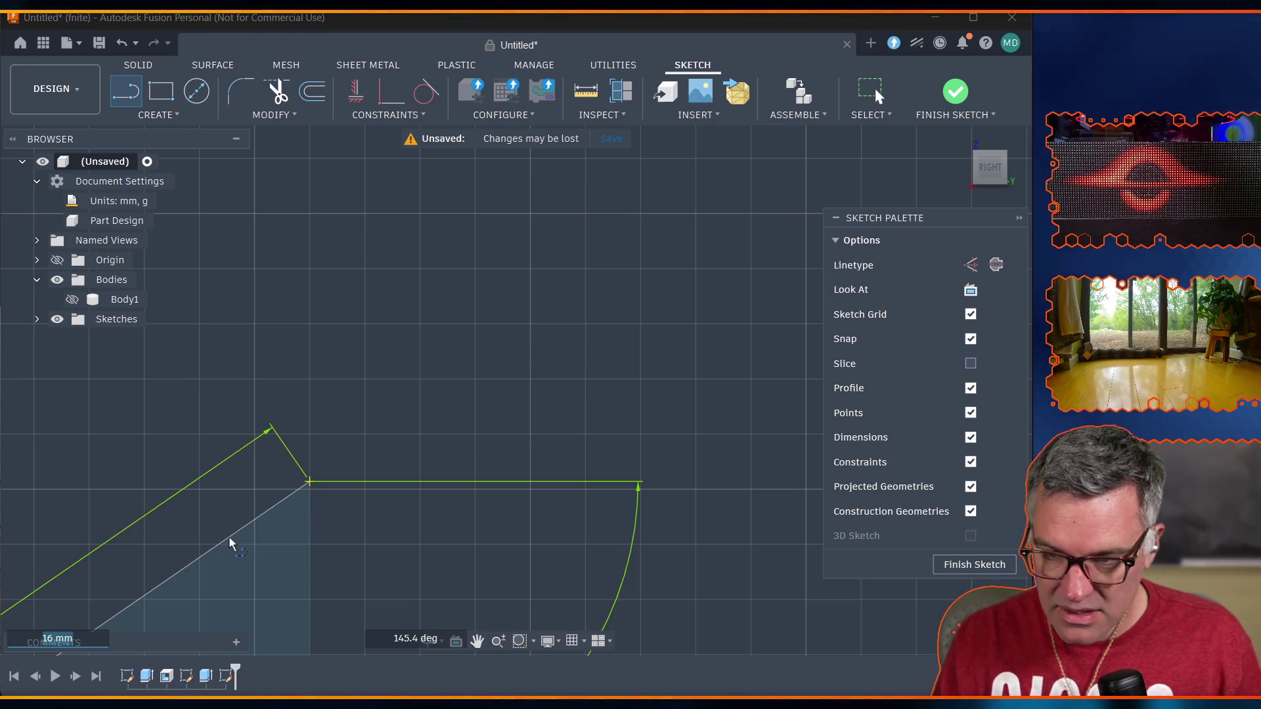
pyautogui.press('Escape')
pyautogui.scroll(-3, 160, 590)
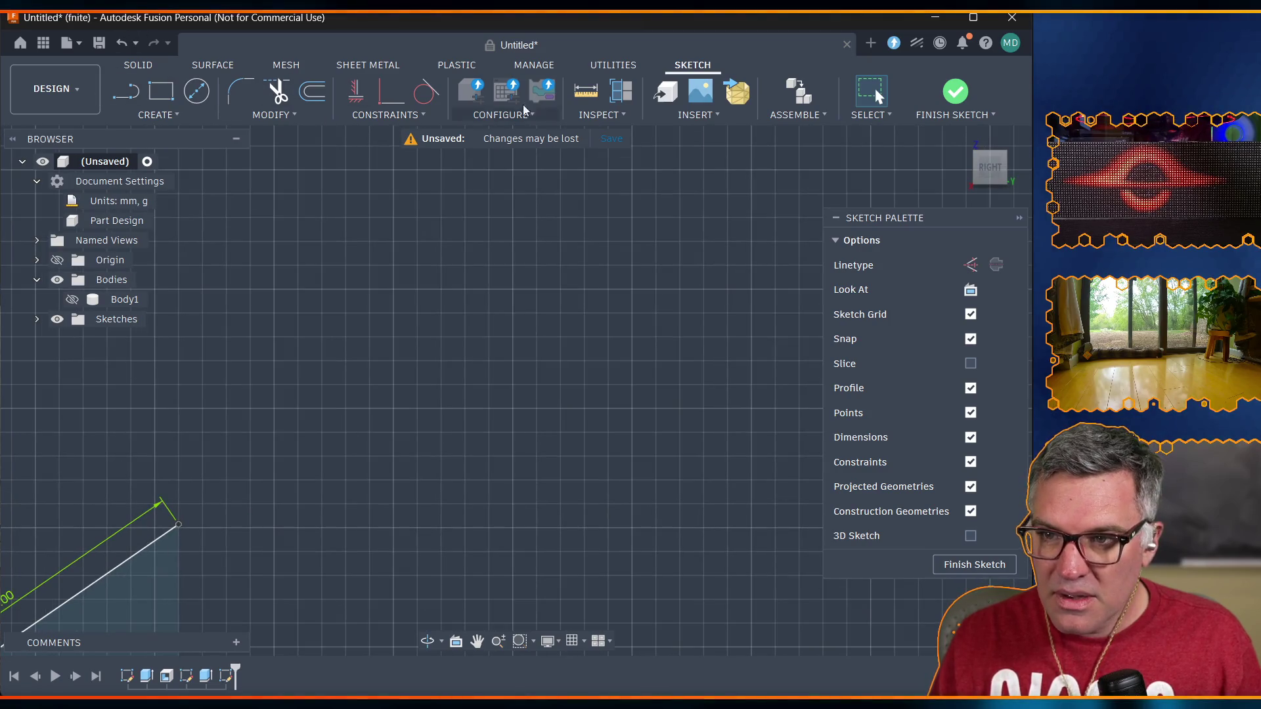
pyautogui.click(478, 649)
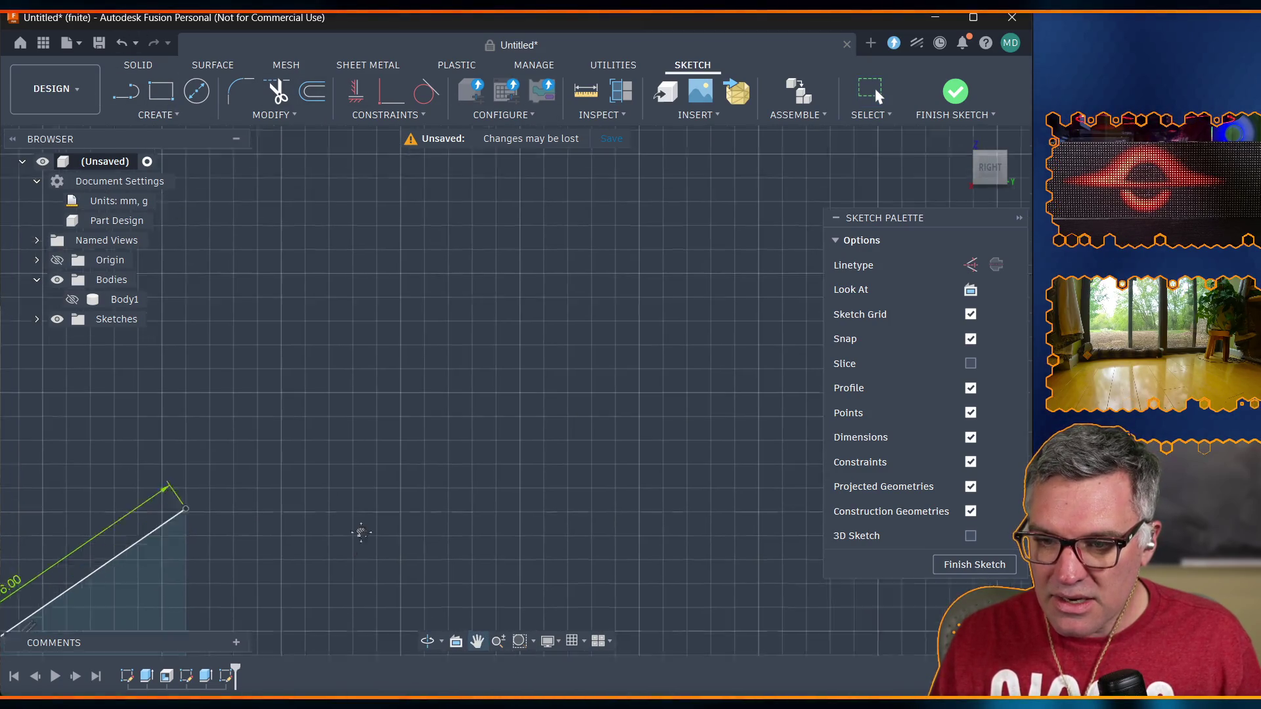
# Draw horizontal and vertical lines closing a small triangle beneath the 16 mm slope line.
pyautogui.moveTo(352, 543); pyautogui.dragTo(630, 230)
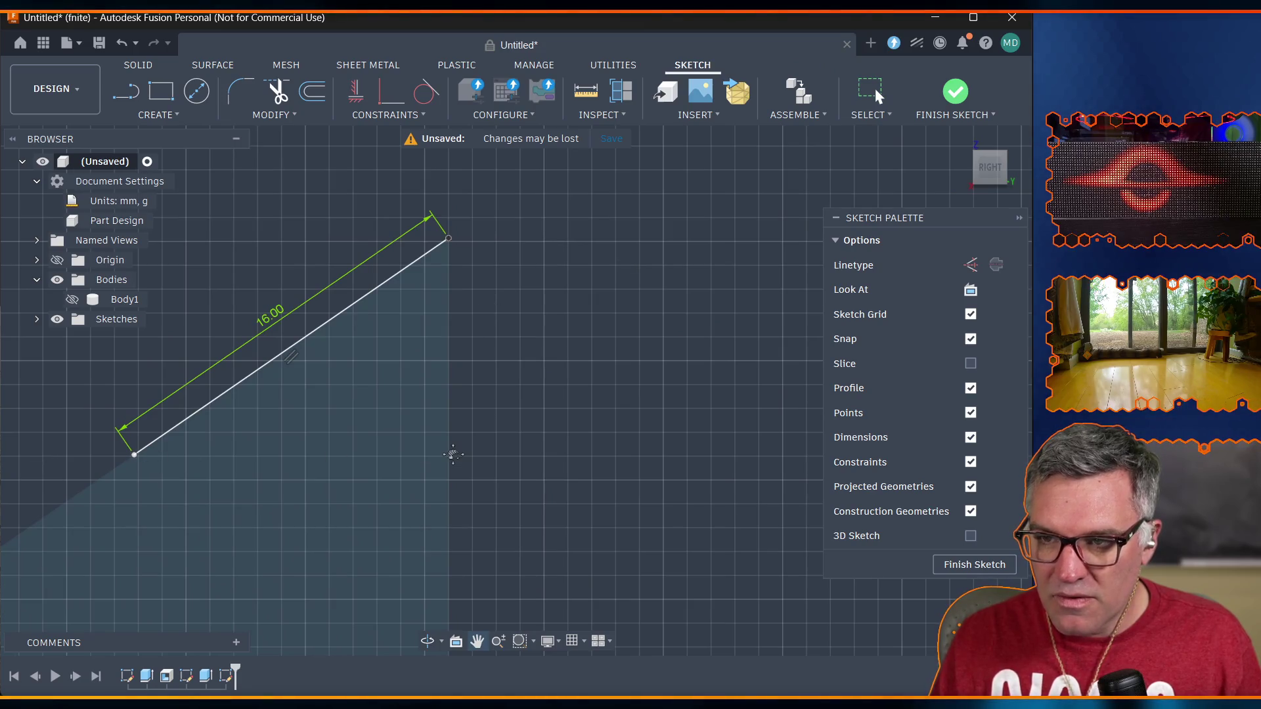
pyautogui.click(127, 93)
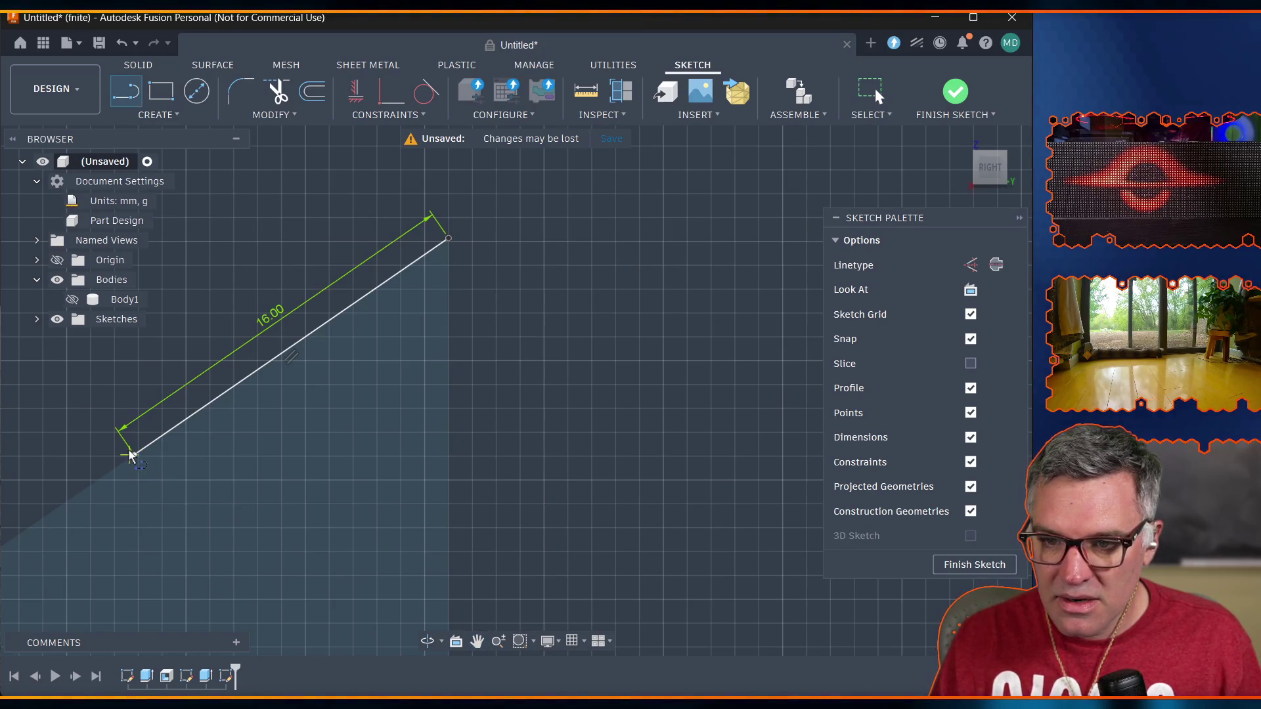
pyautogui.click(134, 454)
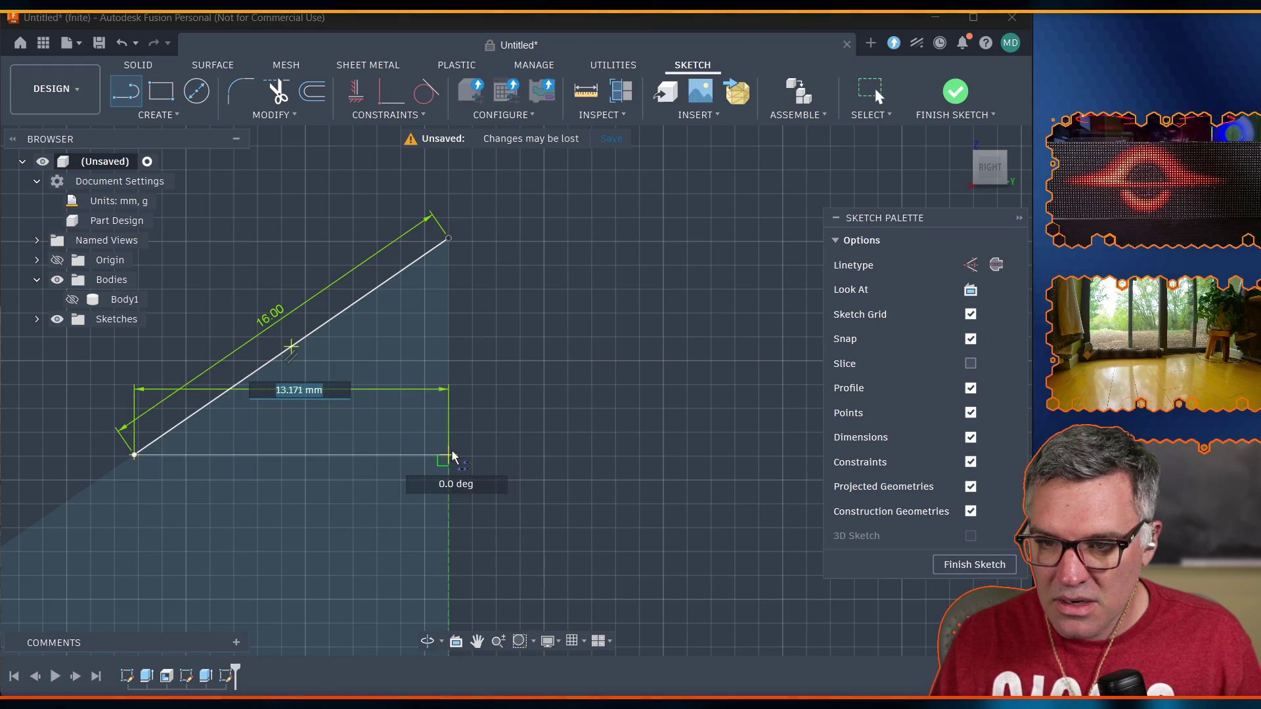
pyautogui.click(449, 454)
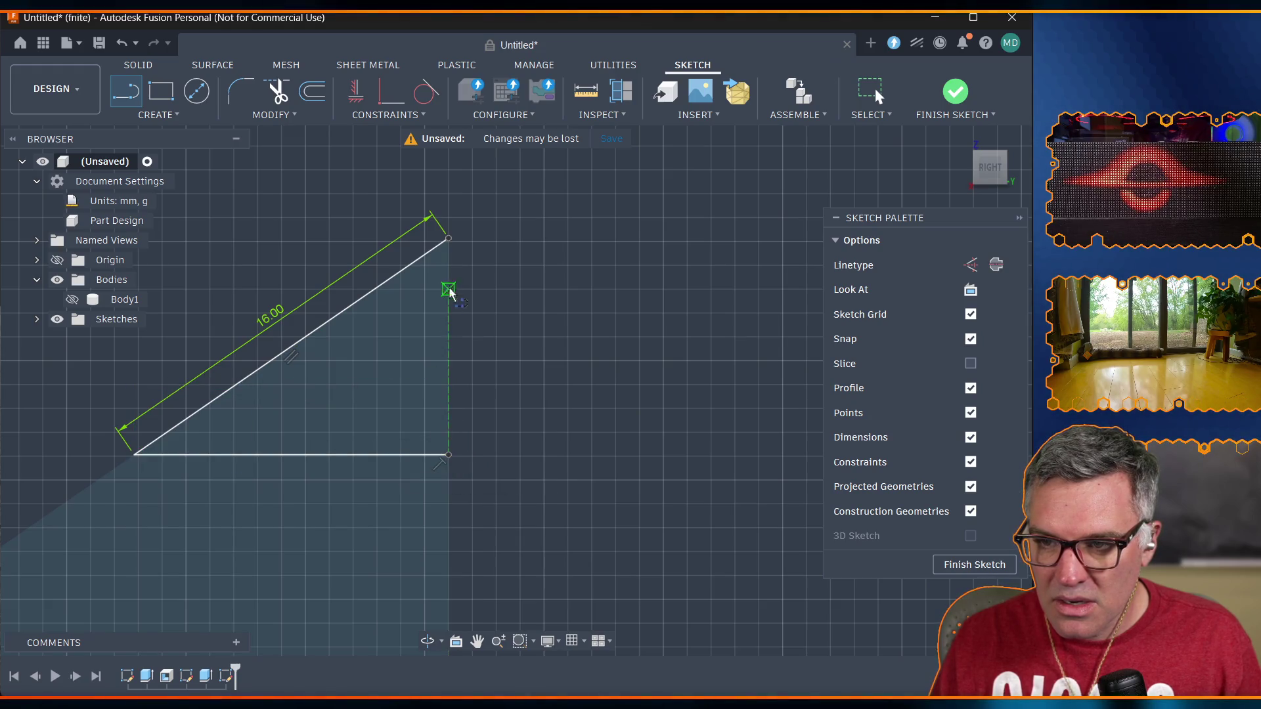
pyautogui.click(449, 240)
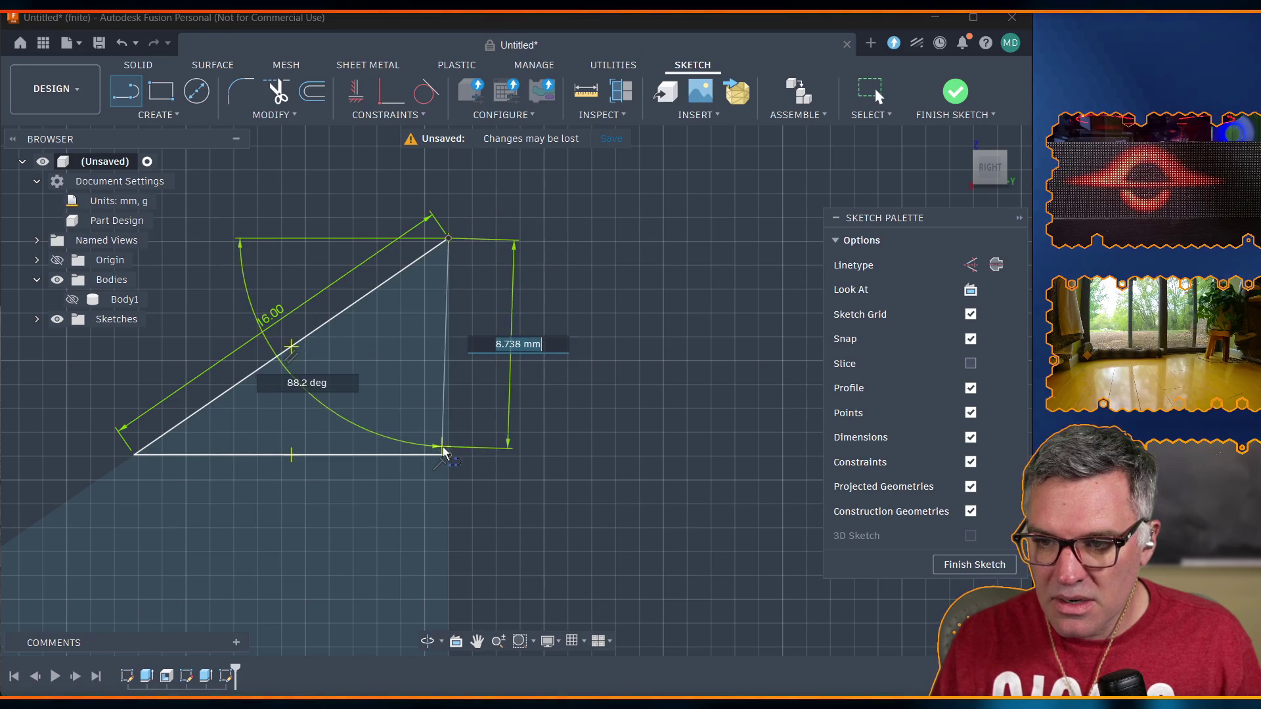
pyautogui.click(449, 455)
pyautogui.press('Escape')
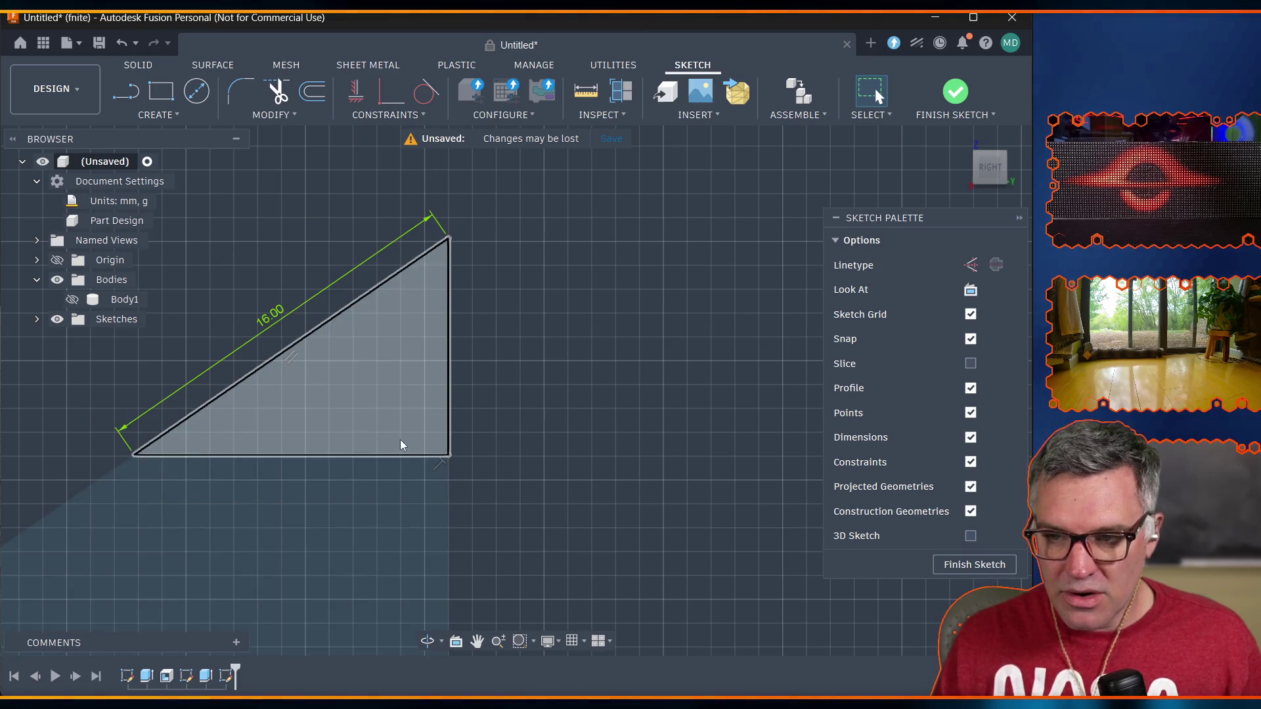
# Delete the small triangle's bottom edge.
pyautogui.click(444, 456)
pyautogui.press('Delete')
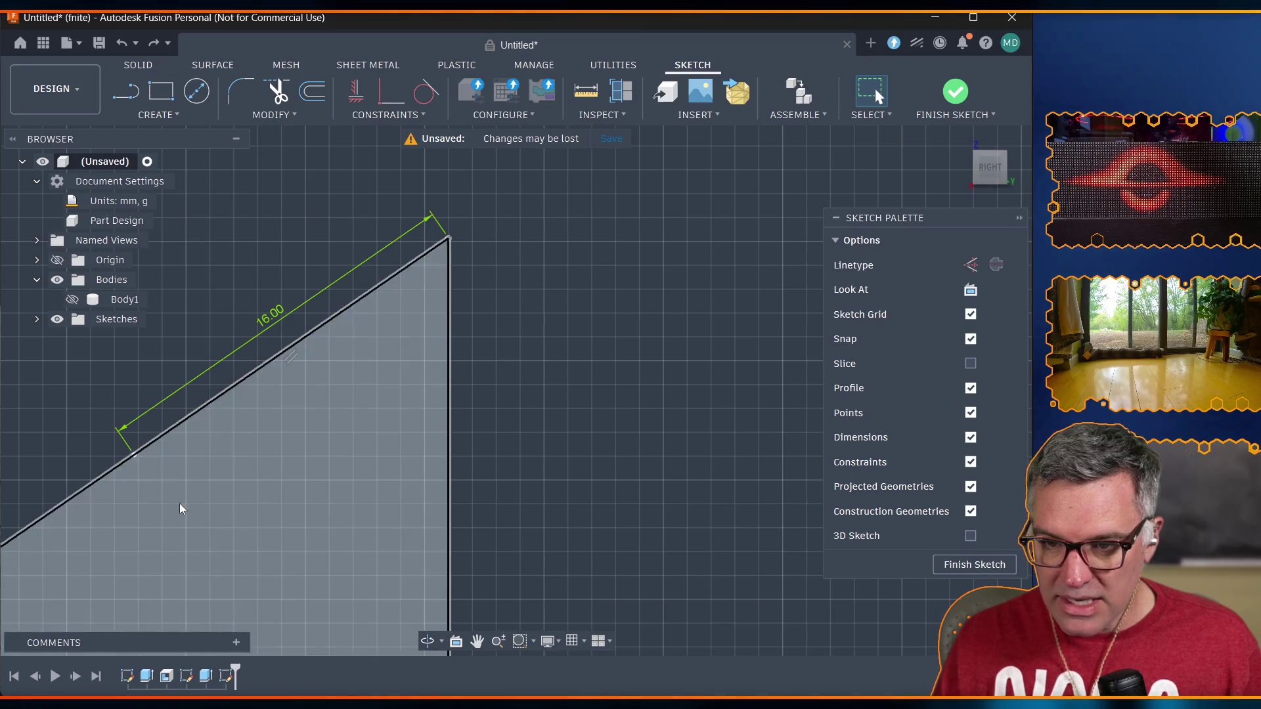
pyautogui.scroll(1, 355, 578)
pyautogui.scroll(-2, 354, 578)
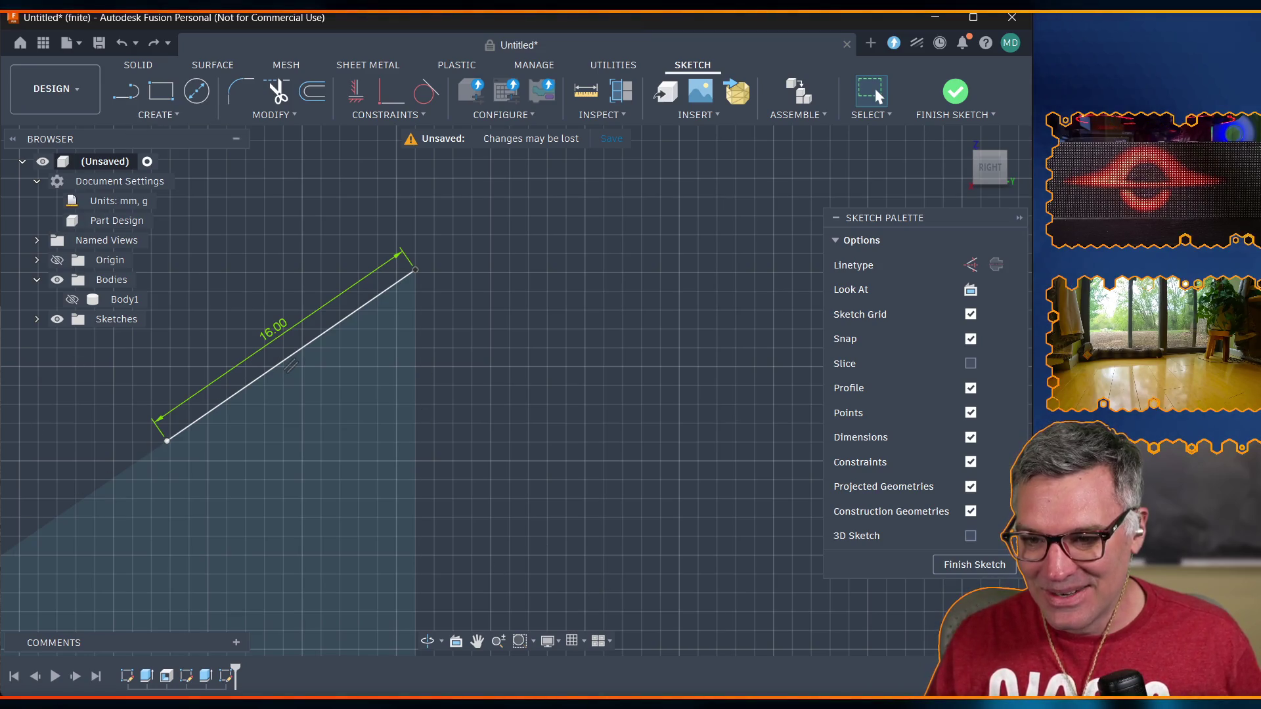
pyautogui.click(477, 642)
# Draw a perpendicular leg from the 16 mm line's lower end and a vertical edge back to its top end.
pyautogui.moveTo(479, 560)
pyautogui.mouseDown()
pyautogui.moveTo(479, 371)
pyautogui.moveTo(477, 435)
pyautogui.moveTo(516, 454)
pyautogui.mouseUp()
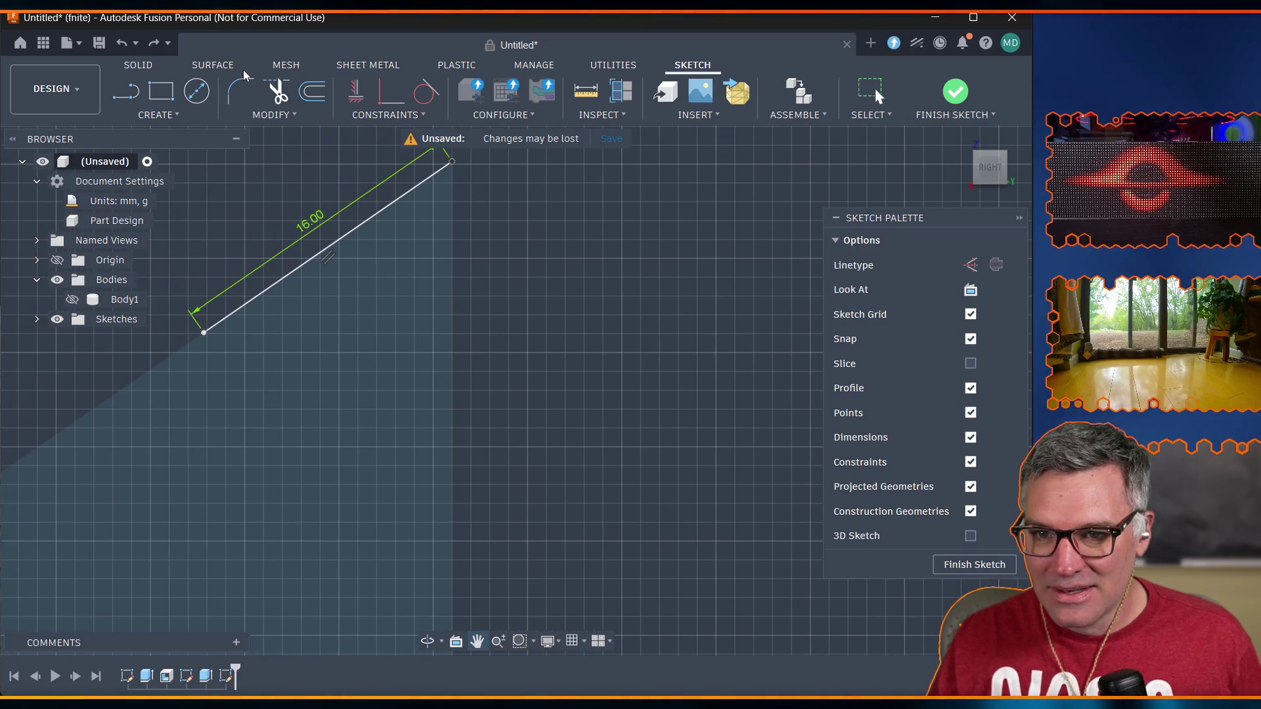
pyautogui.click(127, 99)
pyautogui.click(205, 332)
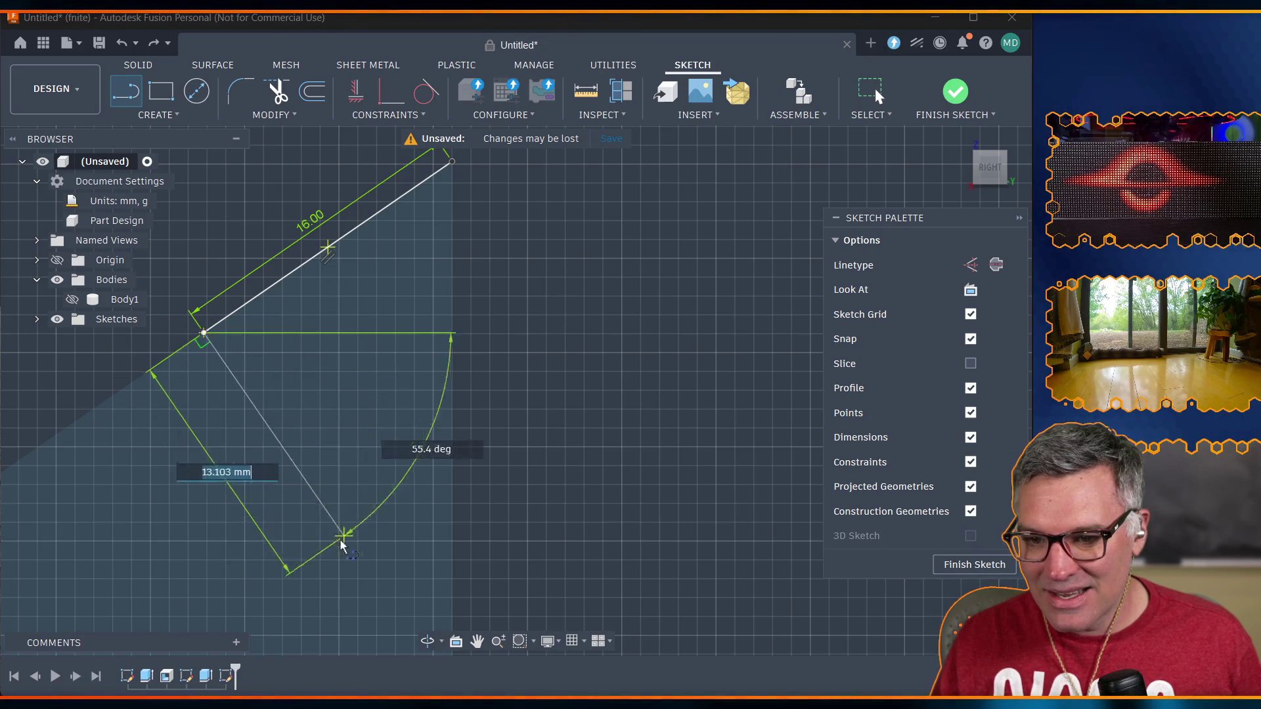
pyautogui.moveTo(428, 665)
pyautogui.mouseDown(button='middle')
pyautogui.moveTo(386, 605)
pyautogui.moveTo(403, 653)
pyautogui.moveTo(413, 645)
pyautogui.mouseUp(button='middle')
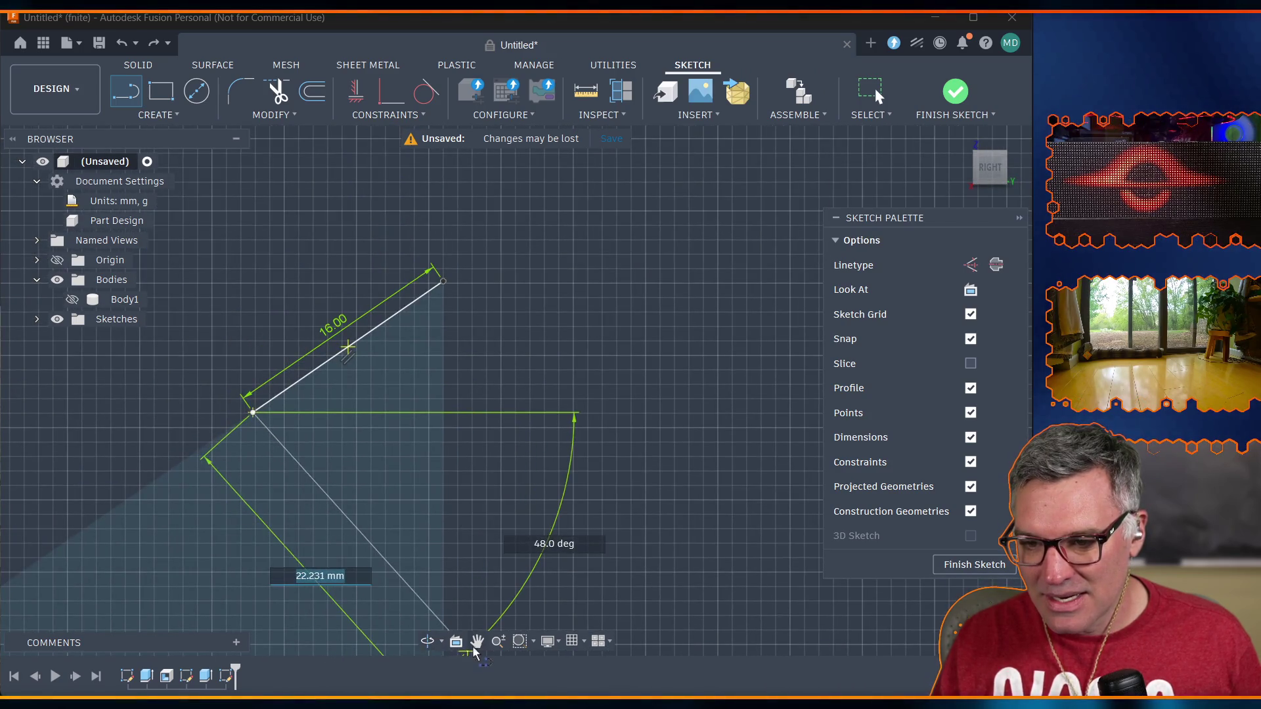
pyautogui.moveTo(470, 578); pyautogui.dragTo(452, 367, button='middle')
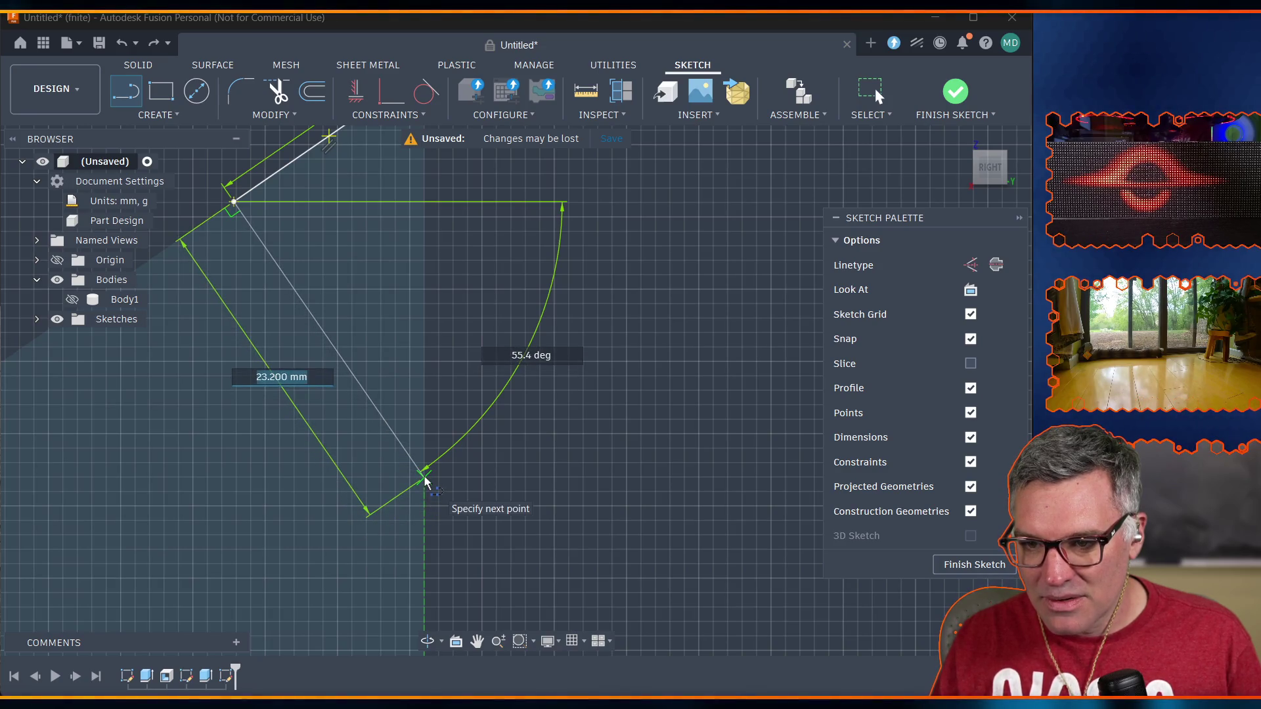
pyautogui.click(425, 482)
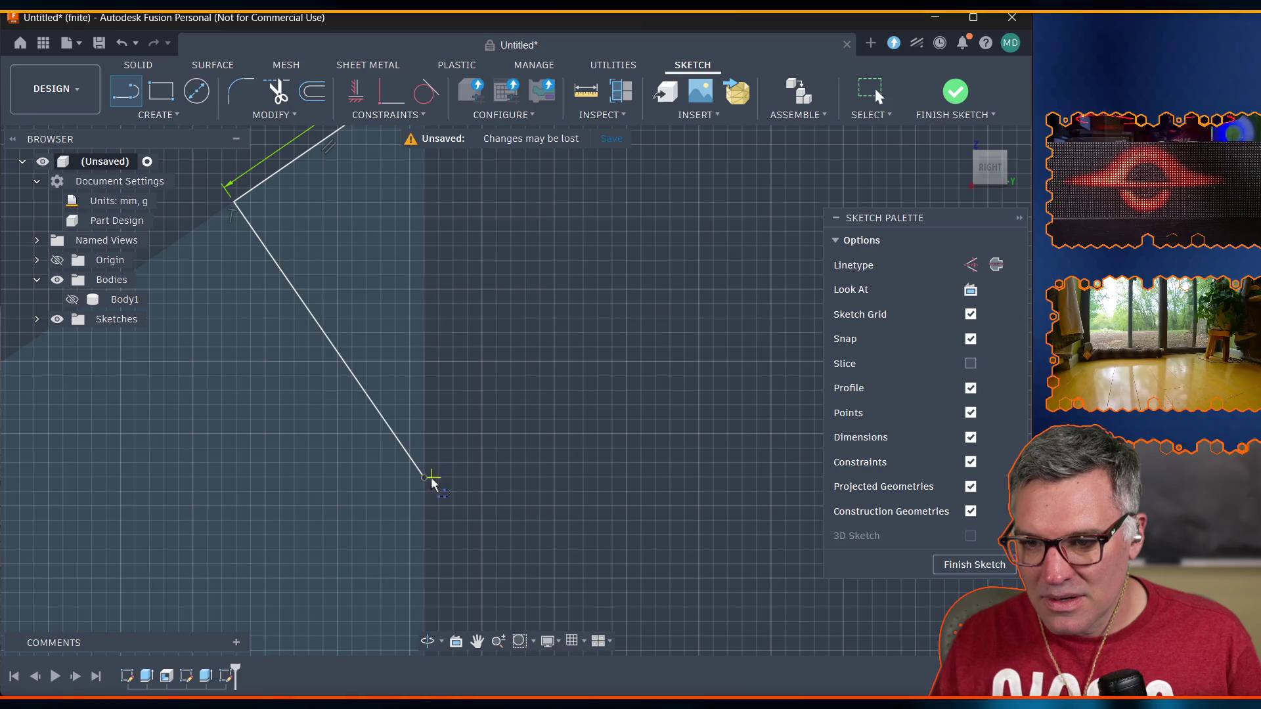
pyautogui.click(425, 482)
pyautogui.scroll(-10, 427, 249)
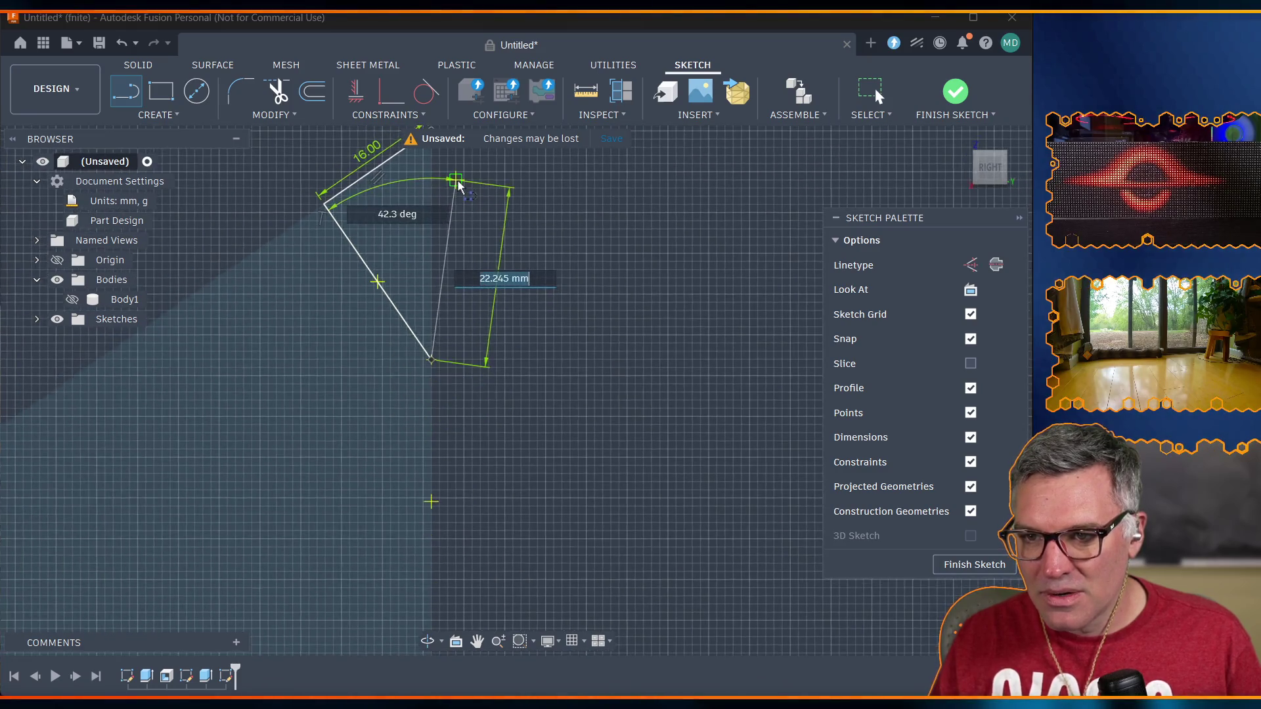
pyautogui.scroll(-3, 457, 185)
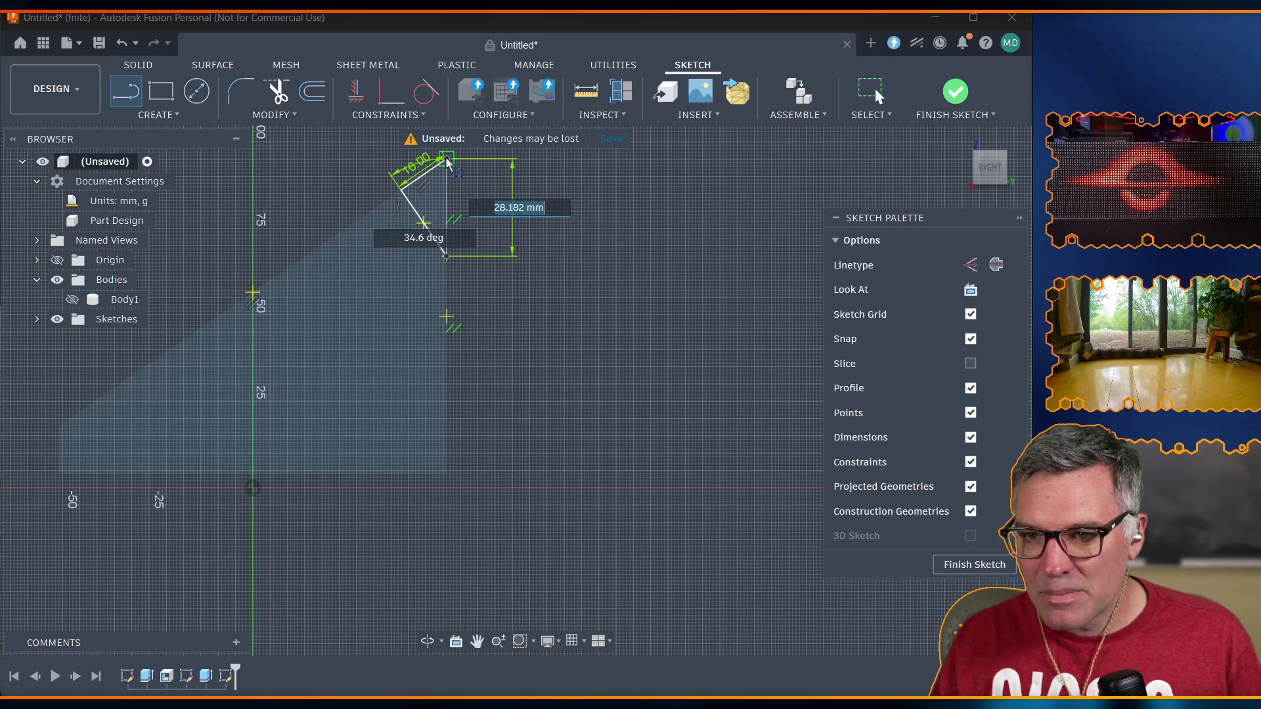
pyautogui.click(447, 162)
pyautogui.scroll(5, 446, 167)
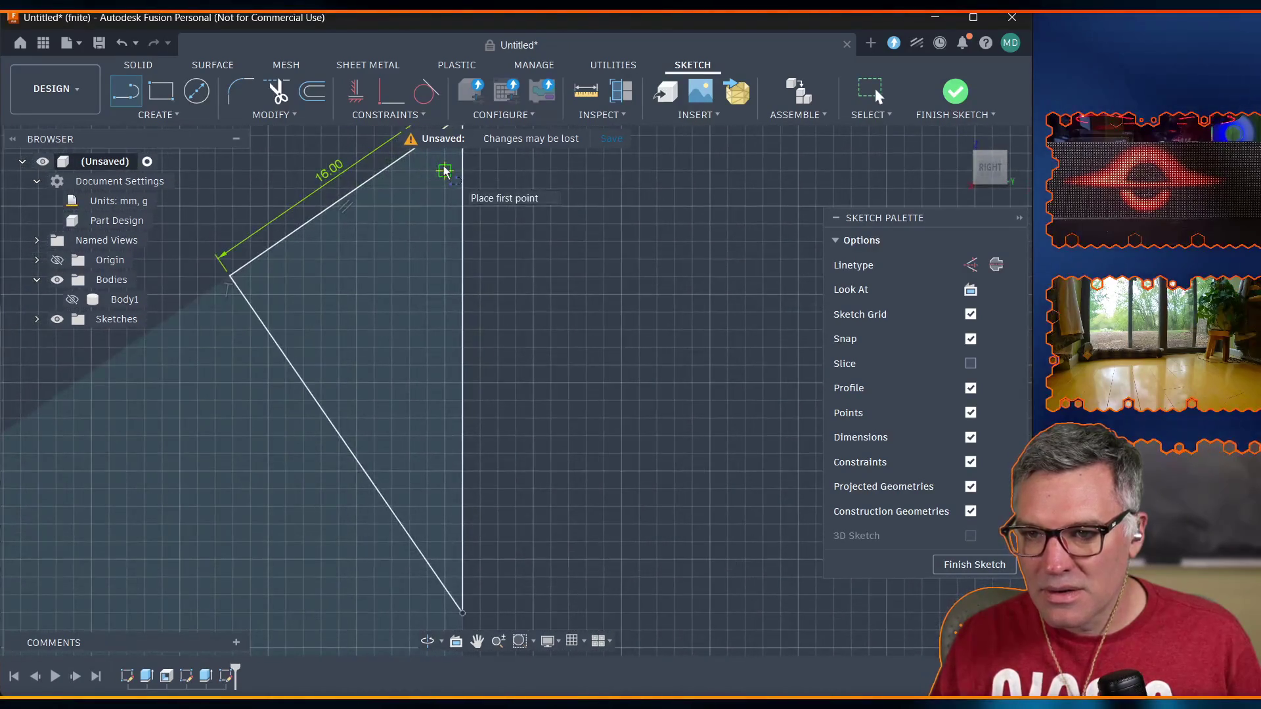
pyautogui.scroll(2, 445, 253)
pyautogui.scroll(-3, 426, 283)
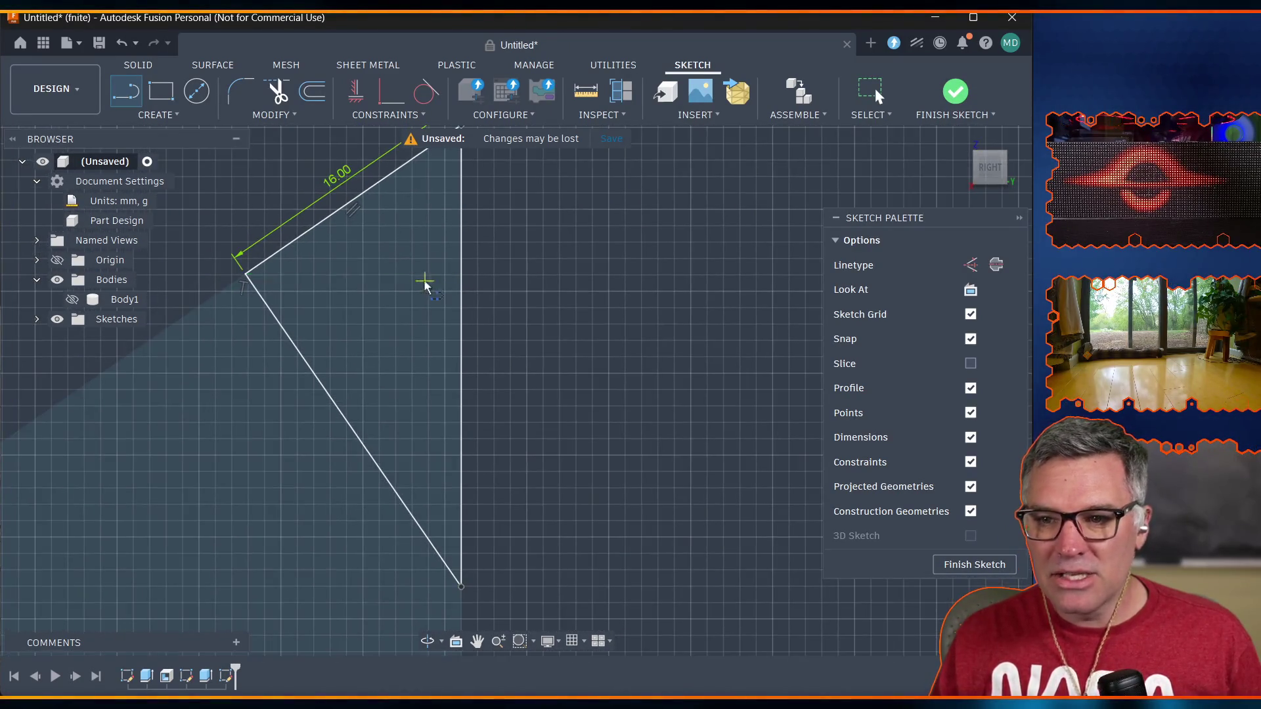
pyautogui.moveTo(424, 279); pyautogui.dragTo(332, 416, button='middle')
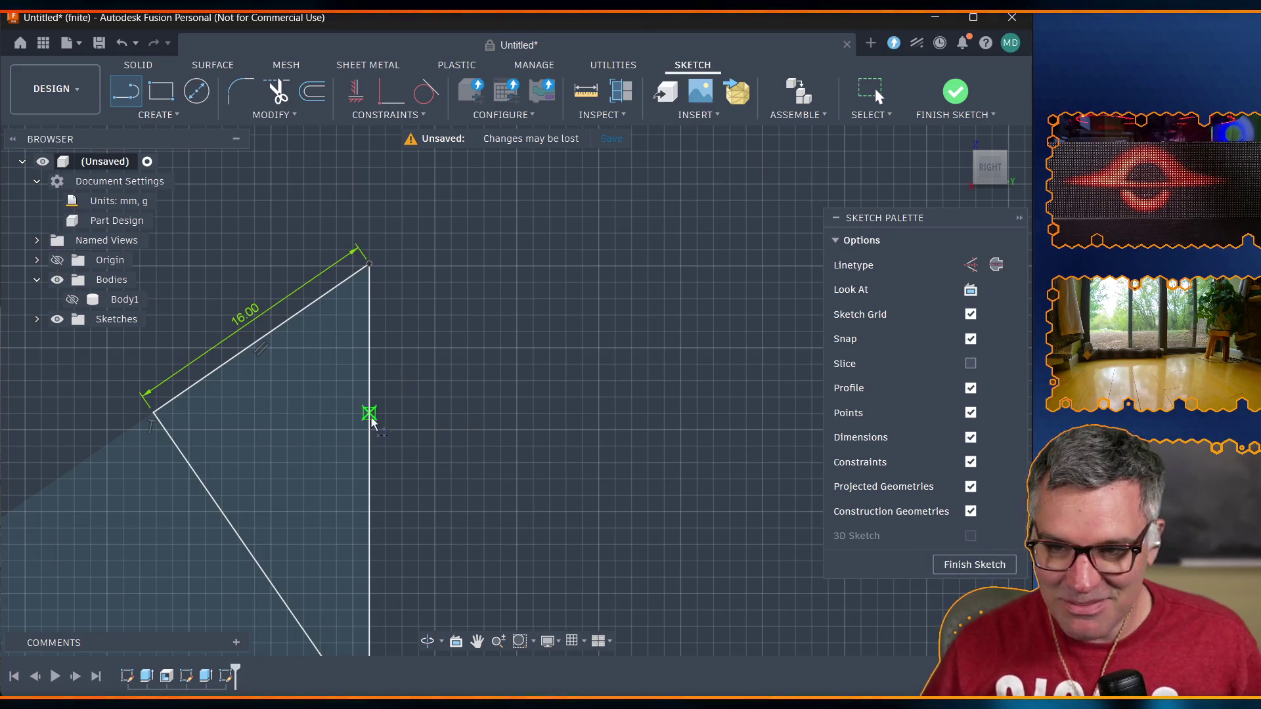
pyautogui.scroll(-3, 388, 302)
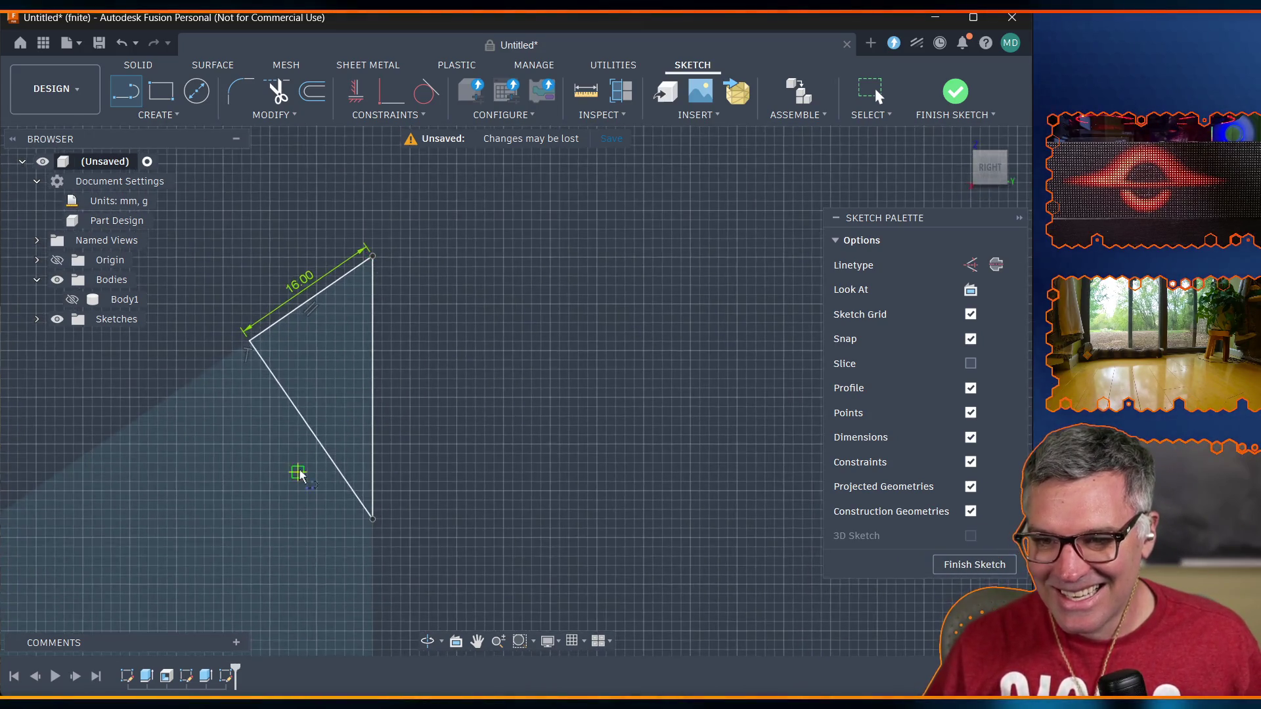
# Begin another line at the triangle's left corner and bring up the parameters table.
pyautogui.press('l')
pyautogui.scroll(-3, 150, 463)
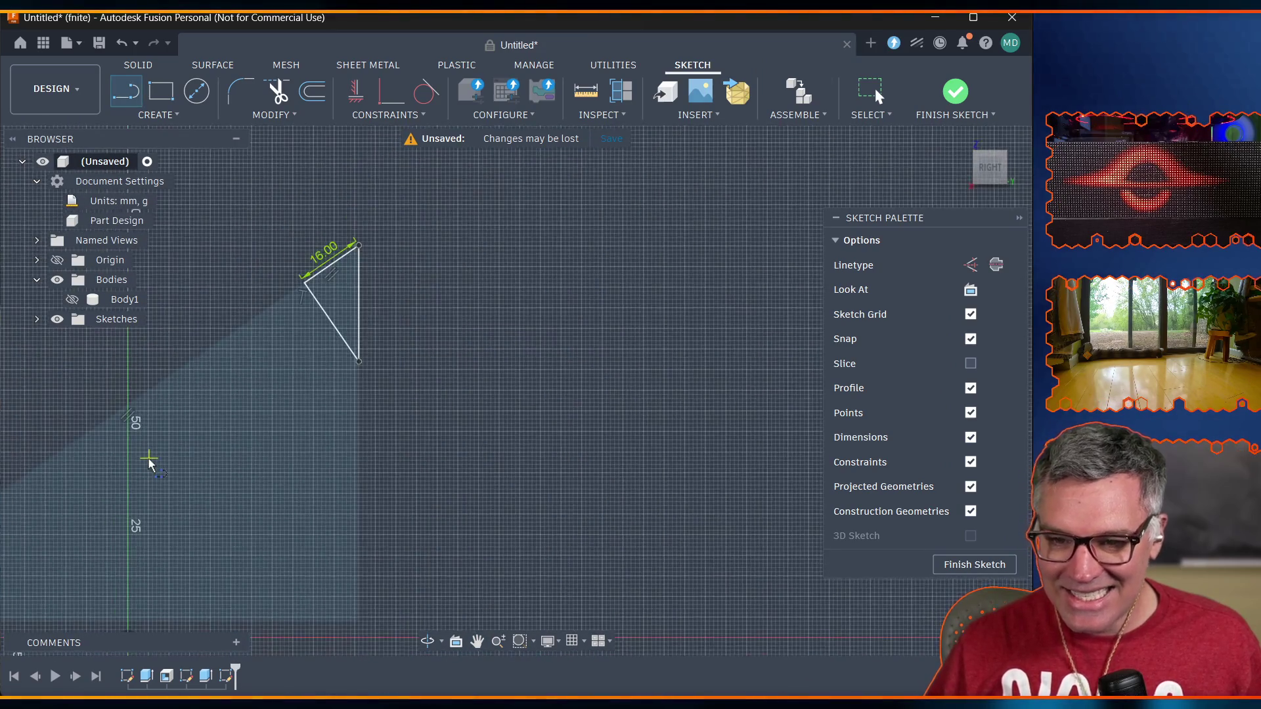
pyautogui.moveTo(37, 539); pyautogui.dragTo(396, 355, button='middle')
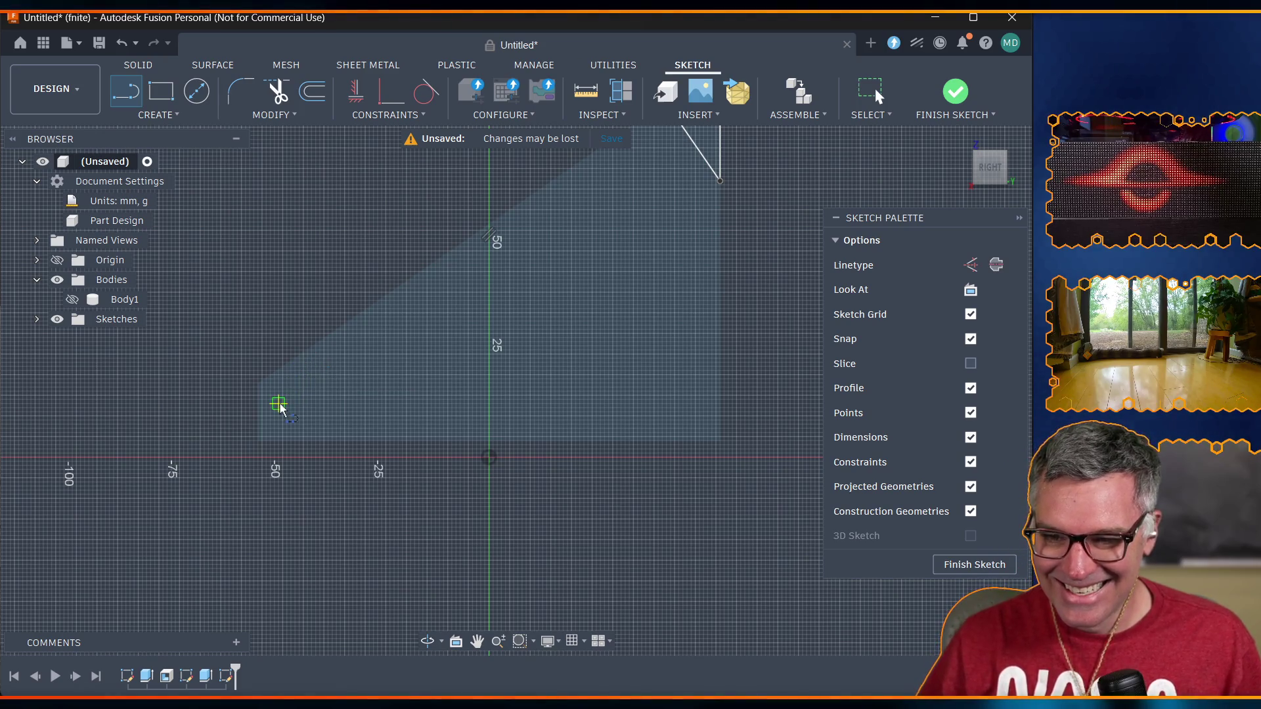
pyautogui.scroll(-3, 521, 453)
pyautogui.click(519, 332)
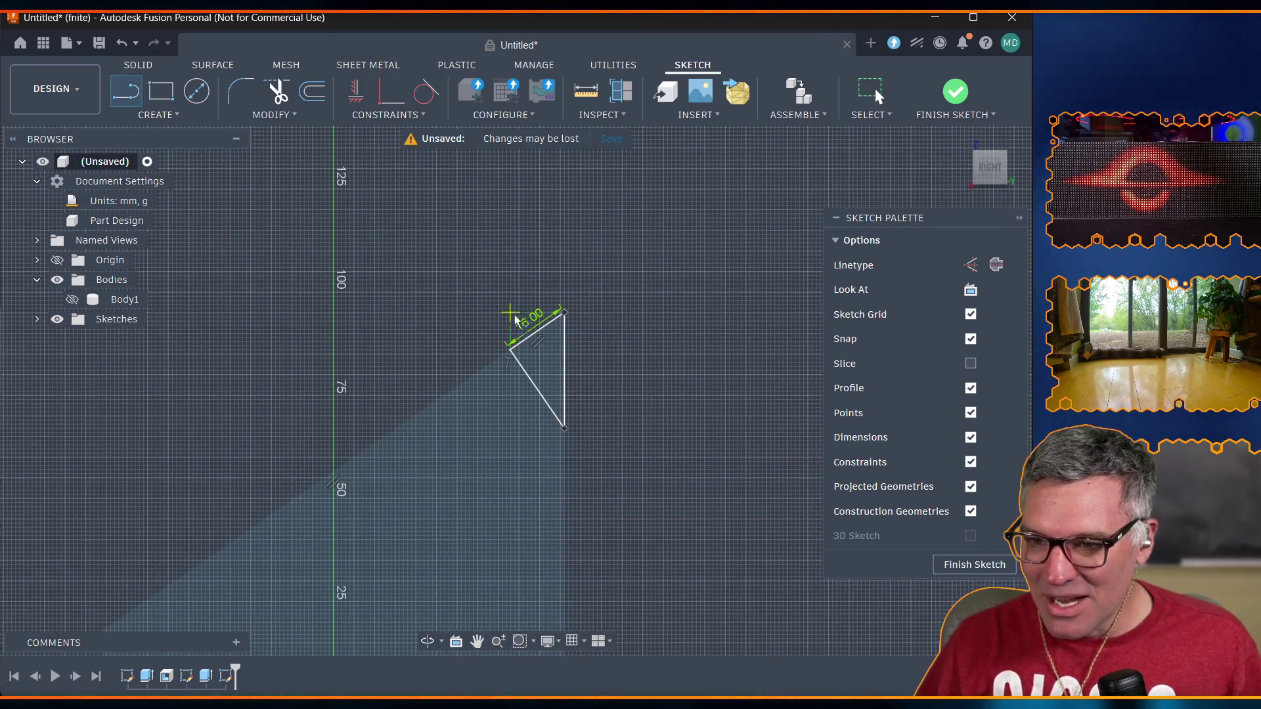
pyautogui.scroll(5, 548, 314)
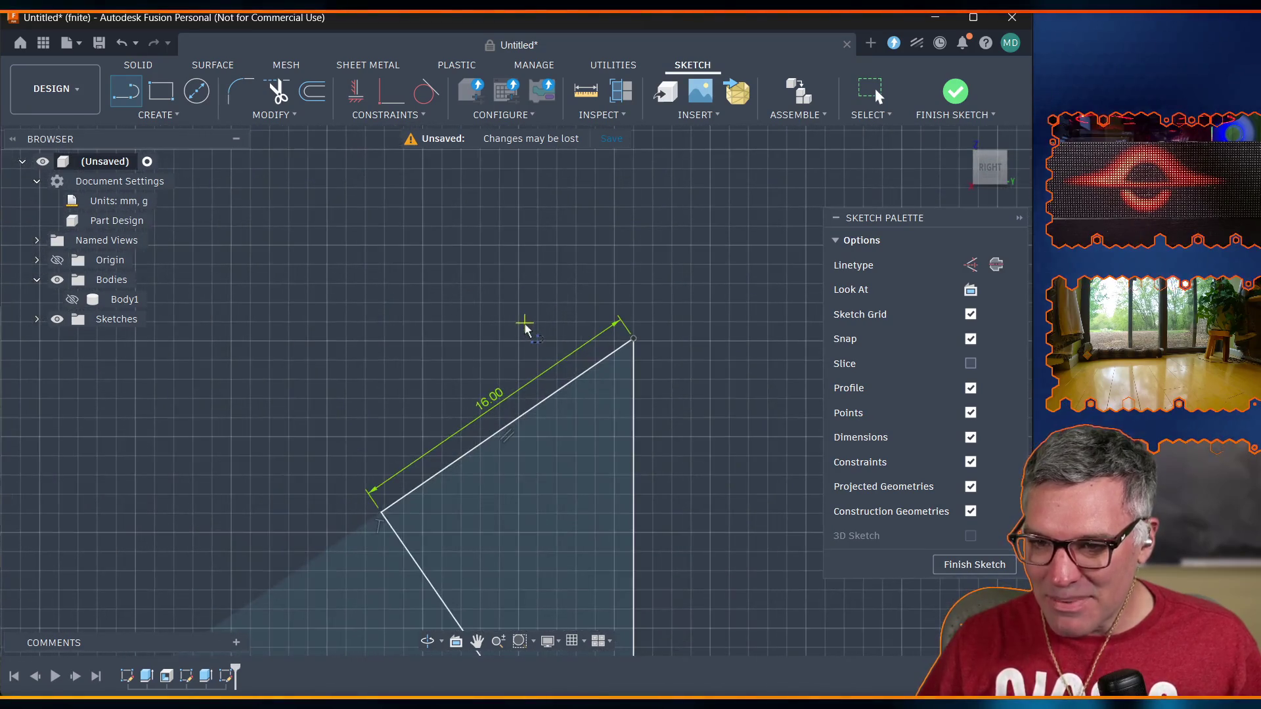
pyautogui.scroll(2, 502, 352)
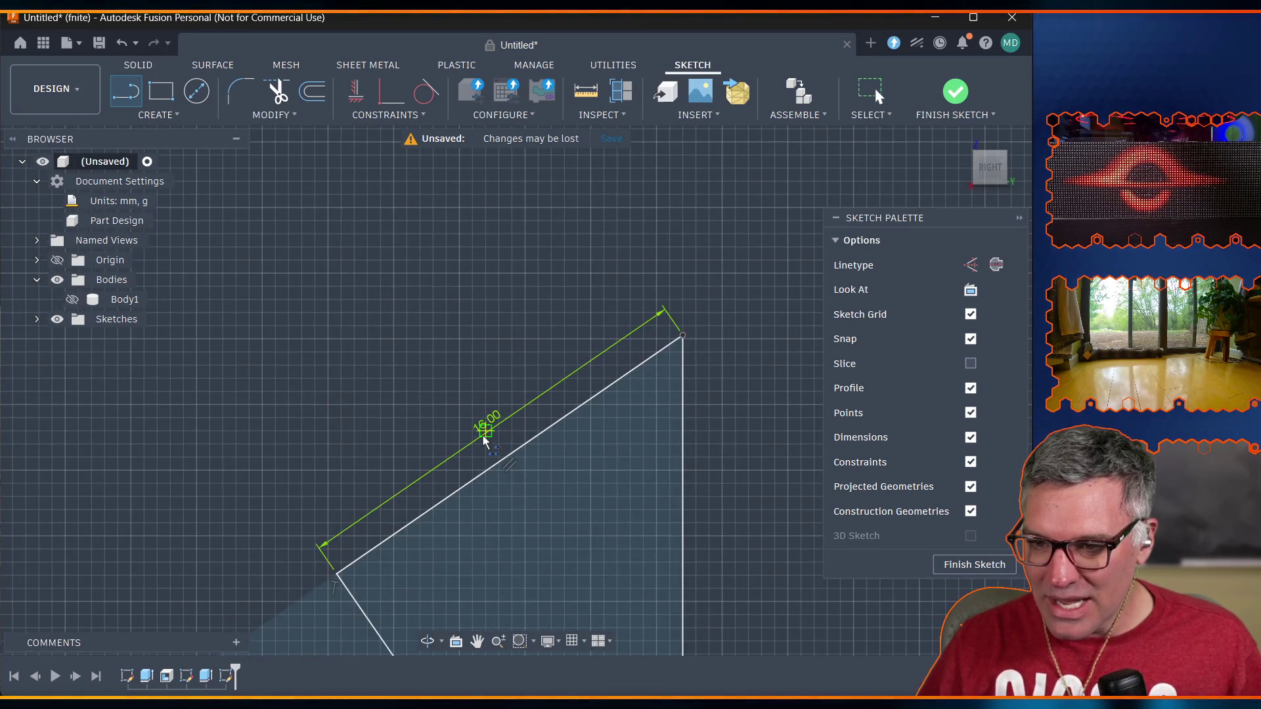
pyautogui.click(239, 116)
pyautogui.click(276, 281)
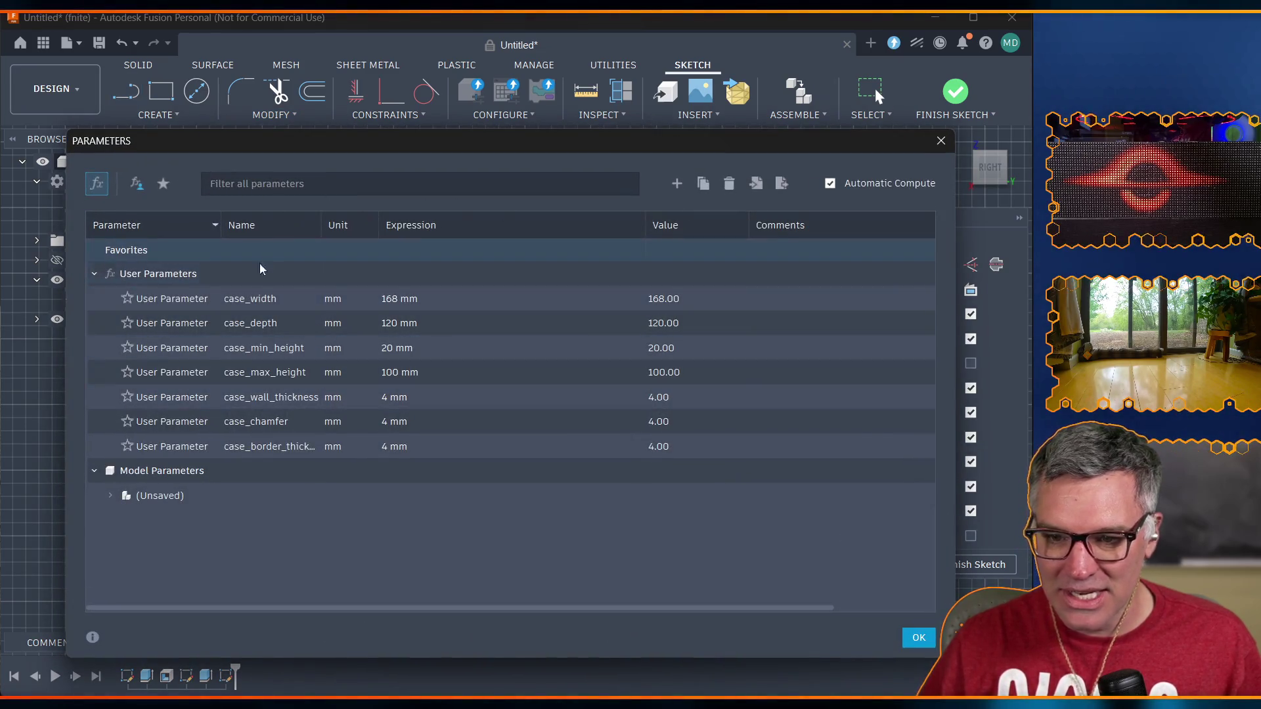
# Add a user parameter case_lip_depth with value 16 mm.
pyautogui.click(307, 176)
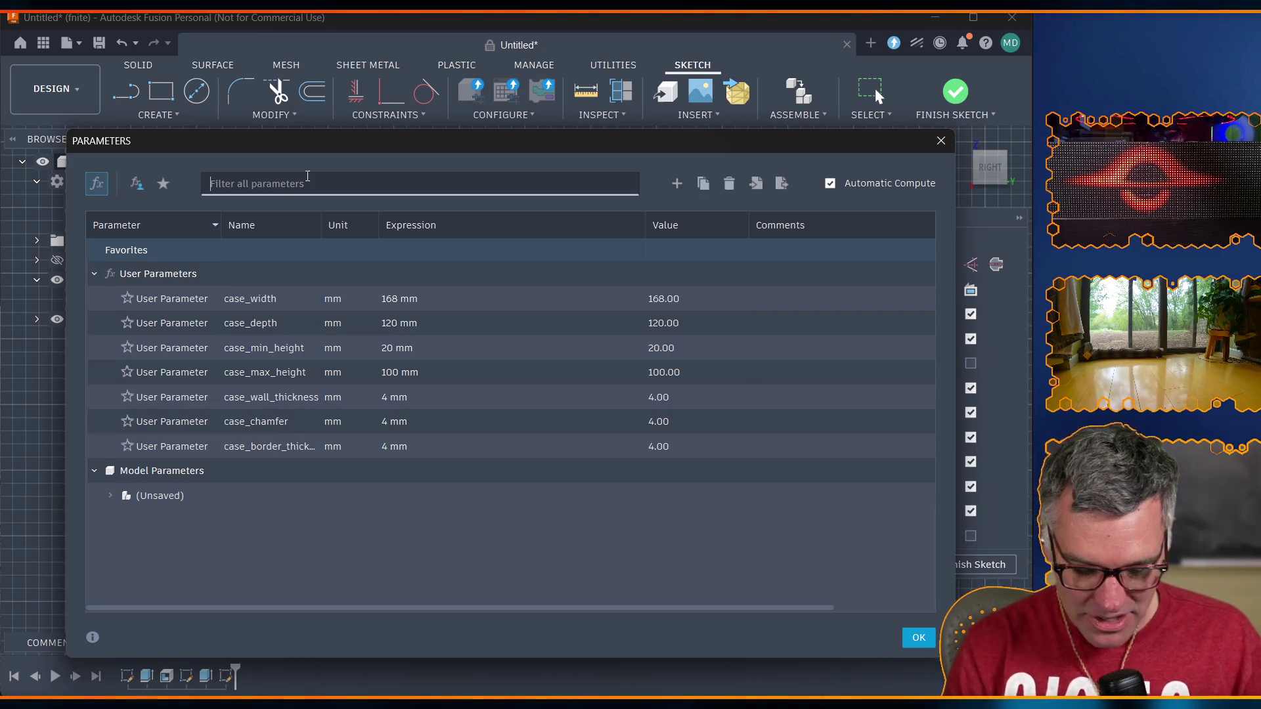
pyautogui.write('case_')
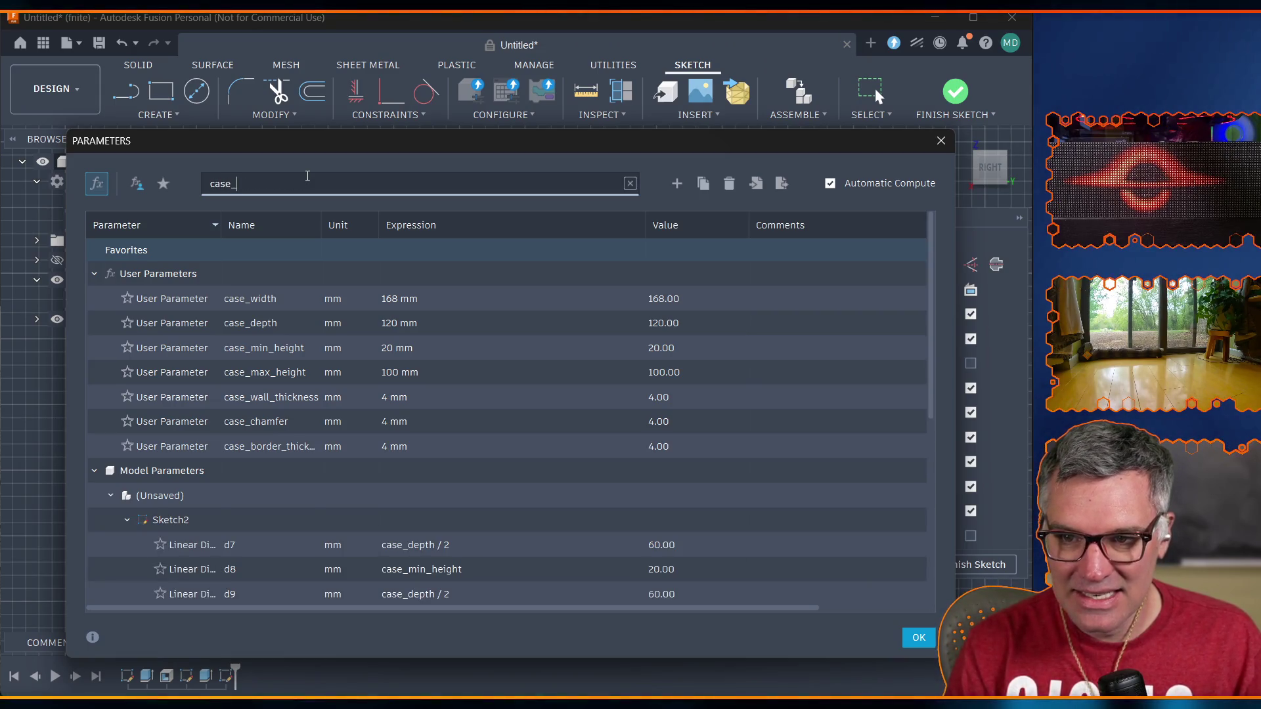
pyautogui.write('li')
pyautogui.write('th')
pyautogui.press('BackSpace')
pyautogui.press('BackSpace')
pyautogui.press('BackSpace')
pyautogui.write('pth')
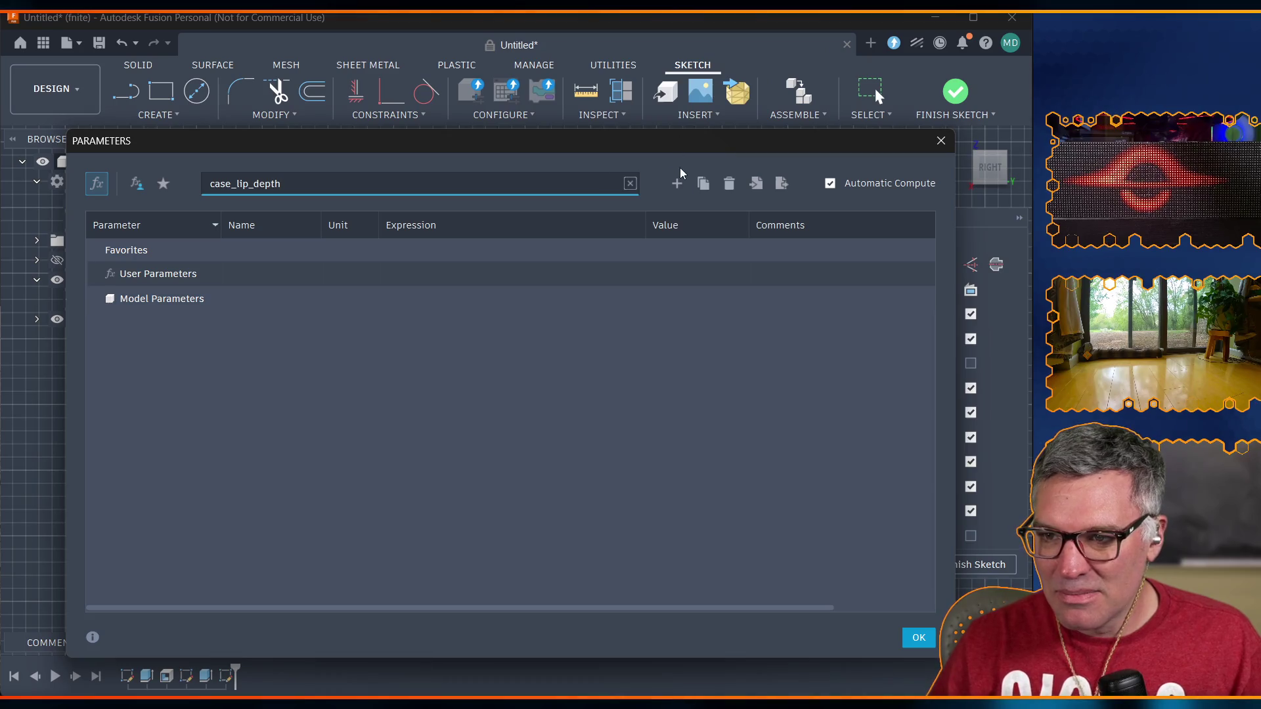
pyautogui.click(677, 184)
pyautogui.write('case_lip_depth')
pyautogui.press('Tab')
pyautogui.press('Tab')
pyautogui.write('16')
pyautogui.press('Return')
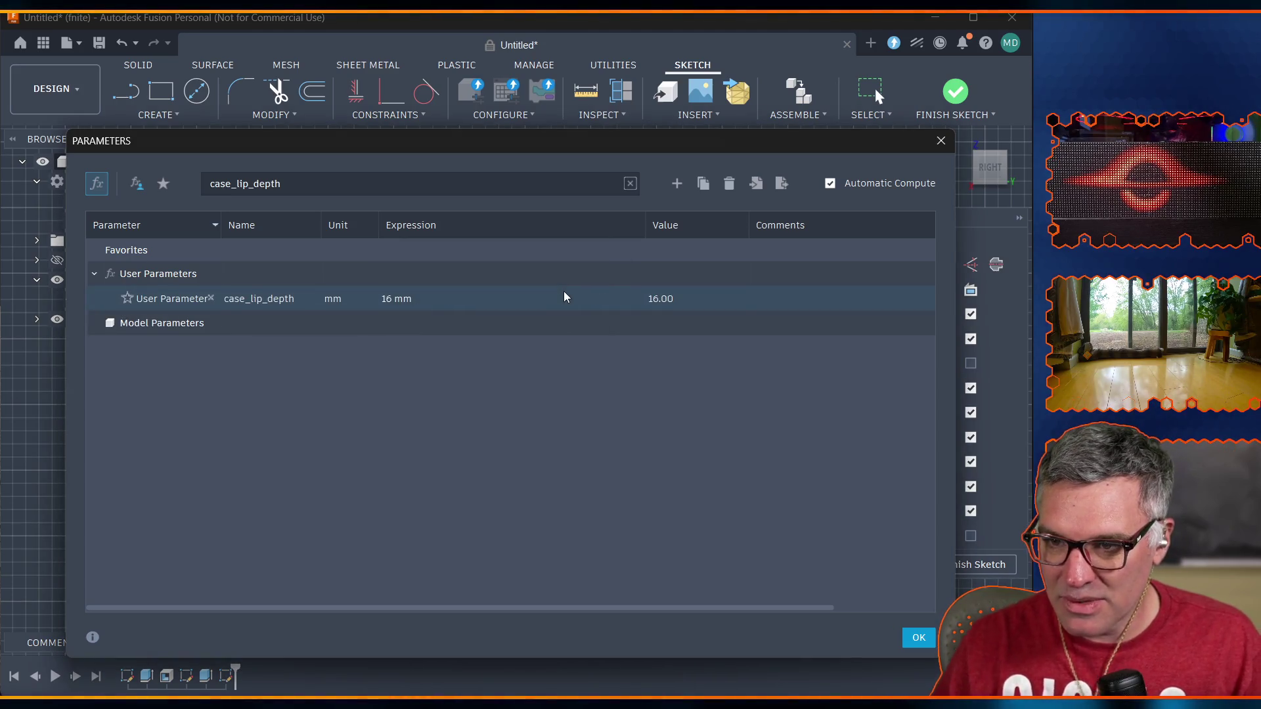
pyautogui.click(918, 640)
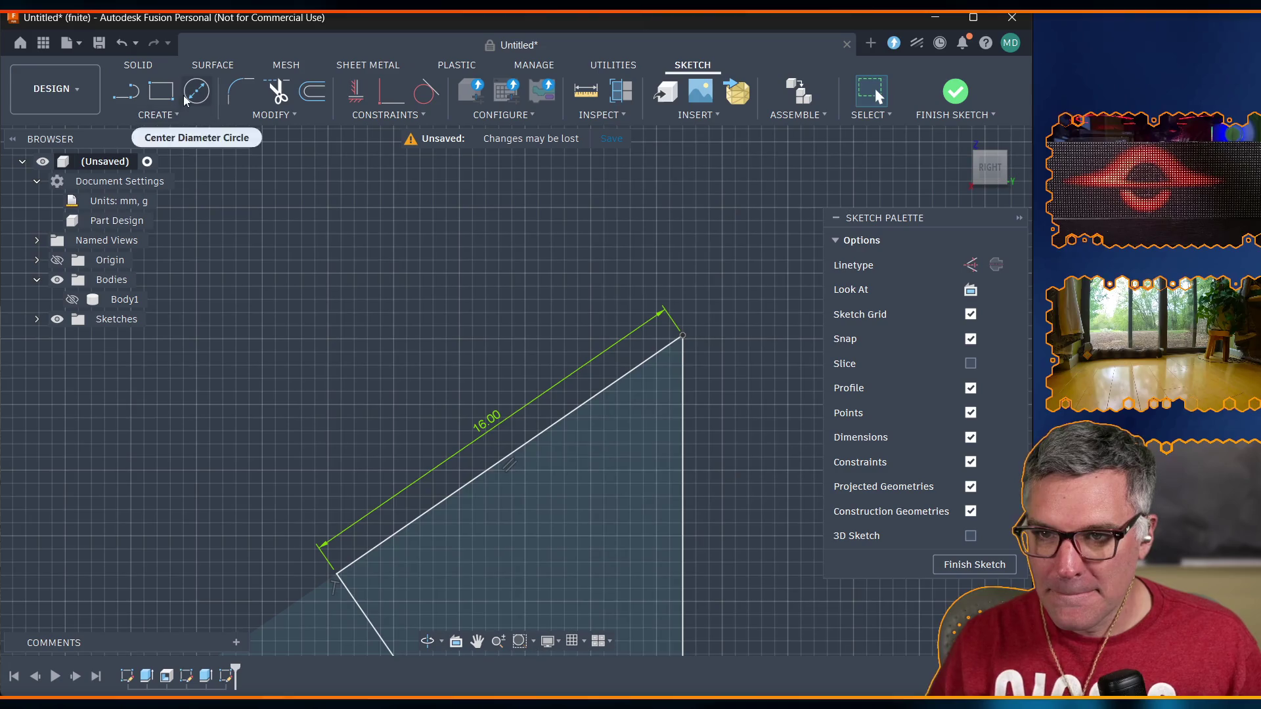
# Drive the angled line's 16.00 dimension with the case_lip_depth parameter.
pyautogui.scroll(2, 476, 647)
pyautogui.scroll(-2, 477, 630)
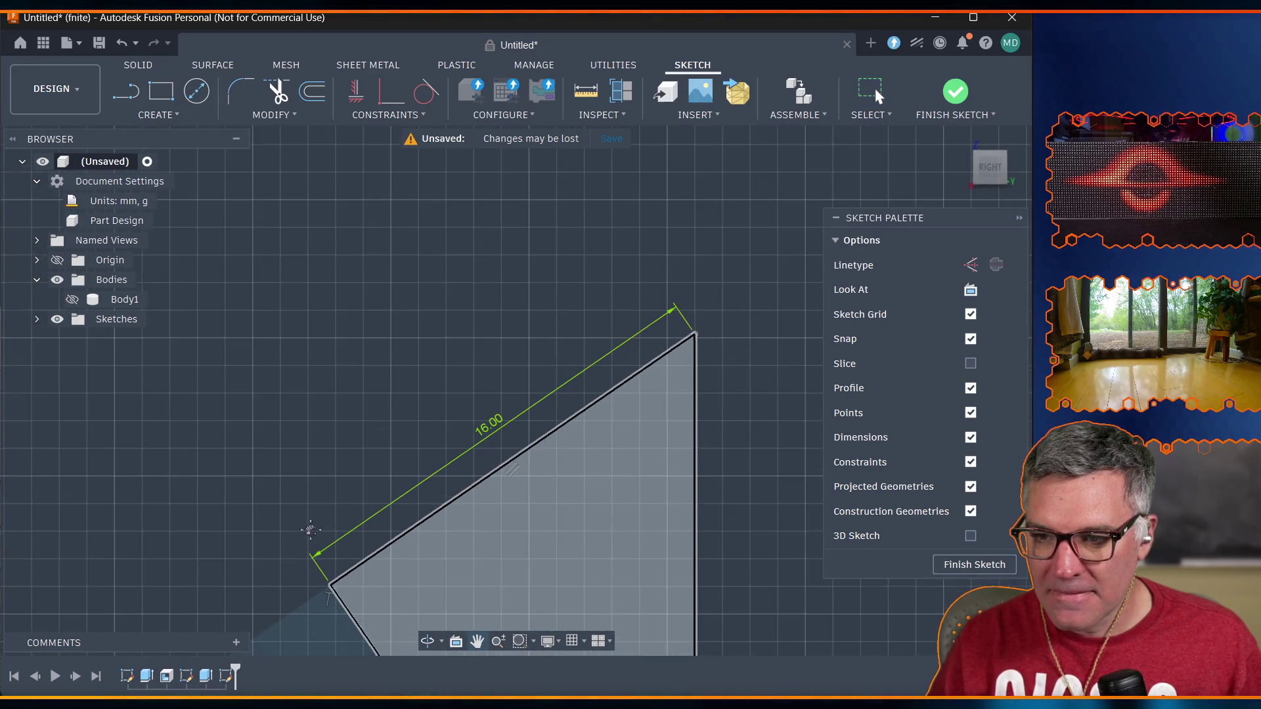
pyautogui.doubleClick(494, 431)
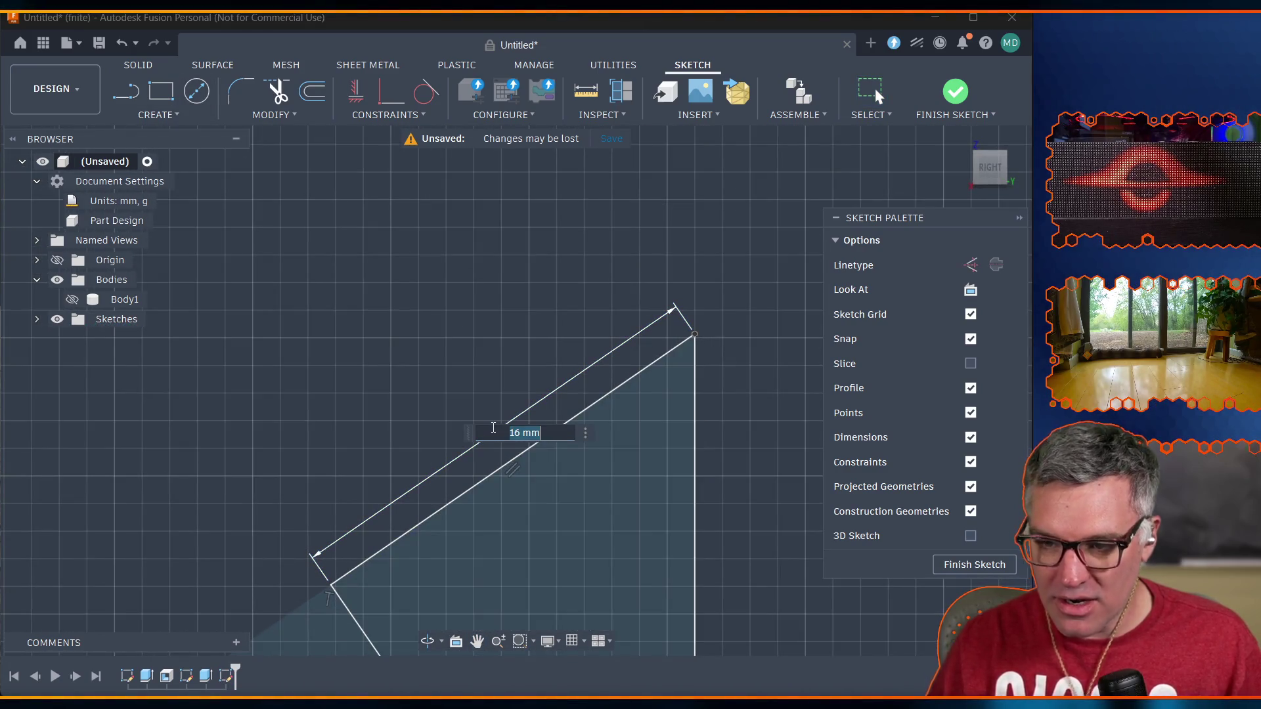
pyautogui.write('case_l')
pyautogui.press('Return')
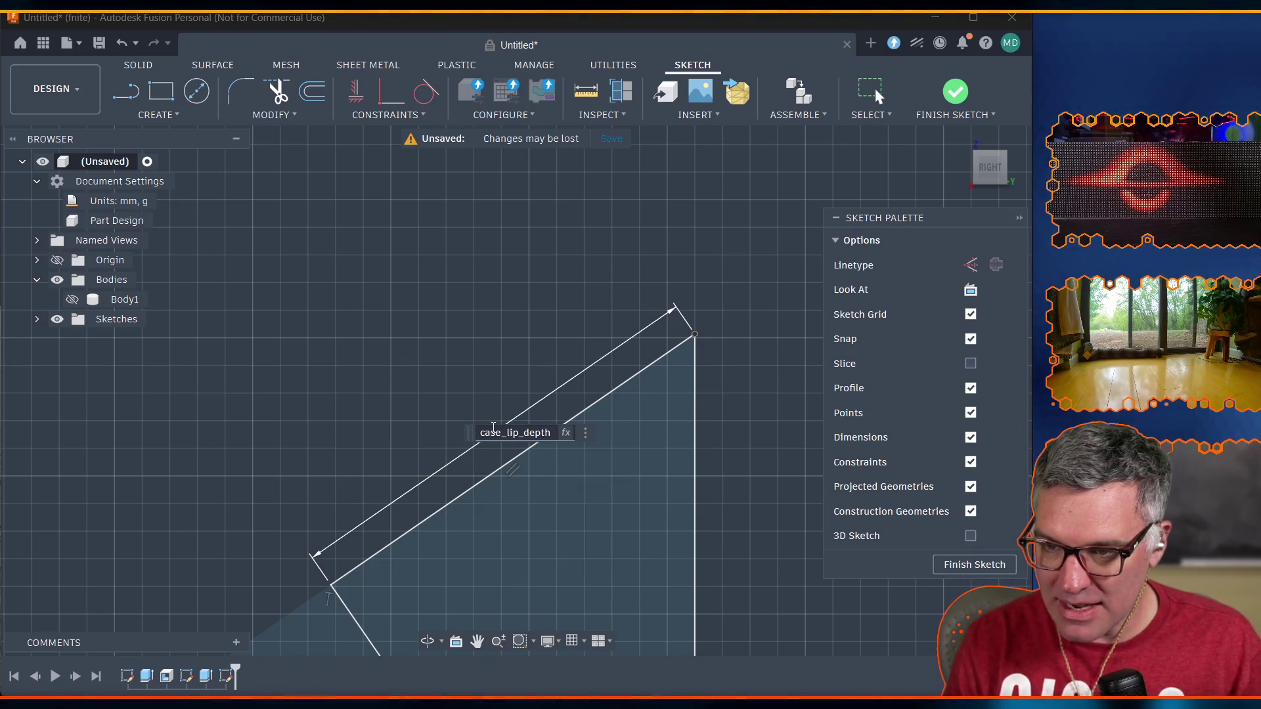
pyautogui.press('Return')
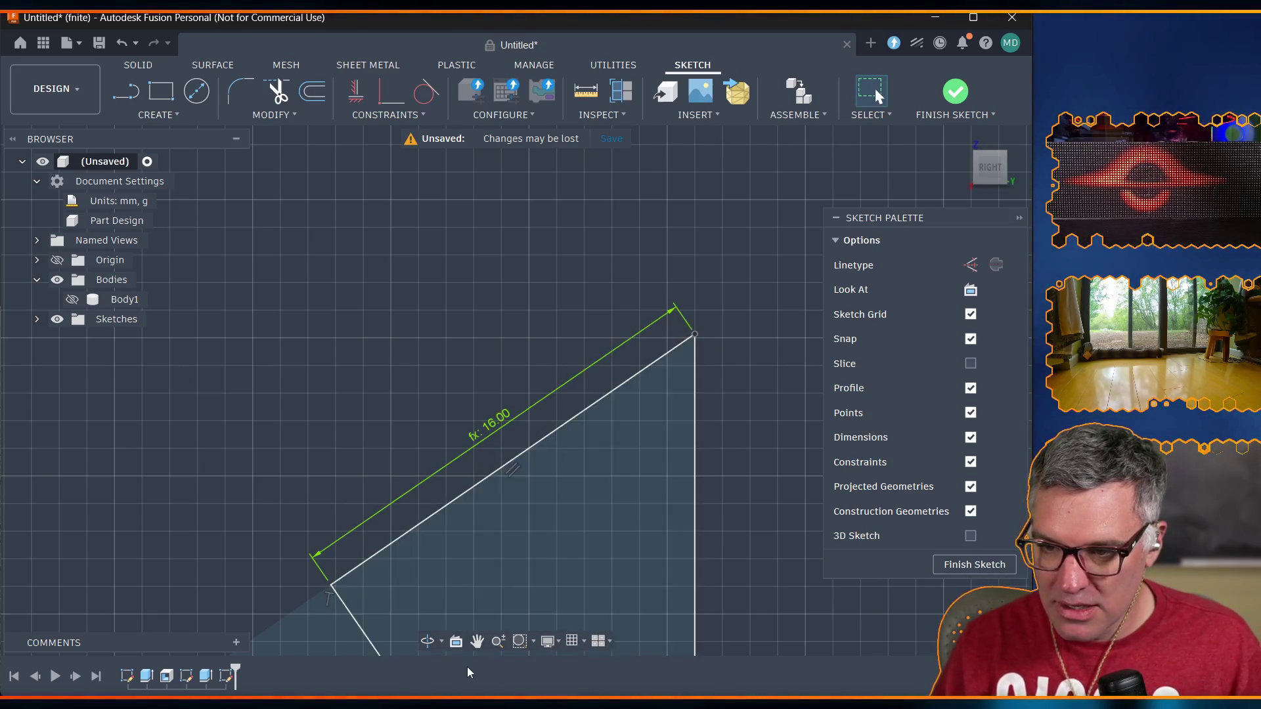
pyautogui.scroll(3, 366, 550)
pyautogui.scroll(-5, 311, 535)
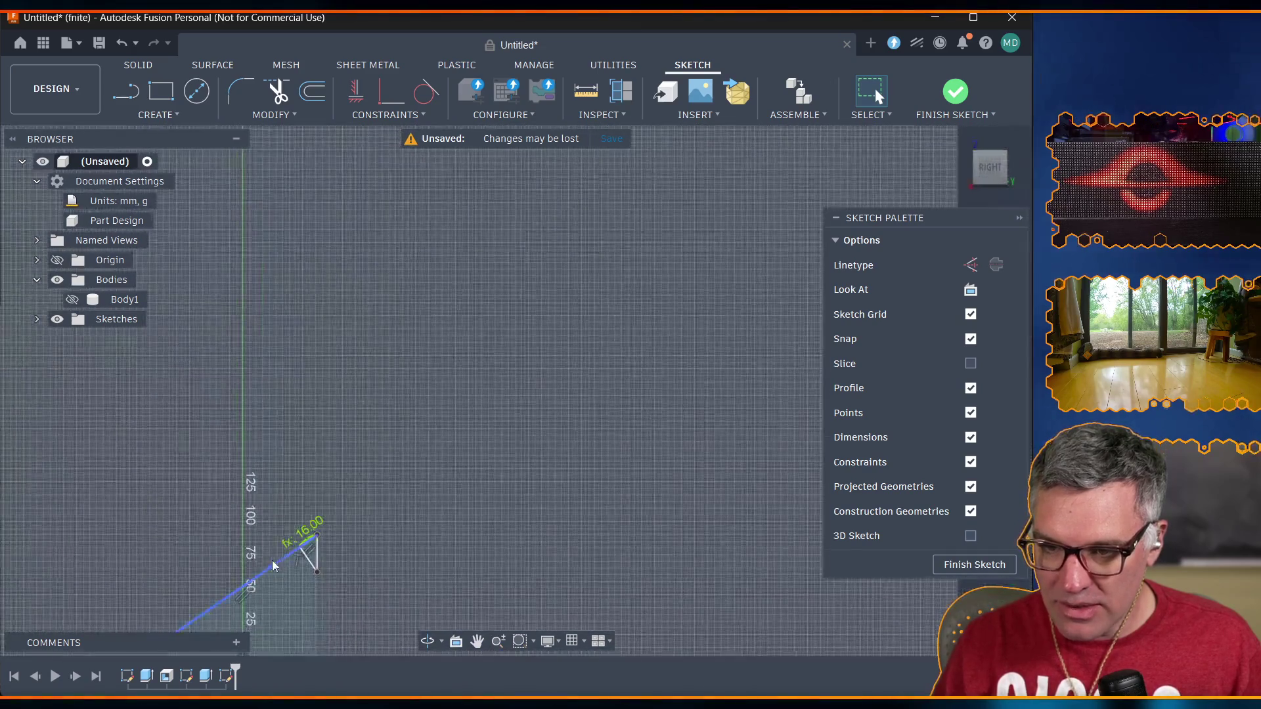
# Delete the stray angled line from the sketch.
pyautogui.moveTo(165, 585); pyautogui.dragTo(493, 296, button='middle')
pyautogui.scroll(6, 511, 339)
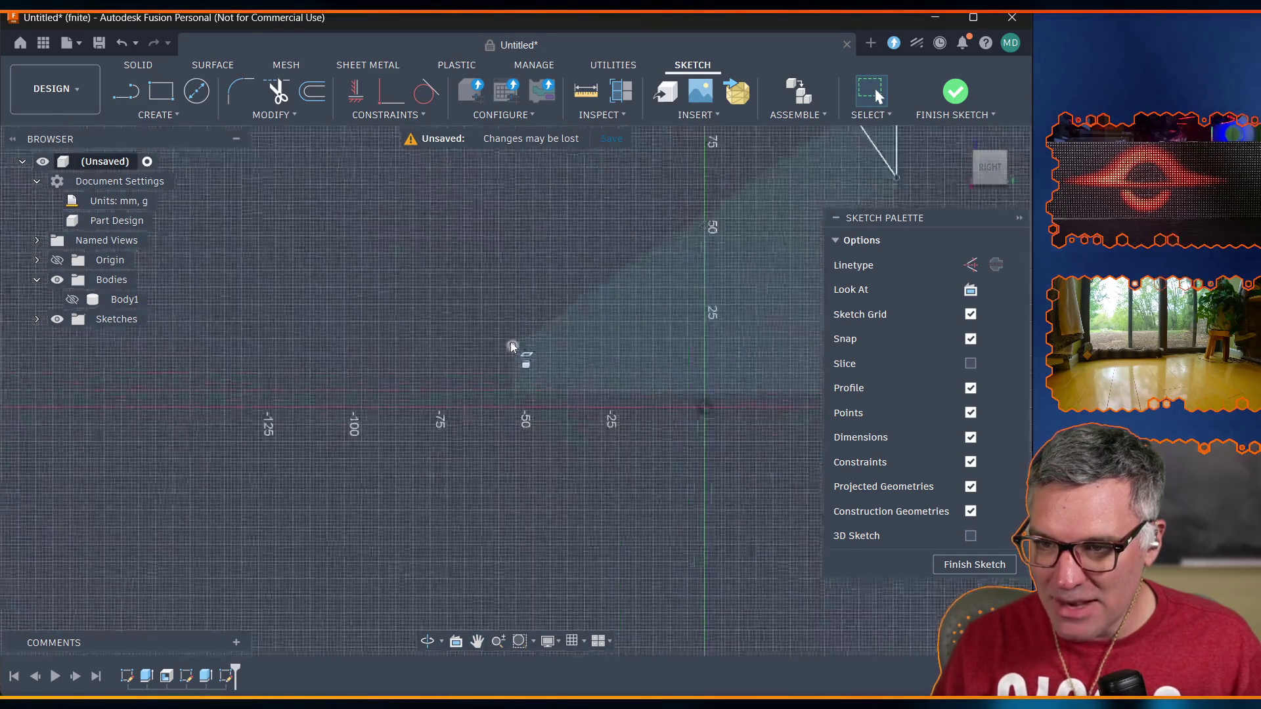
pyautogui.scroll(5, 532, 339)
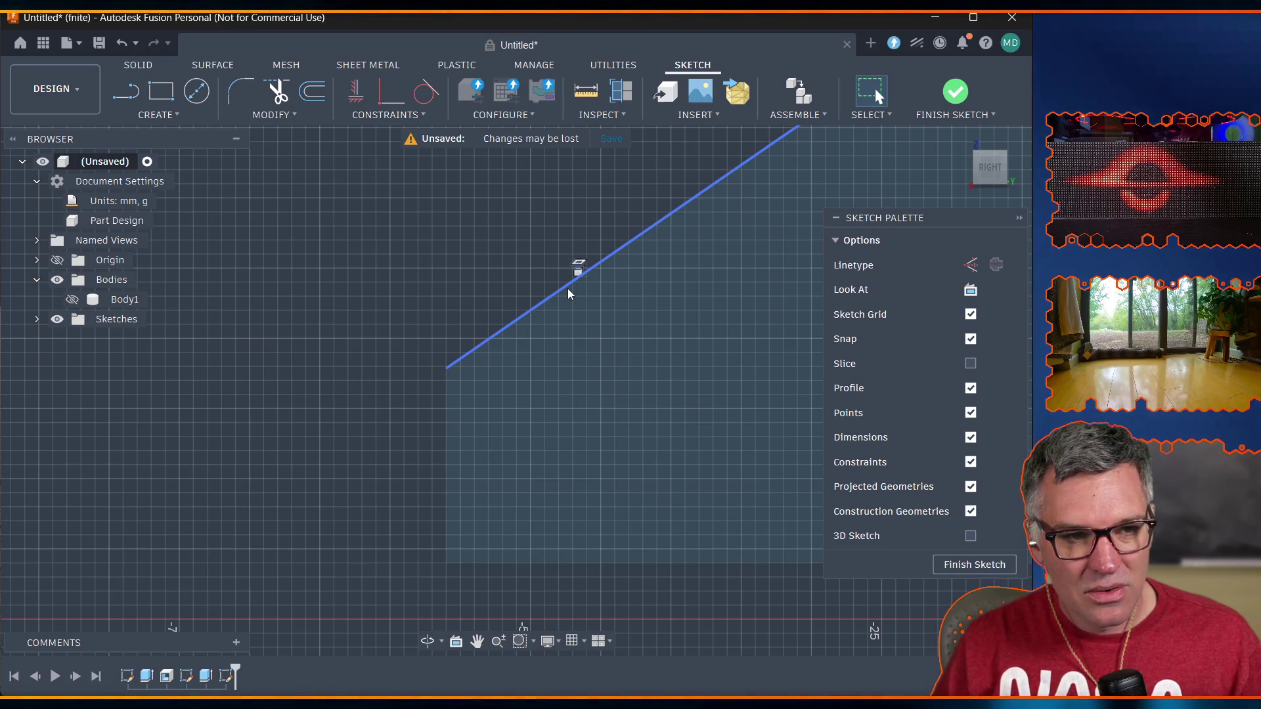
pyautogui.press('Delete')
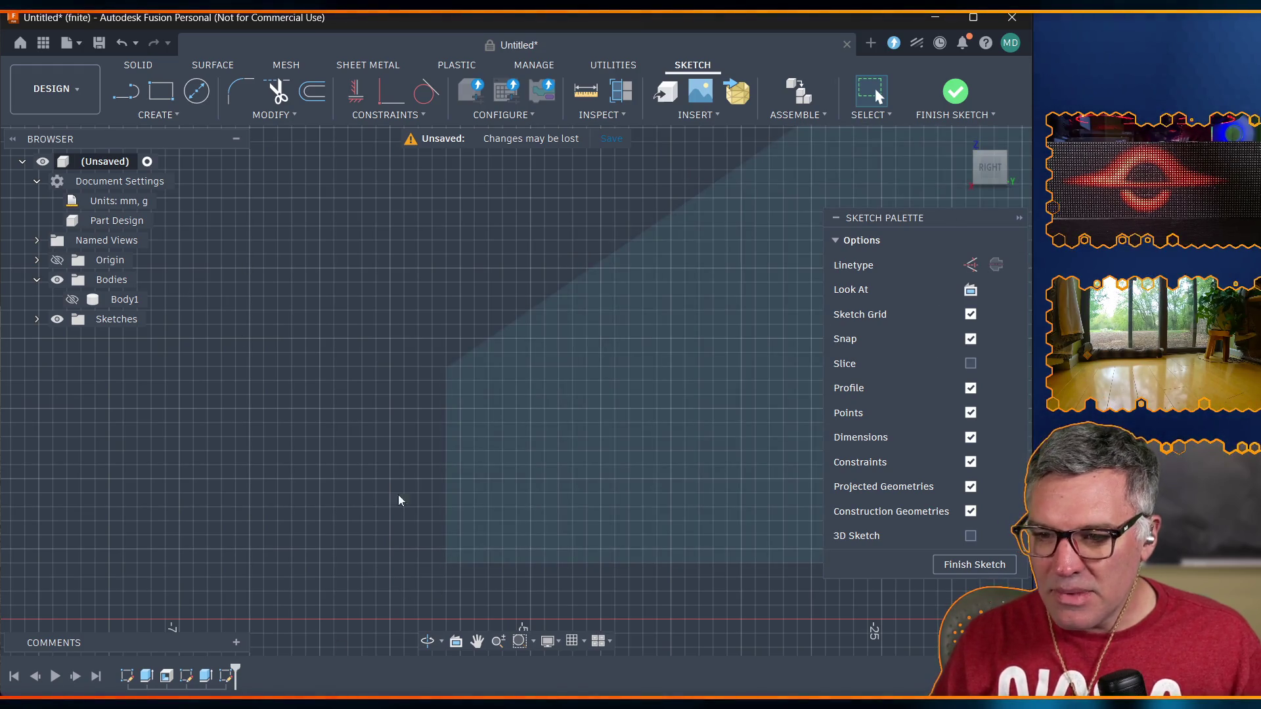
# Change the model's visual style from the viewport display settings.
pyautogui.click(559, 643)
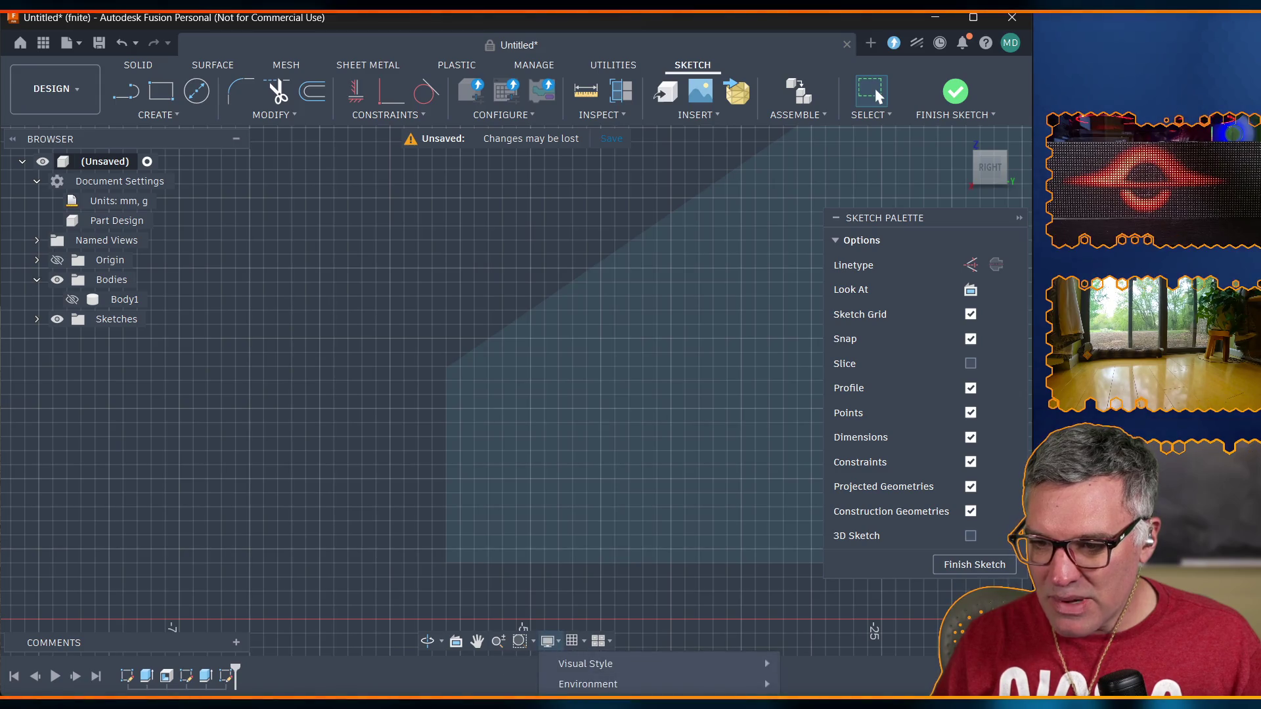
pyautogui.moveTo(620, 664)
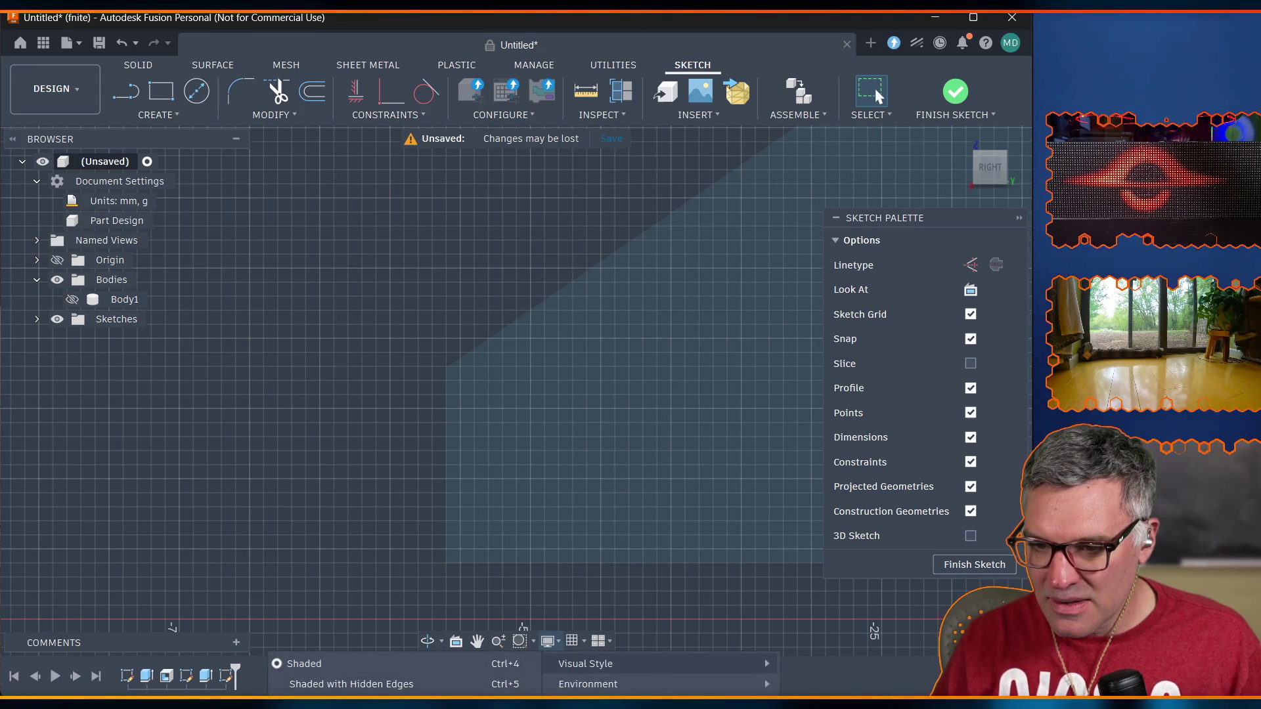
pyautogui.click(351, 684)
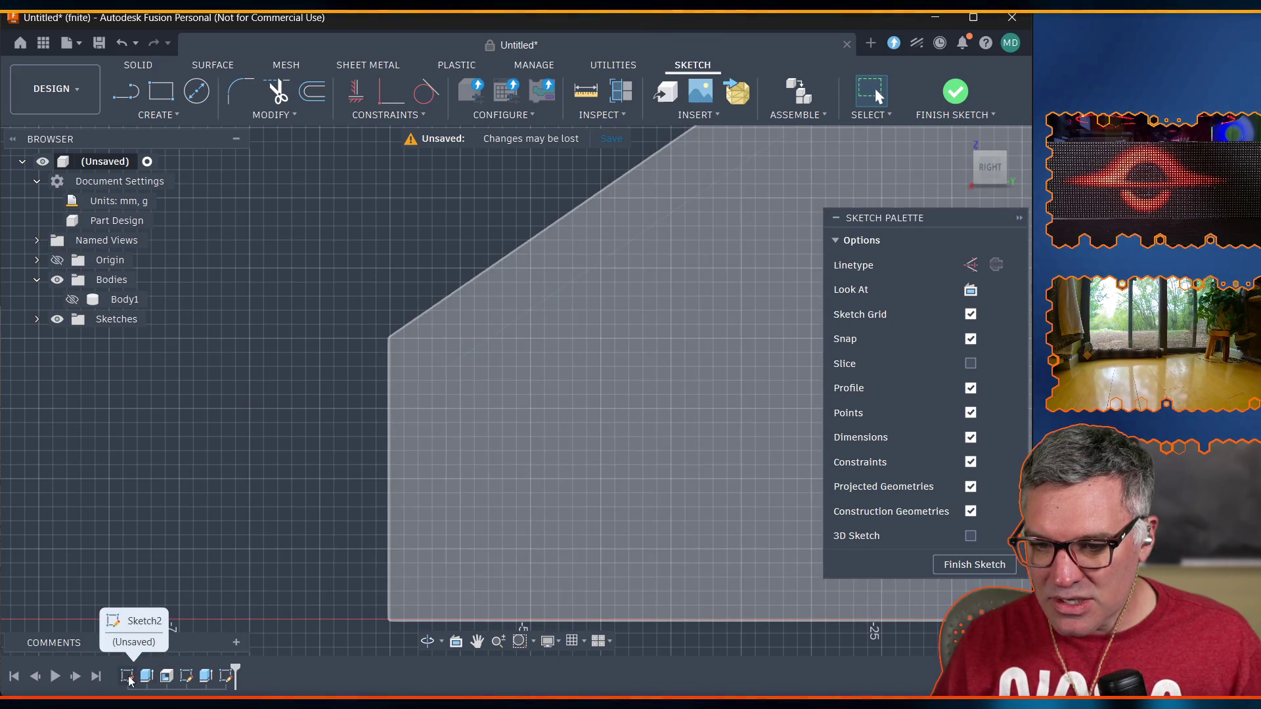
# Show Body1 again and select the inner sketch profile to compare it against the case outline.
pyautogui.click(72, 300)
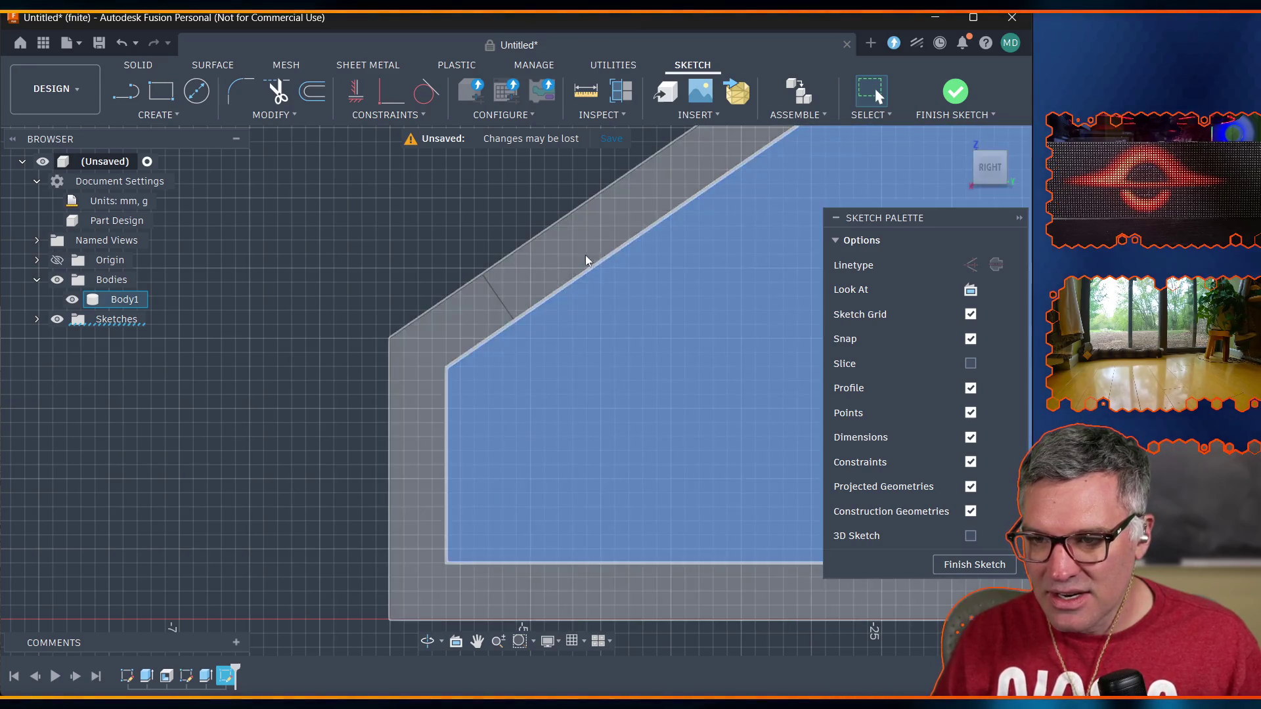
pyautogui.click(535, 332)
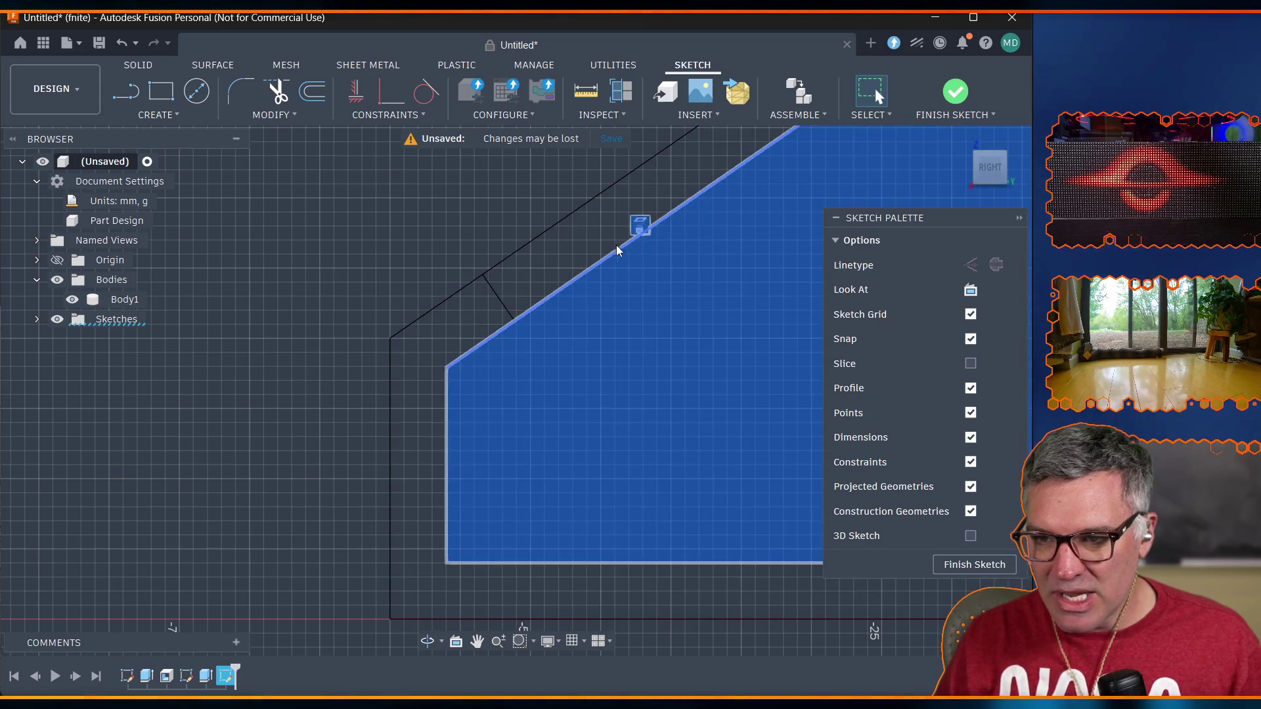
pyautogui.press('Escape')
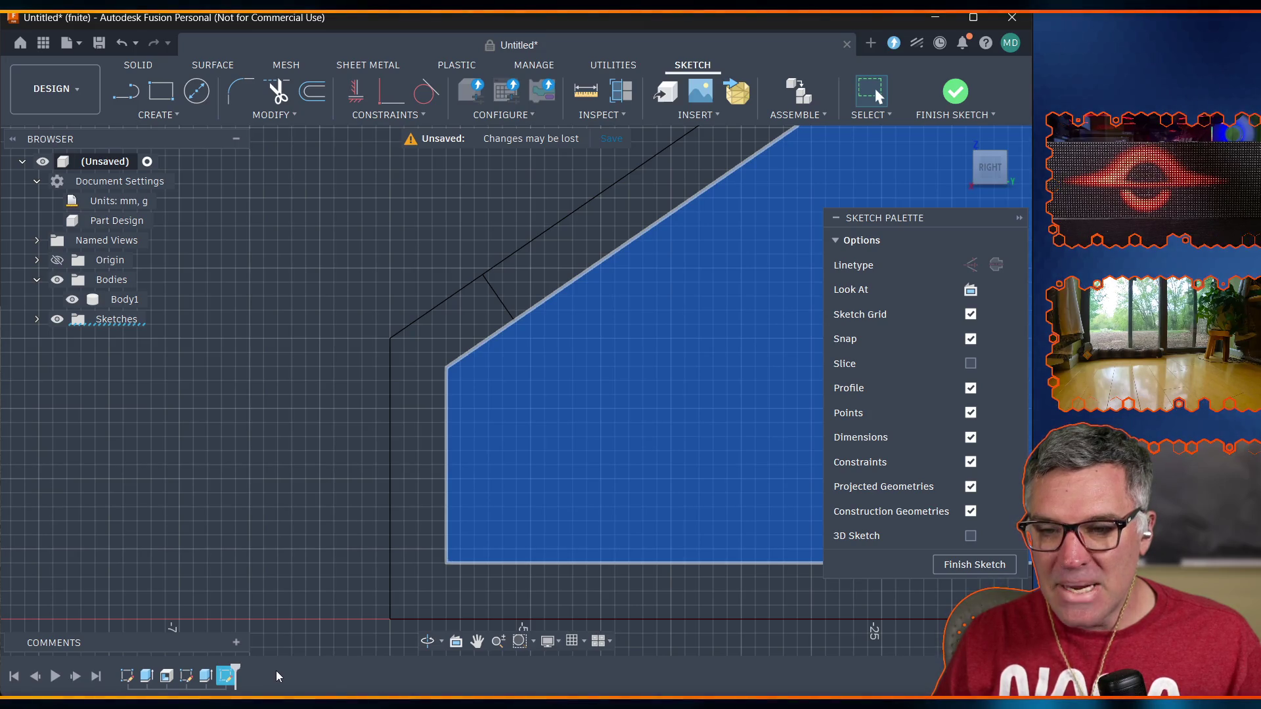
# Hide Body1 again.
pyautogui.click(636, 373)
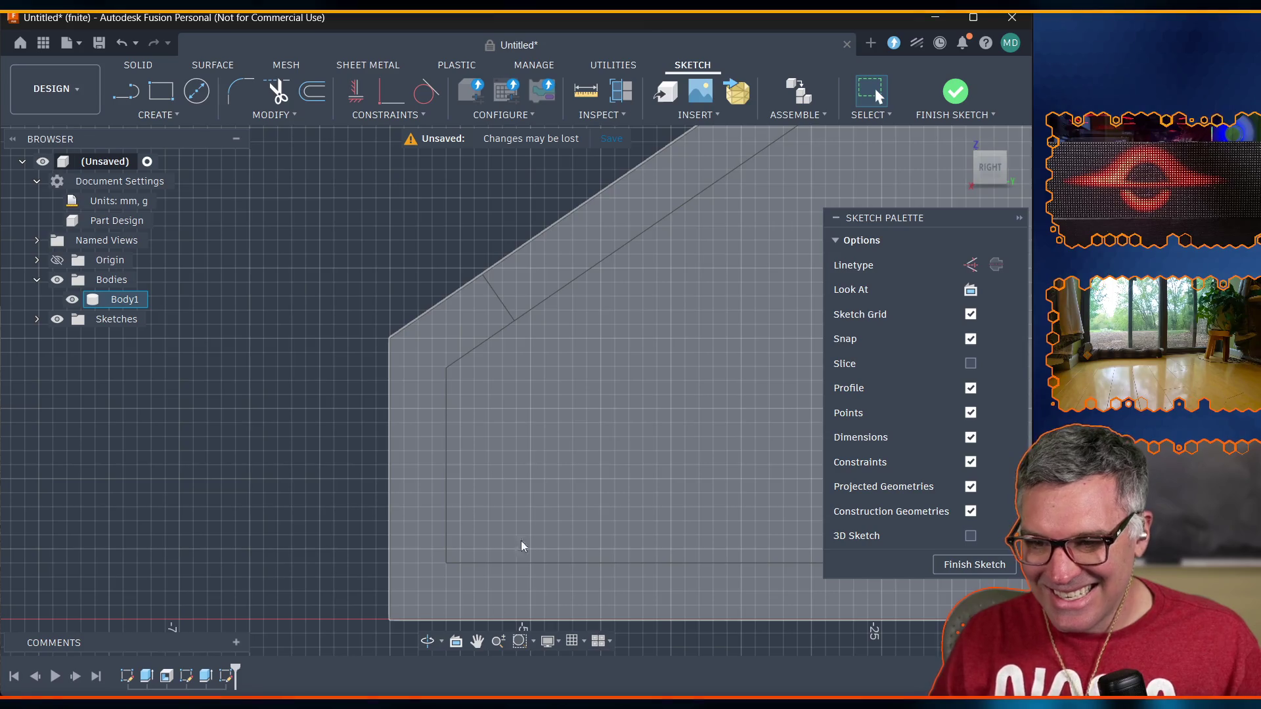
pyautogui.press('Escape')
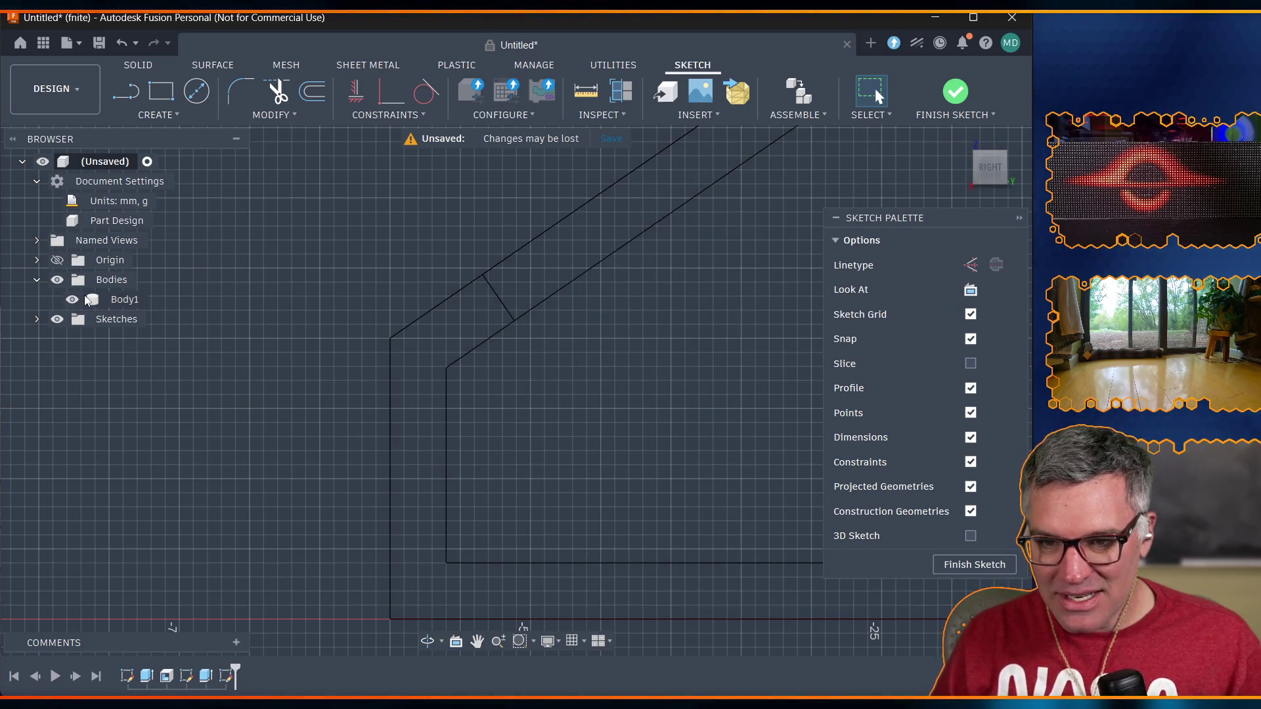
pyautogui.click(71, 299)
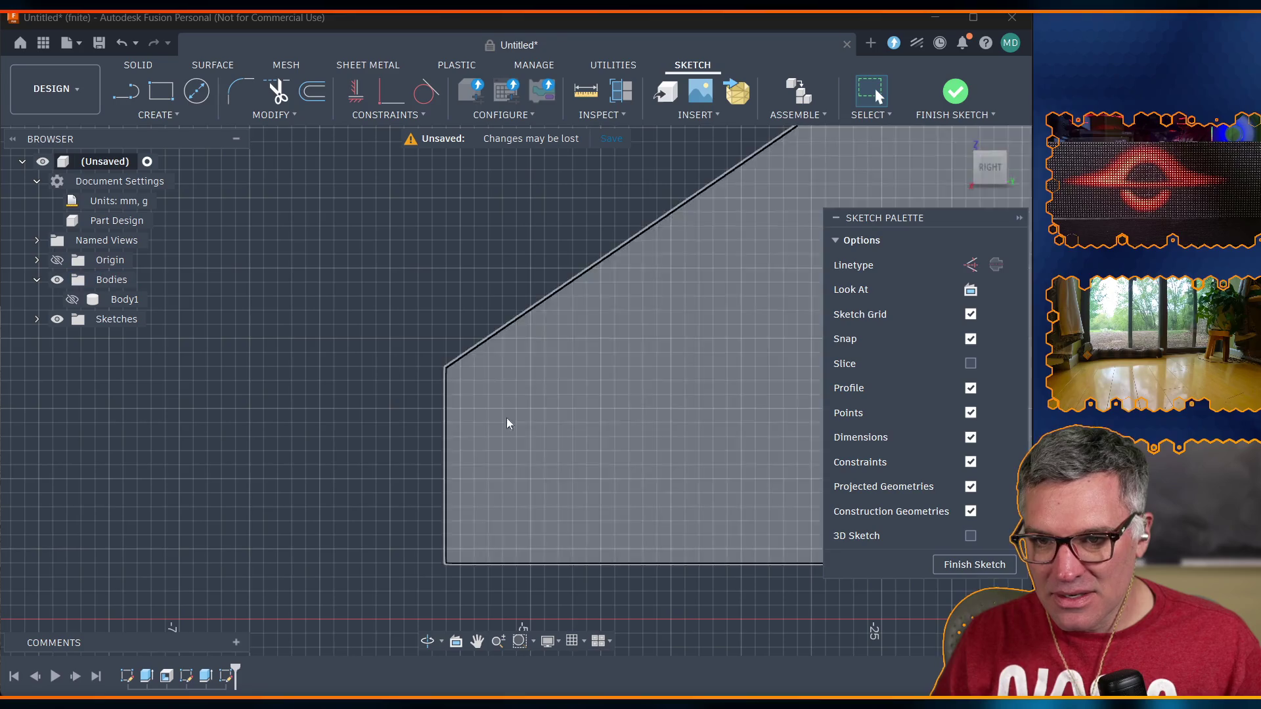
# Return the visual style to Shaded and switch to the Line tool.
pyautogui.click(574, 646)
pyautogui.click(550, 641)
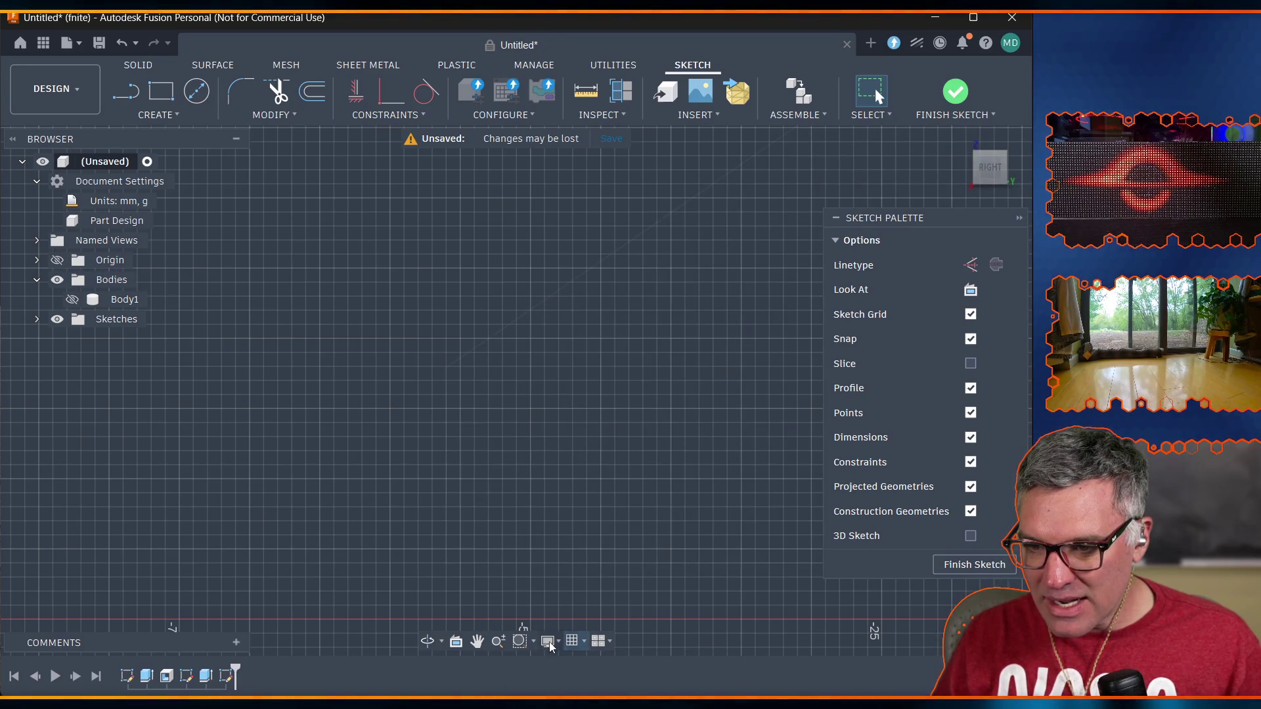
pyautogui.moveTo(601, 664)
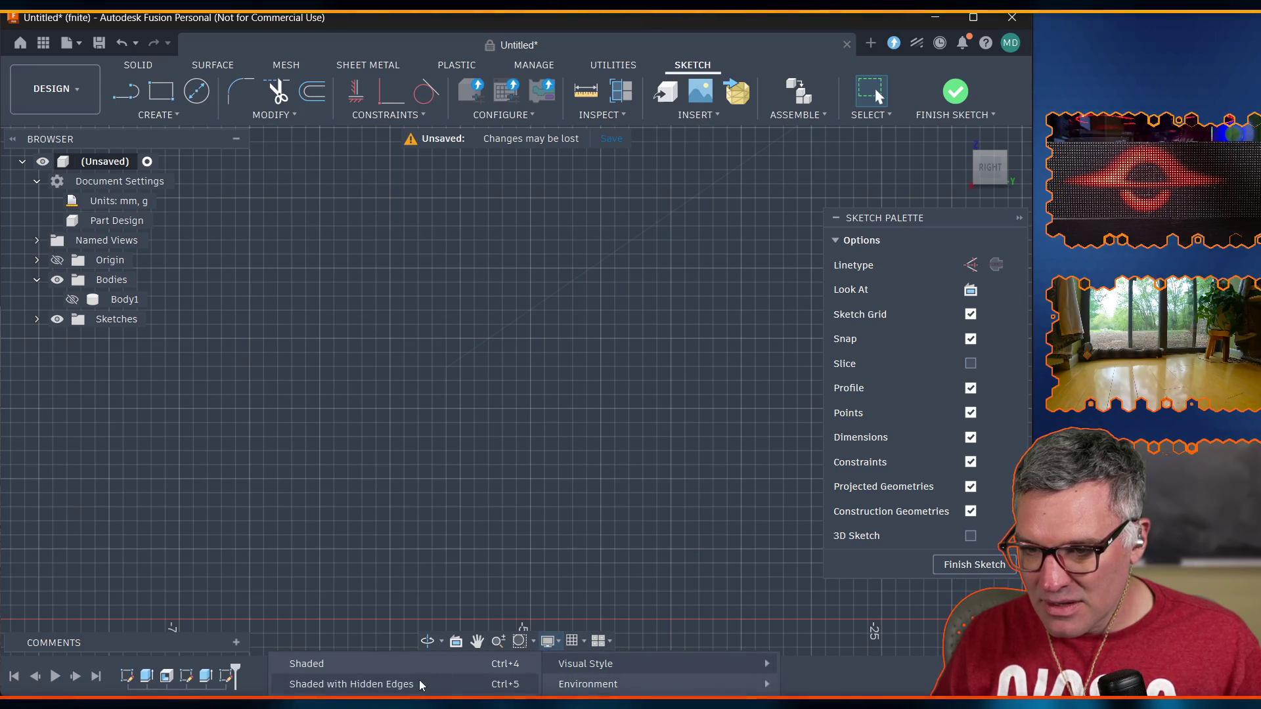
pyautogui.click(395, 664)
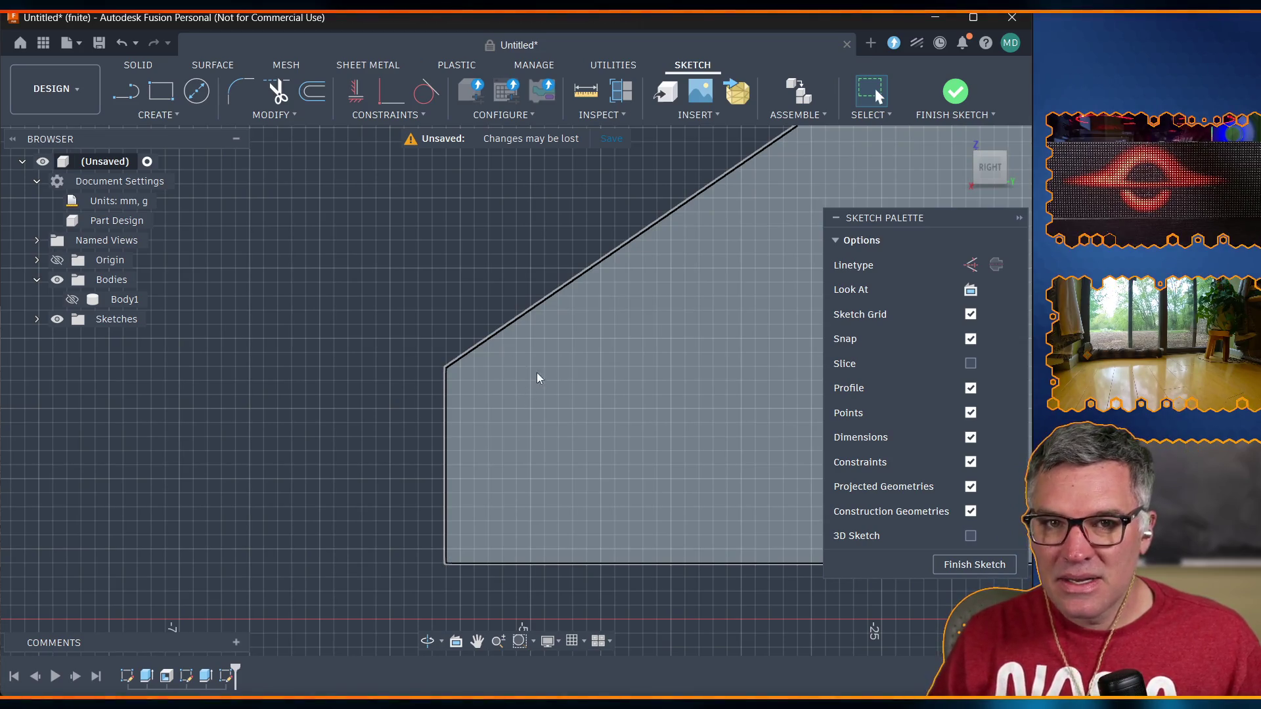
pyautogui.click(129, 101)
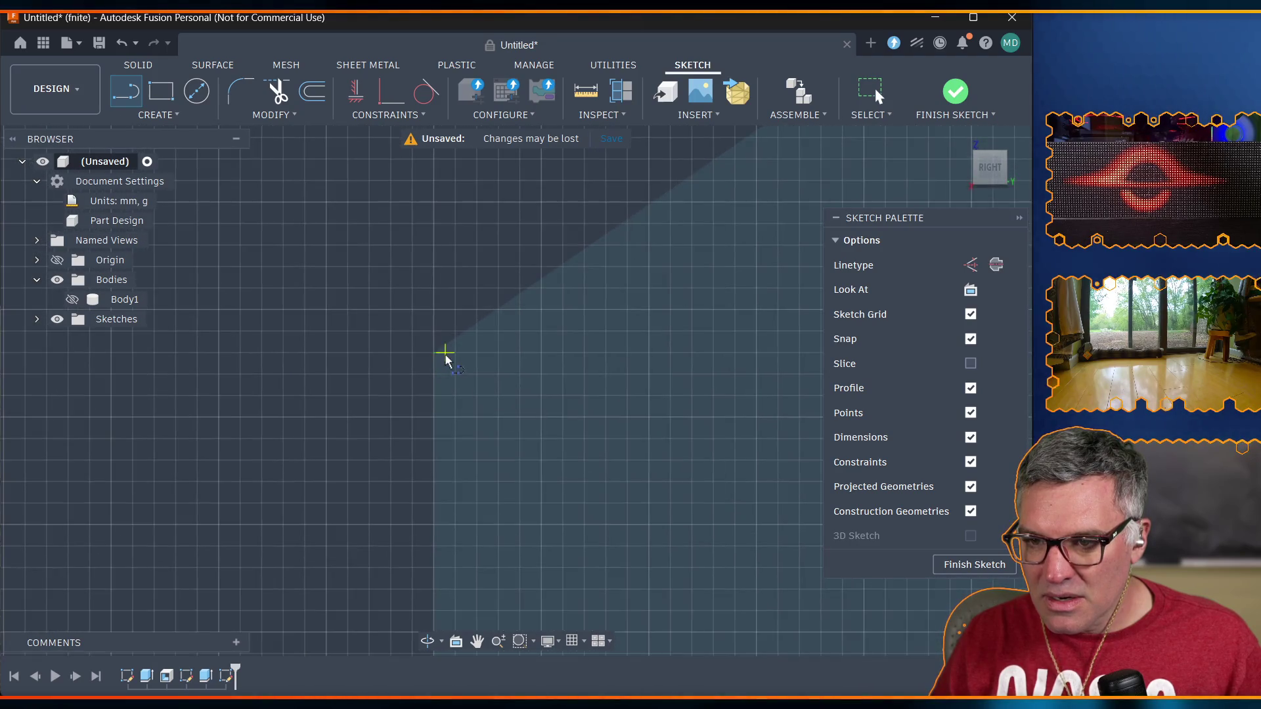
# Draw a line from the slope corner parallel to the sloped top, its length set to case_lip_depth.
pyautogui.click(434, 352)
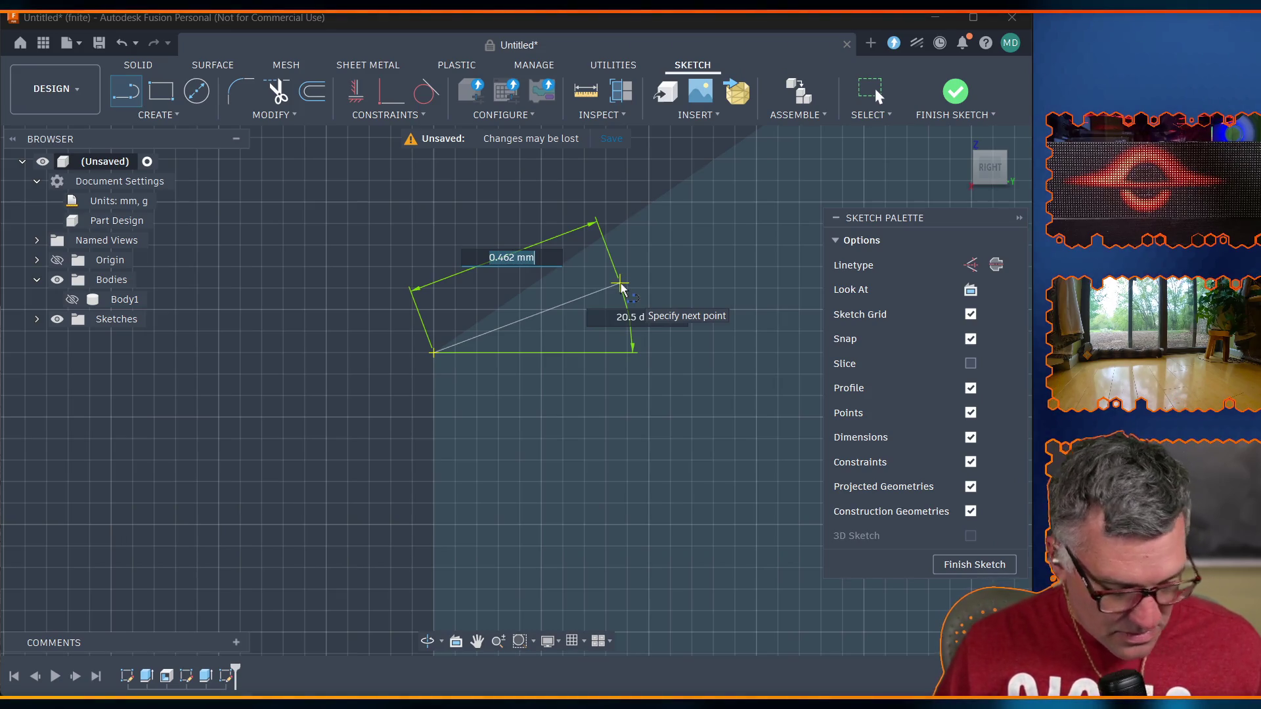
pyautogui.scroll(-3, 620, 289)
pyautogui.scroll(-5, 621, 293)
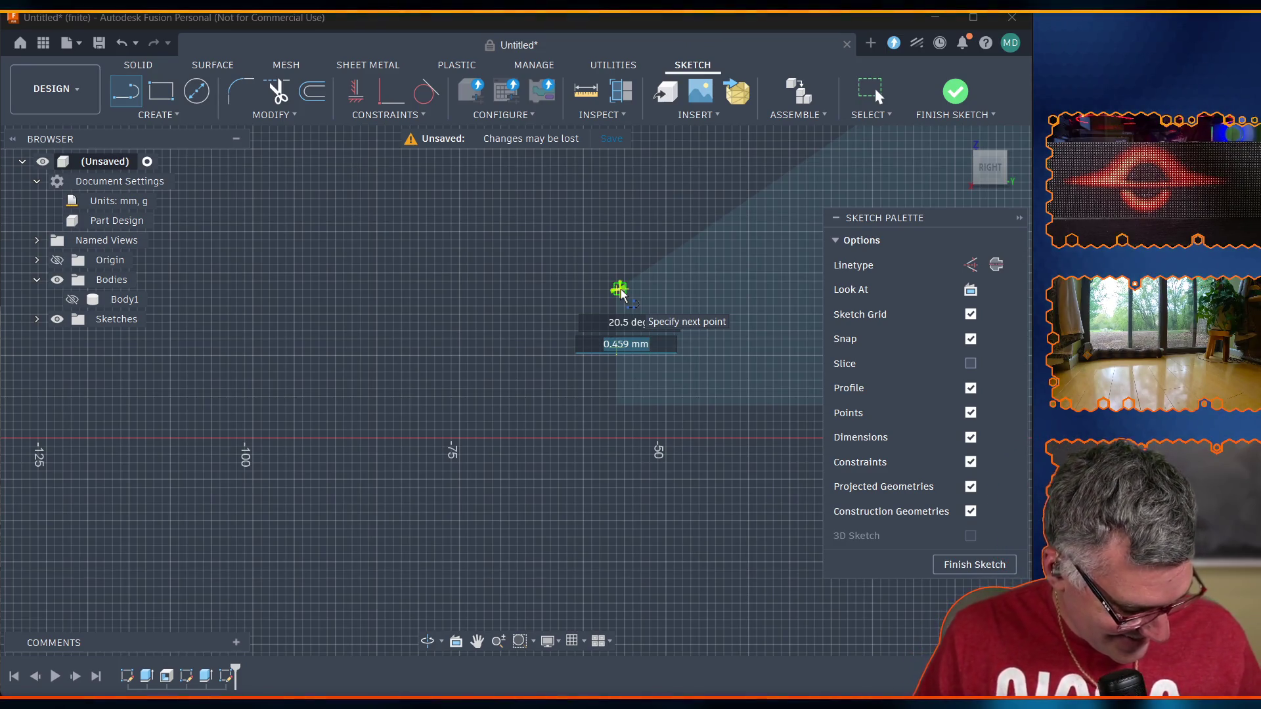
pyautogui.click(589, 230)
pyautogui.click(310, 350)
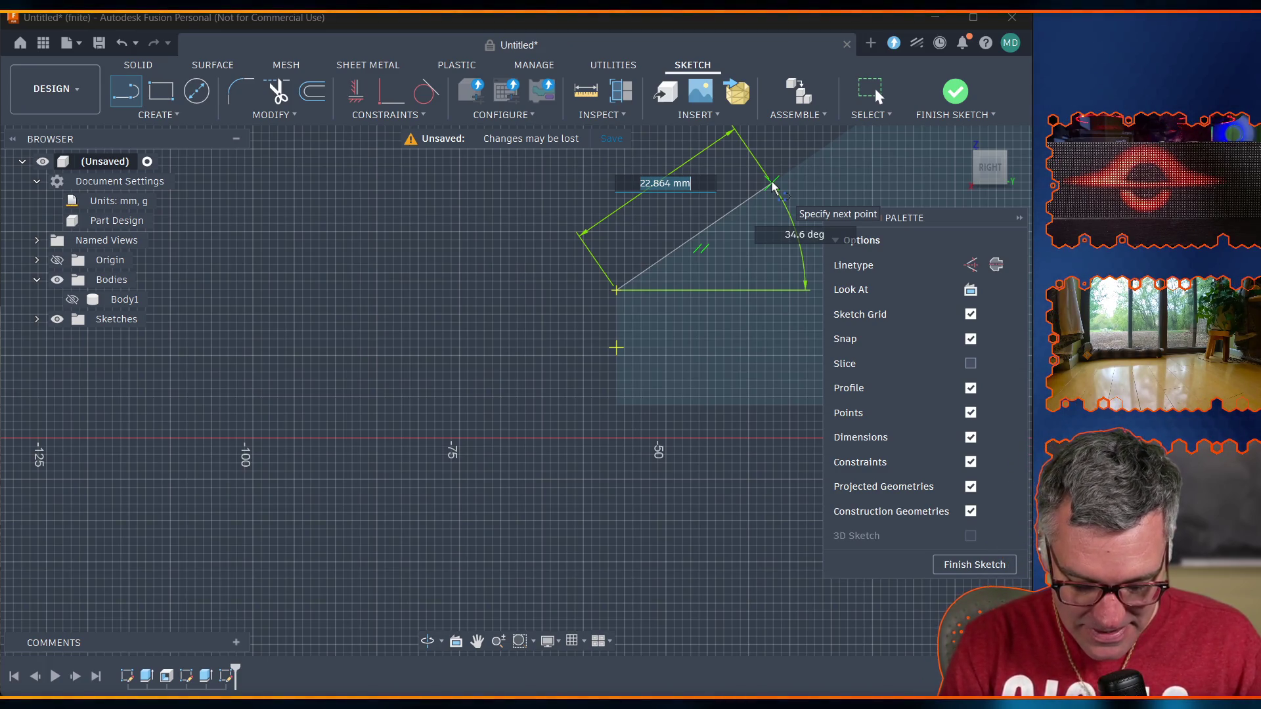
pyautogui.write('lip')
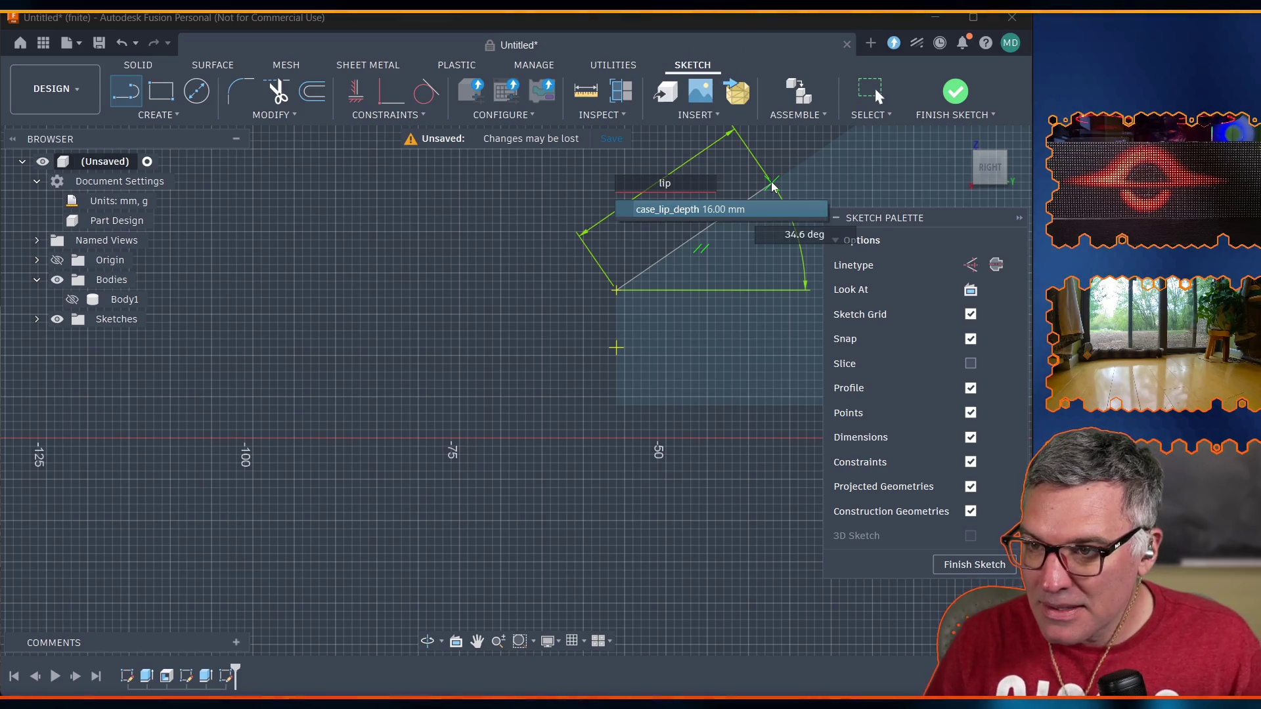
pyautogui.click(698, 209)
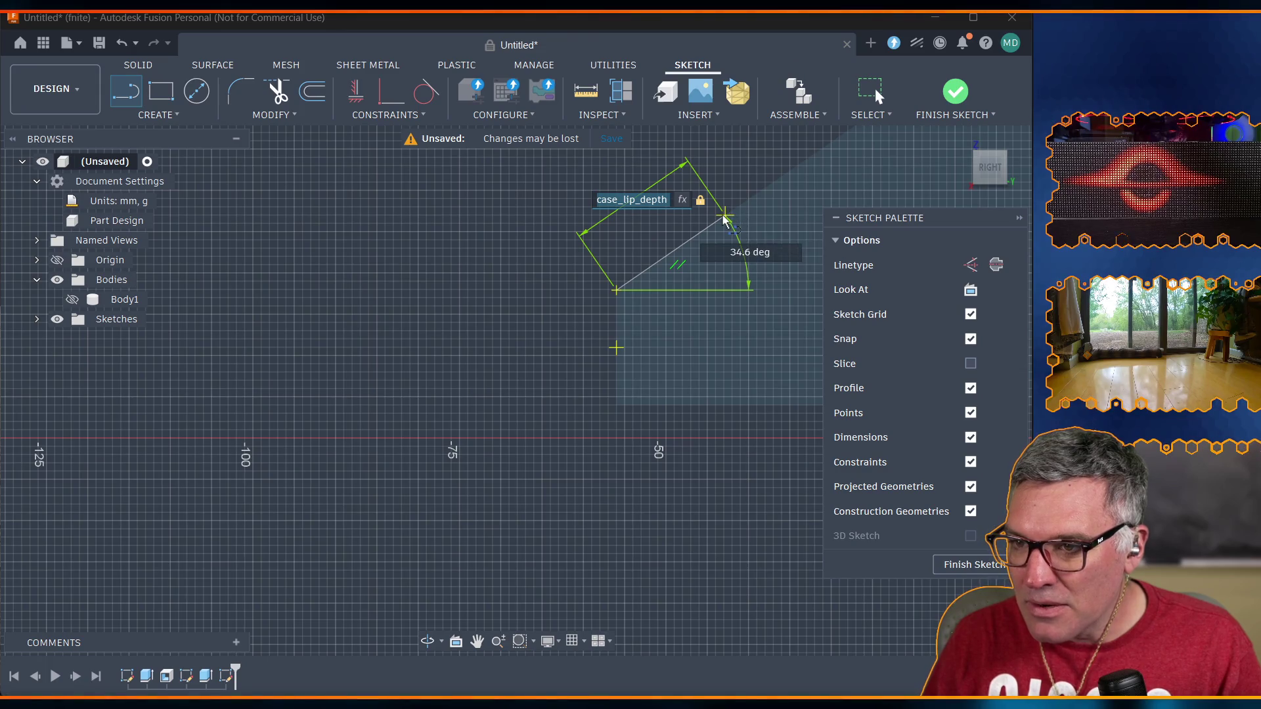
# Commit the lip-depth angled line, then draw a vertical line down and a bottom line back left.
pyautogui.click(723, 218)
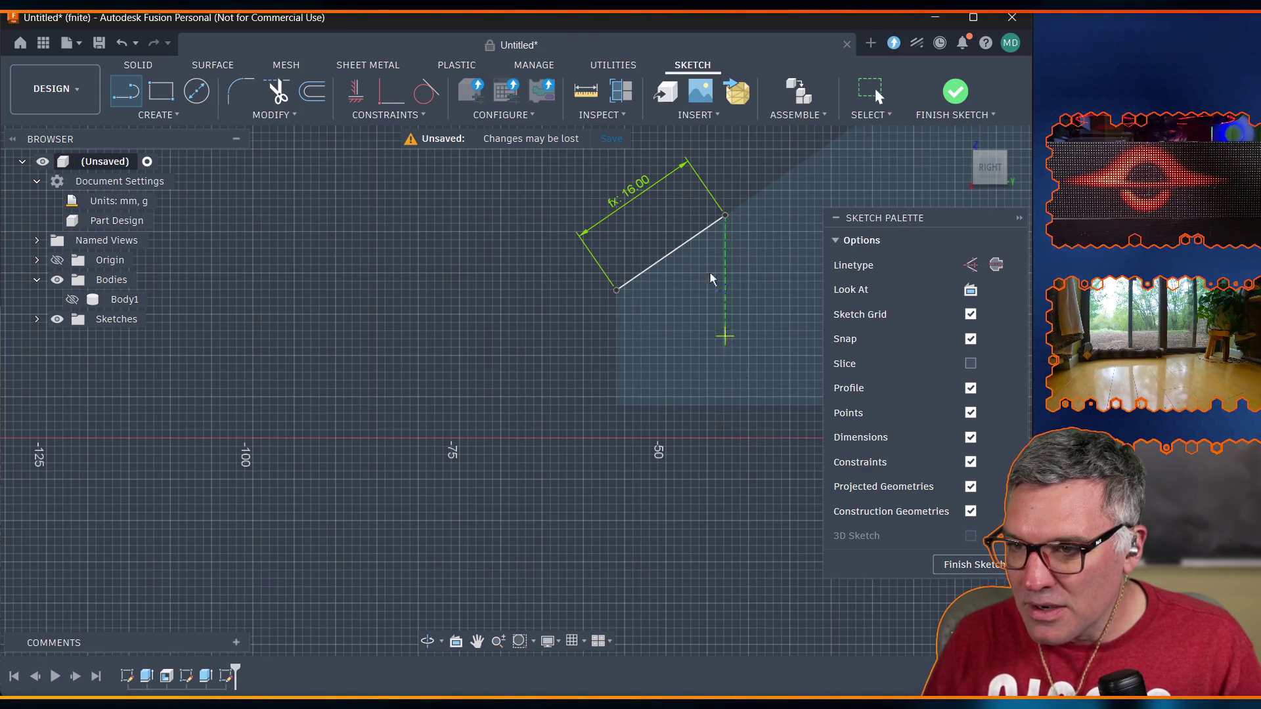
pyautogui.press('Escape')
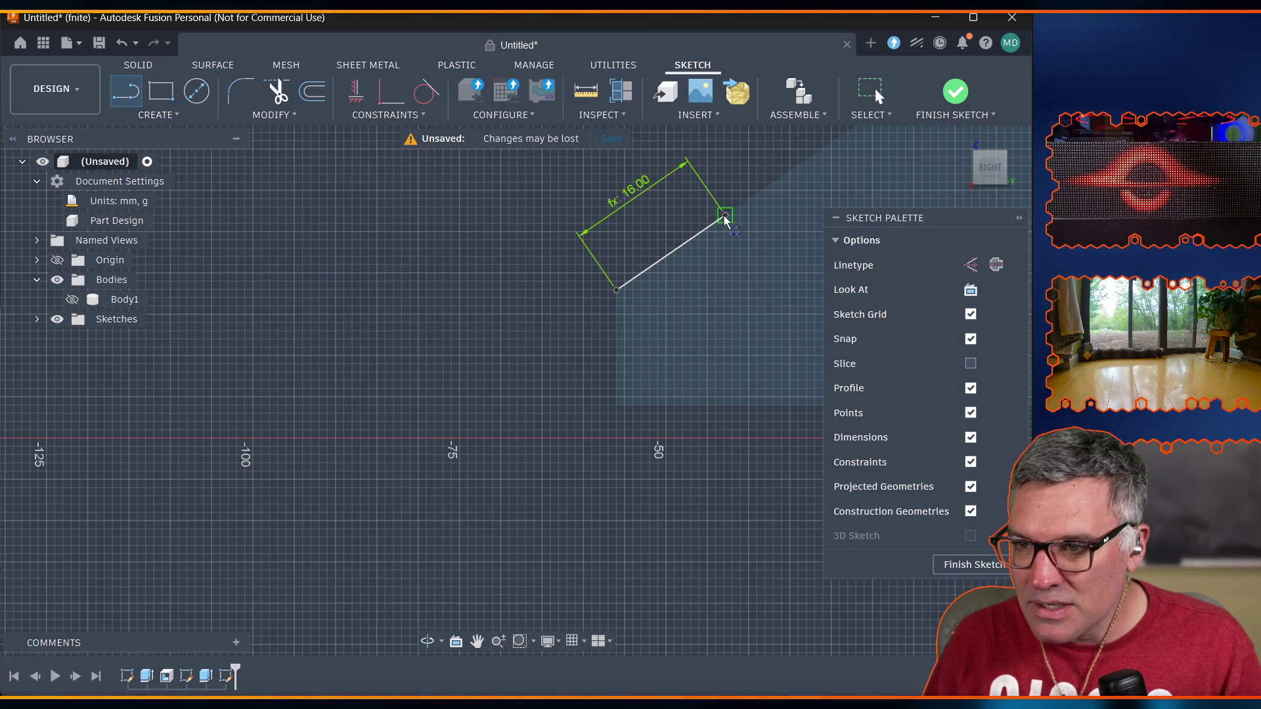
pyautogui.click(725, 217)
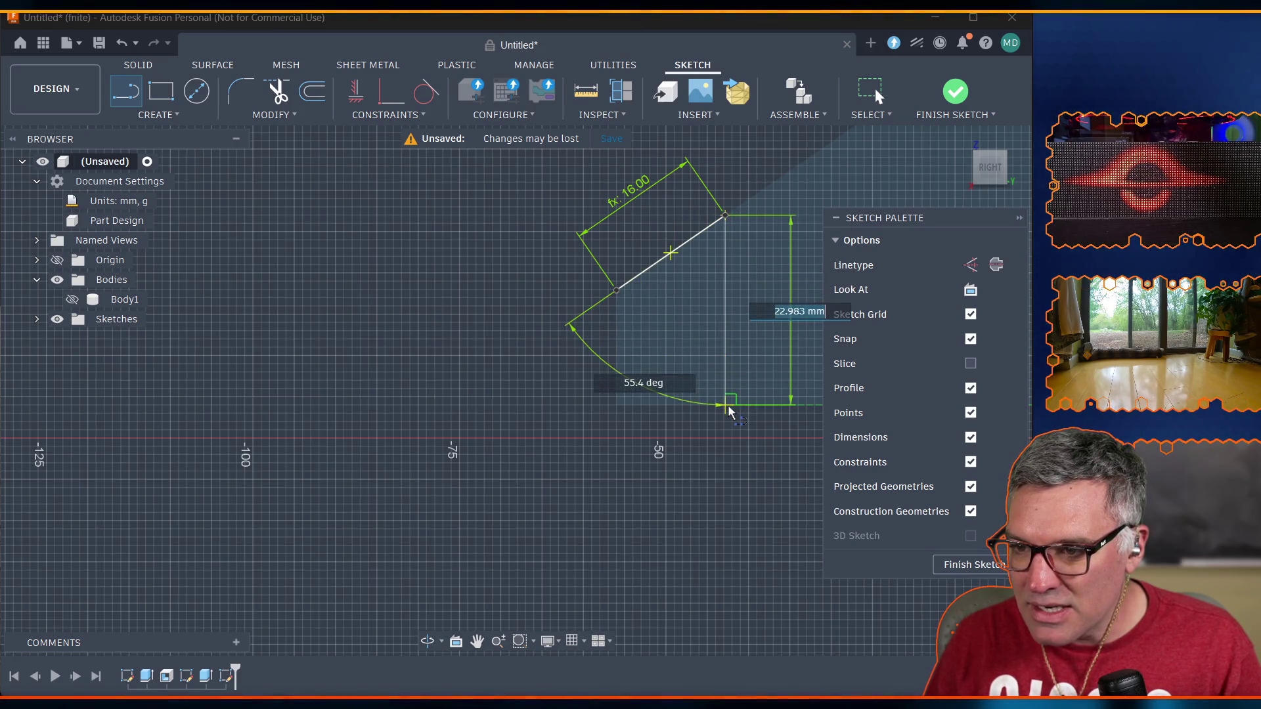
pyautogui.click(726, 405)
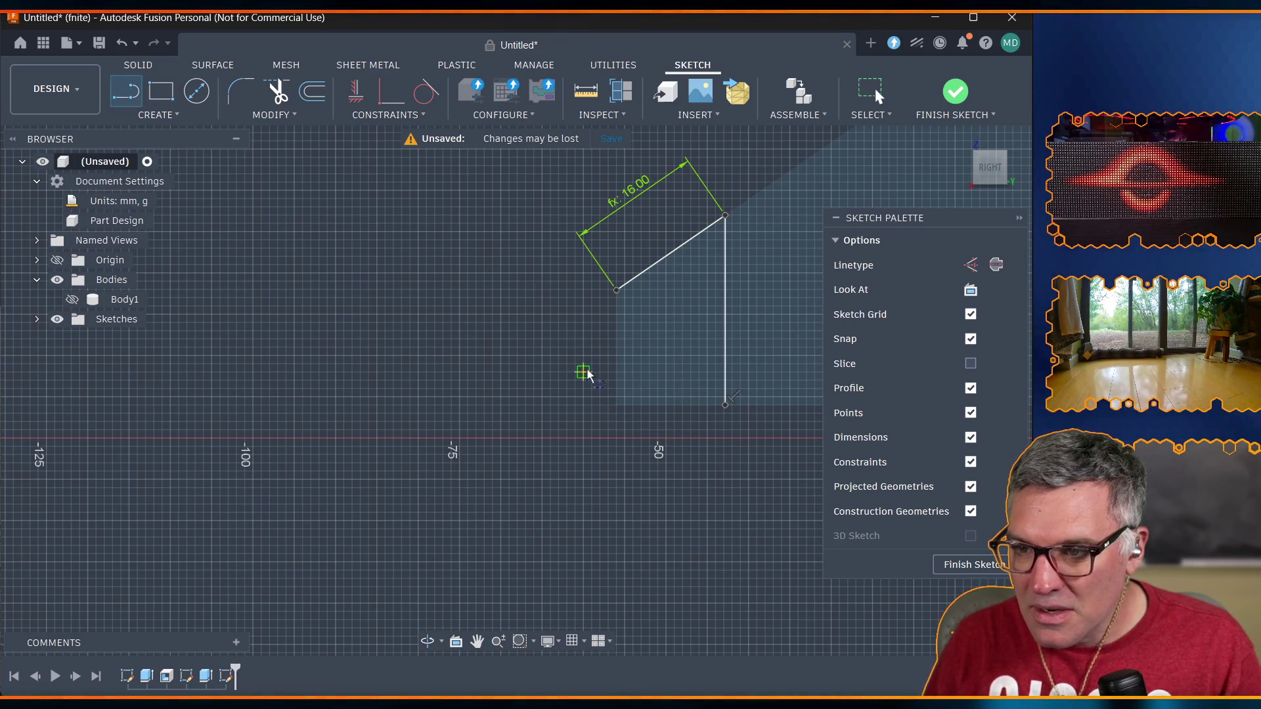
pyautogui.click(726, 405)
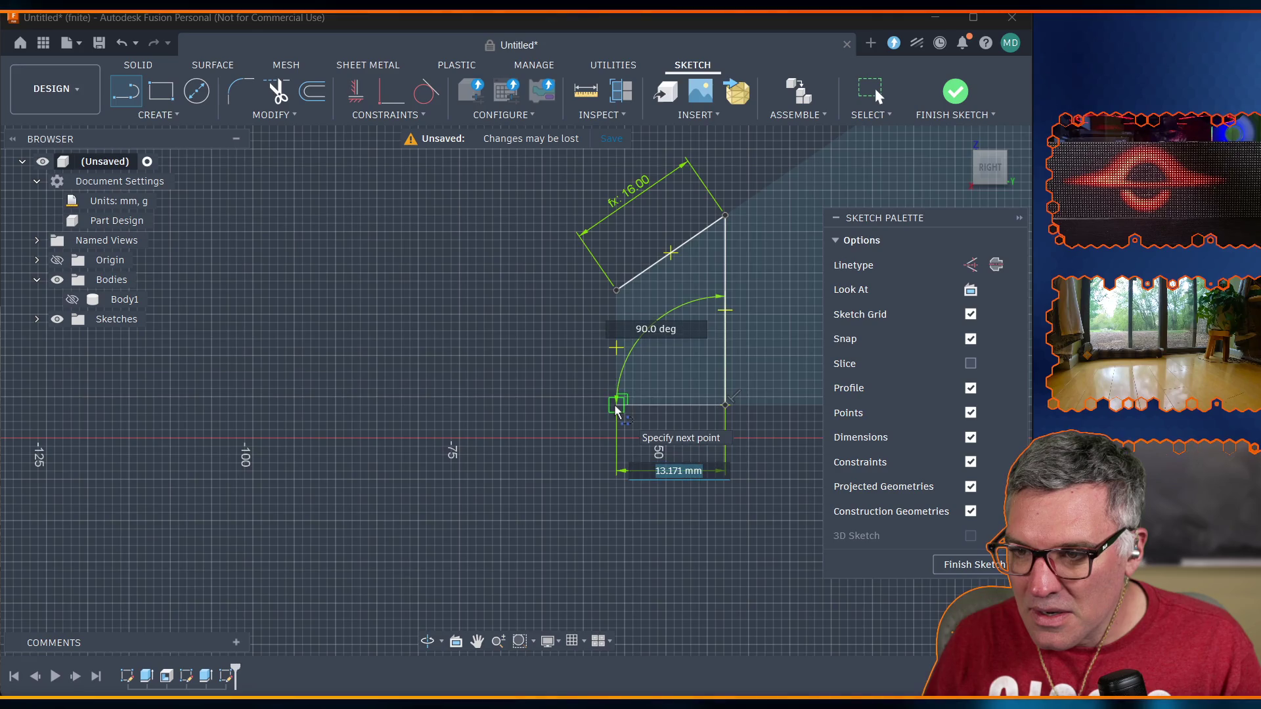
pyautogui.doubleClick(616, 405)
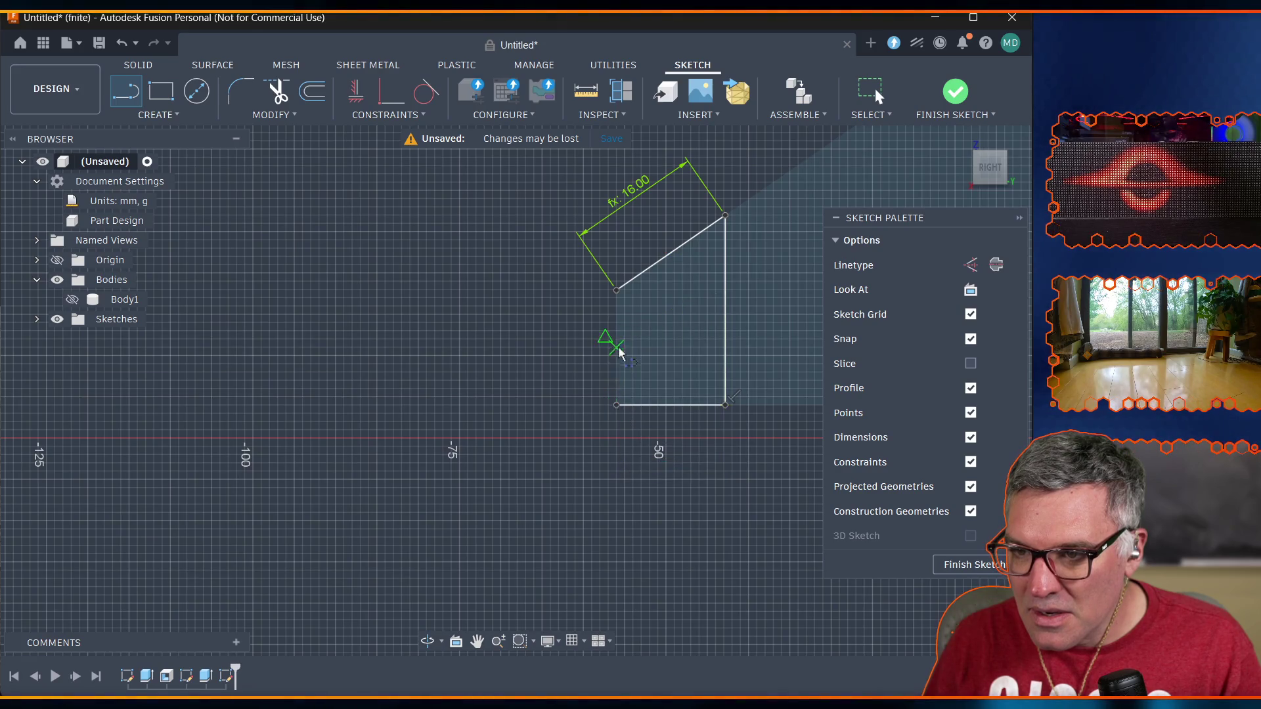
# Close the lower lip profile with a vertical left side, check it zoomed in, and finish the sketch.
pyautogui.click(616, 290)
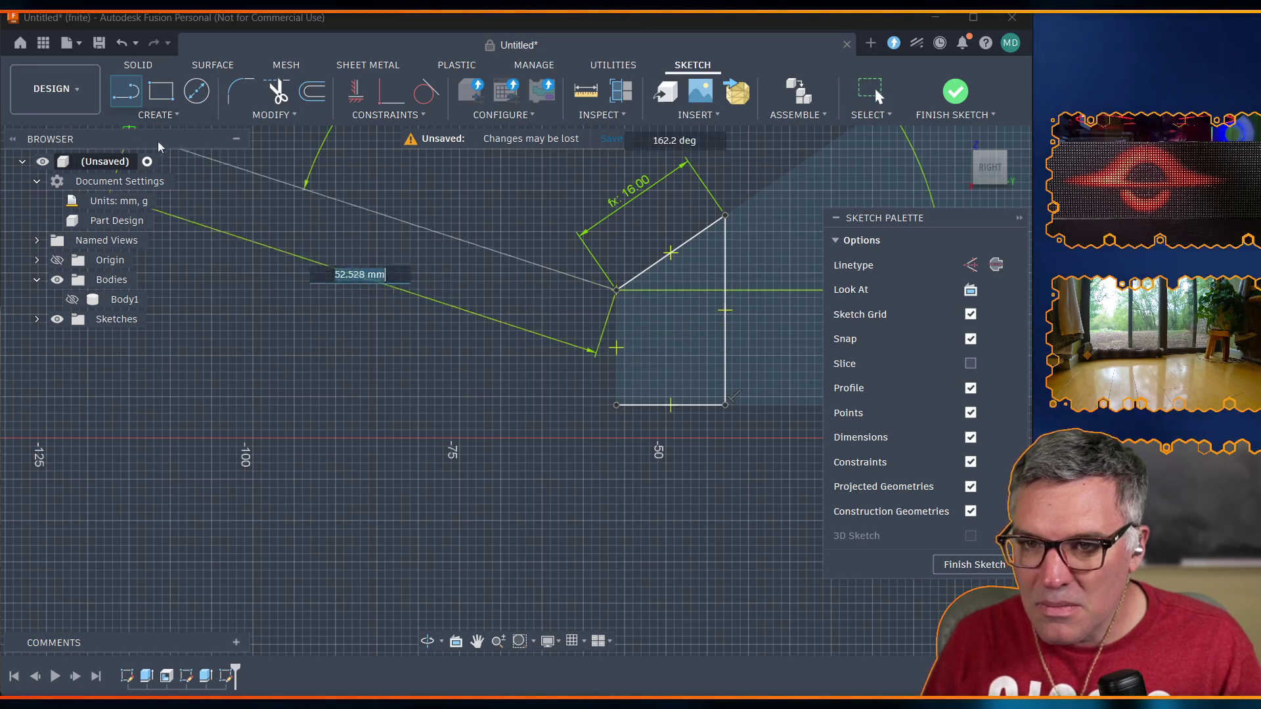
pyautogui.doubleClick(617, 404)
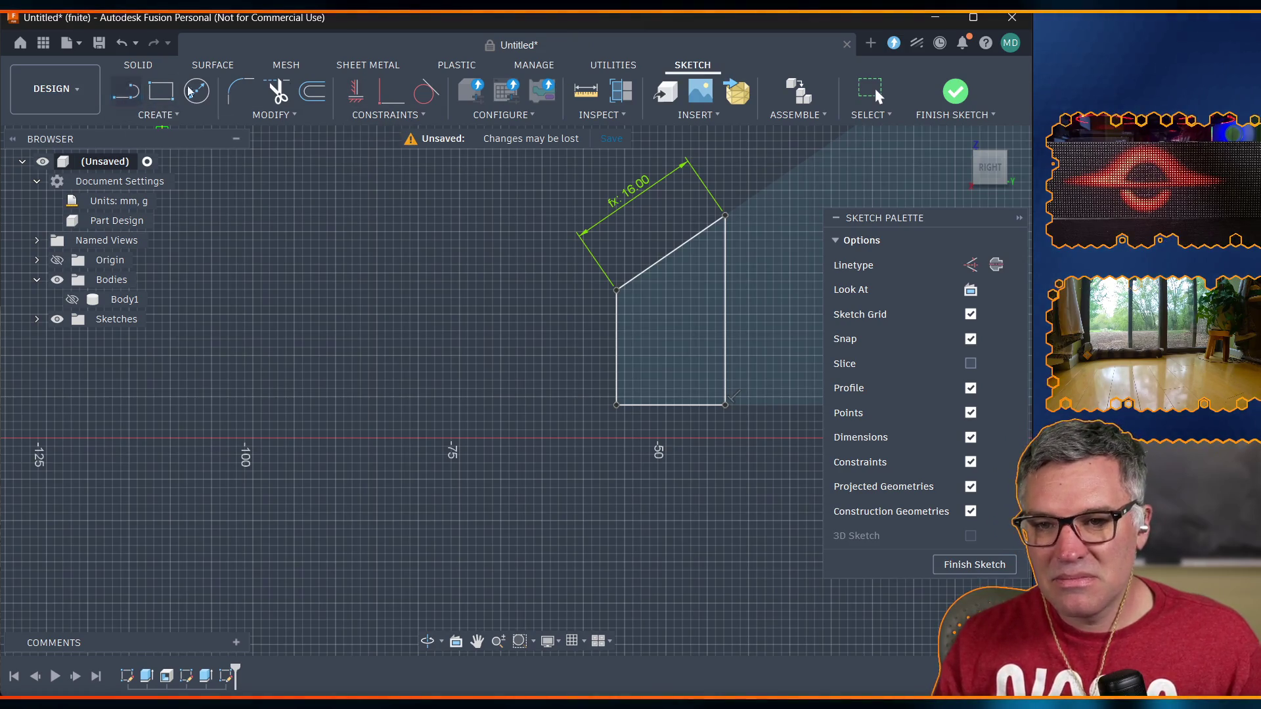
pyautogui.scroll(-10, 690, 191)
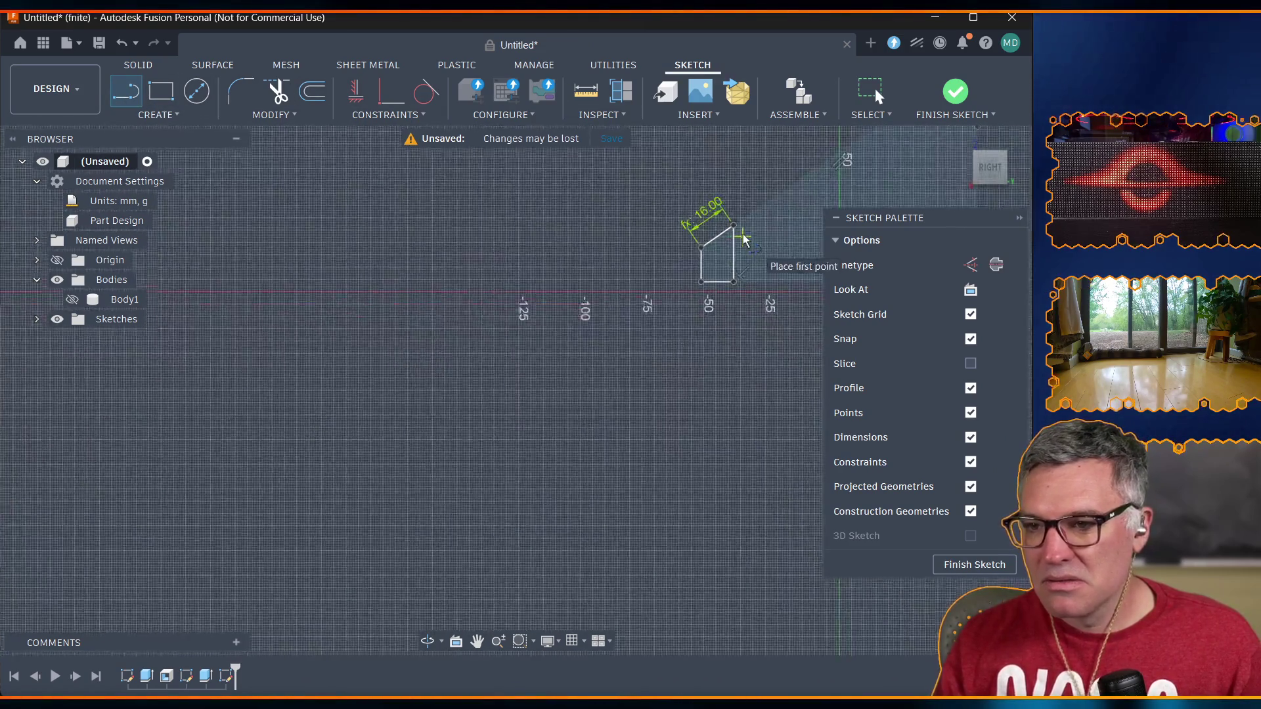
pyautogui.scroll(-1, 739, 227)
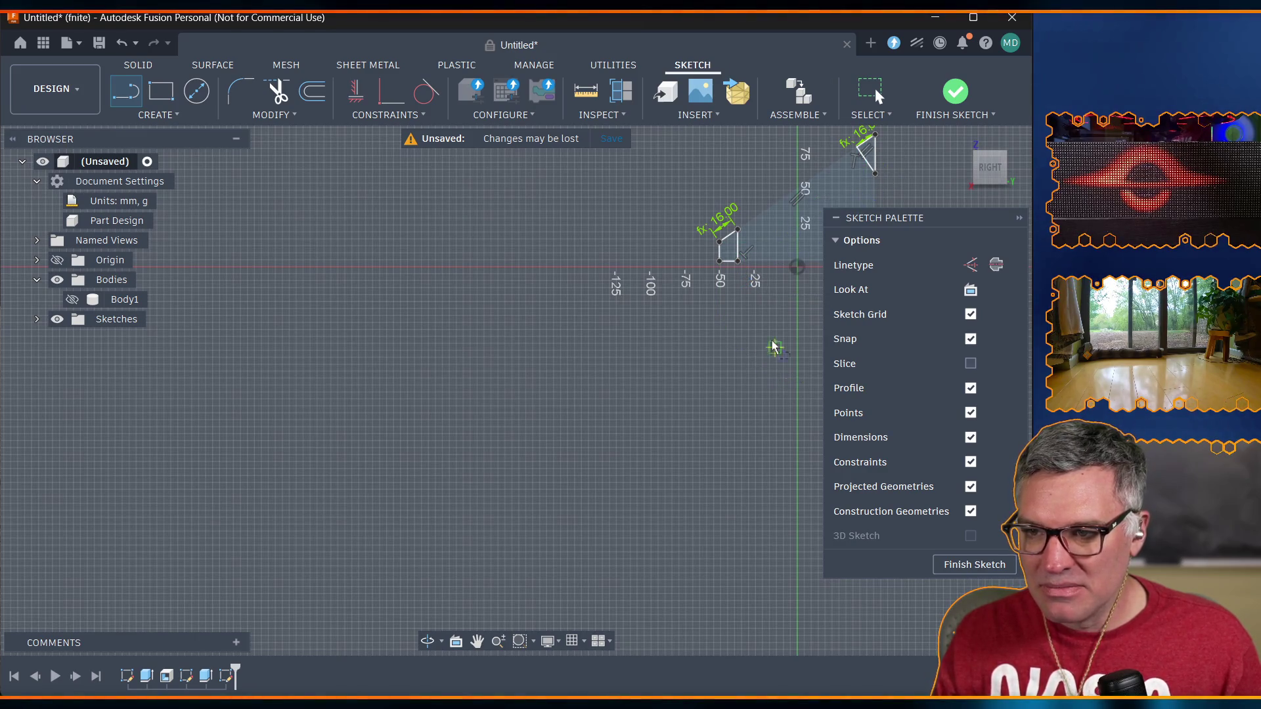
pyautogui.scroll(-1, 808, 197)
pyautogui.scroll(8, 812, 191)
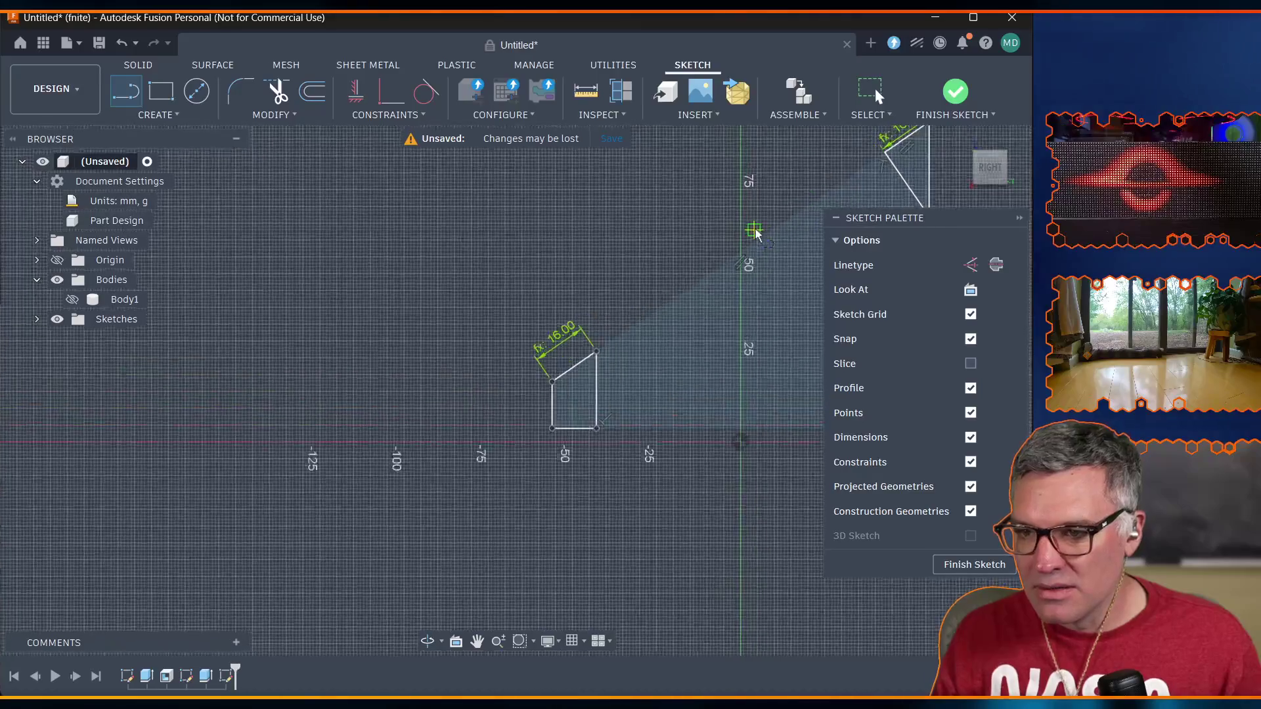
pyautogui.scroll(-6, 701, 308)
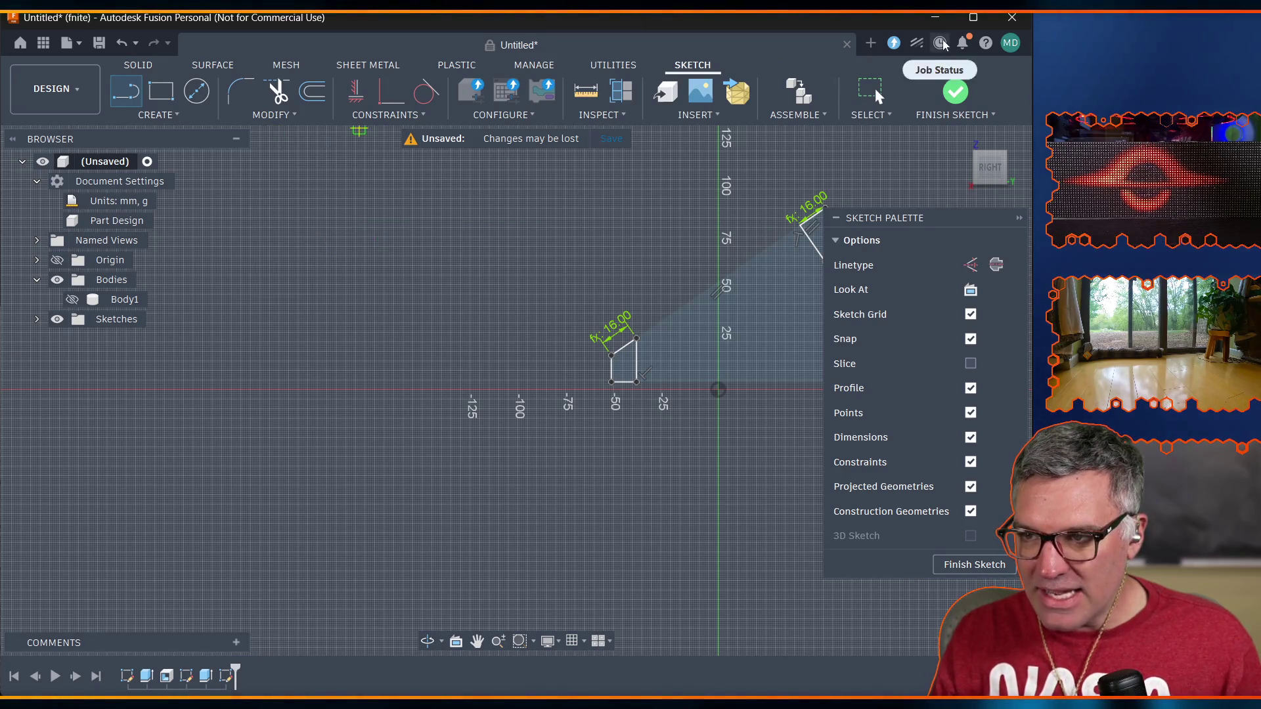
pyautogui.click(956, 92)
# Extrude both lip profiles as new bodies by case_width - 2 * case_wall_thickness (160 mm).
pyautogui.click(548, 308)
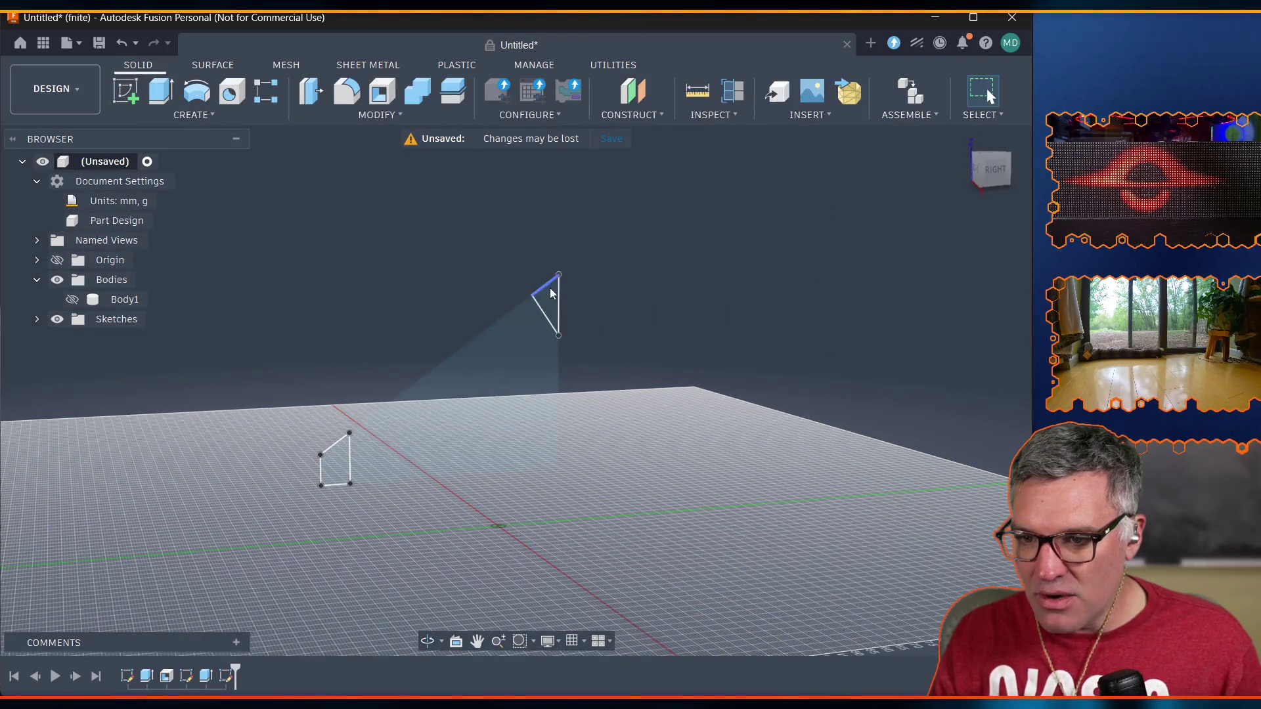
pyautogui.click(335, 473)
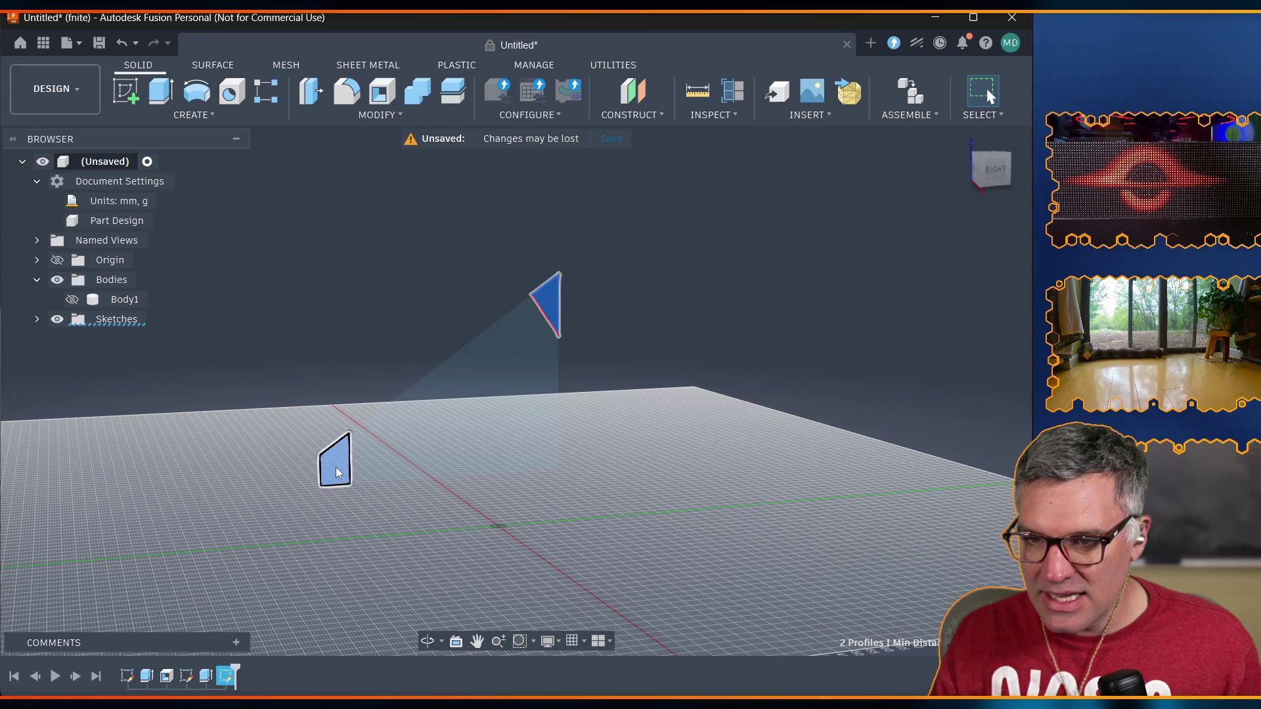
pyautogui.click(163, 90)
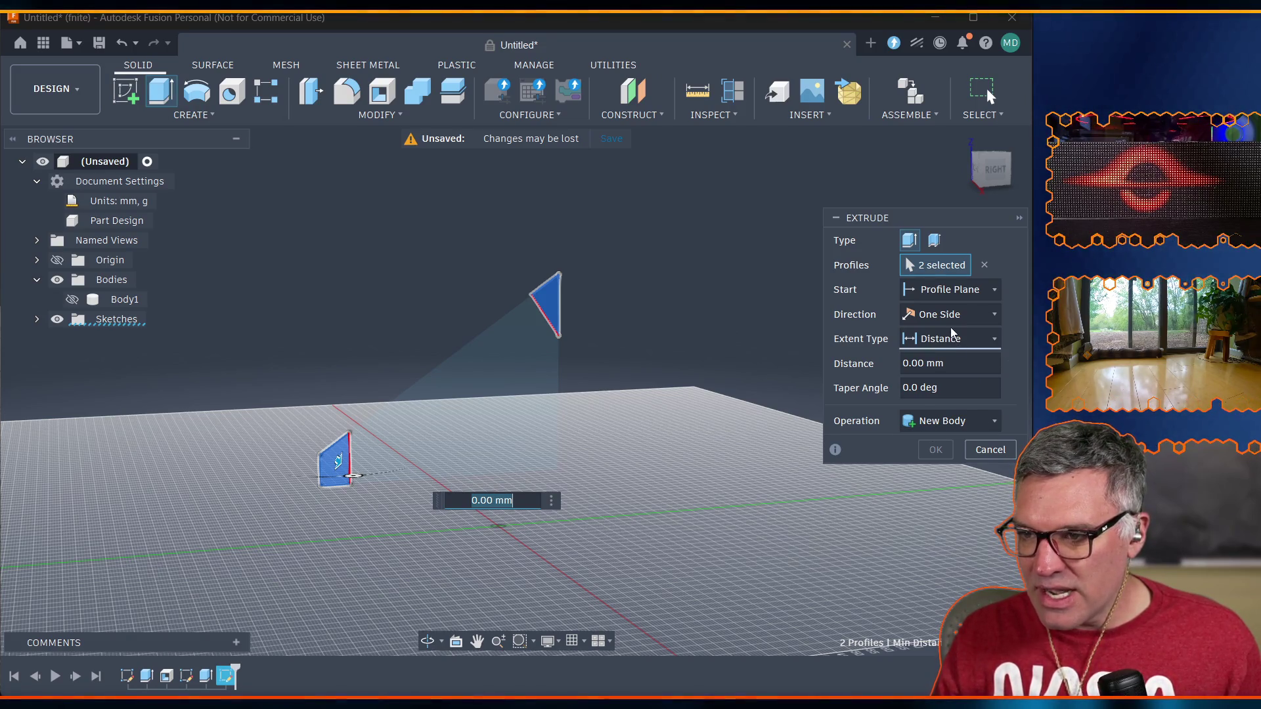
pyautogui.click(962, 367)
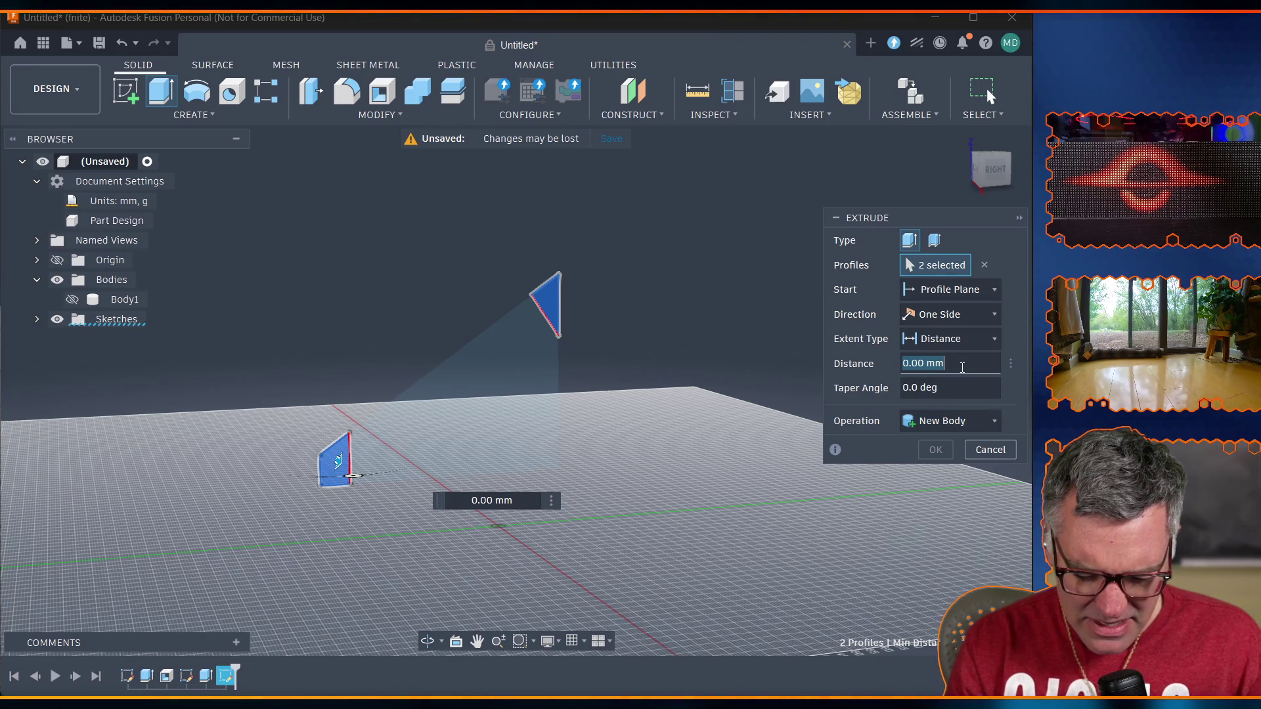
pyautogui.write('width')
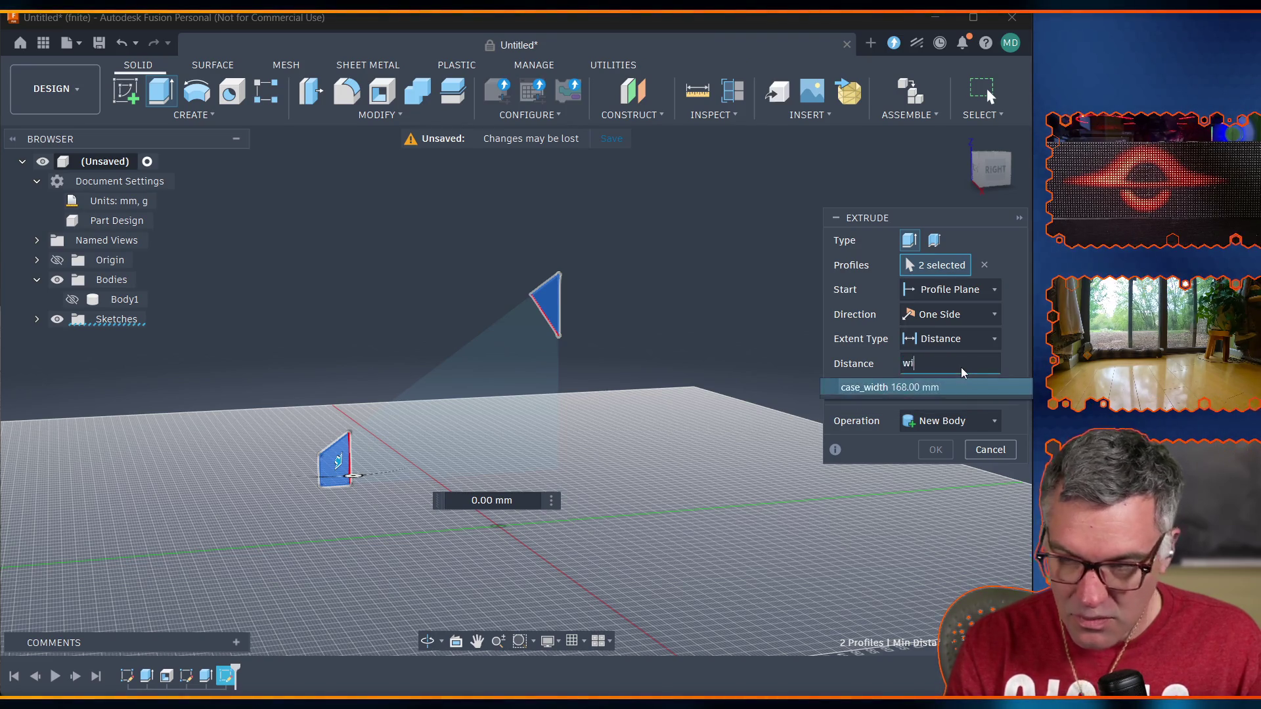
pyautogui.click(927, 388)
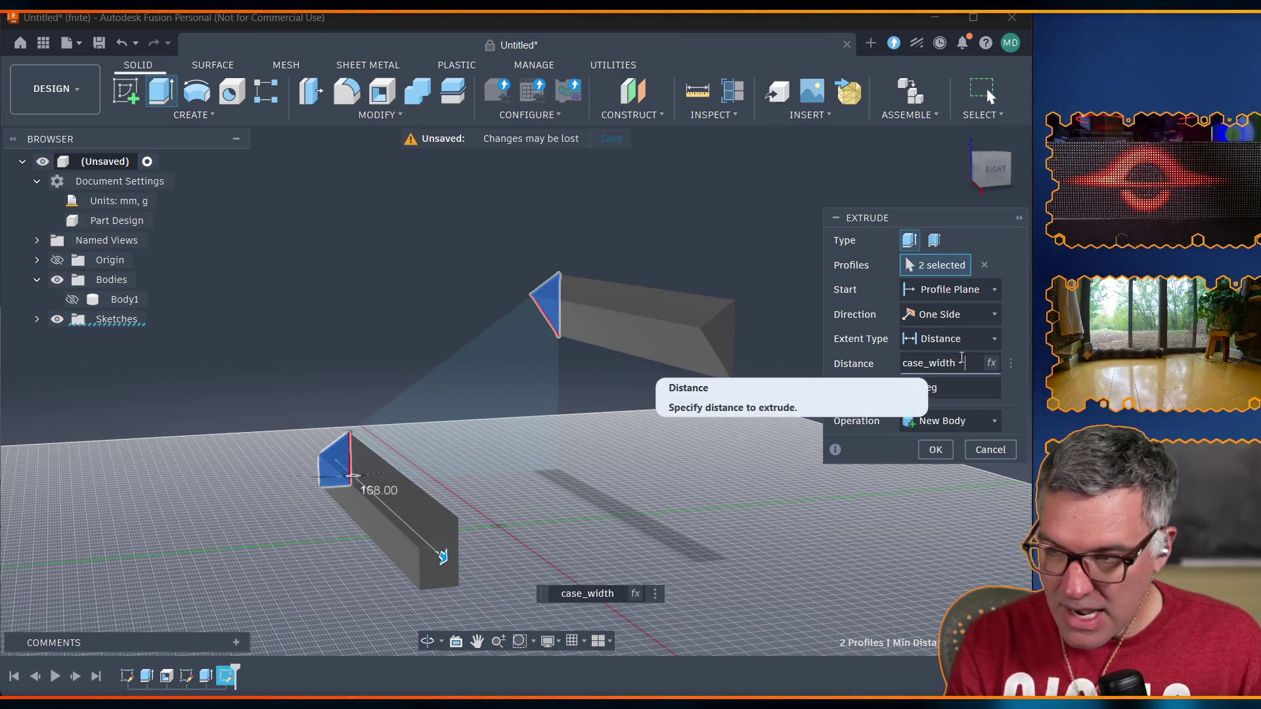
pyautogui.write('- 2 mm')
pyautogui.write(' wall')
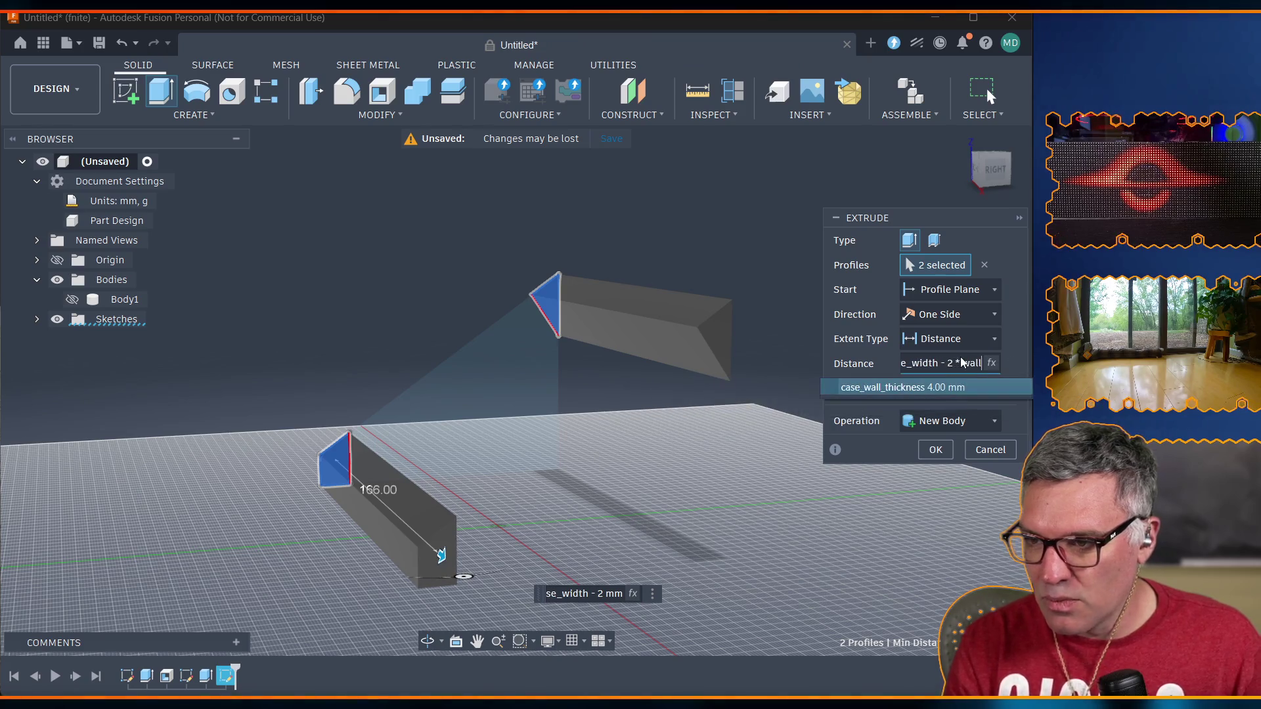
pyautogui.click(892, 391)
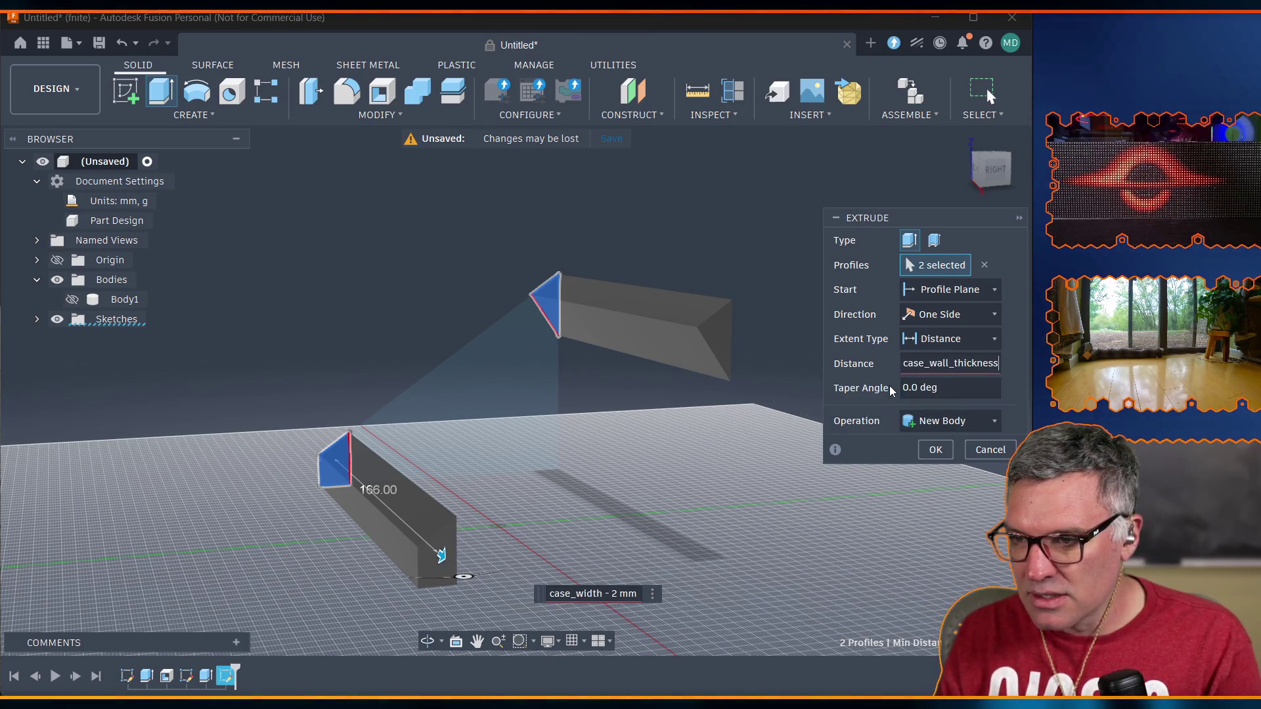
pyautogui.click(935, 451)
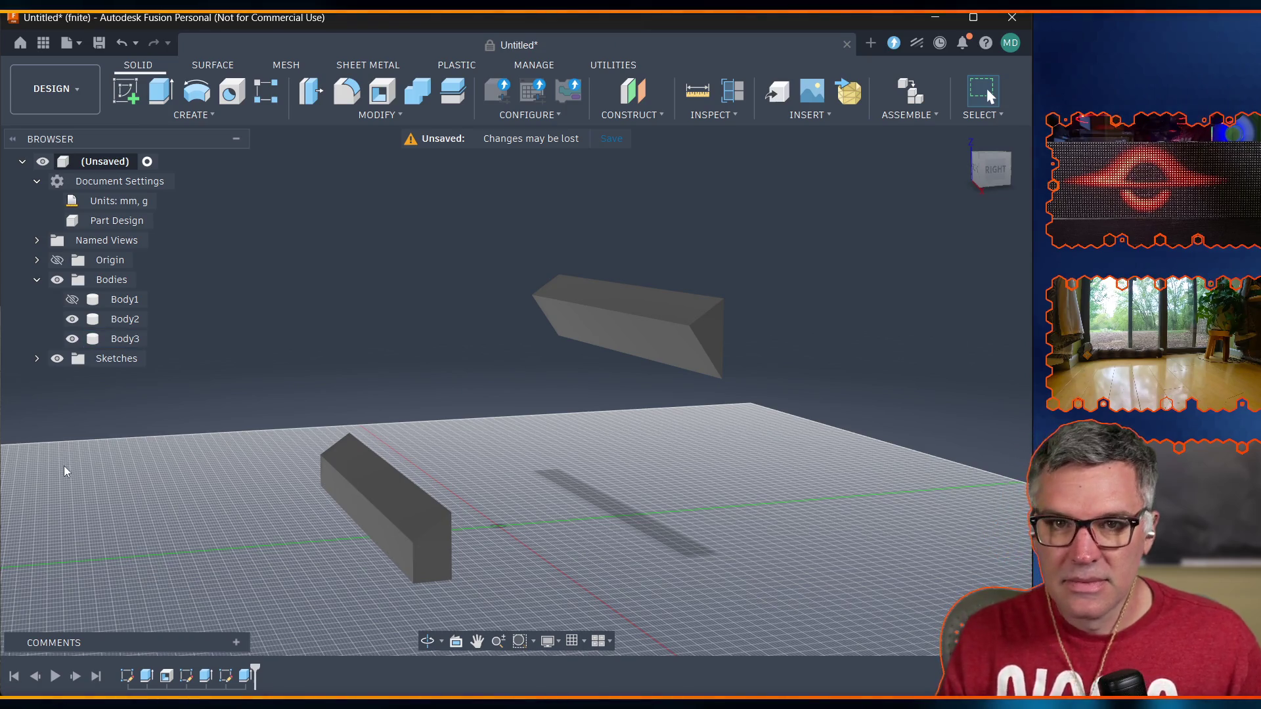
# Show Body1, inspect the lip bodies inside the pocket, and undo the separate lip extrusion.
pyautogui.click(72, 300)
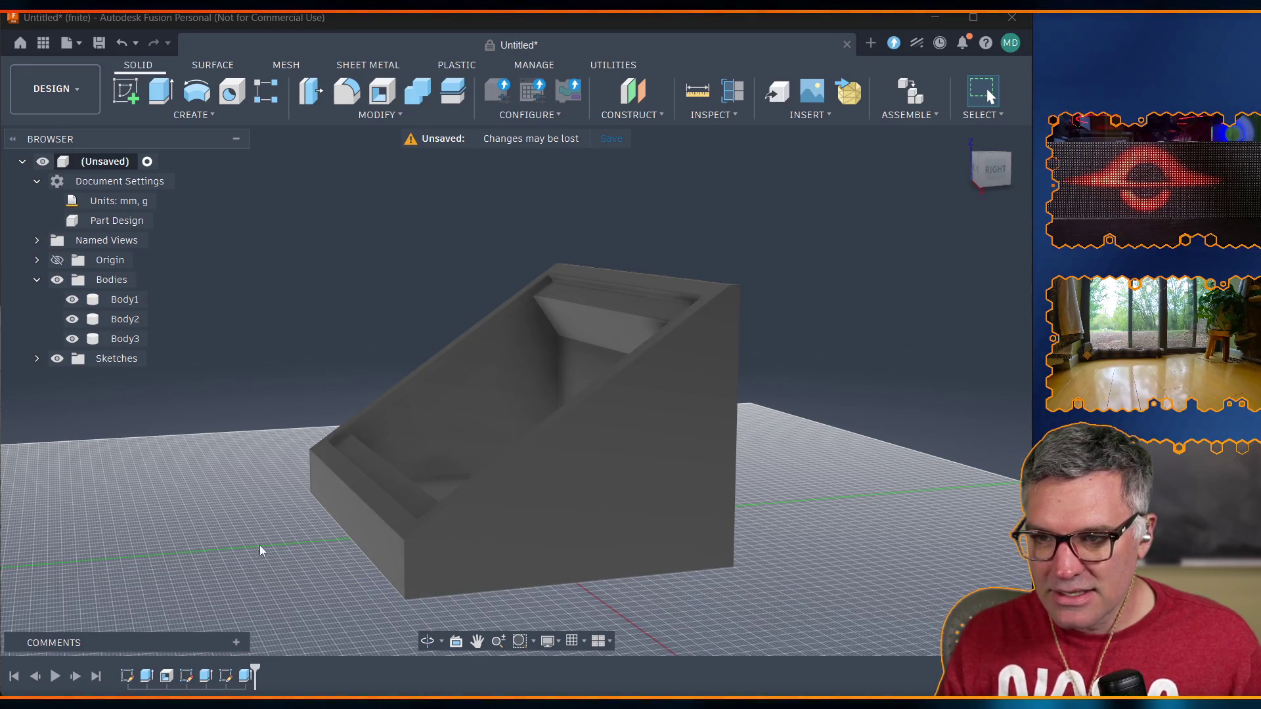
pyautogui.moveTo(258, 526)
pyautogui.keyDown('shift'); pyautogui.mouseDown(button='middle')
pyautogui.moveTo(353, 557)
pyautogui.moveTo(421, 513)
pyautogui.moveTo(371, 529)
pyautogui.mouseUp(button='middle'); pyautogui.keyUp('shift')
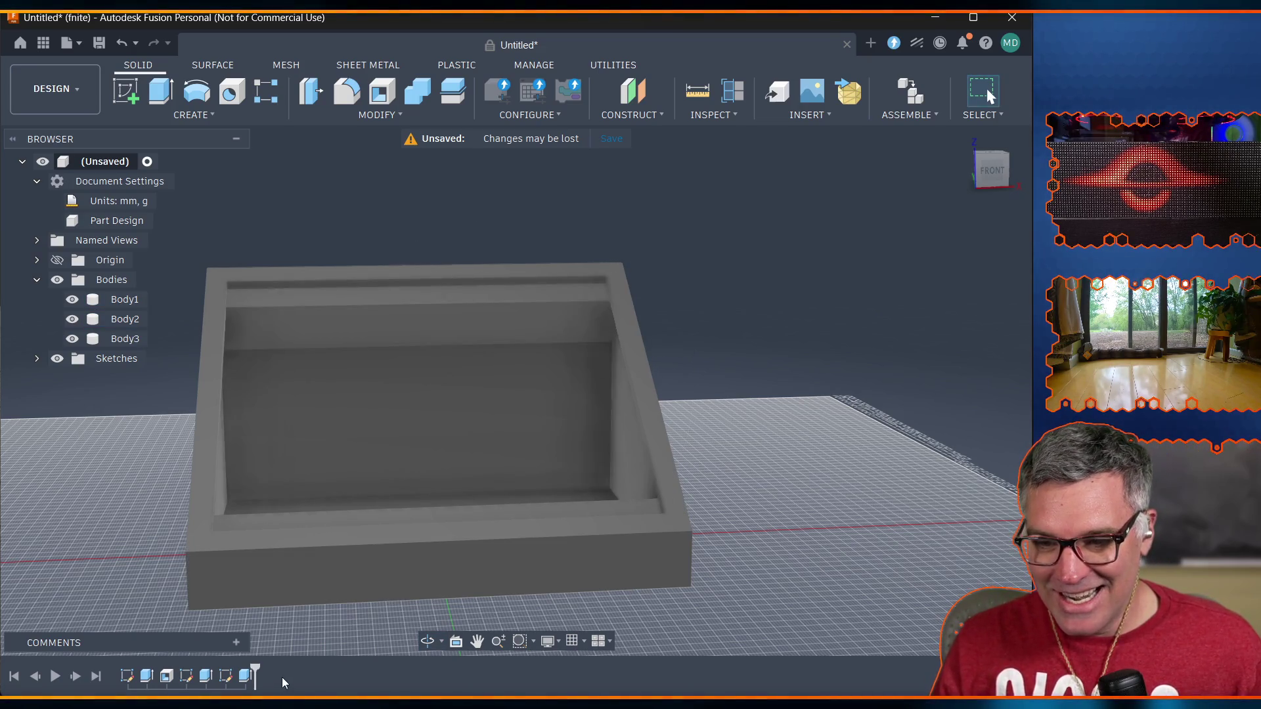
pyautogui.hotkey('ctrl', 'z')
pyautogui.hotkey('ctrl', 'z')
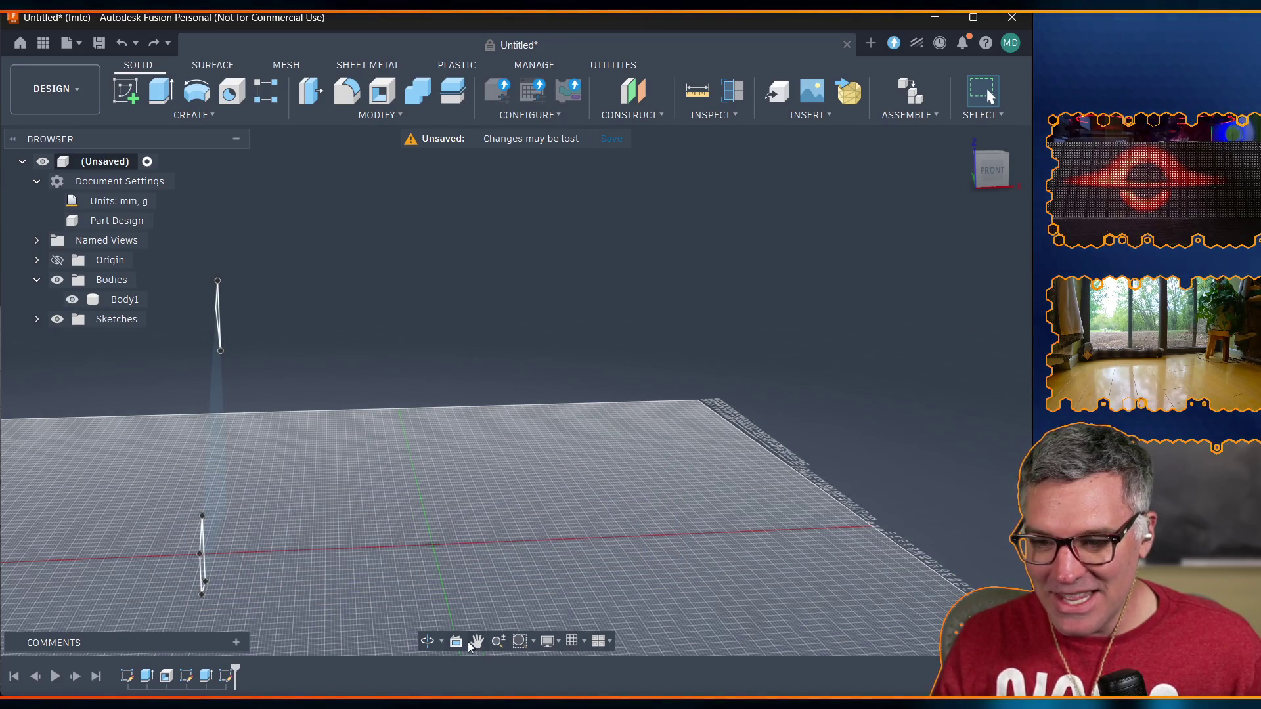
# Start an extrusion with extent To Object, ending at the case's far triangular side face.
pyautogui.click(428, 642)
pyautogui.moveTo(460, 525); pyautogui.dragTo(587, 546)
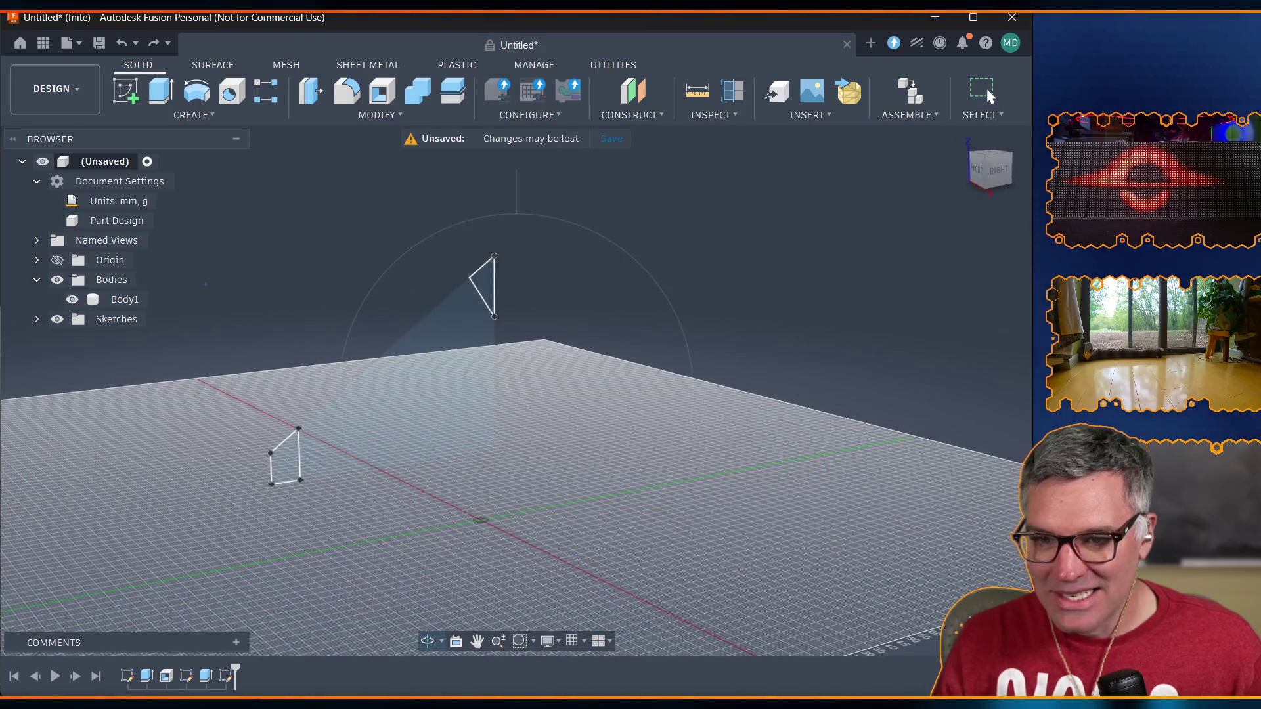
pyautogui.click(73, 300)
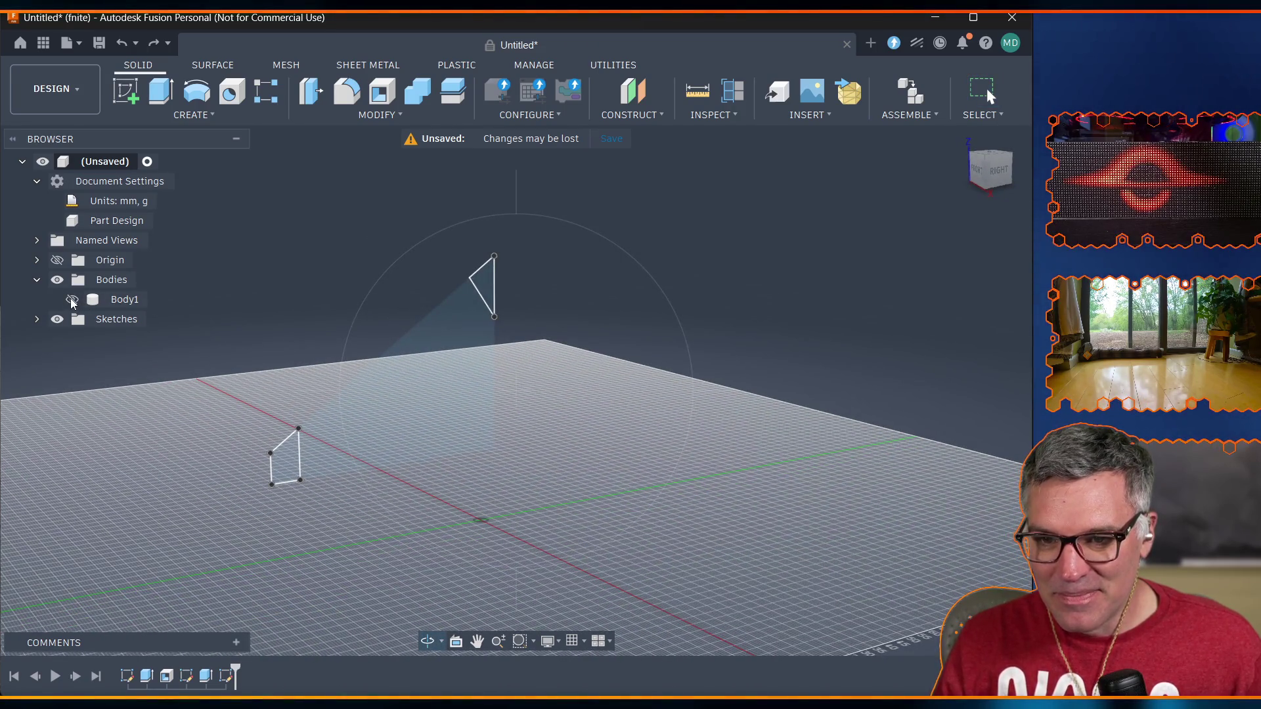
pyautogui.click(73, 301)
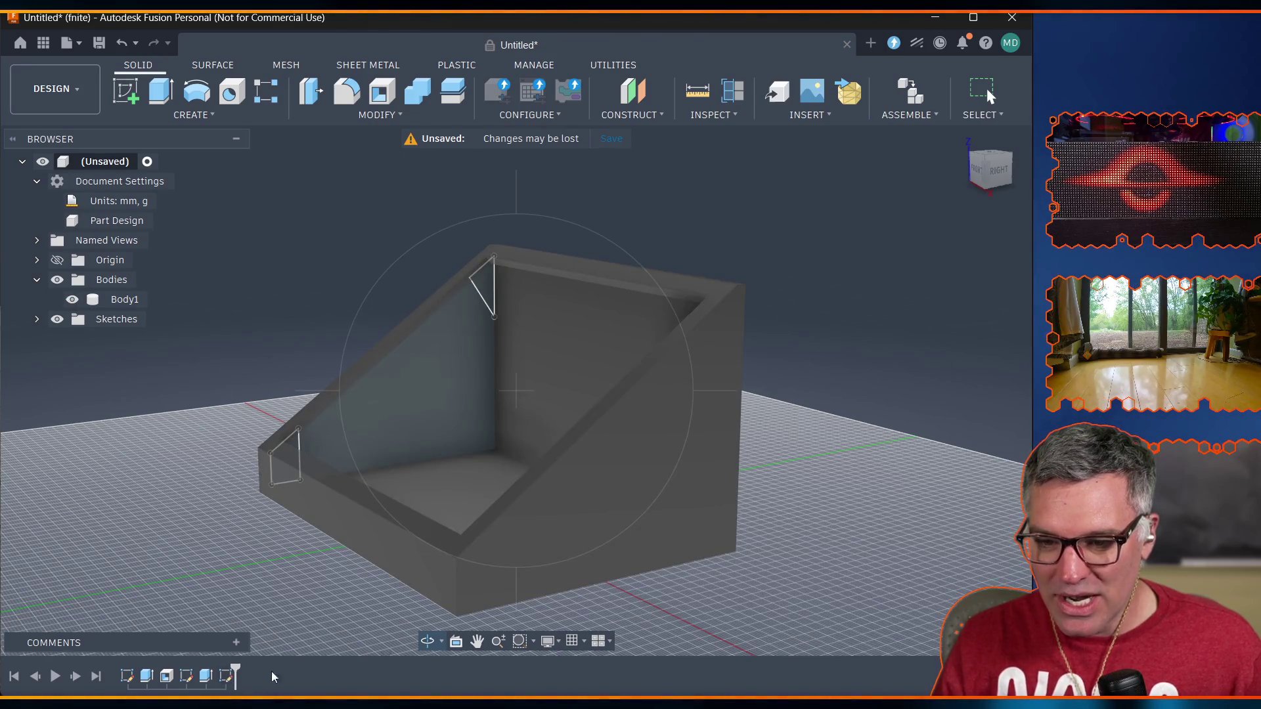
pyautogui.click(160, 95)
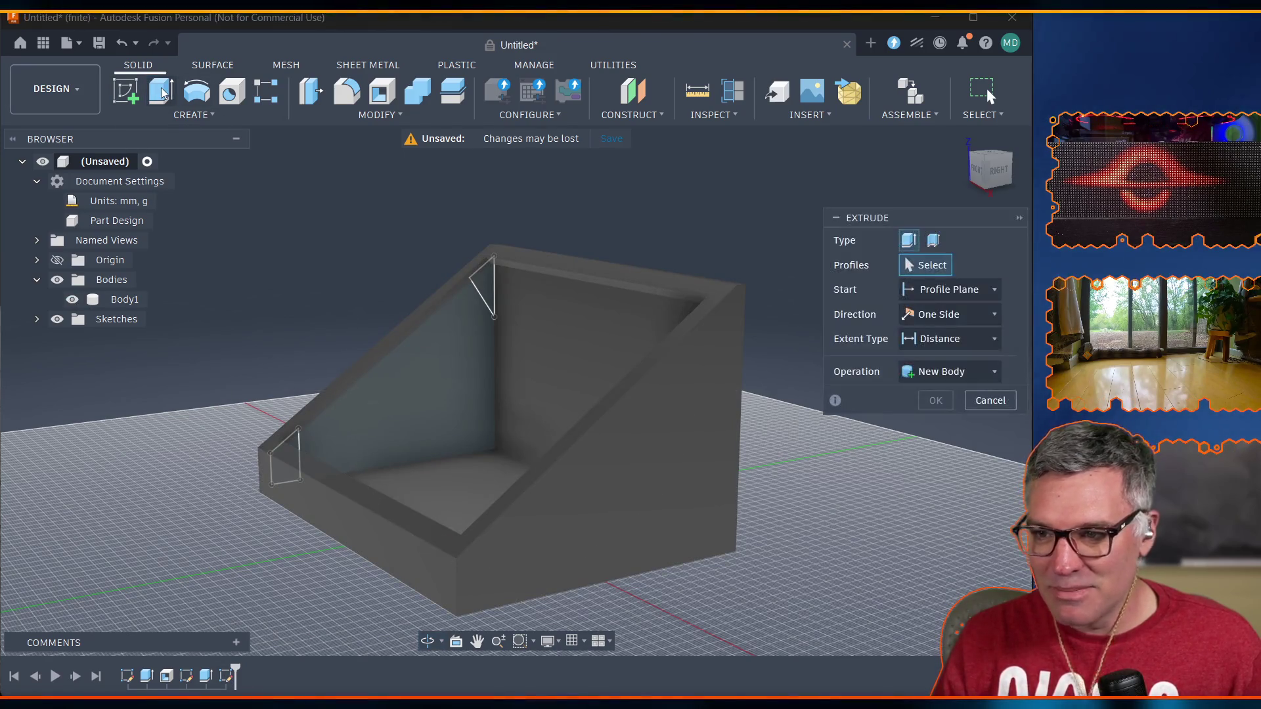
pyautogui.click(979, 340)
pyautogui.click(931, 386)
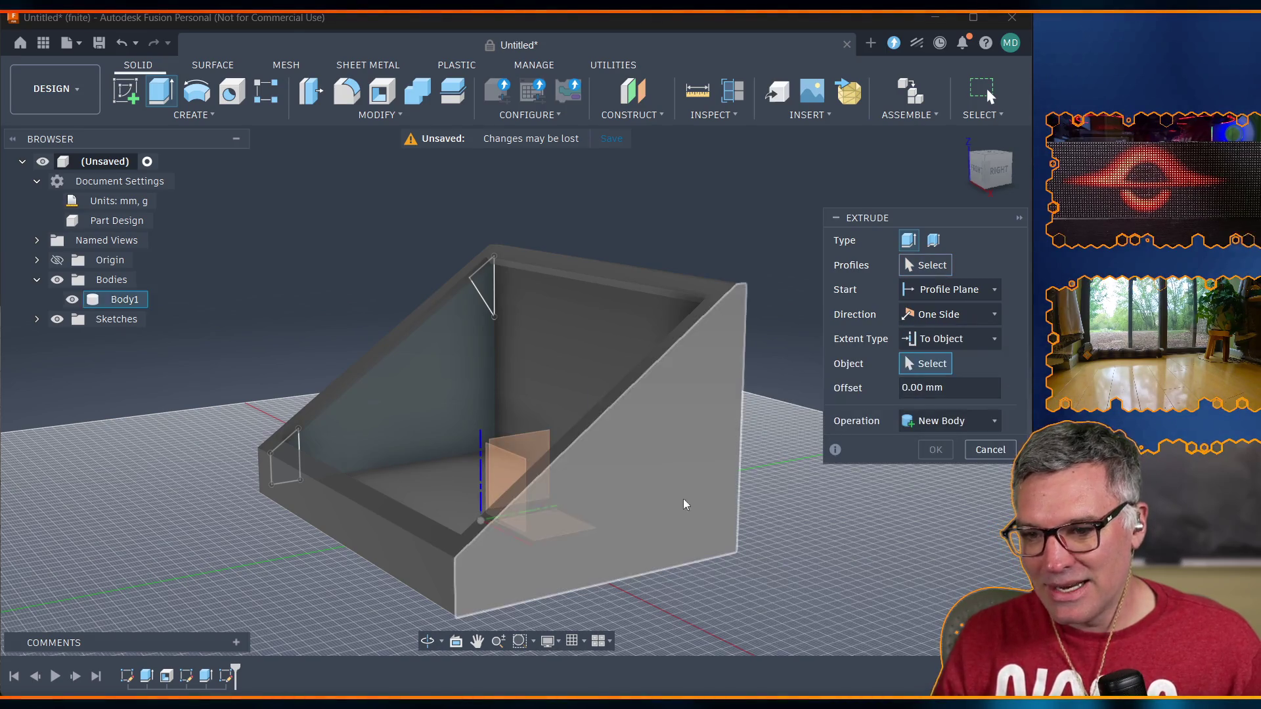
pyautogui.click(428, 641)
pyautogui.moveTo(358, 608); pyautogui.dragTo(531, 603)
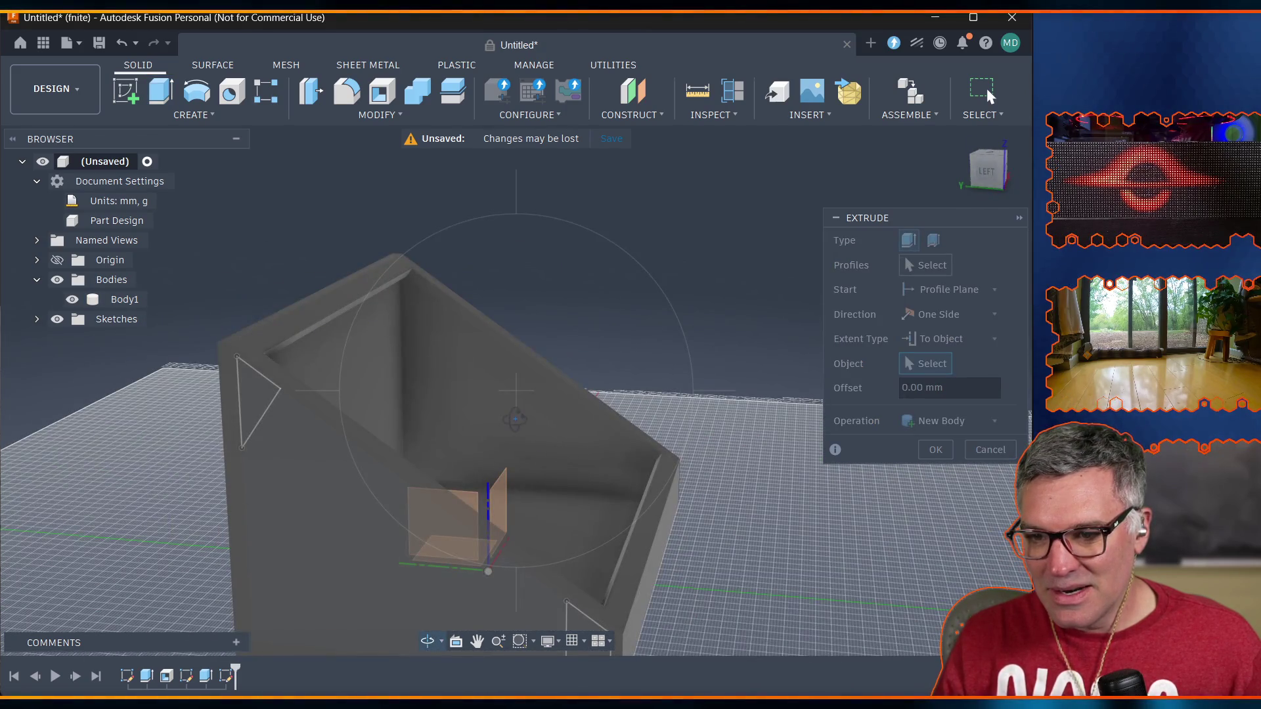
pyautogui.press('Escape')
pyautogui.click(499, 411)
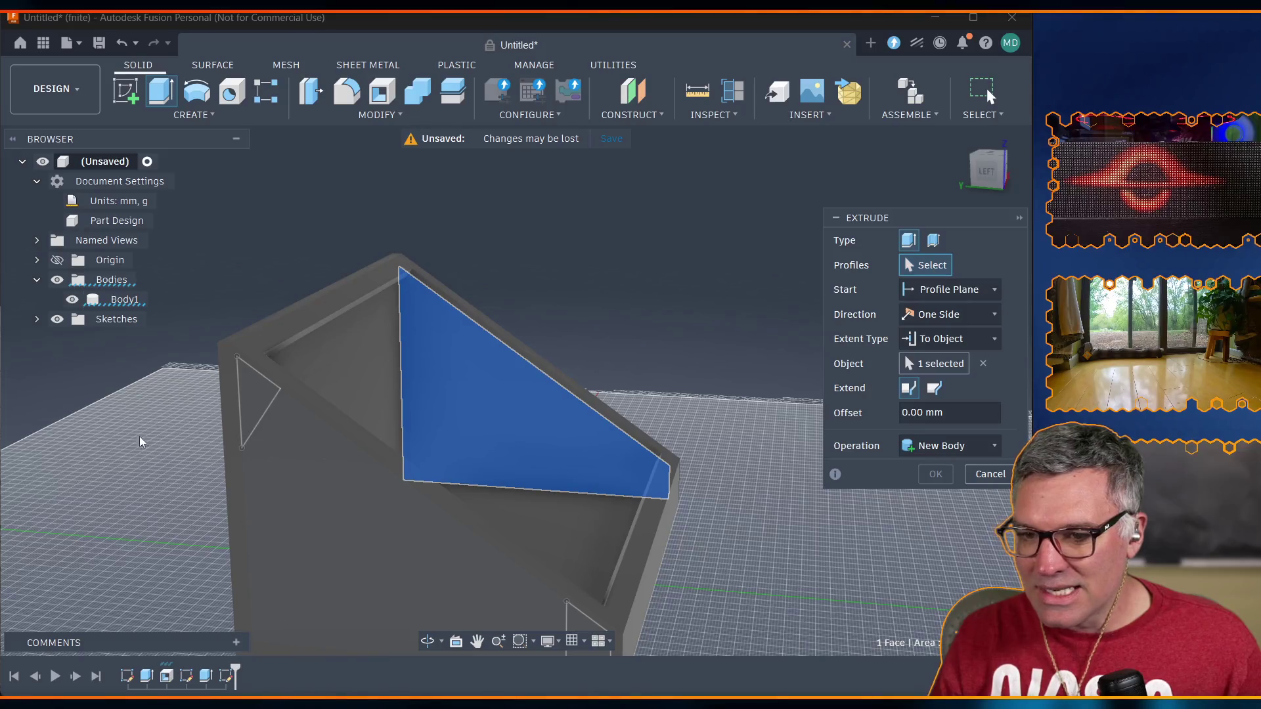
# Select the upper and lower lip profiles and join the extrusion into Body1.
pyautogui.click(427, 640)
pyautogui.moveTo(647, 610); pyautogui.dragTo(464, 617)
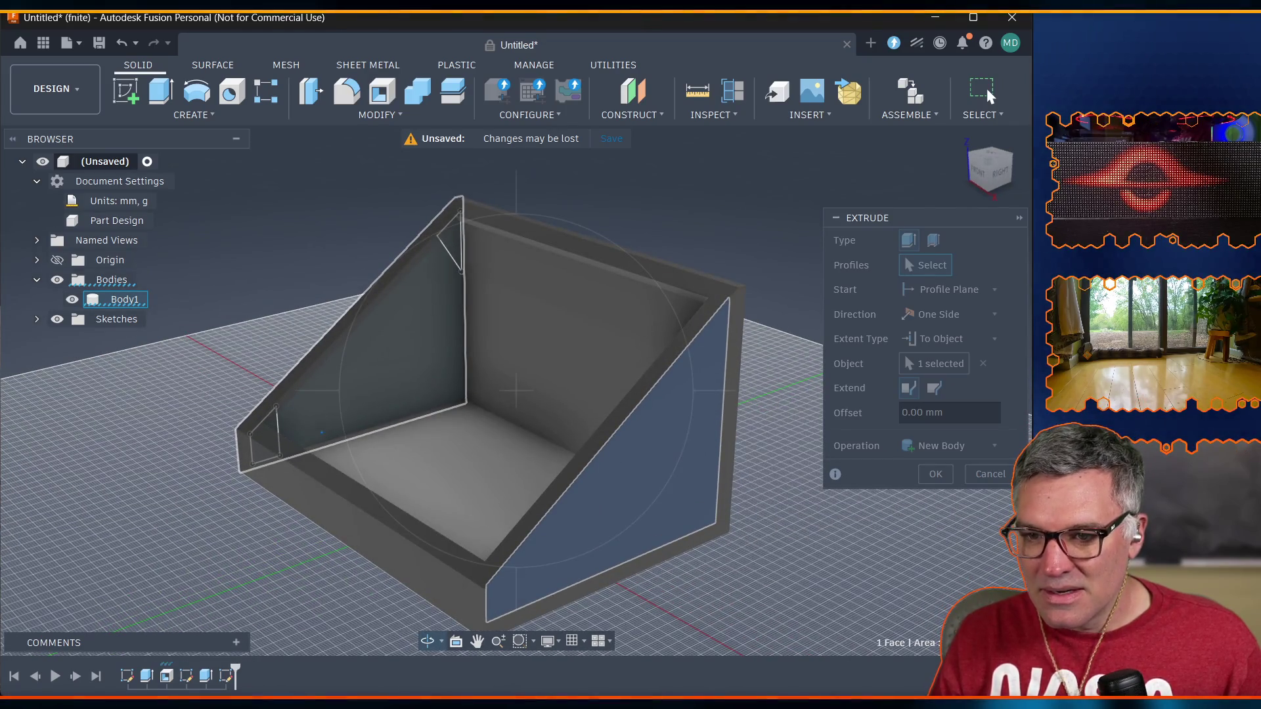
pyautogui.press('Escape')
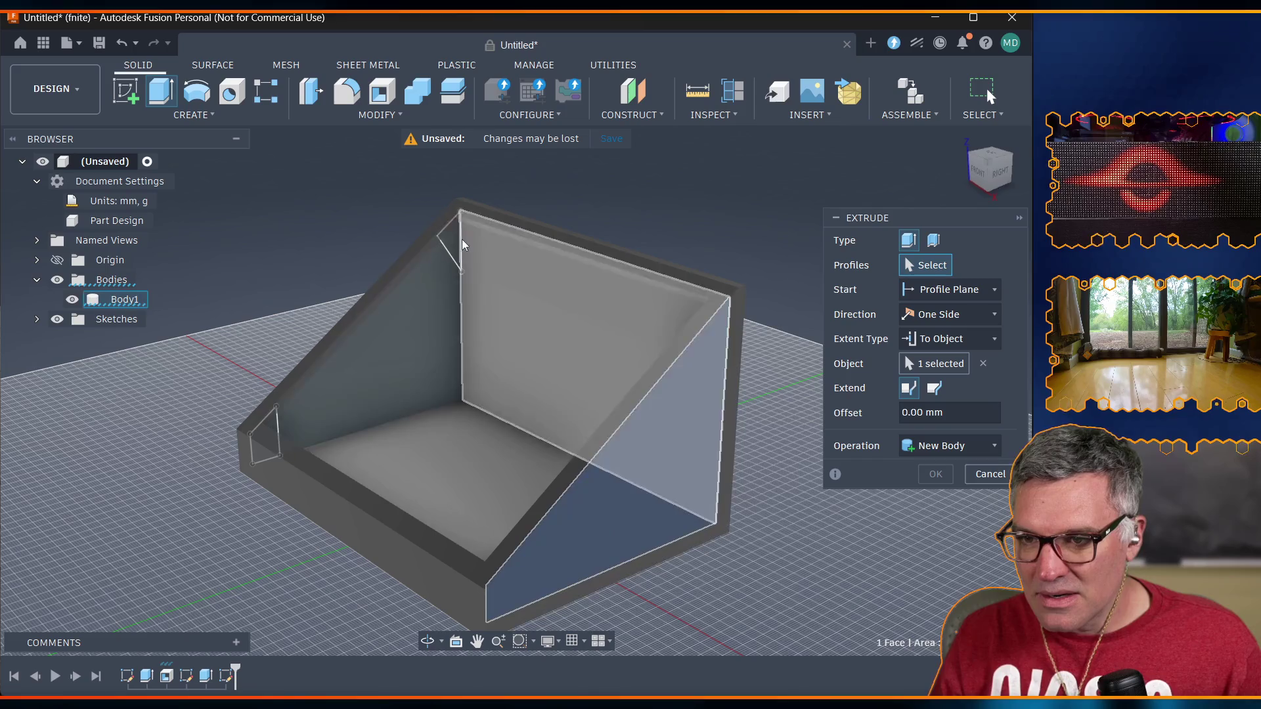
pyautogui.click(453, 246)
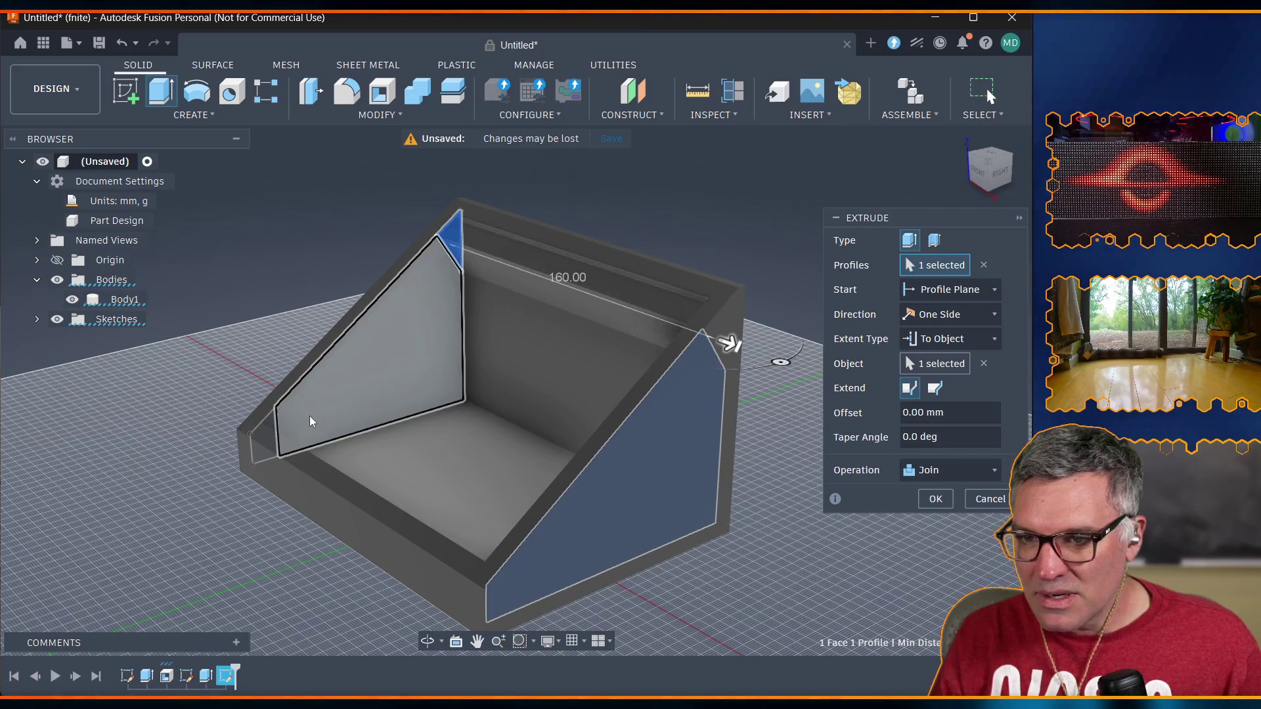
pyautogui.click(274, 430)
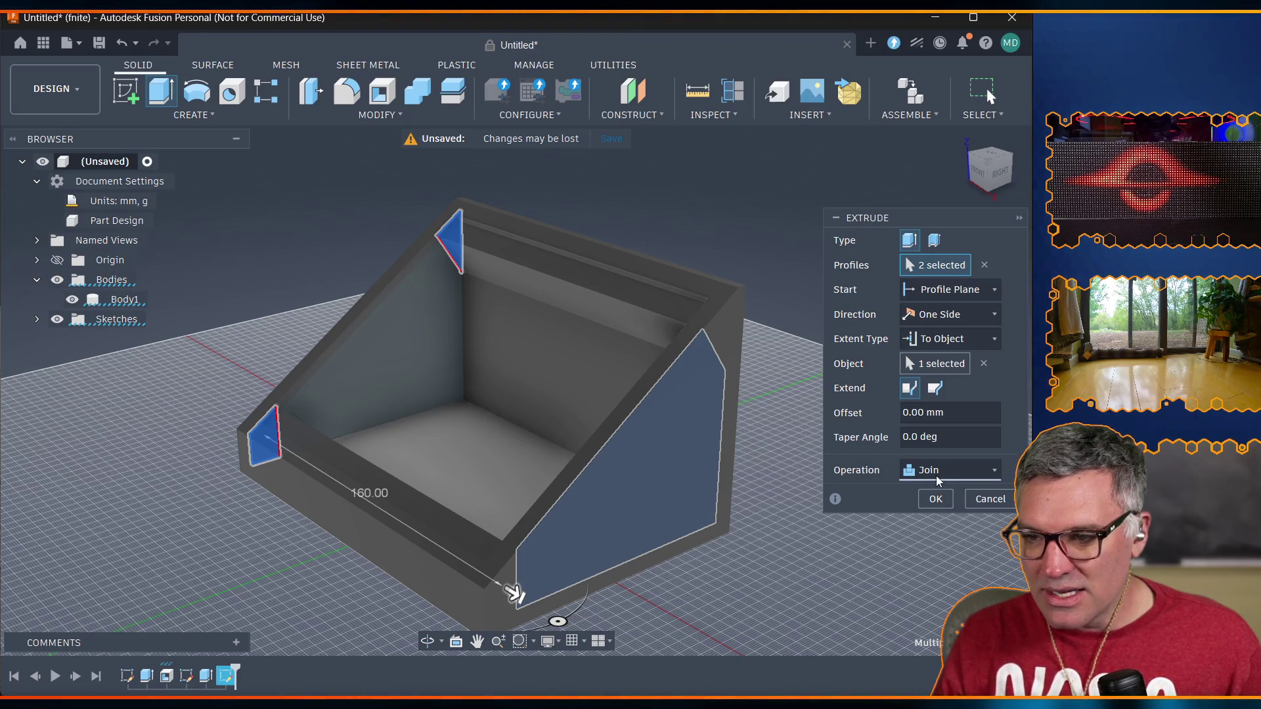
pyautogui.click(935, 500)
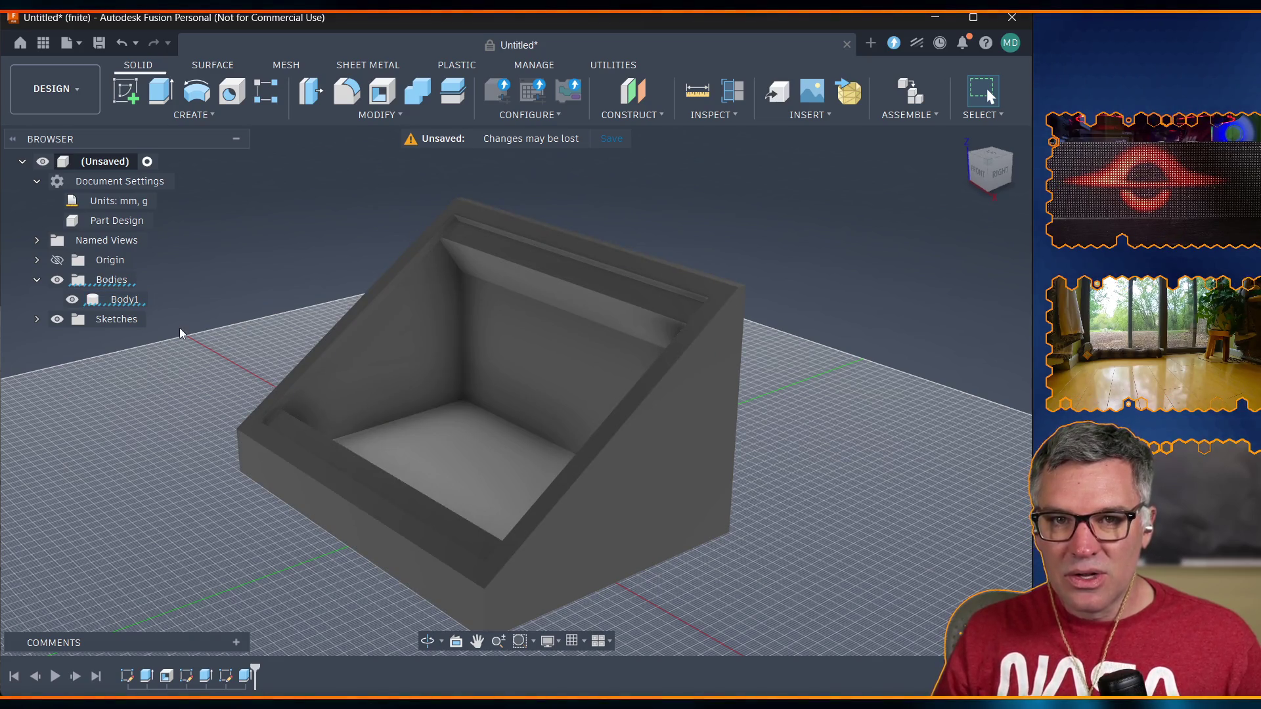
# Select the left inner wall face, check its context options, then clear the selection.
pyautogui.click(301, 415)
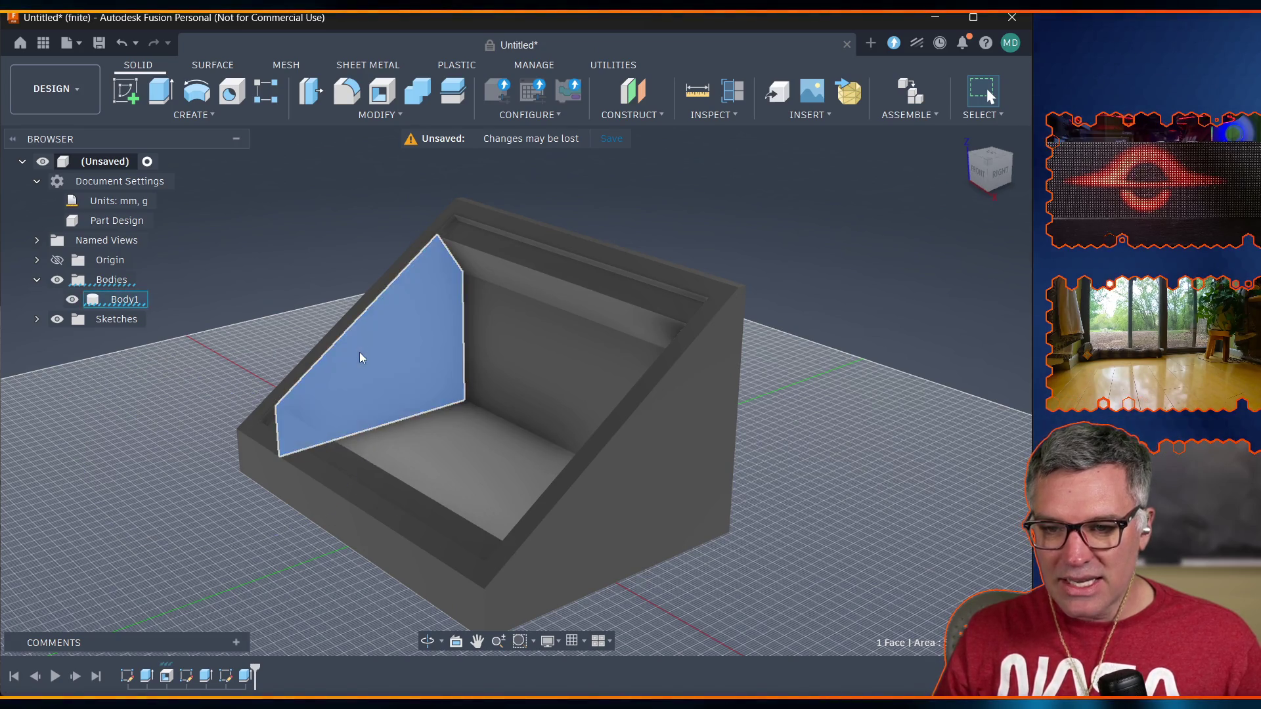
pyautogui.rightClick(243, 342)
pyautogui.press('Escape')
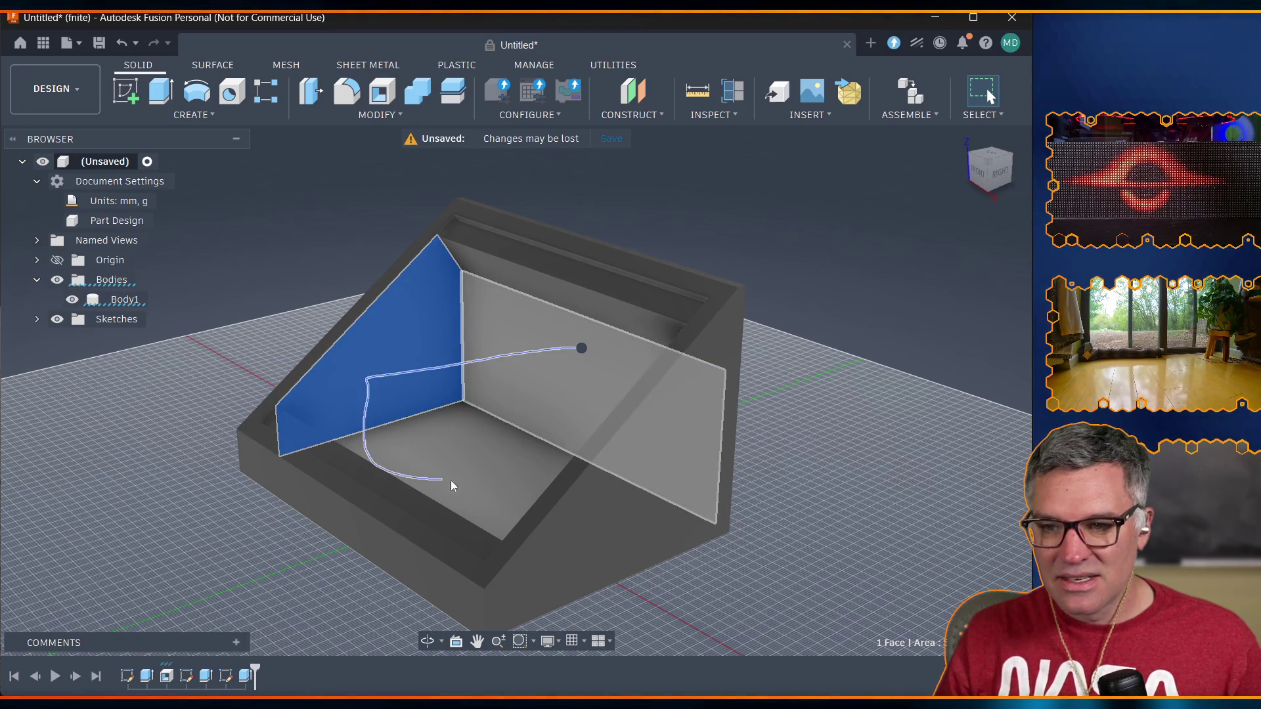
pyautogui.click(182, 400)
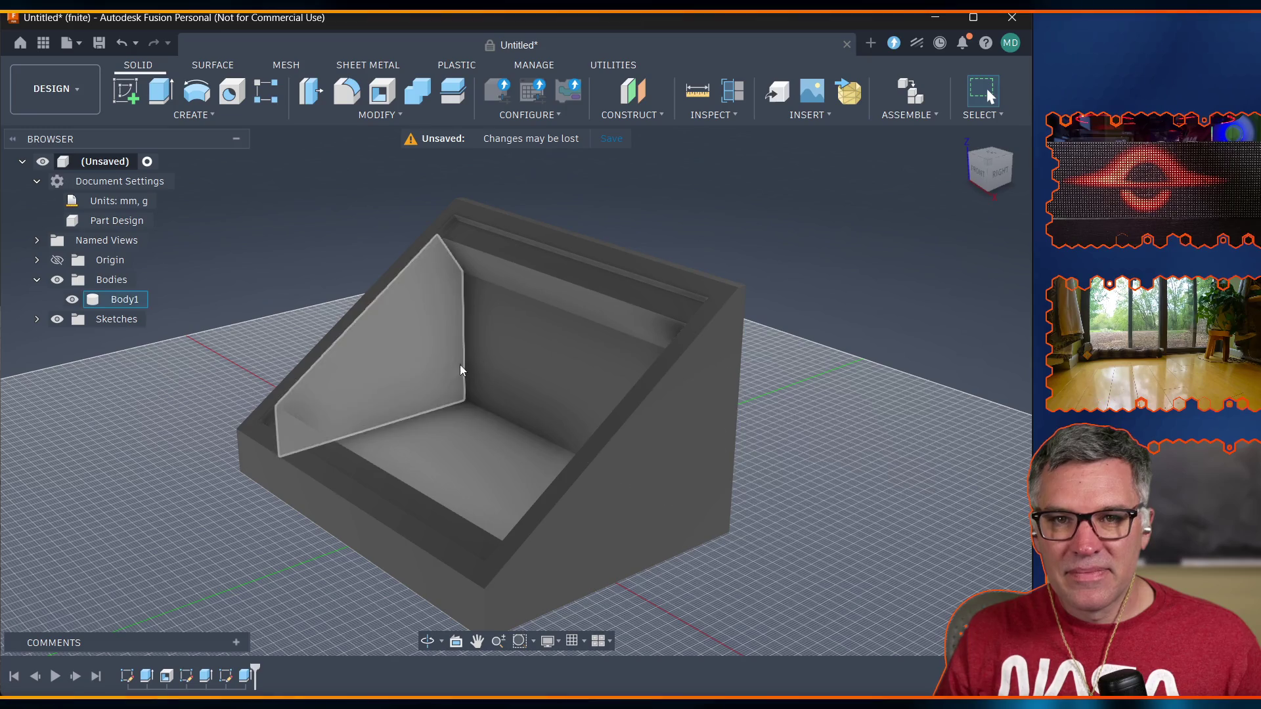
# Orbit around the case, select the slanted face along the top back edge, and sketch on it.
pyautogui.moveTo(475, 435)
pyautogui.keyDown('shift'); pyautogui.mouseDown(button='middle')
pyautogui.moveTo(295, 366)
pyautogui.moveTo(656, 394)
pyautogui.moveTo(366, 535)
pyautogui.moveTo(444, 392)
pyautogui.moveTo(535, 627)
pyautogui.mouseUp(button='middle'); pyautogui.keyUp('shift')
pyautogui.click(428, 641)
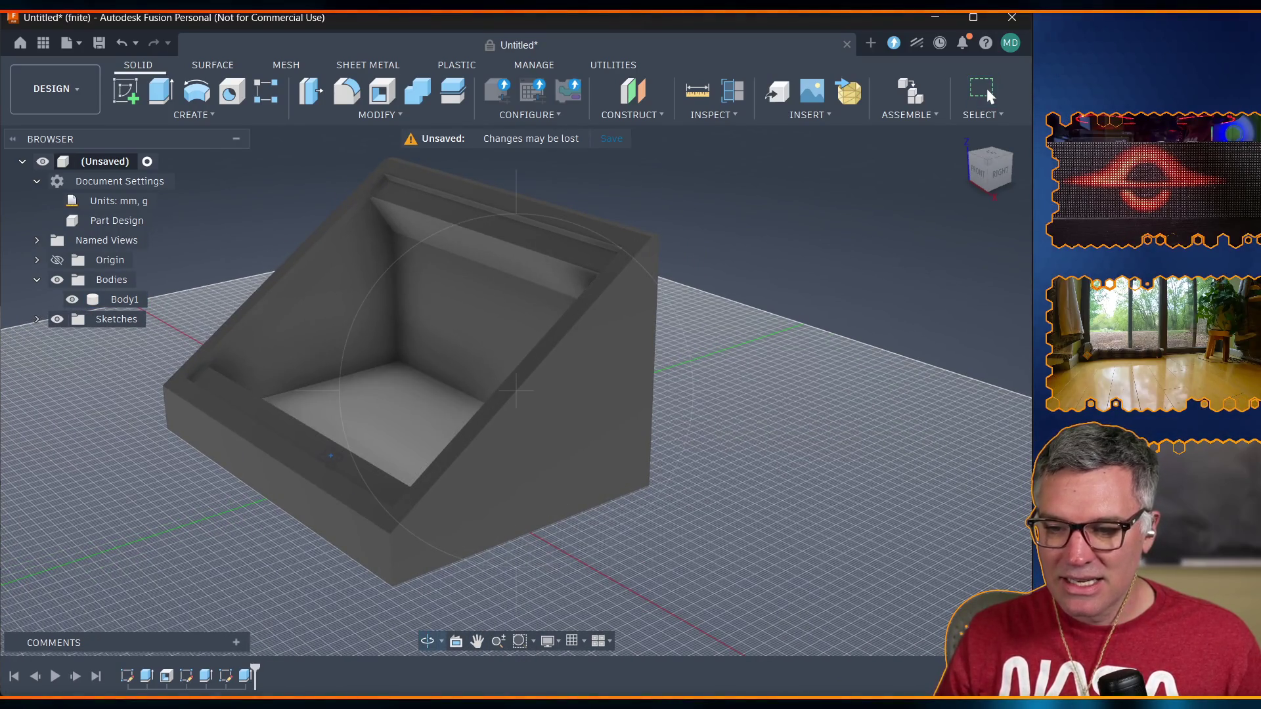
pyautogui.moveTo(338, 412)
pyautogui.mouseDown()
pyautogui.moveTo(377, 414)
pyautogui.moveTo(378, 428)
pyautogui.moveTo(362, 395)
pyautogui.moveTo(407, 400)
pyautogui.moveTo(387, 397)
pyautogui.mouseUp()
pyautogui.moveTo(296, 450); pyautogui.dragTo(322, 381)
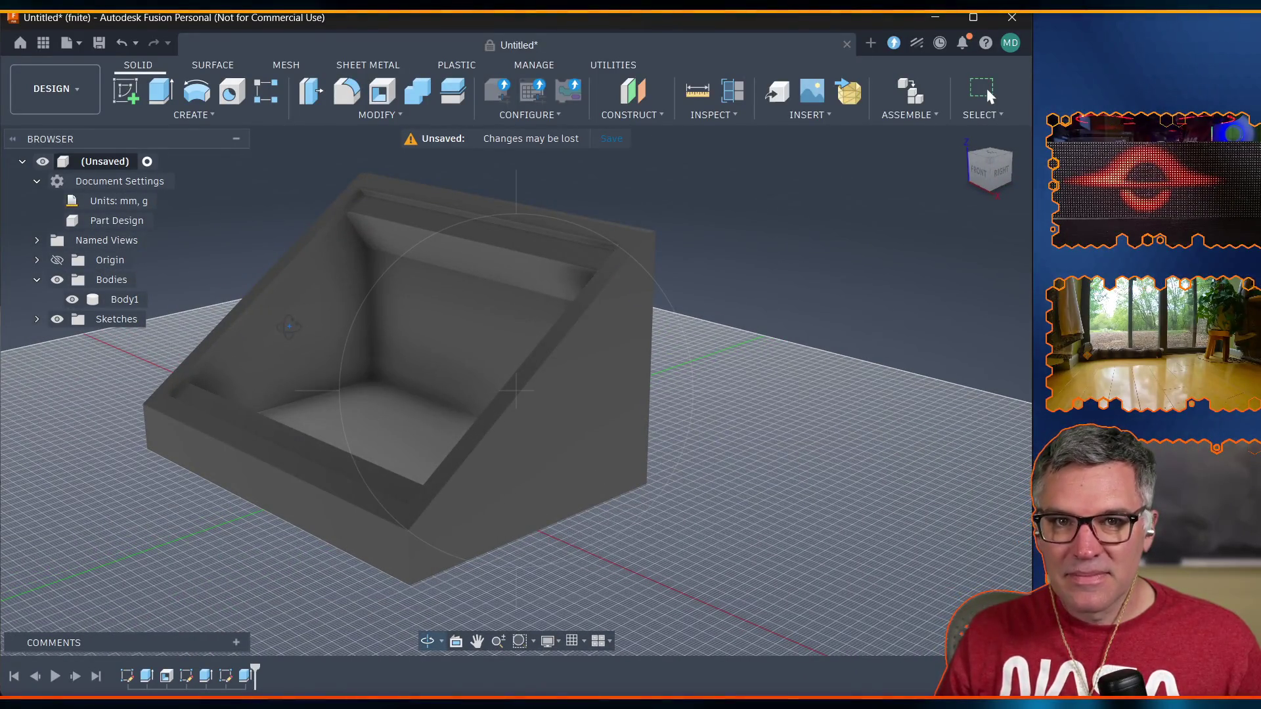
pyautogui.click(371, 233)
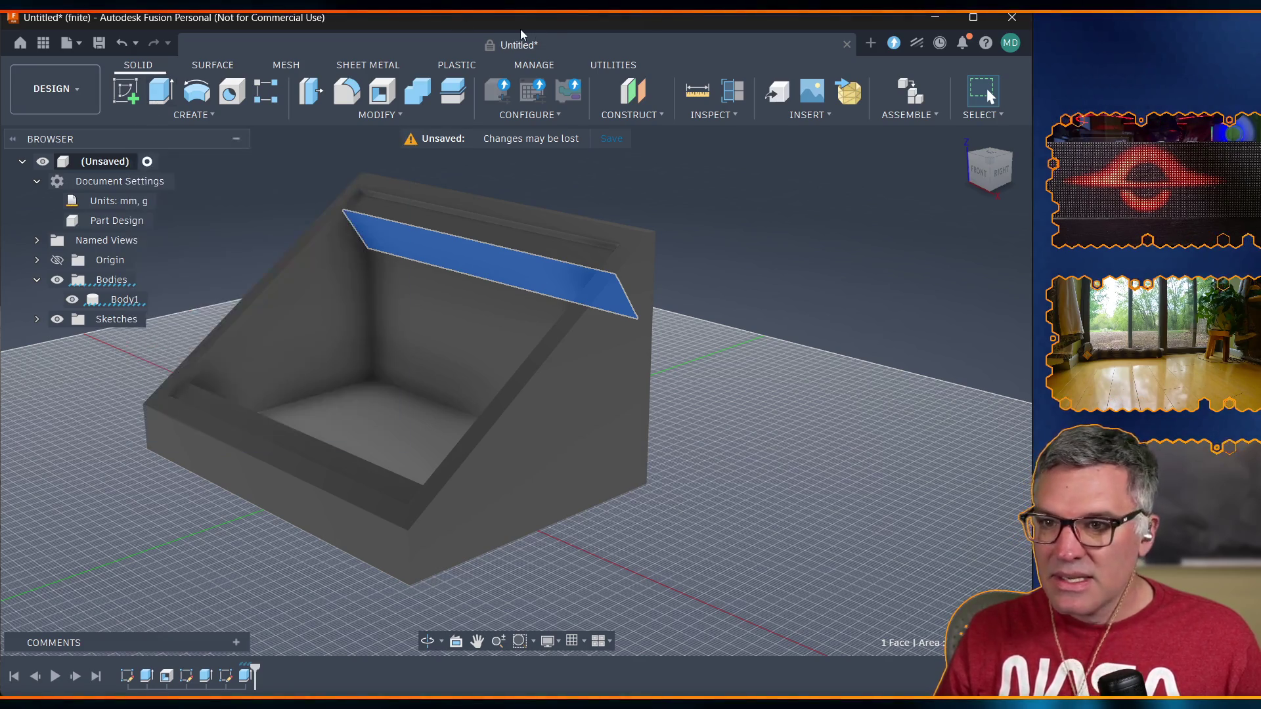
pyautogui.click(125, 94)
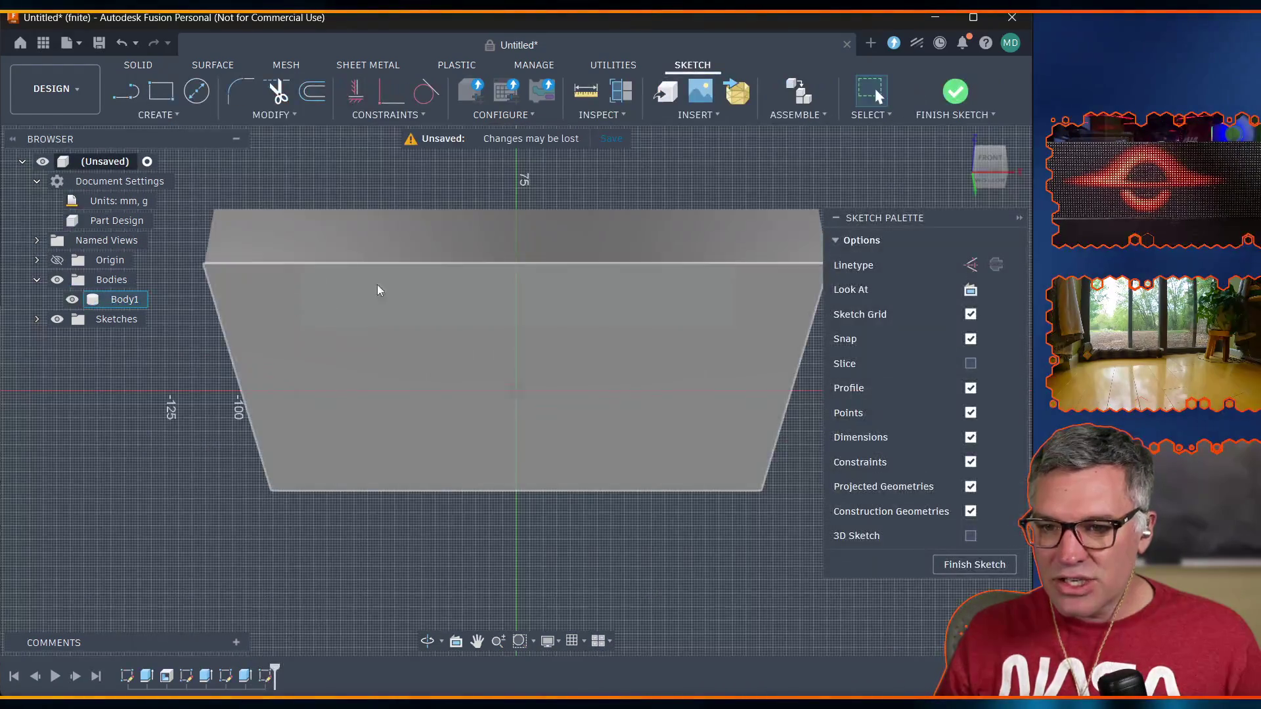
# Hide Body1 and draw a 16 mm line from the face's left edge with length case_lip_depth.
pyautogui.click(72, 301)
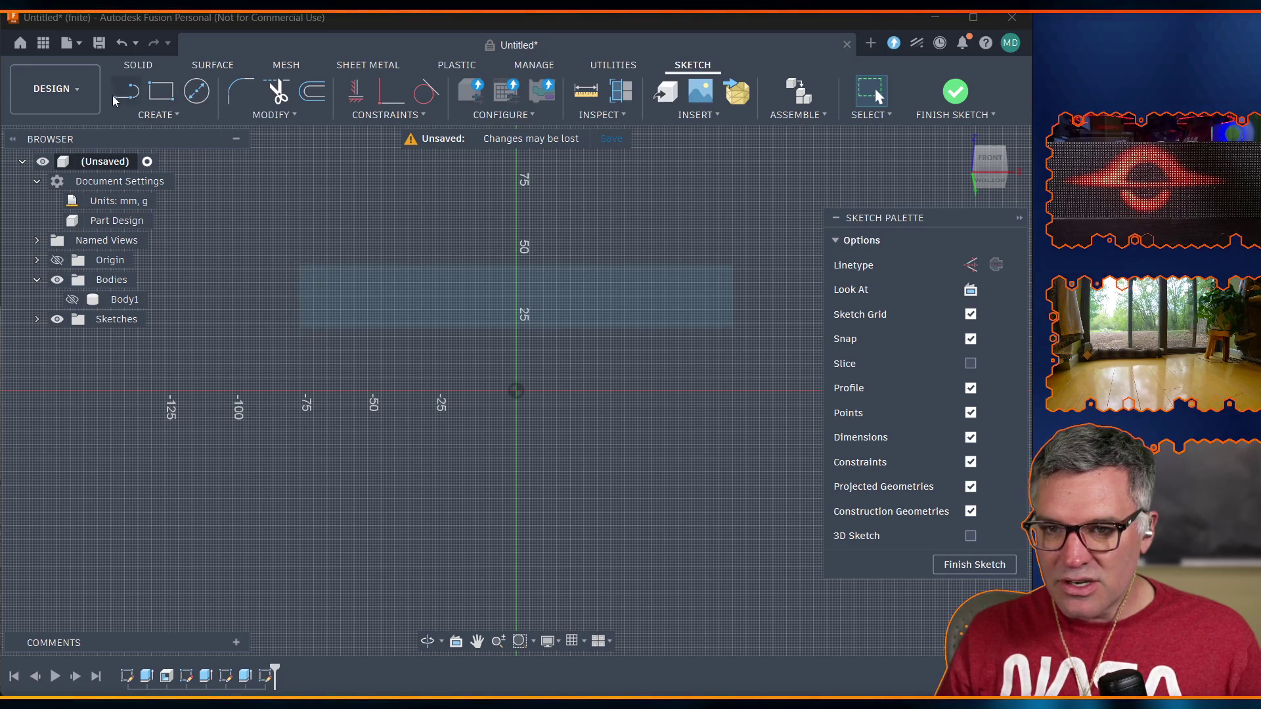
pyautogui.press('l')
pyautogui.scroll(-2, 346, 279)
pyautogui.scroll(8, 341, 278)
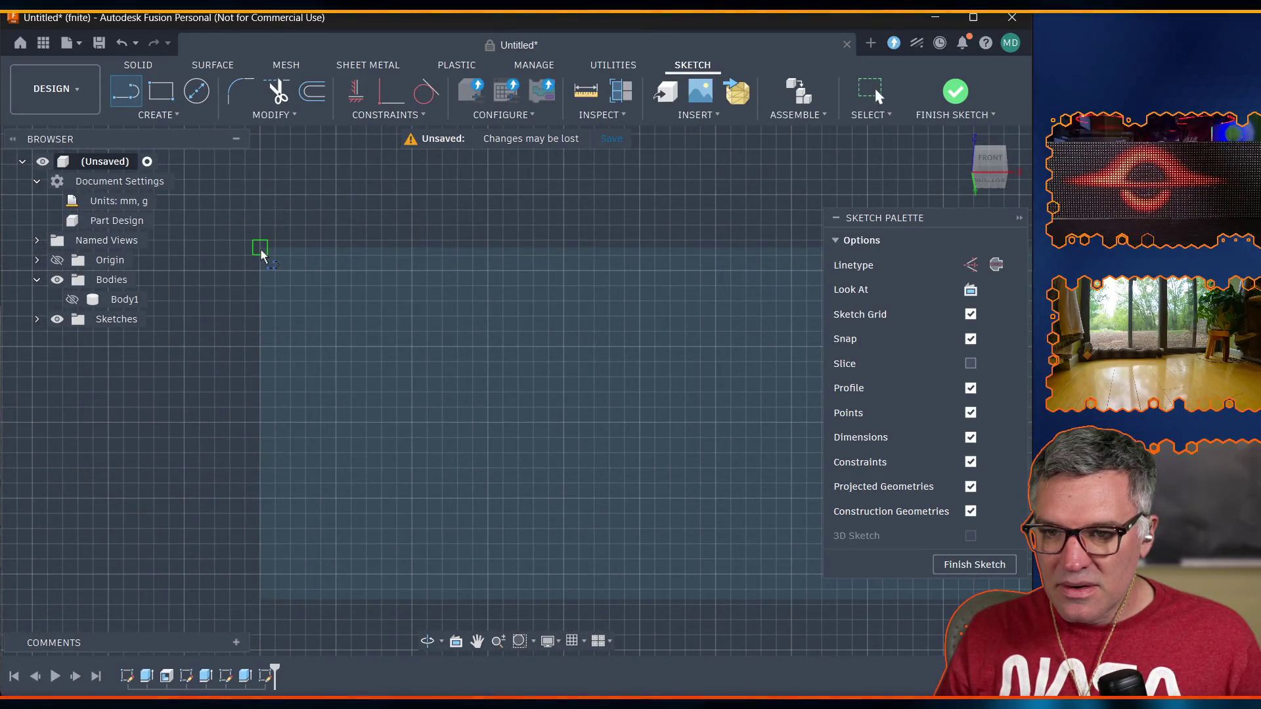
pyautogui.click(261, 248)
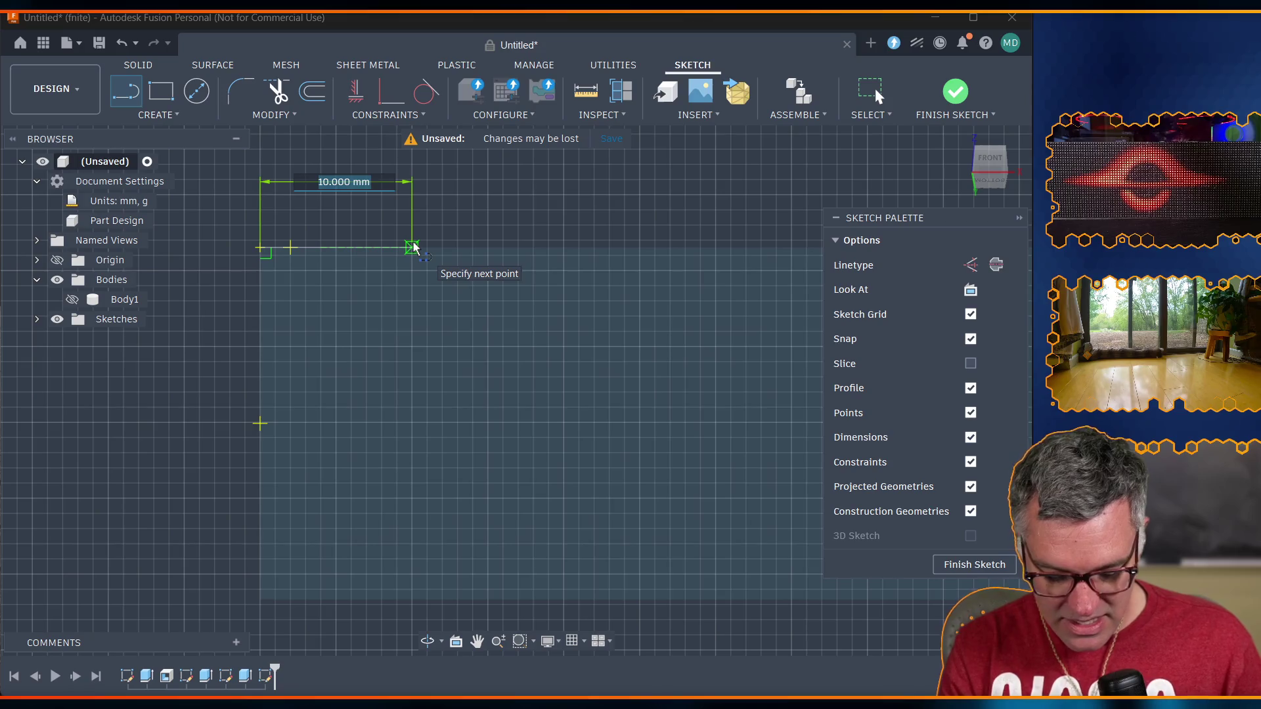
pyautogui.write('lip')
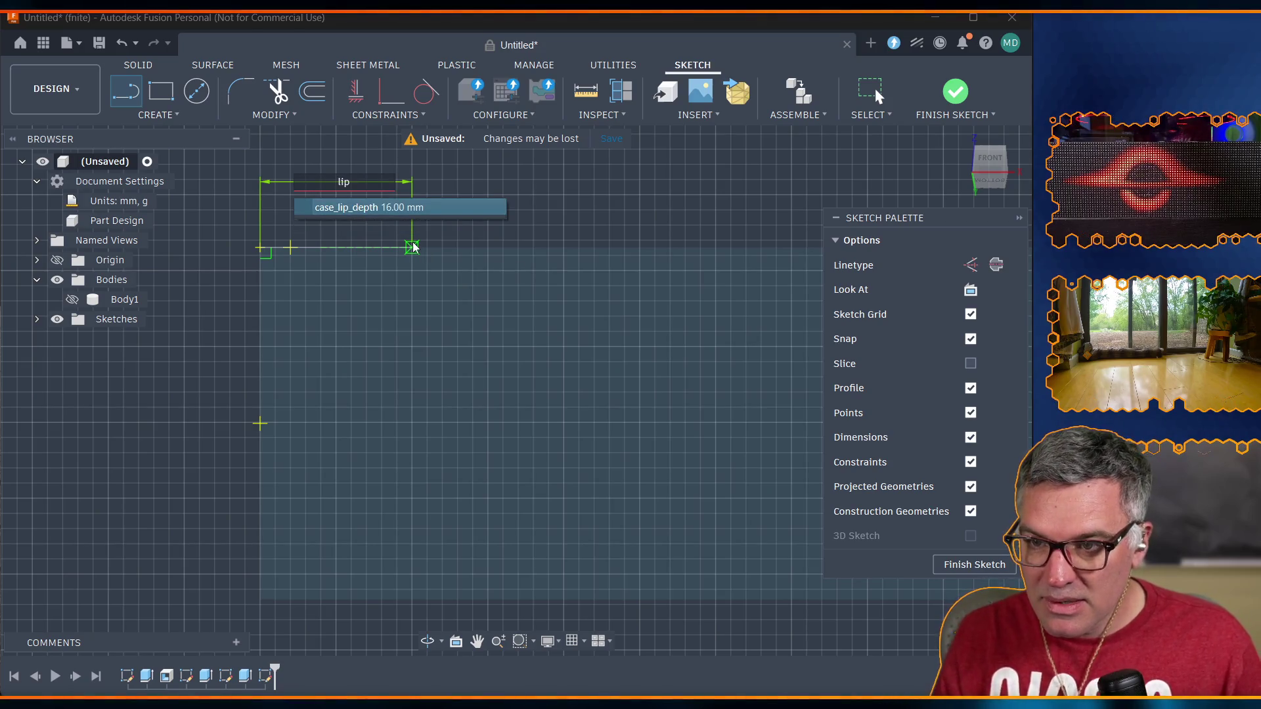
pyautogui.click(407, 208)
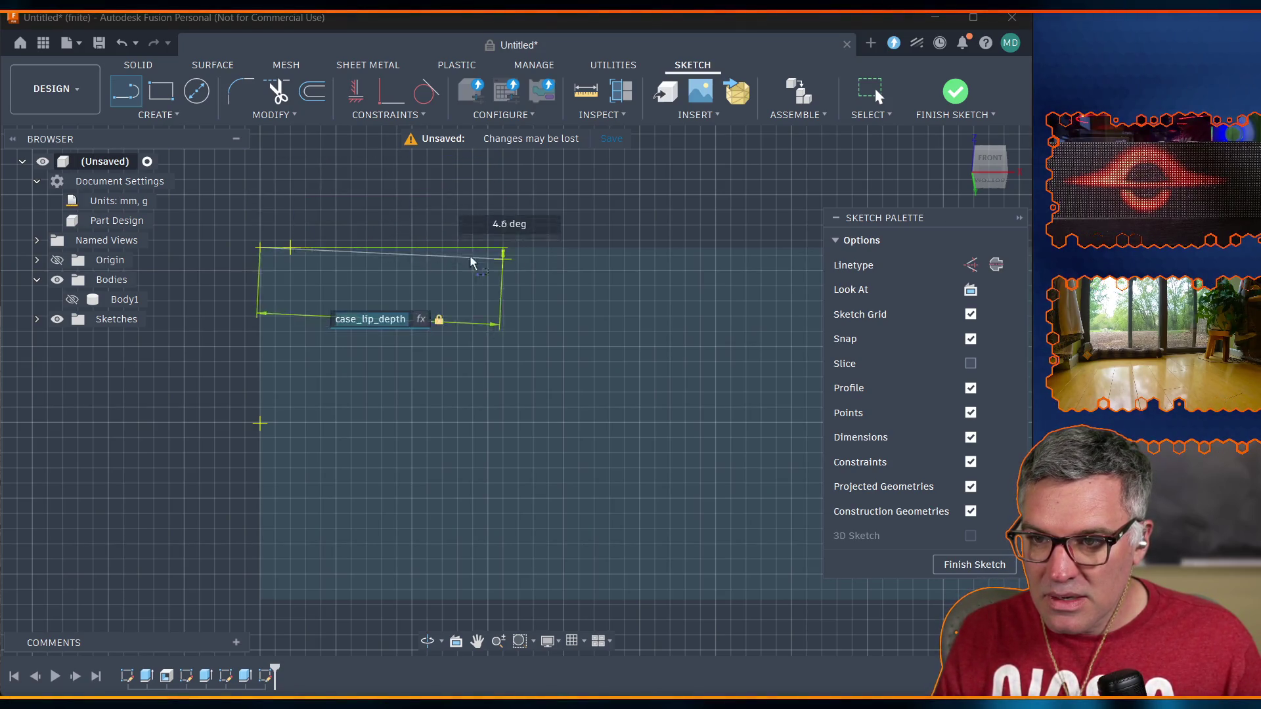
pyautogui.click(503, 248)
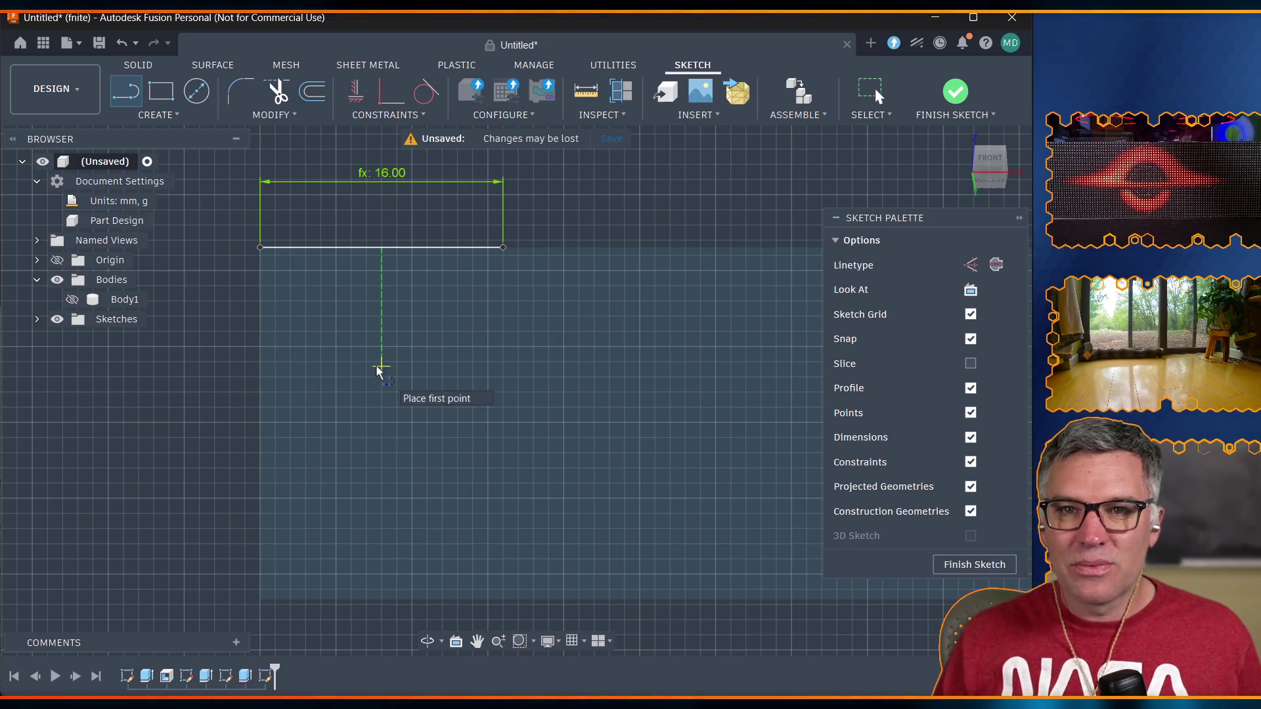
# Close a right triangle on the first lip-depth line with a diagonal and a vertical line.
pyautogui.rightClick(458, 350)
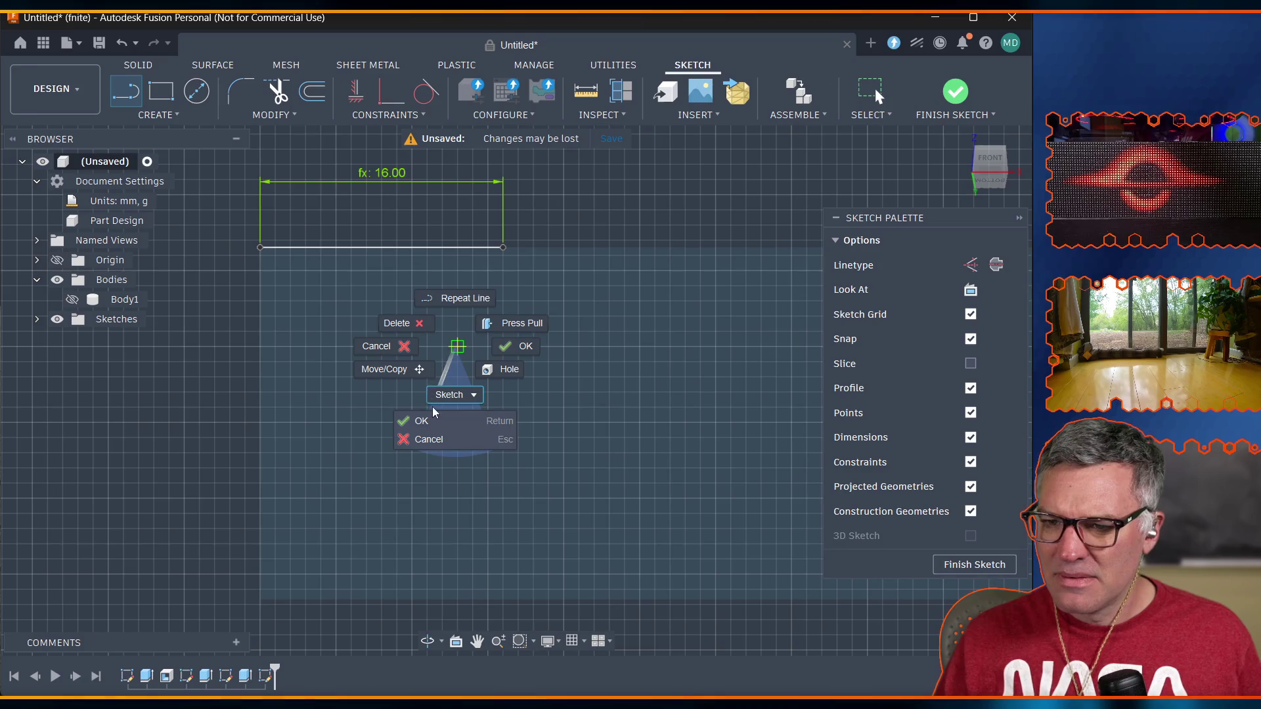
pyautogui.click(79, 542)
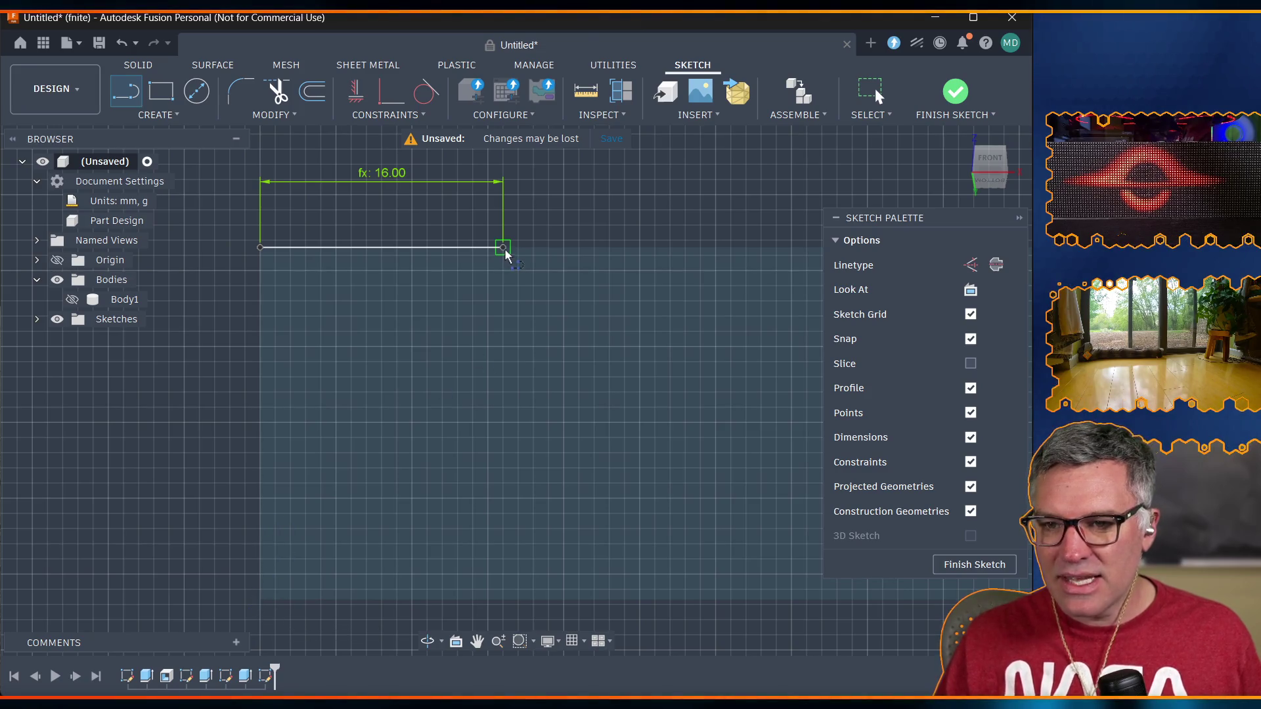
pyautogui.click(126, 97)
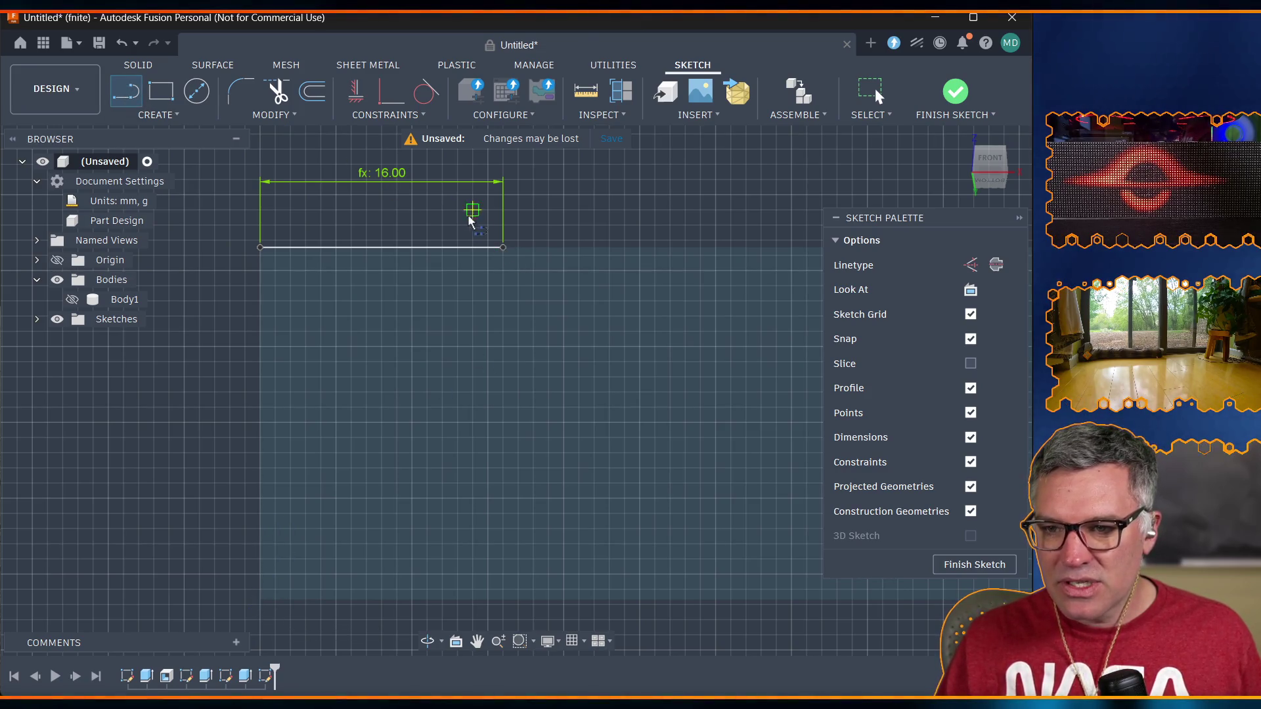
pyautogui.click(504, 248)
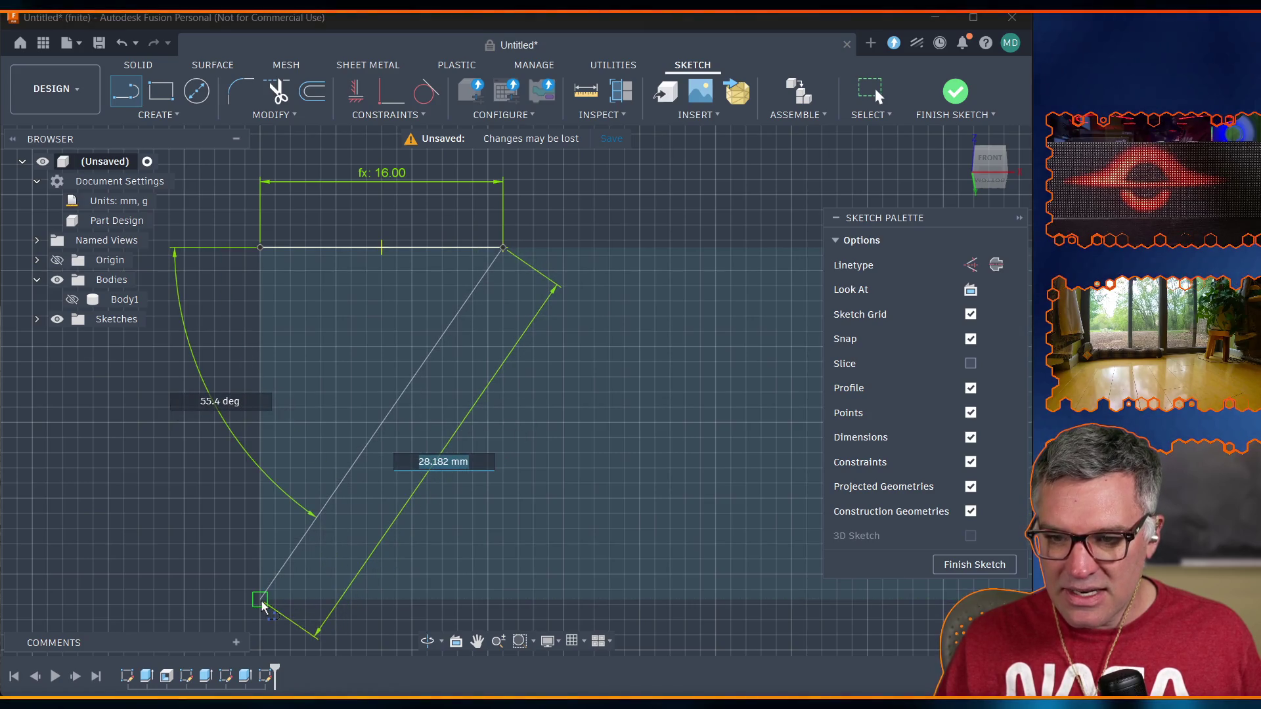
pyautogui.click(261, 600)
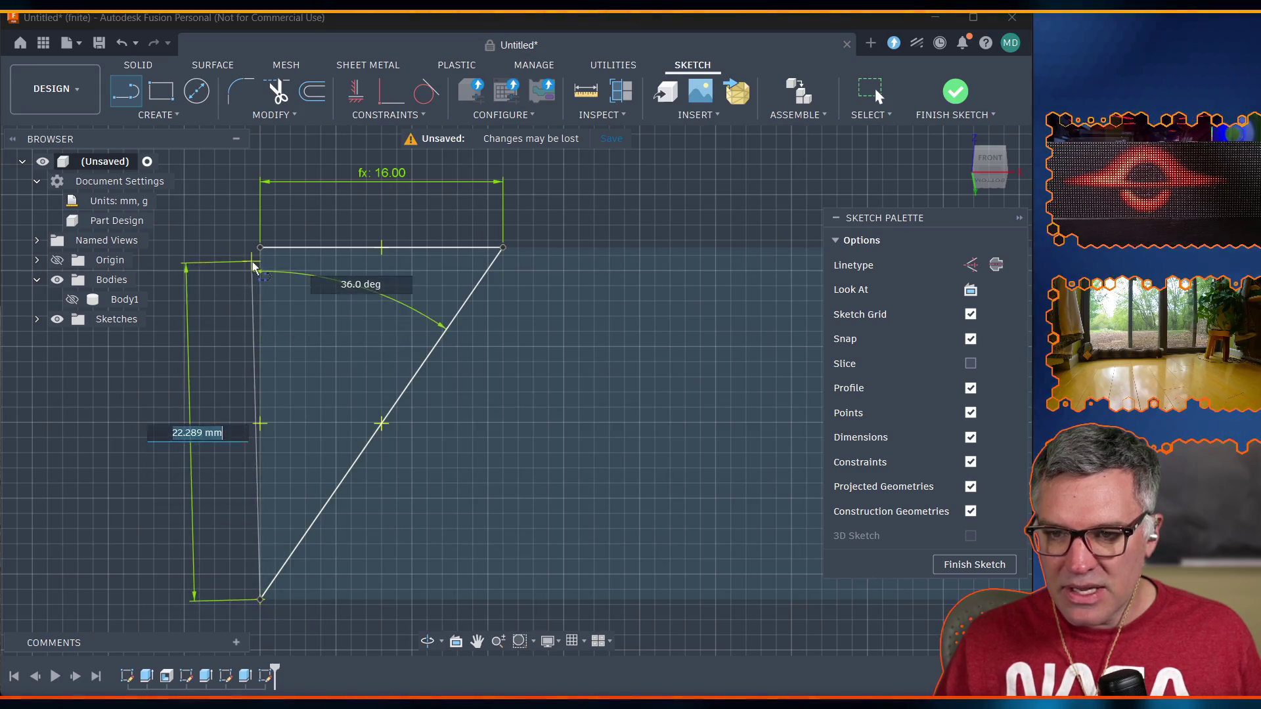
pyautogui.click(260, 248)
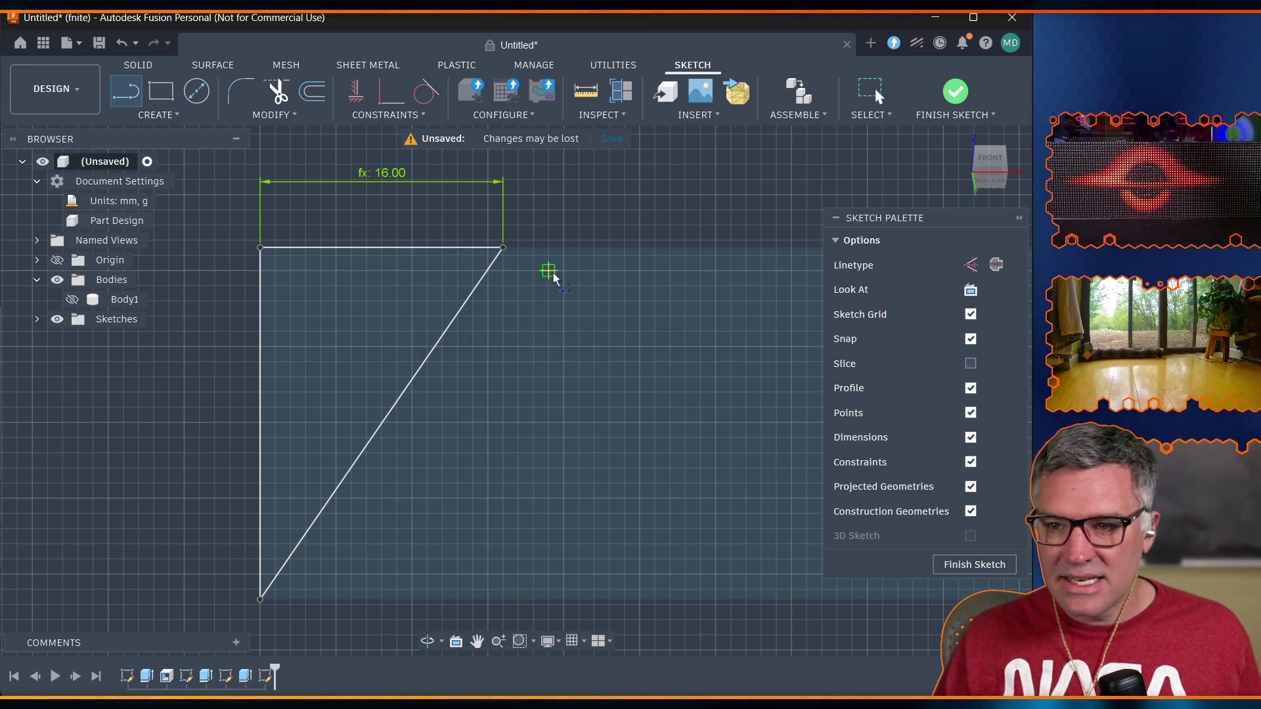
# At the face's other end, draw another line with length case_lip_depth.
pyautogui.moveTo(710, 331)
pyautogui.mouseDown(button='middle')
pyautogui.moveTo(442, 327)
pyautogui.moveTo(653, 267)
pyautogui.moveTo(324, 304)
pyautogui.moveTo(764, 338)
pyautogui.moveTo(33, 328)
pyautogui.mouseUp(button='middle')
pyautogui.moveTo(427, 342); pyautogui.dragTo(380, 333, button='middle')
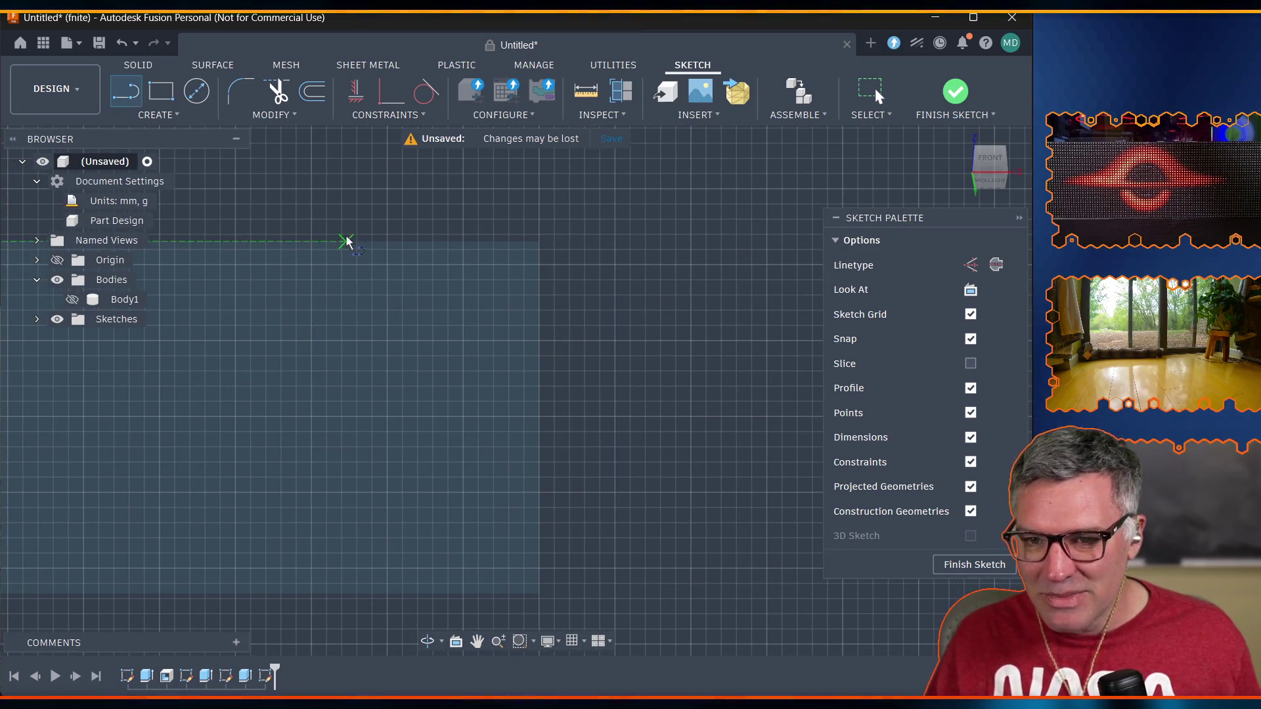
pyautogui.click(125, 90)
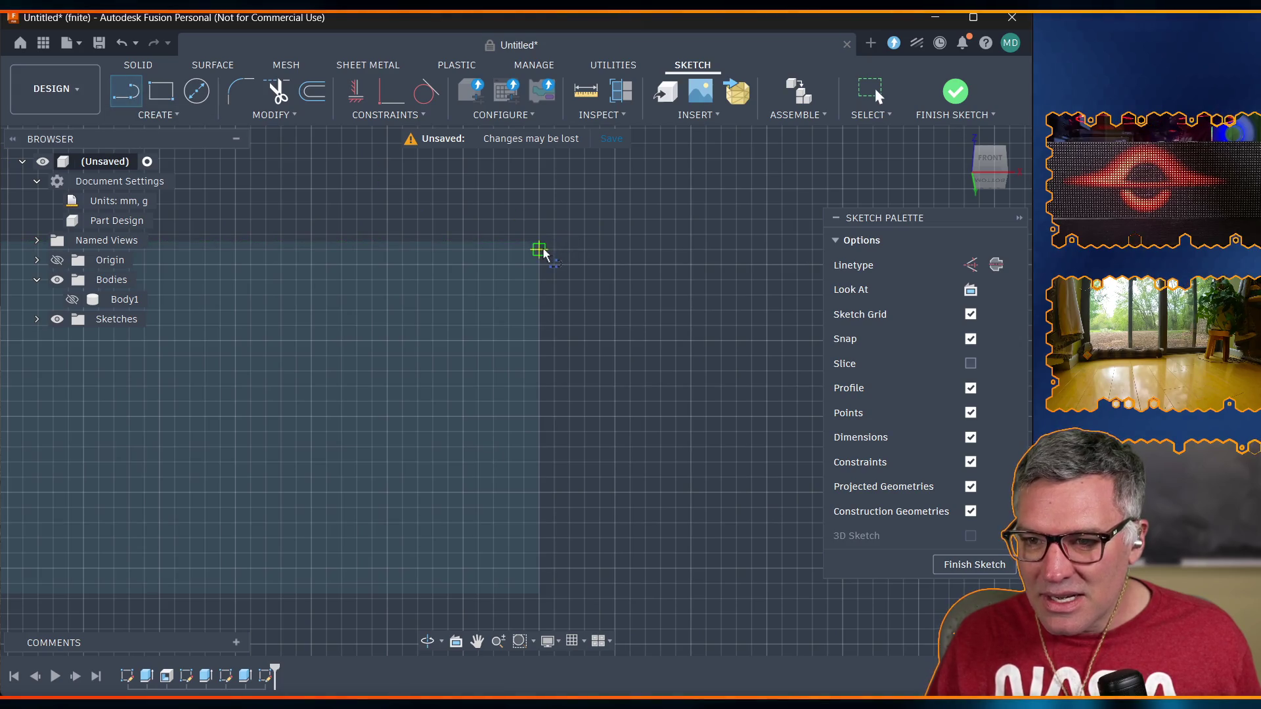
pyautogui.moveTo(539, 244); pyautogui.dragTo(357, 244)
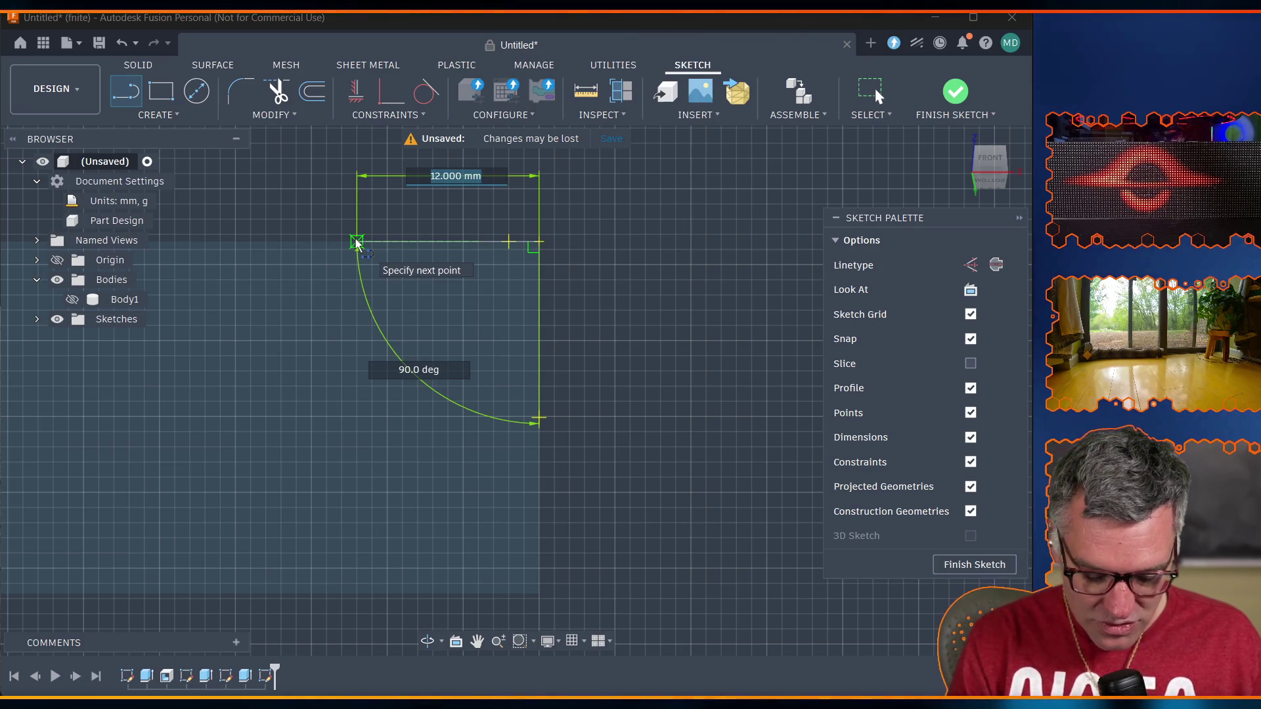
pyautogui.write('case')
pyautogui.press('Tab')
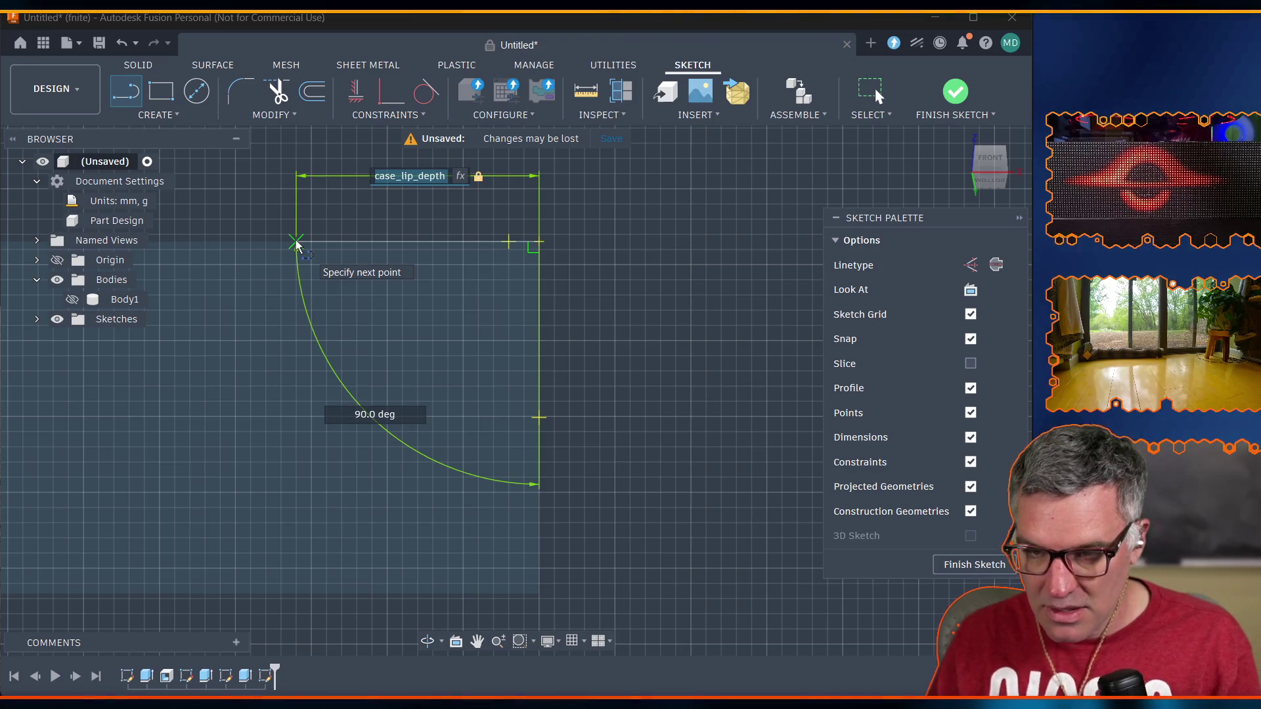
pyautogui.press('Escape')
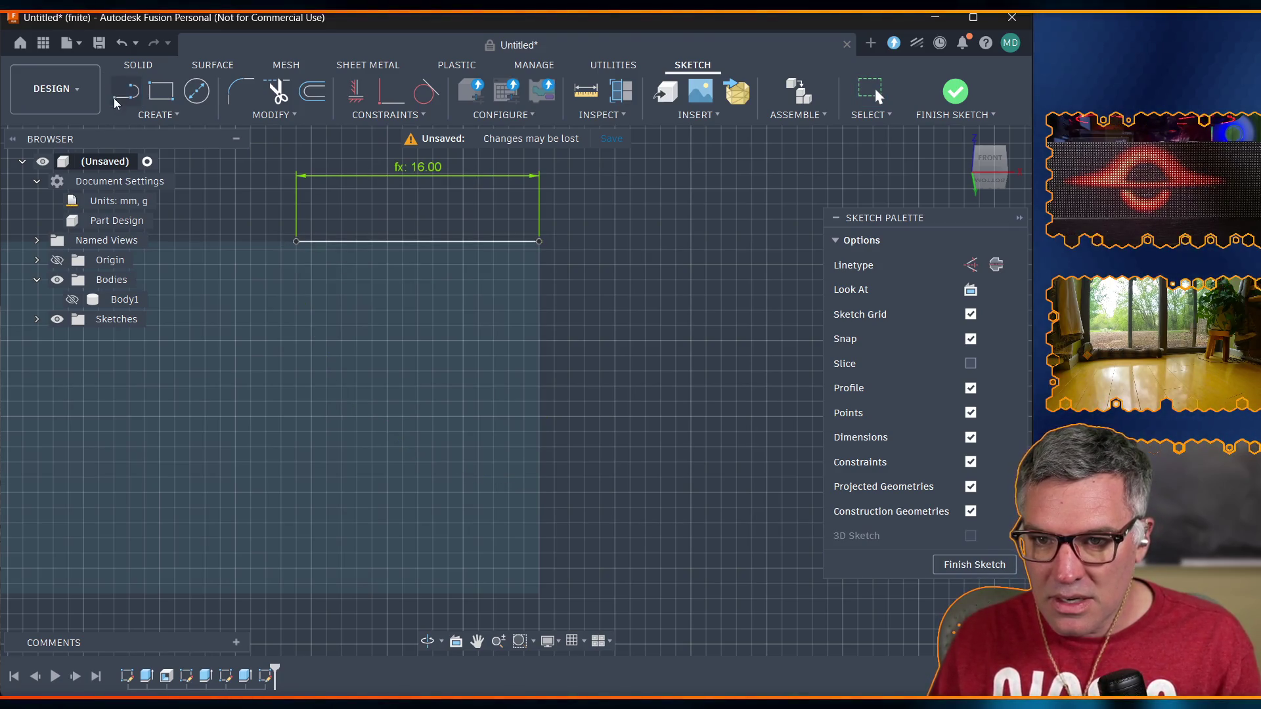
# Close the second triangle with diagonal and vertical lines, then finish the sketch.
pyautogui.press('l')
pyautogui.click(297, 241)
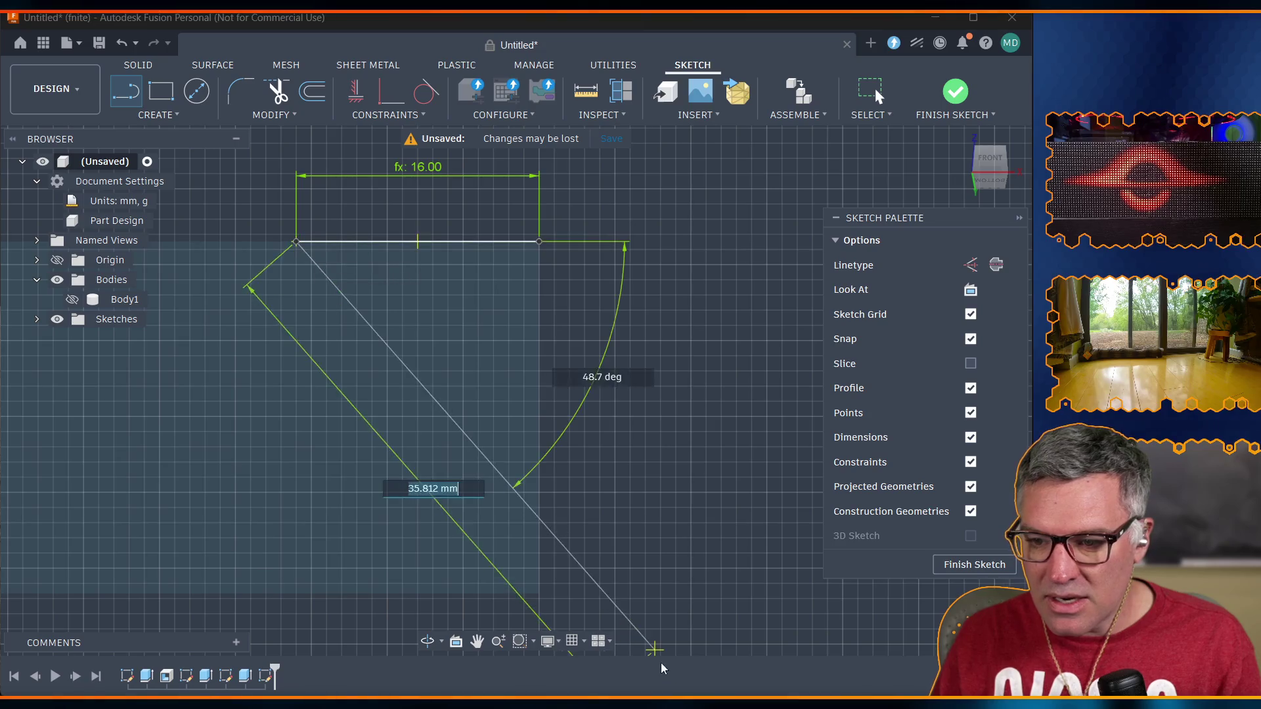
pyautogui.click(539, 595)
pyautogui.press('Escape')
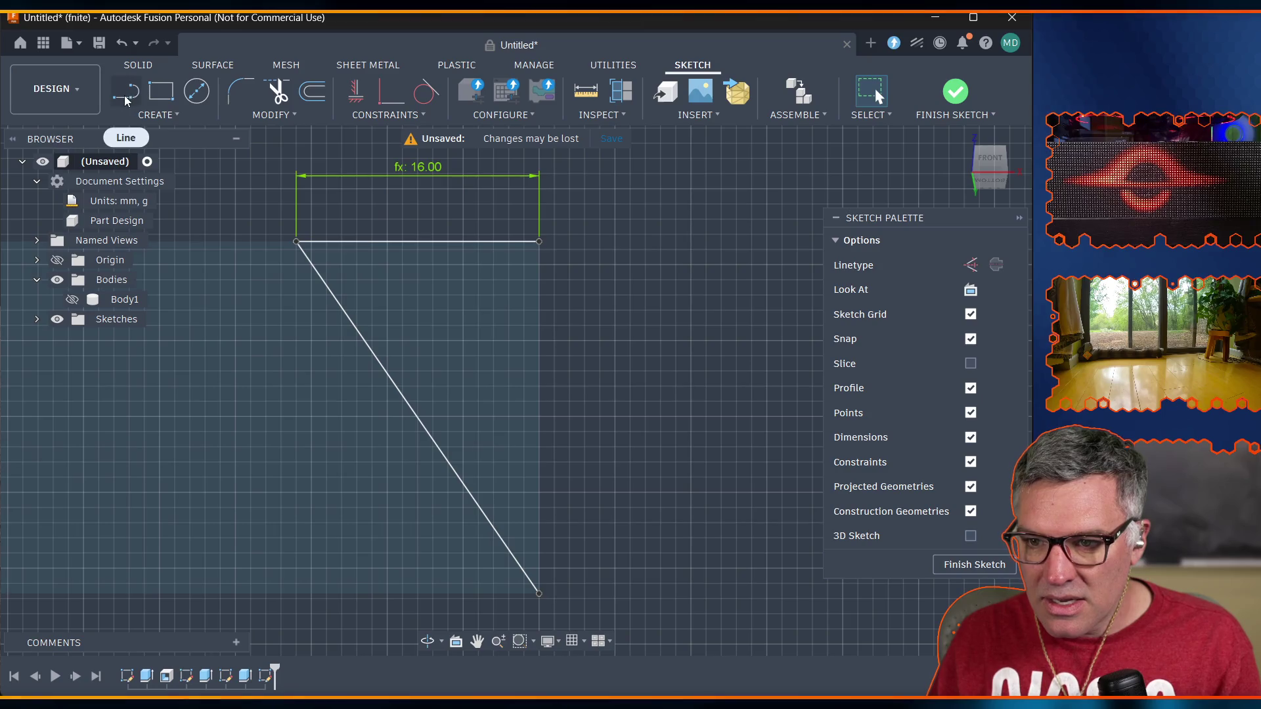
pyautogui.click(126, 91)
pyautogui.click(539, 594)
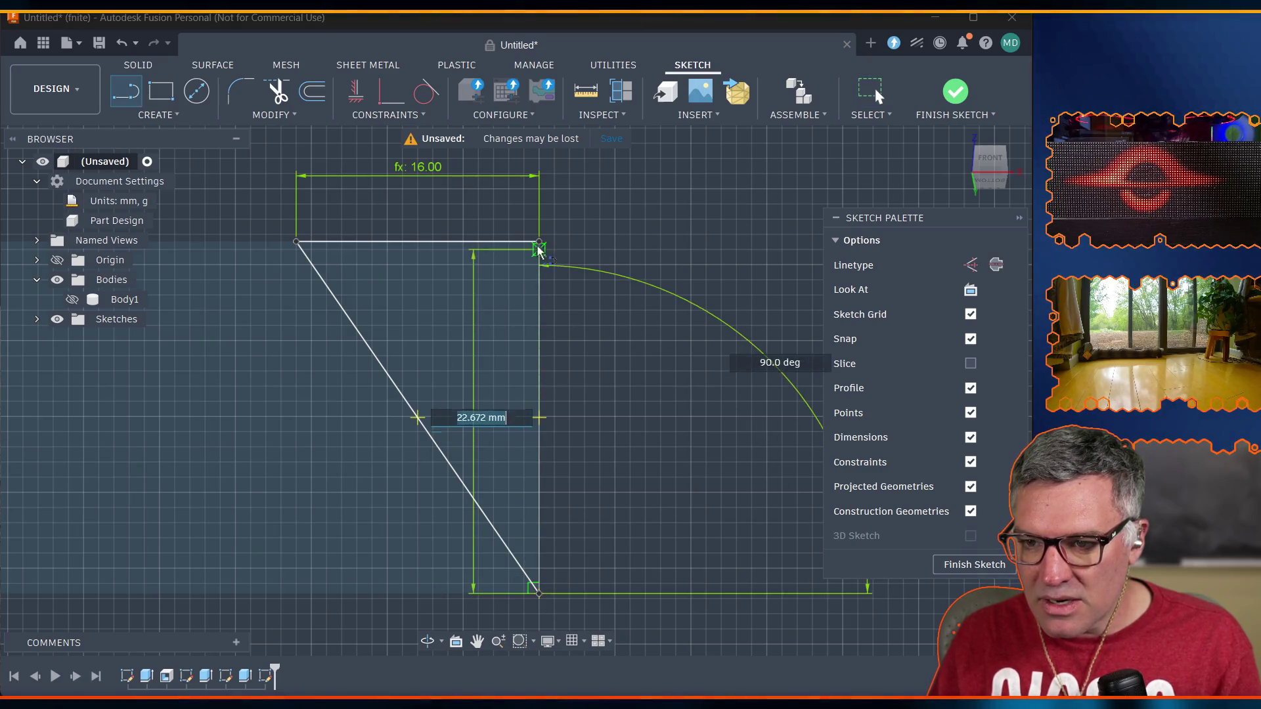
pyautogui.click(539, 242)
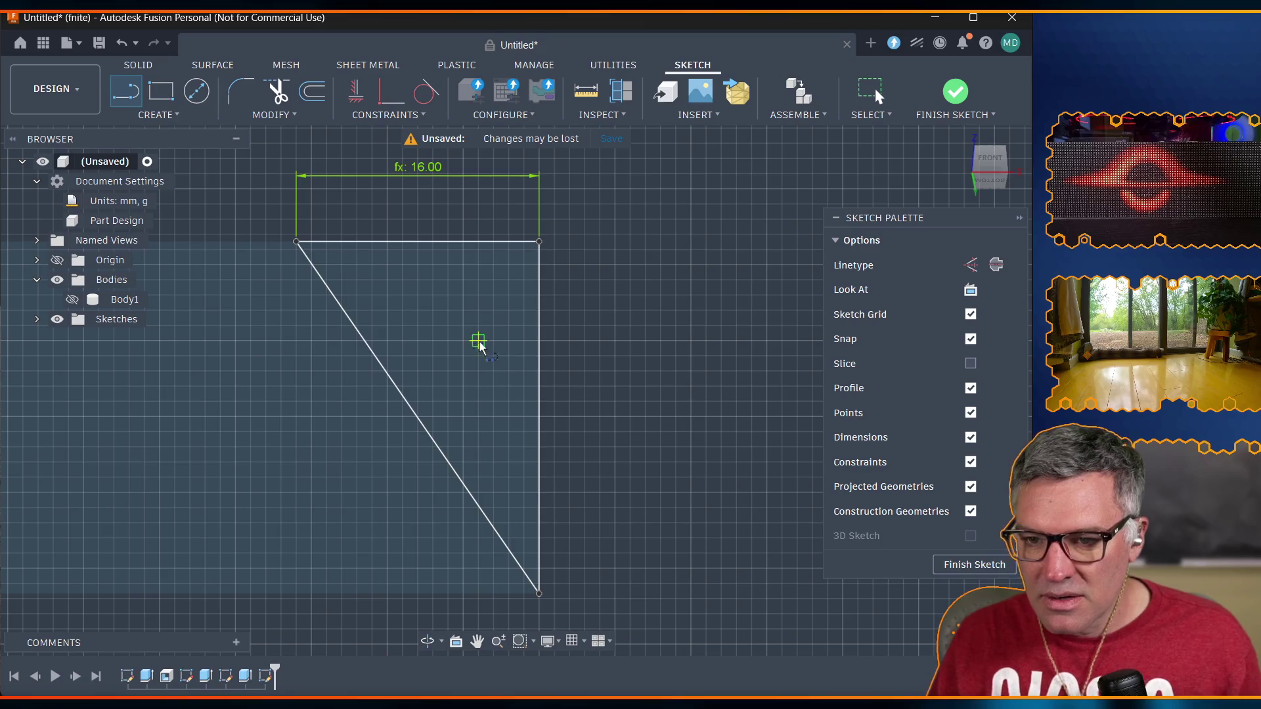
pyautogui.scroll(-5, 108, 372)
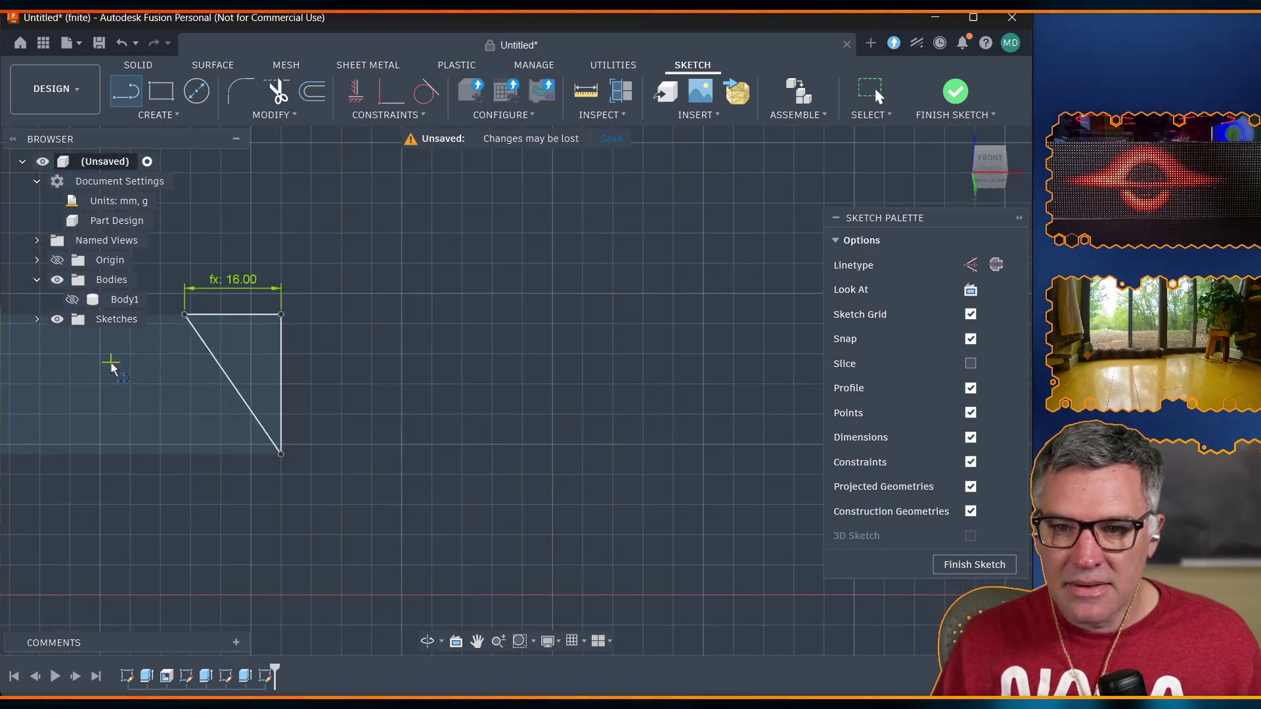
pyautogui.scroll(-3, 112, 368)
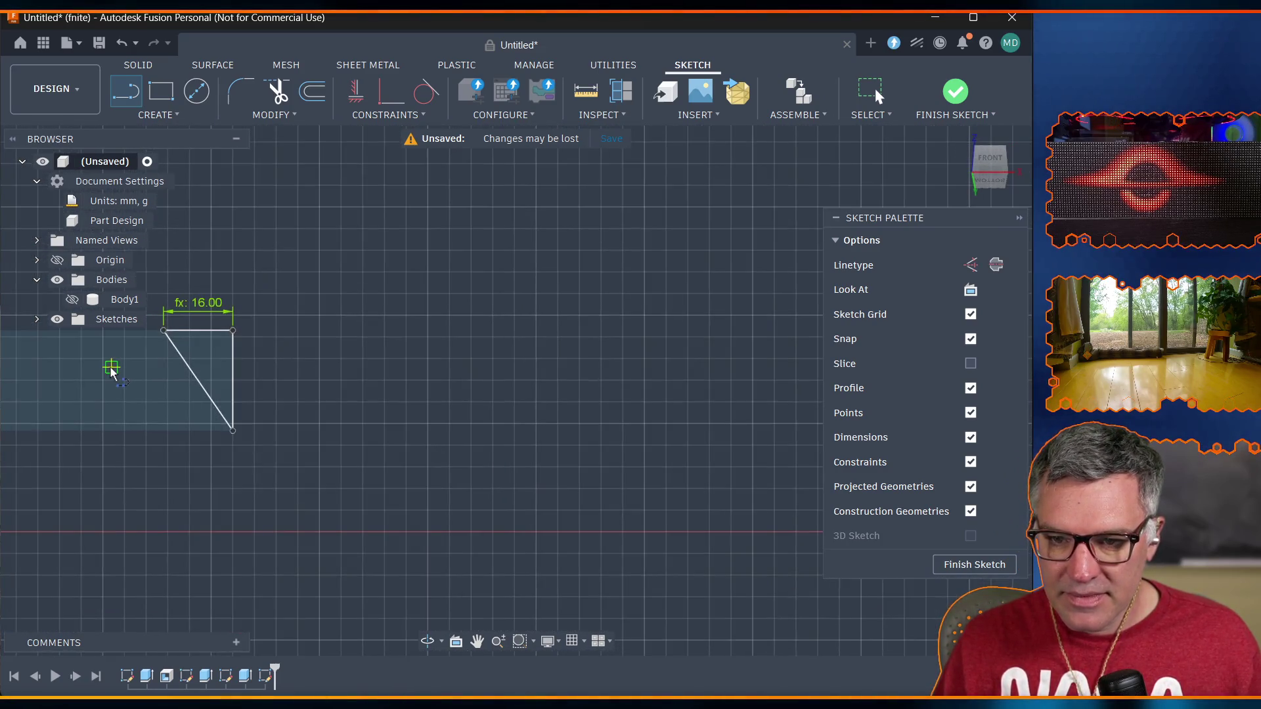
pyautogui.scroll(-3, 276, 388)
pyautogui.scroll(-2, 275, 387)
pyautogui.scroll(5, 98, 402)
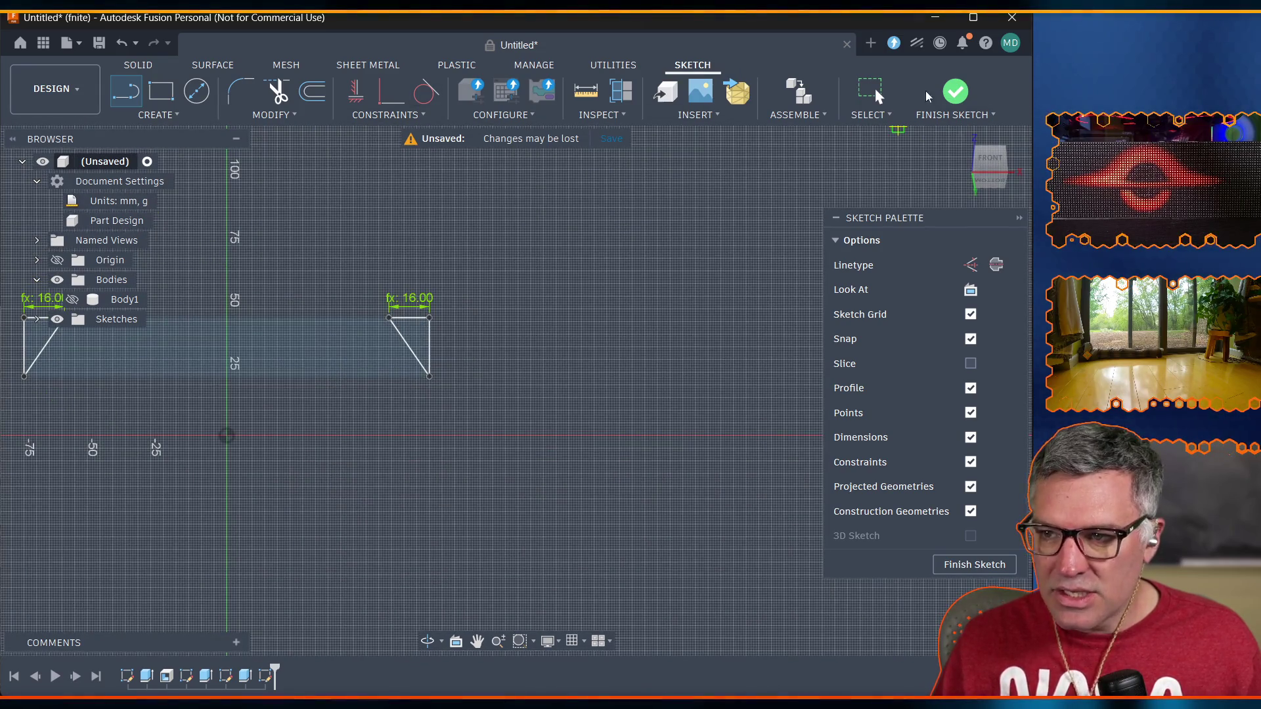
pyautogui.click(956, 92)
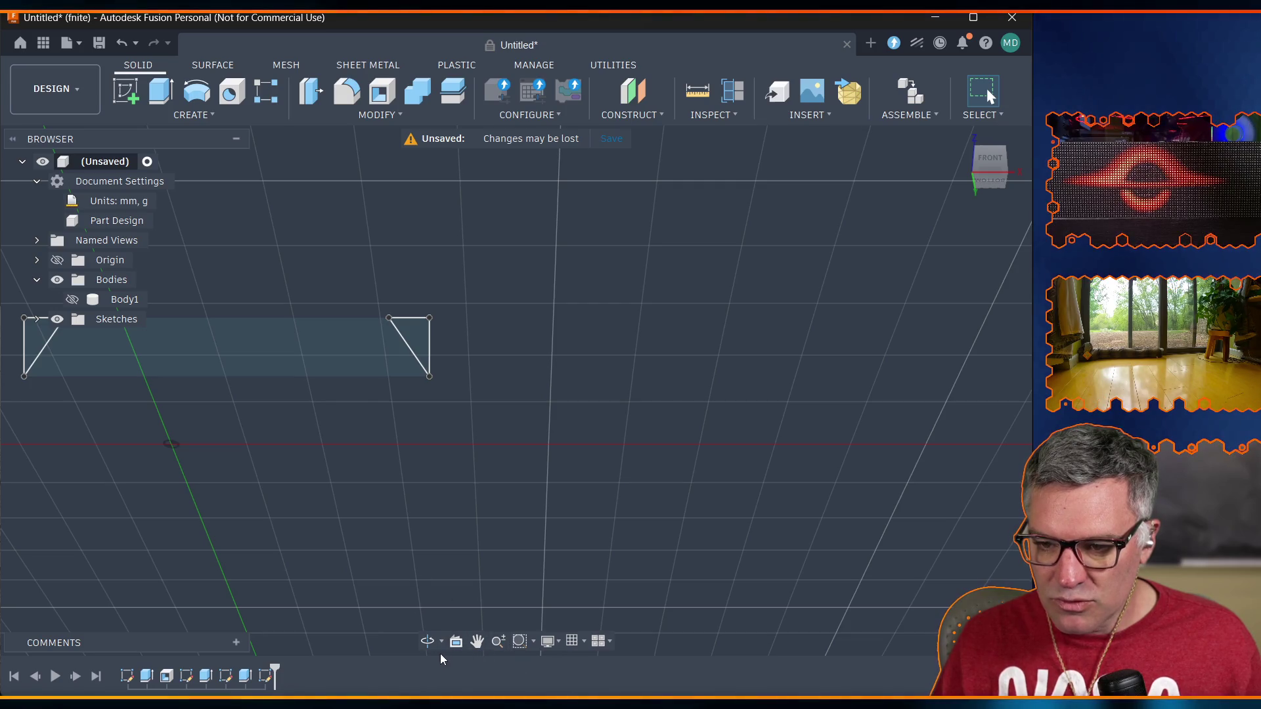
# Show Body1 and select the left and right corner triangle profiles for extrusion.
pyautogui.click(73, 300)
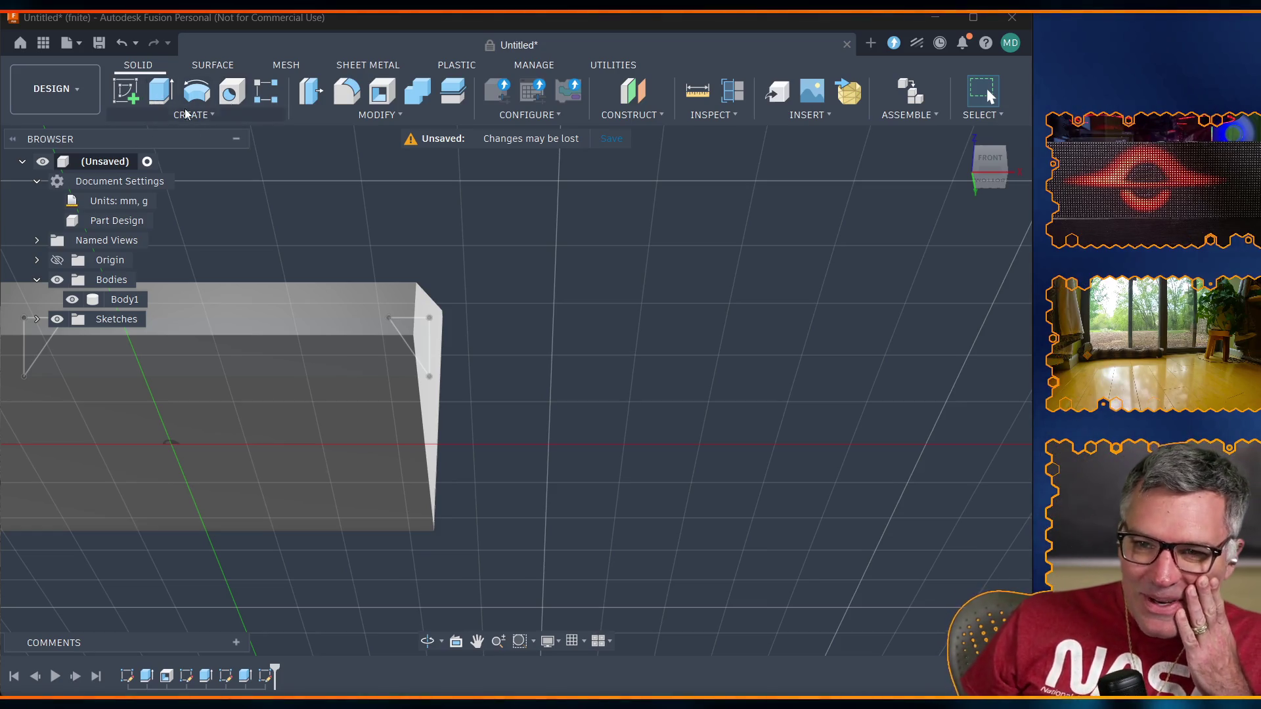
pyautogui.click(427, 642)
pyautogui.moveTo(394, 460)
pyautogui.mouseDown()
pyautogui.moveTo(216, 483)
pyautogui.moveTo(145, 275)
pyautogui.mouseUp()
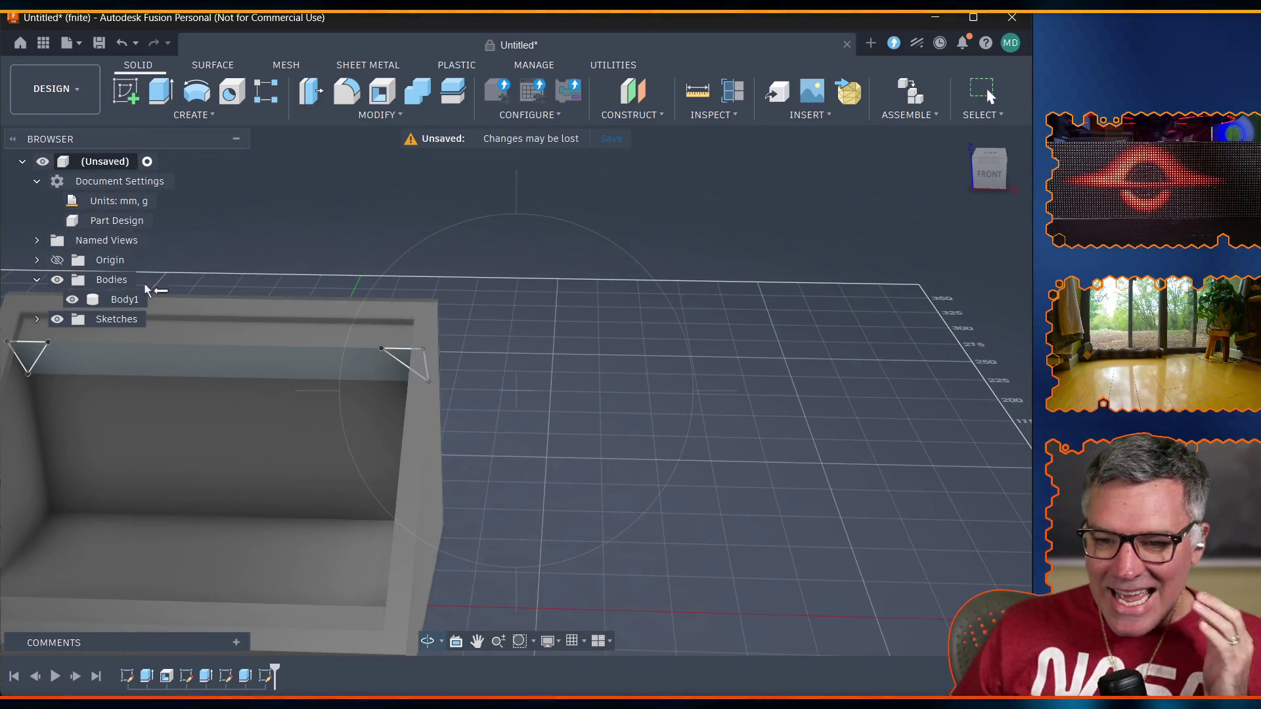
pyautogui.press('Escape')
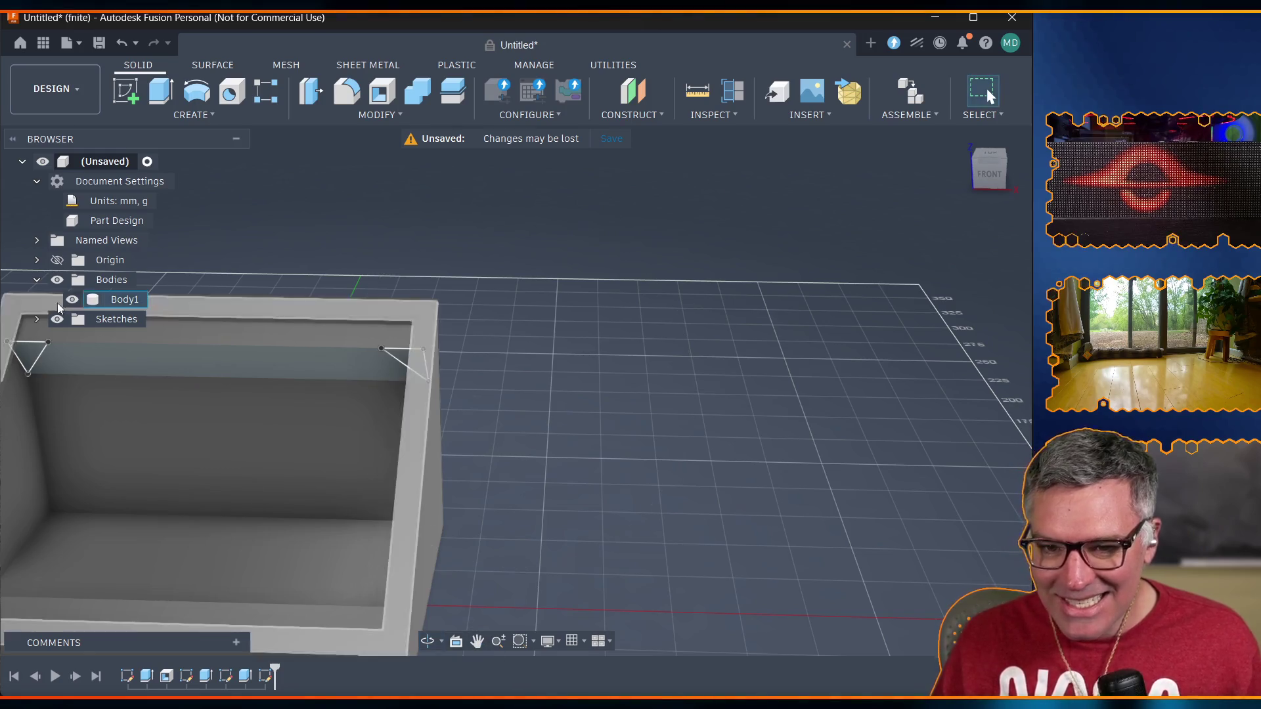
pyautogui.click(29, 358)
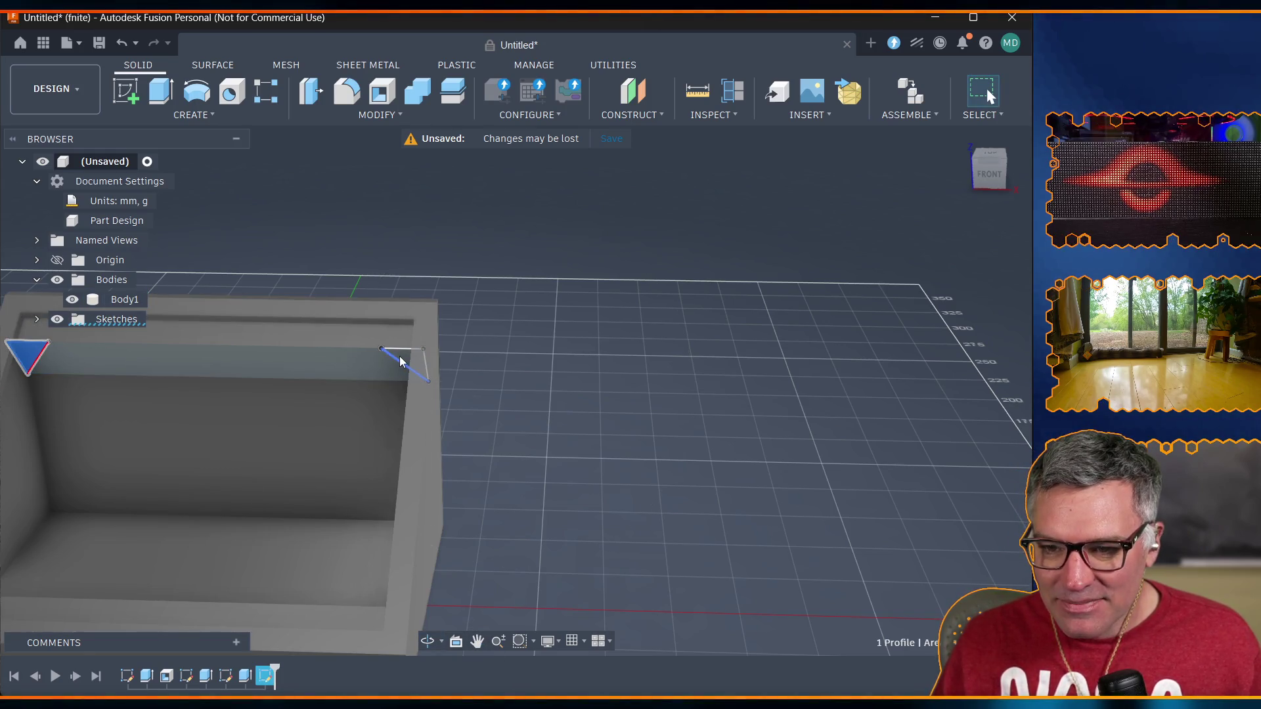
pyautogui.keyDown('ctrl'); pyautogui.click(401, 355); pyautogui.keyUp('ctrl')
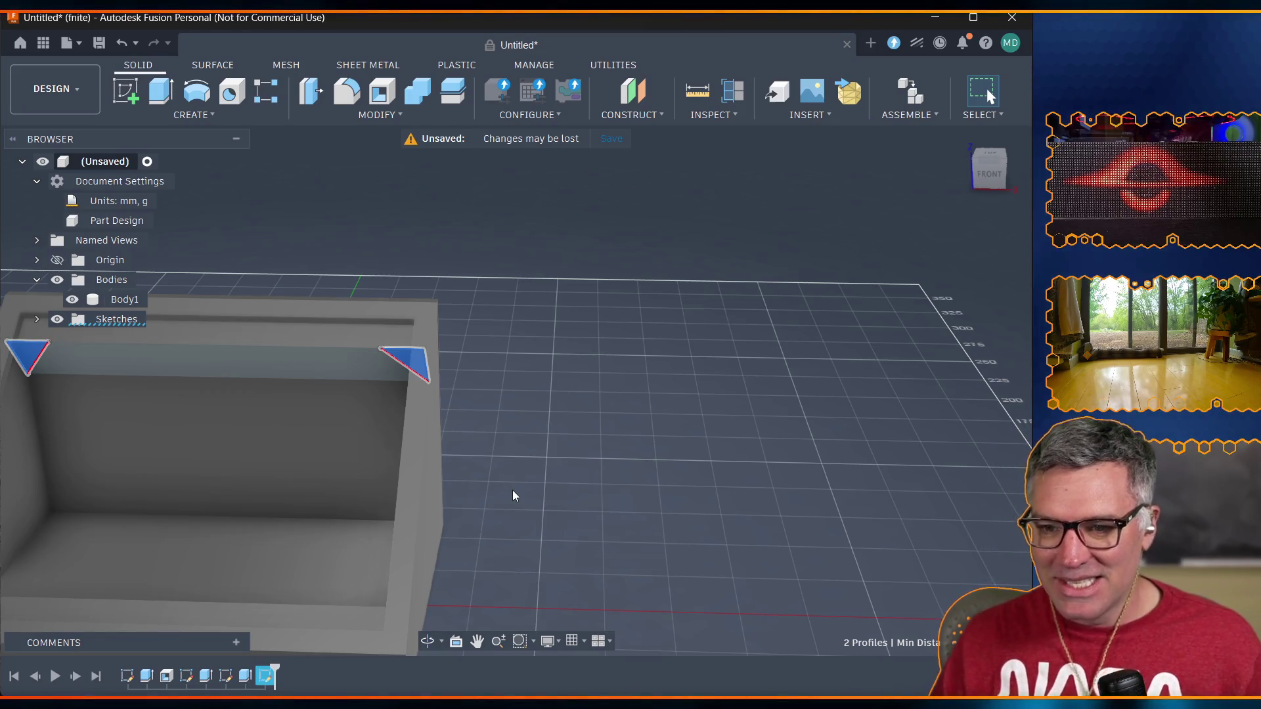
pyautogui.click(161, 94)
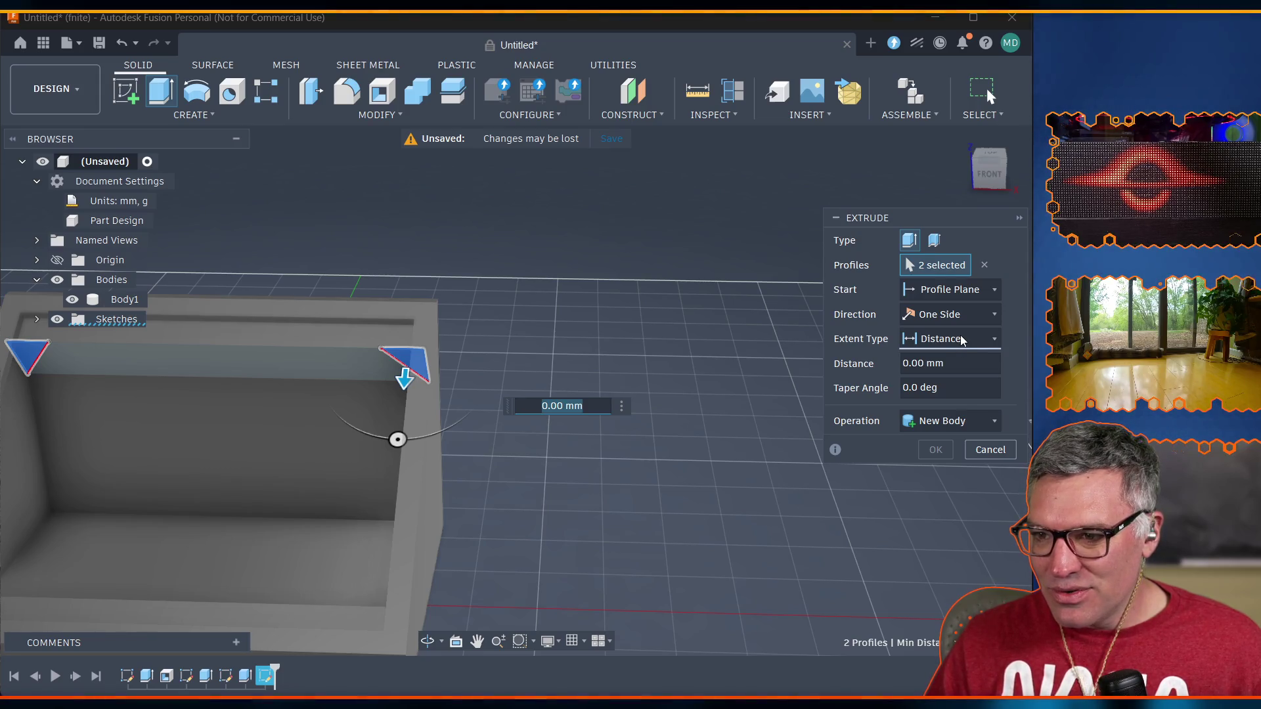
# Extrude both corner triangles with extent All and operation Join to form the lip.
pyautogui.click(960, 339)
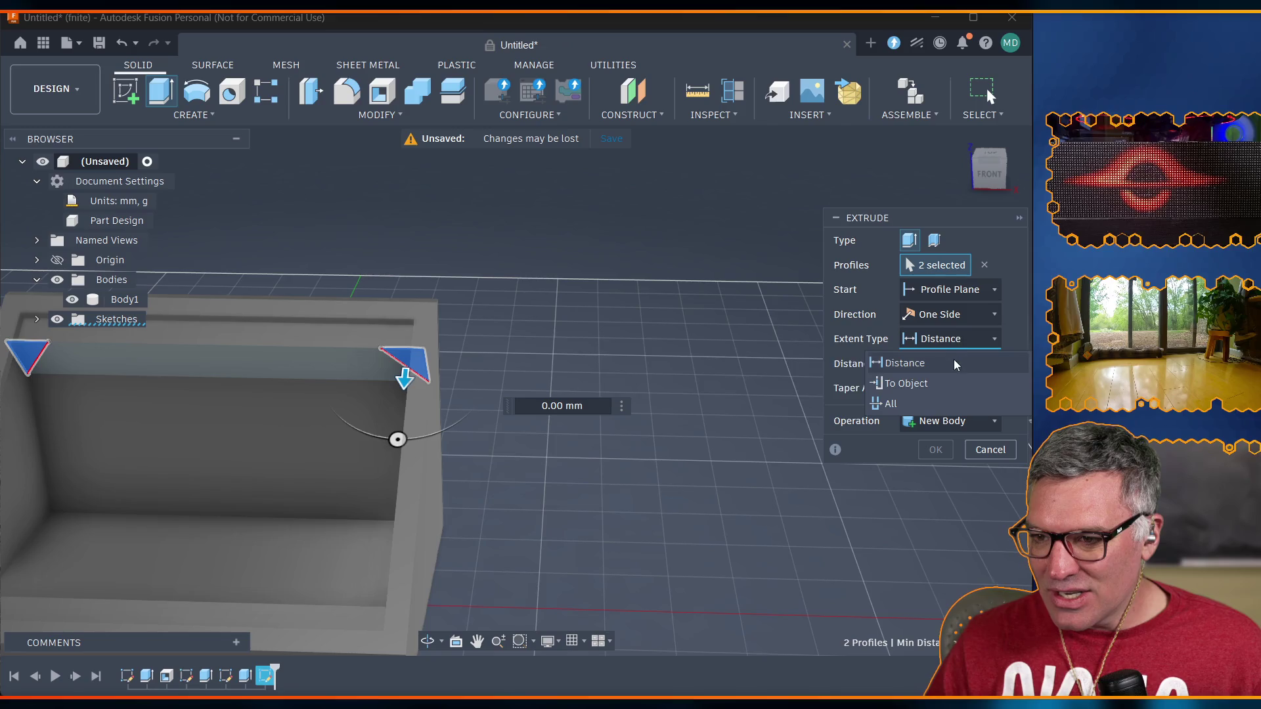
pyautogui.click(892, 404)
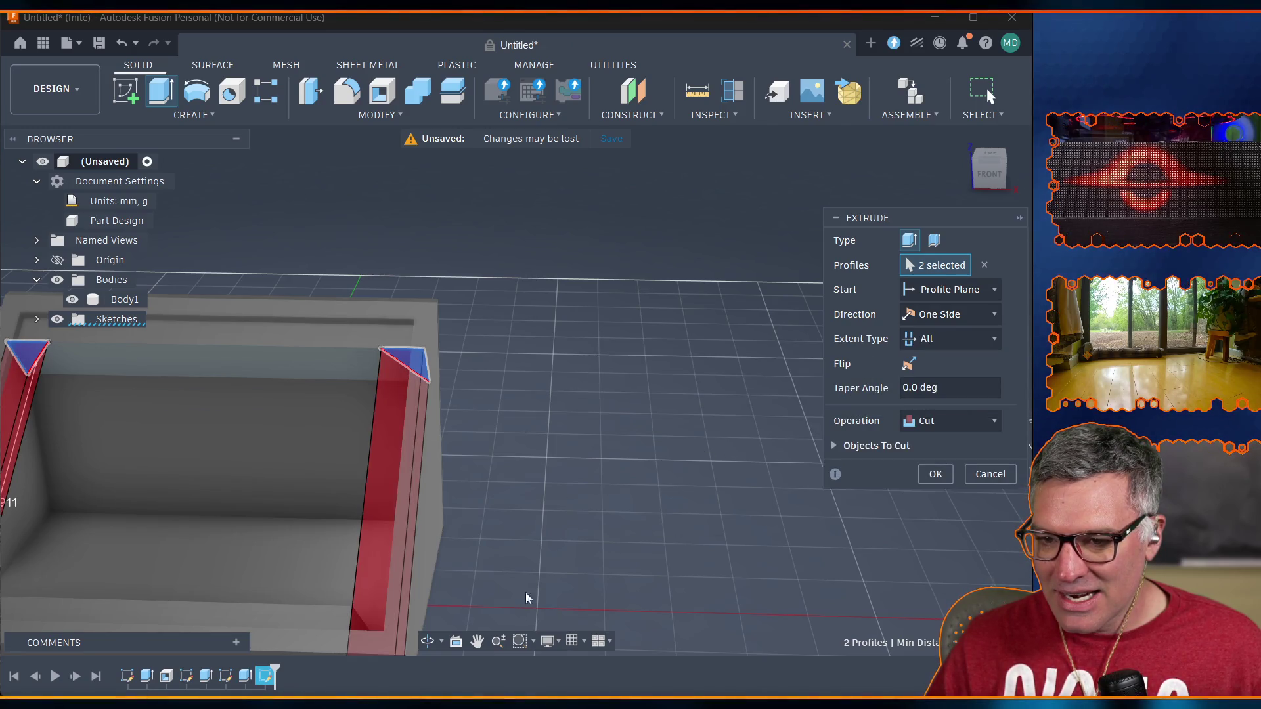
pyautogui.click(937, 420)
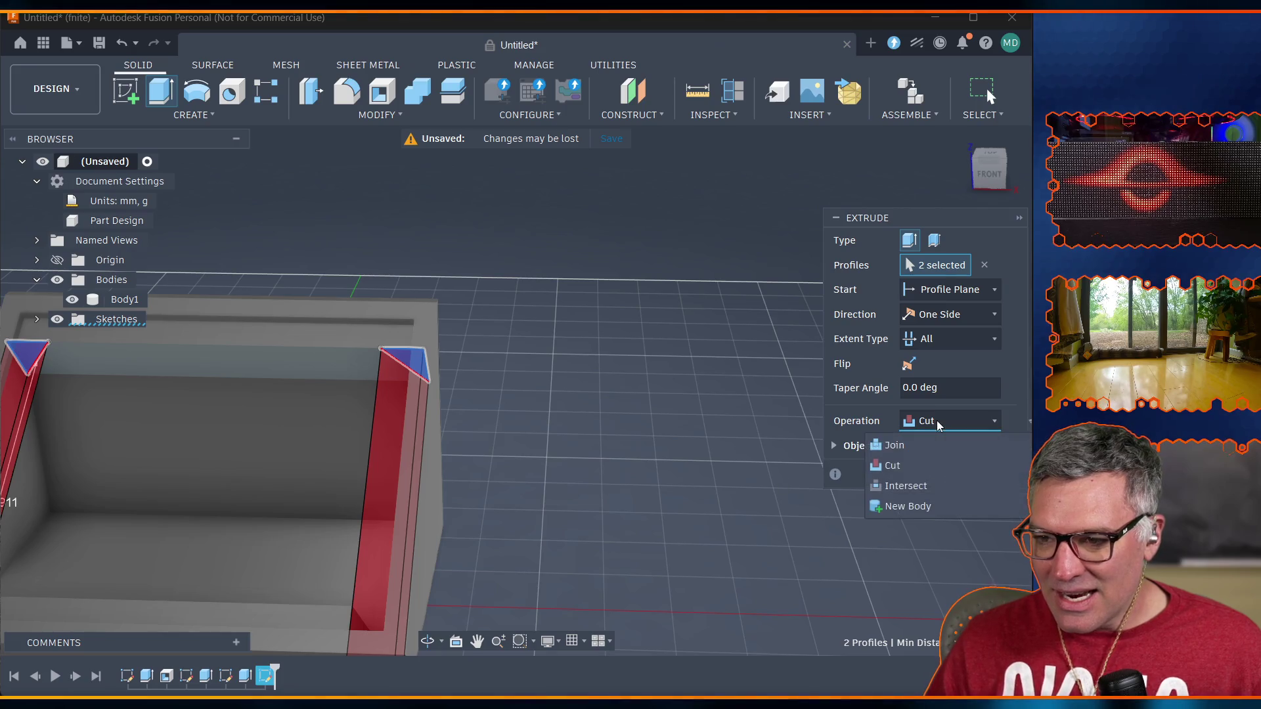
pyautogui.click(912, 450)
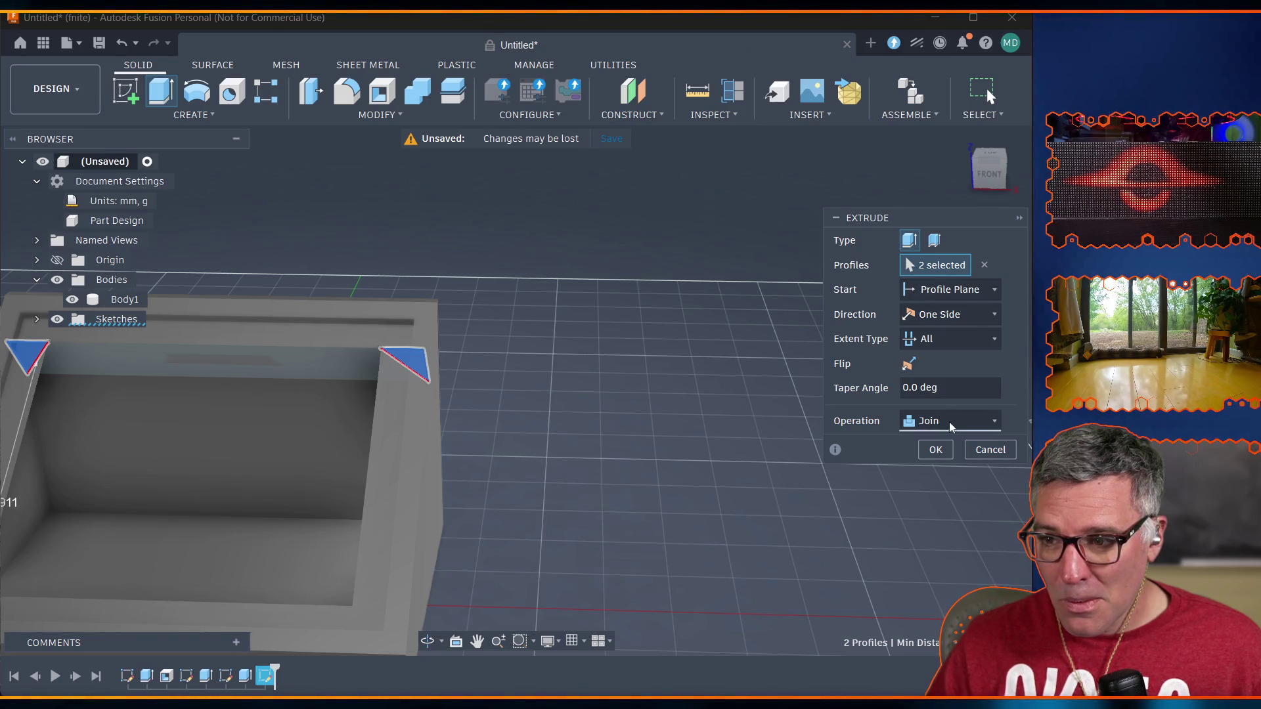
pyautogui.click(936, 451)
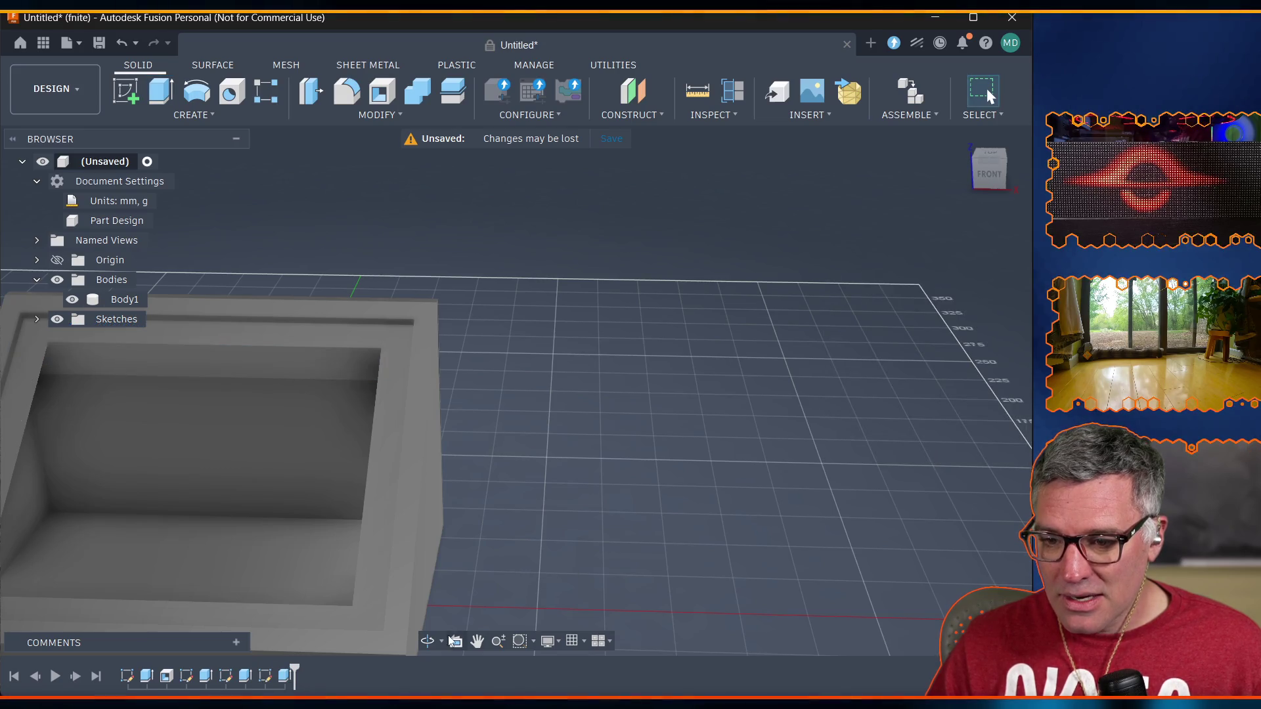
pyautogui.click(427, 642)
# Orbit to a side-on view of the case and bring up the Visual Style choices.
pyautogui.moveTo(486, 595)
pyautogui.mouseDown()
pyautogui.moveTo(578, 581)
pyautogui.moveTo(597, 534)
pyautogui.moveTo(426, 540)
pyautogui.mouseUp()
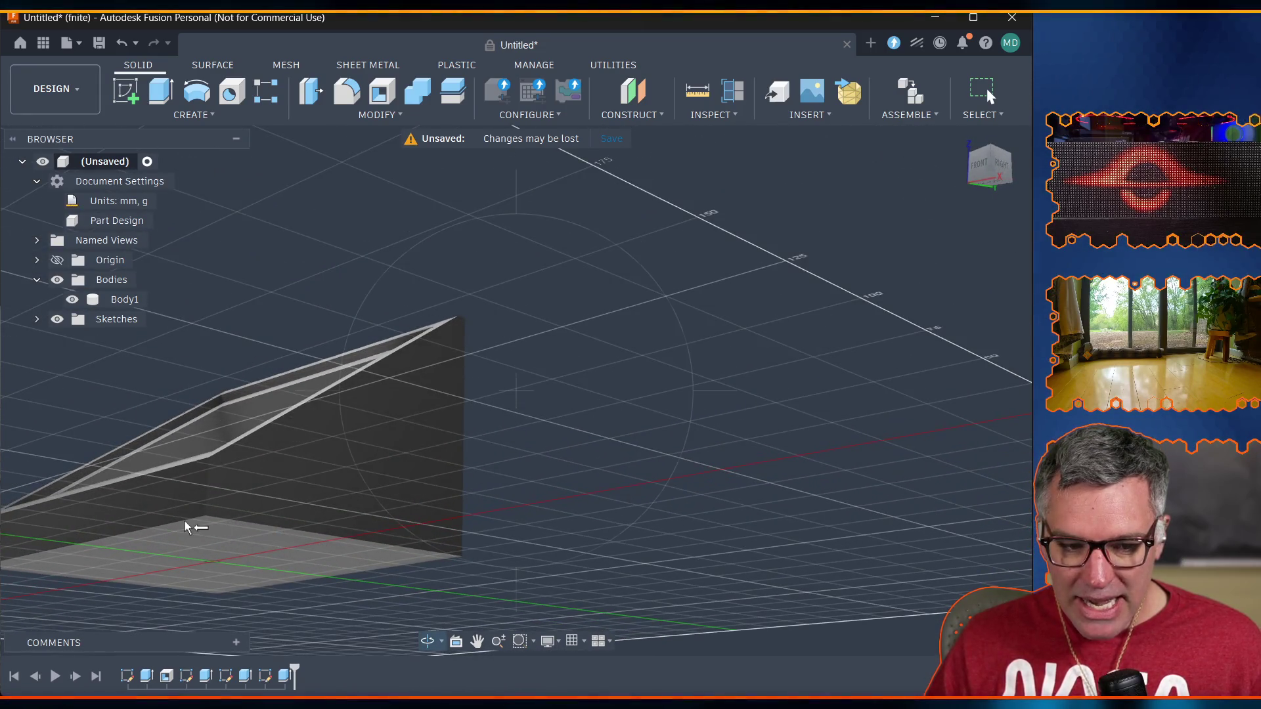
pyautogui.press('Escape')
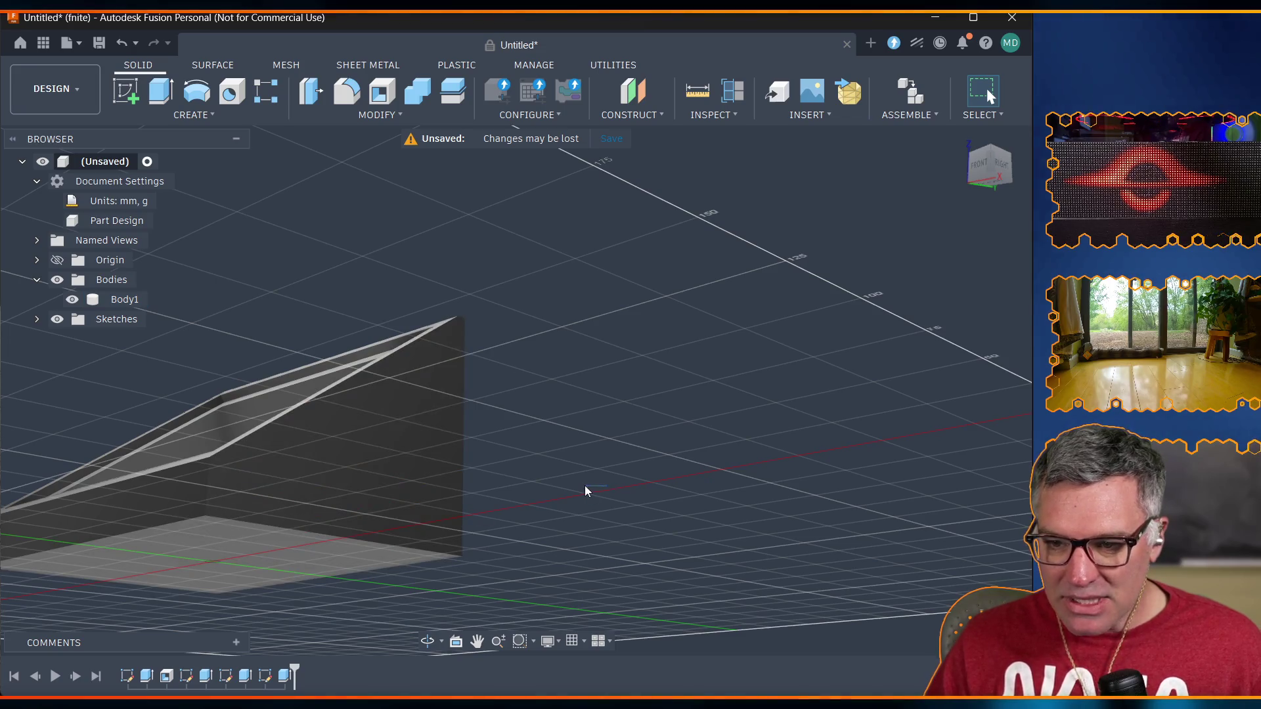
pyautogui.click(424, 640)
pyautogui.moveTo(459, 499); pyautogui.dragTo(494, 489)
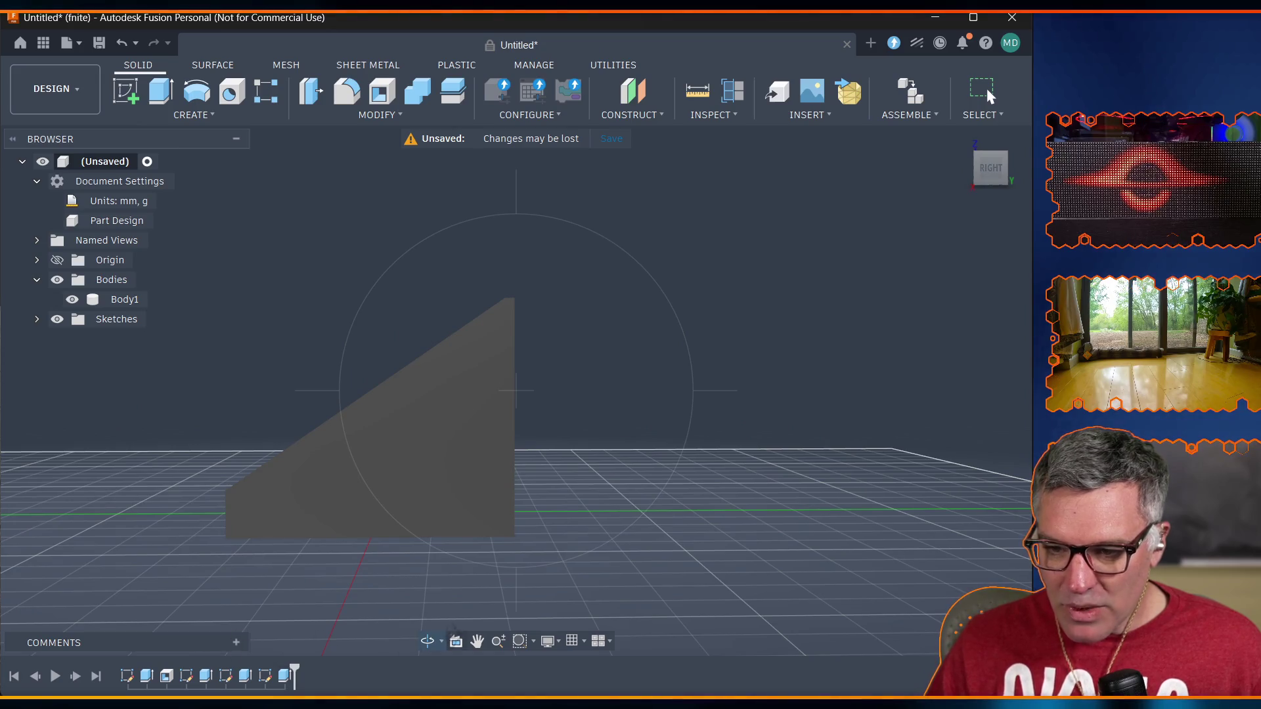
pyautogui.click(549, 641)
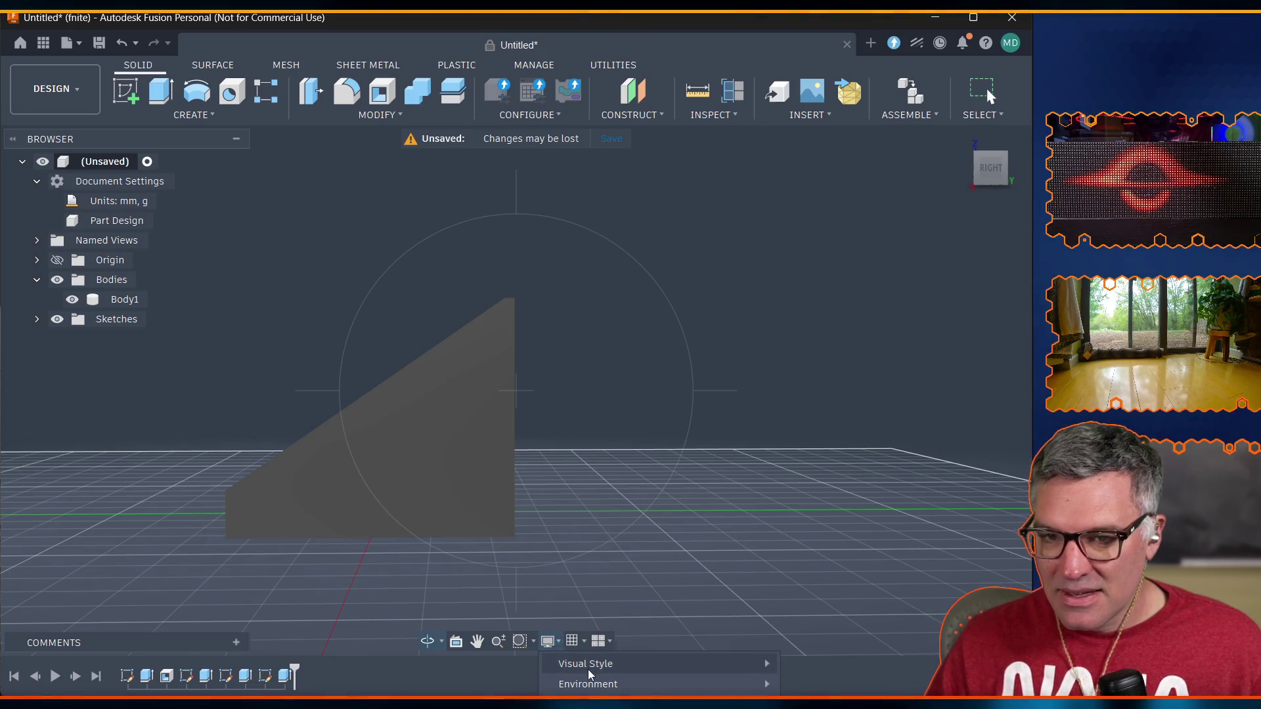
pyautogui.moveTo(589, 669)
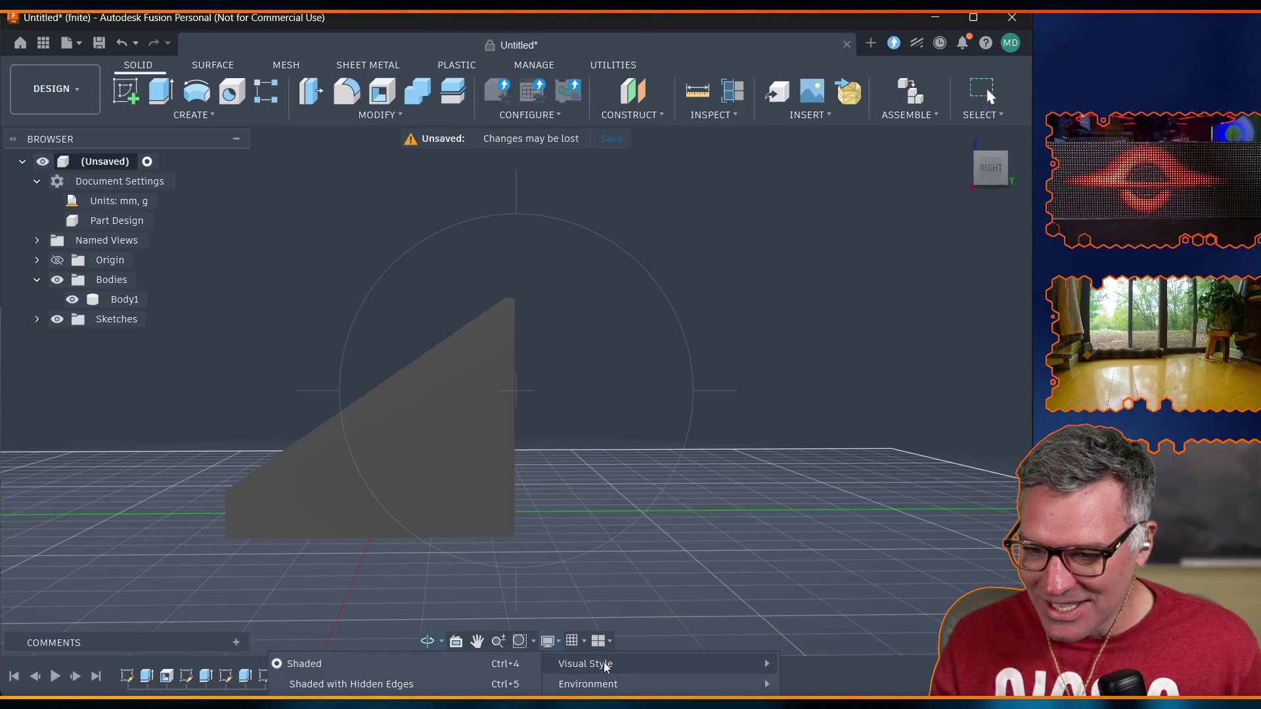
# Show the case as a wireframe and orbit to inspect the lip from above.
pyautogui.hotkey('ctrl', '7')
pyautogui.scroll(6, 268, 501)
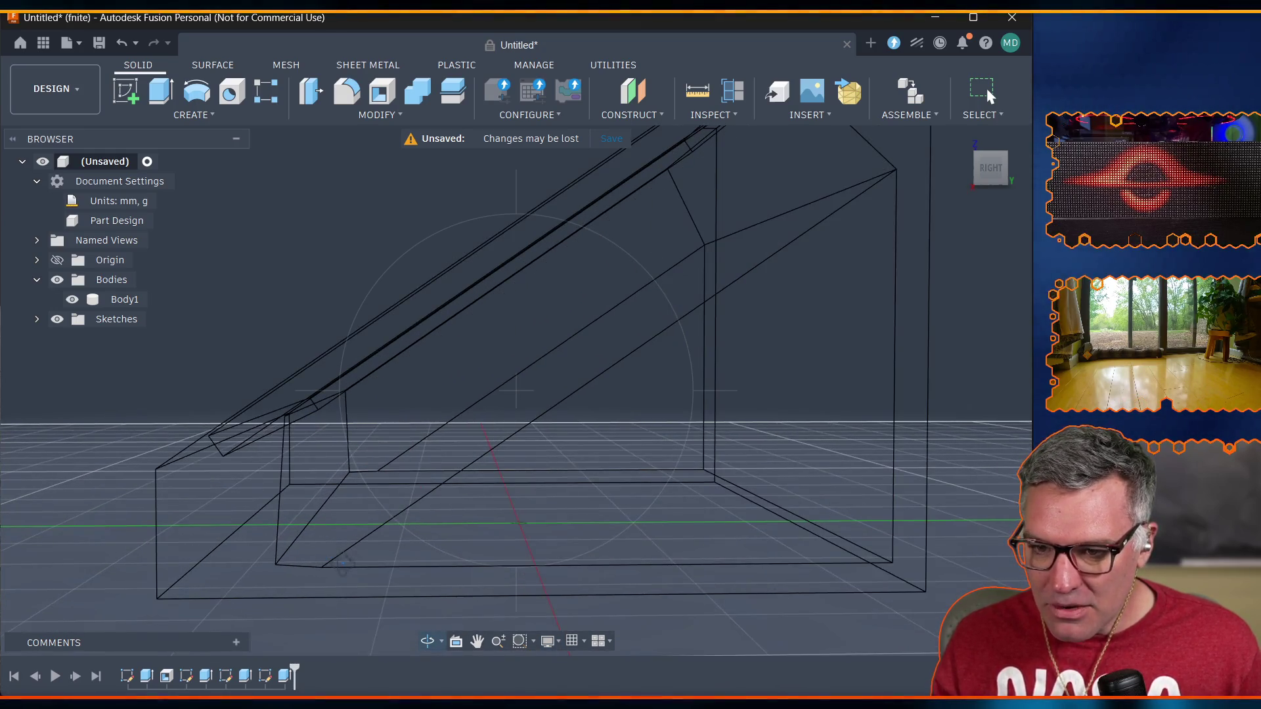
pyautogui.moveTo(268, 575)
pyautogui.keyDown('shift'); pyautogui.mouseDown(button='middle')
pyautogui.moveTo(230, 624)
pyautogui.moveTo(444, 622)
pyautogui.moveTo(271, 587)
pyautogui.moveTo(452, 564)
pyautogui.moveTo(365, 568)
pyautogui.moveTo(105, 531)
pyautogui.mouseUp(button='middle'); pyautogui.keyUp('shift')
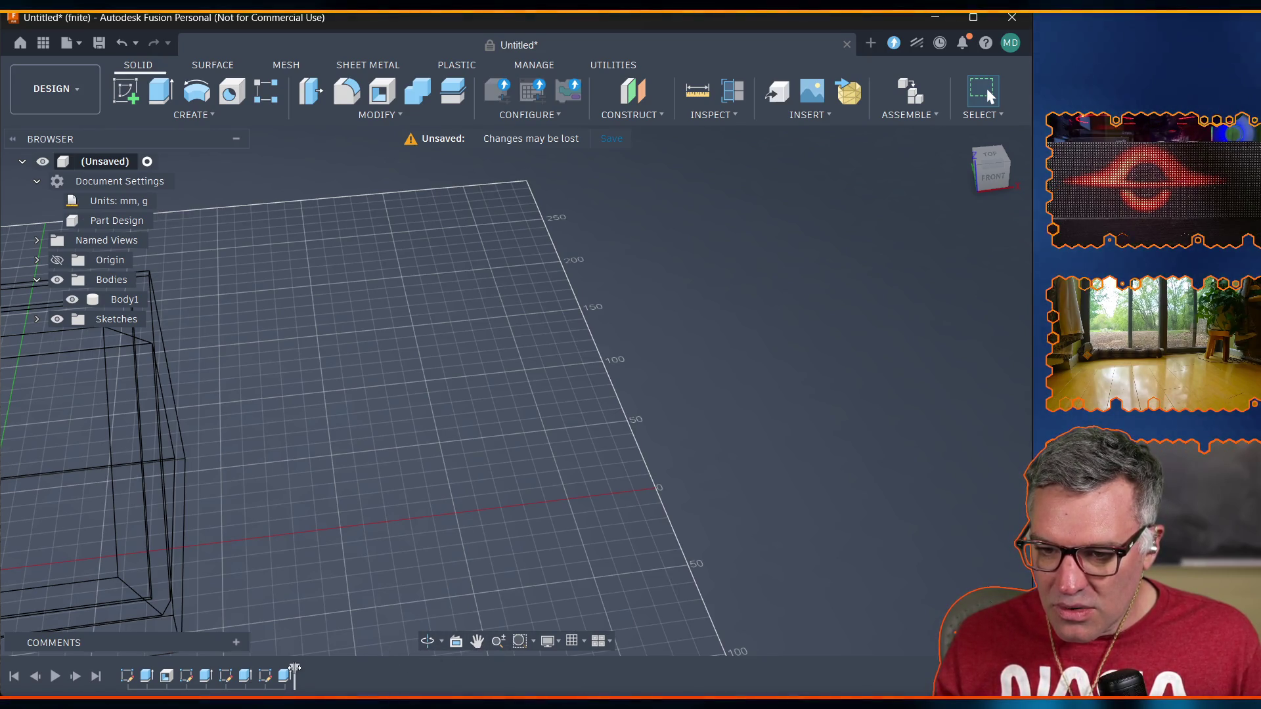
# Return the case to Shaded display and pan it toward the centre of view.
pyautogui.click(549, 641)
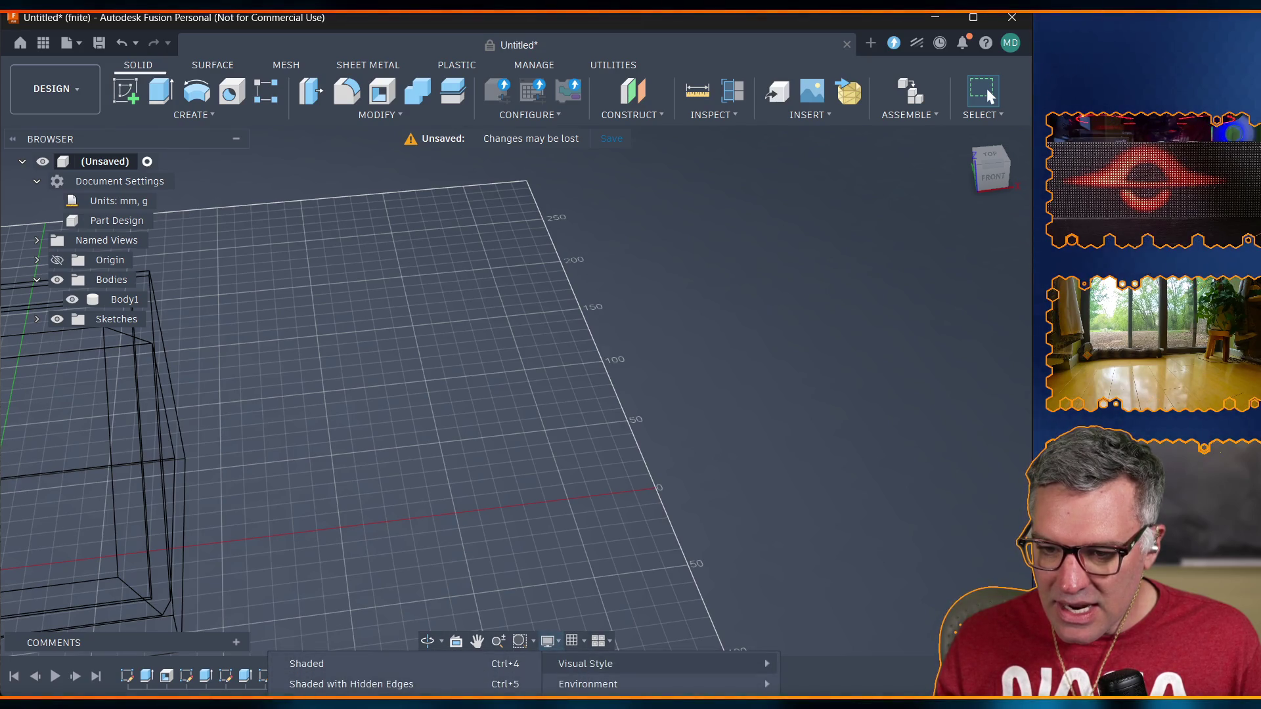
pyautogui.click(351, 666)
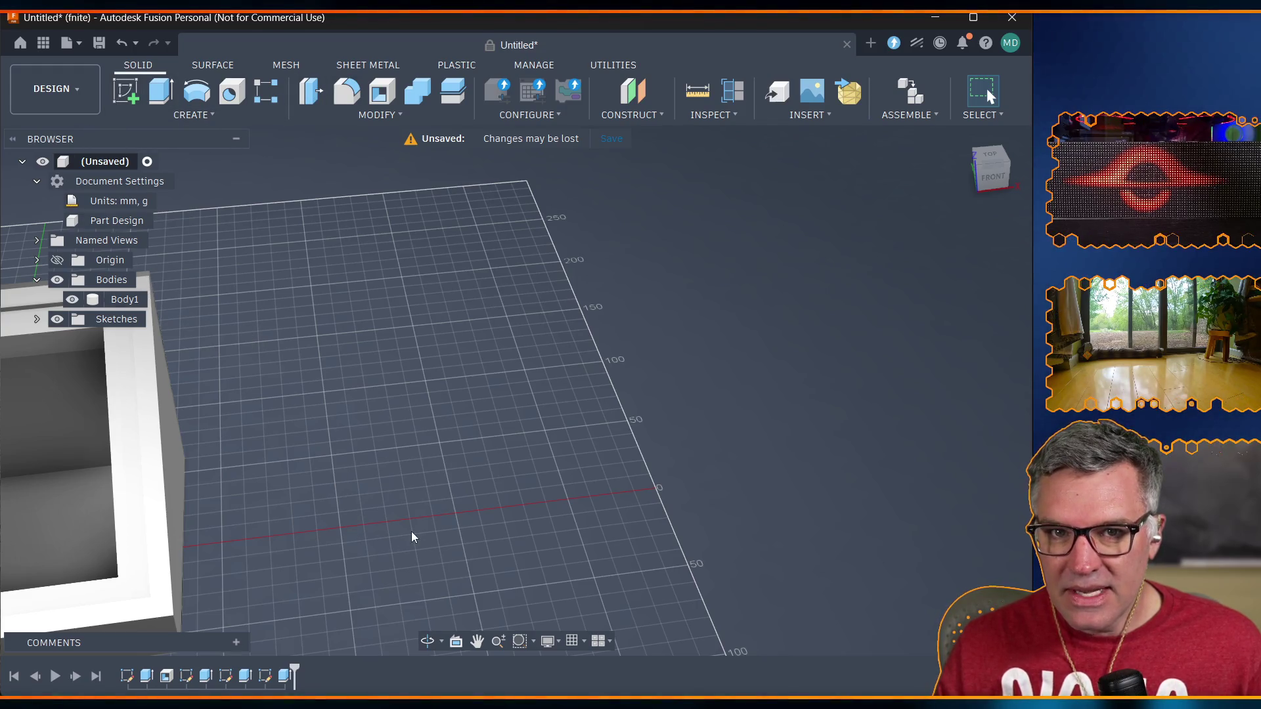
pyautogui.click(477, 641)
pyautogui.moveTo(259, 517); pyautogui.dragTo(714, 434)
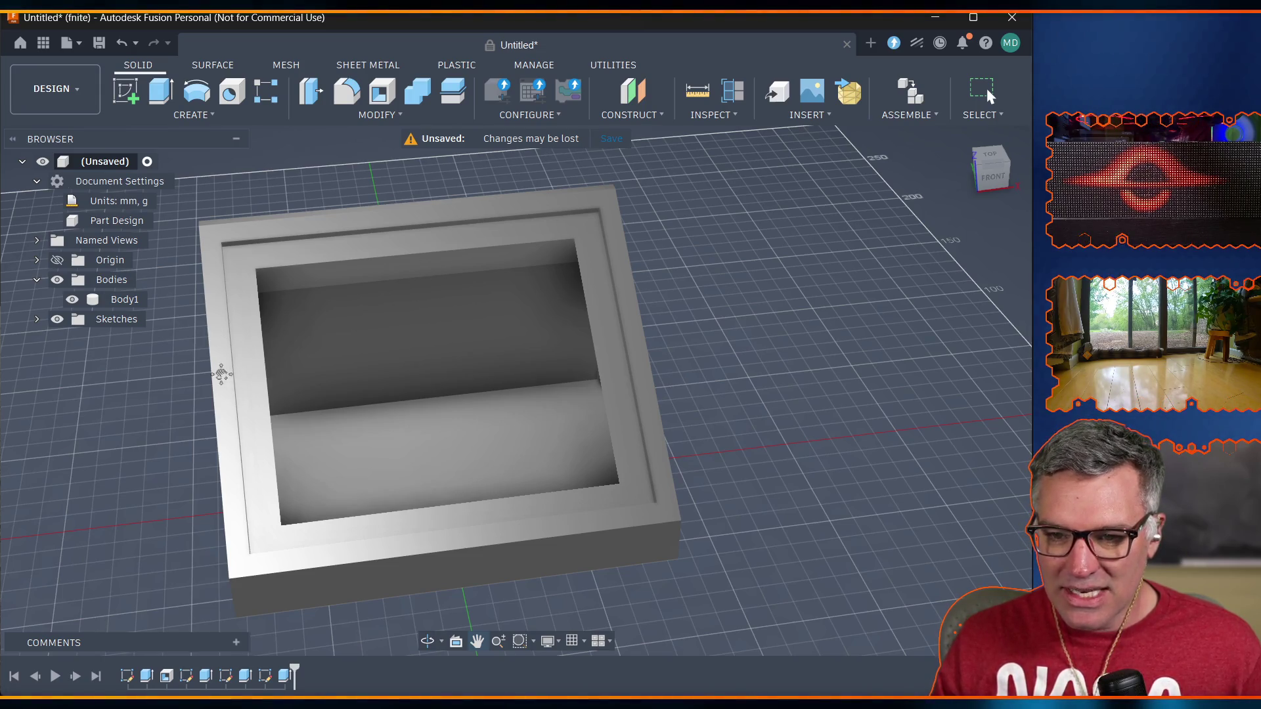
# Open Change Parameters from the Modify menu to edit user parameters.
pyautogui.click(371, 115)
pyautogui.click(344, 467)
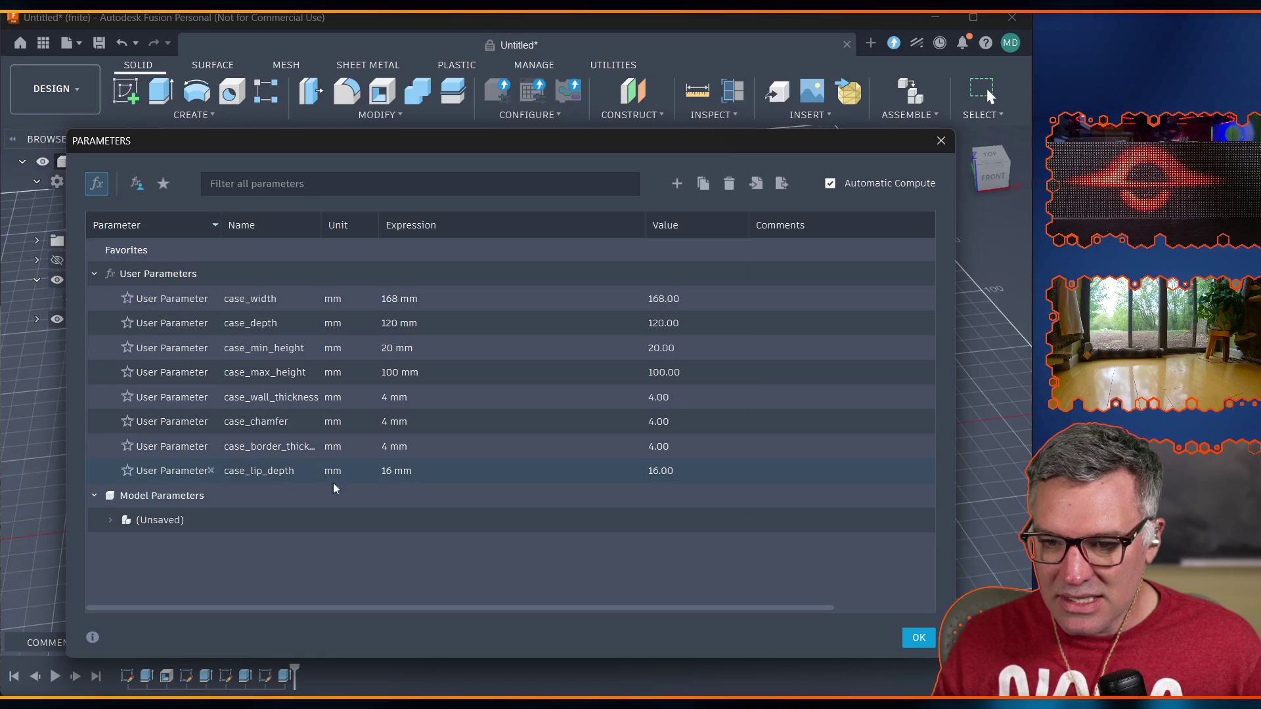
# Set case_lip_depth to 8 mm, apply it, and zoom into the case interior.
pyautogui.doubleClick(382, 474)
pyautogui.write('8')
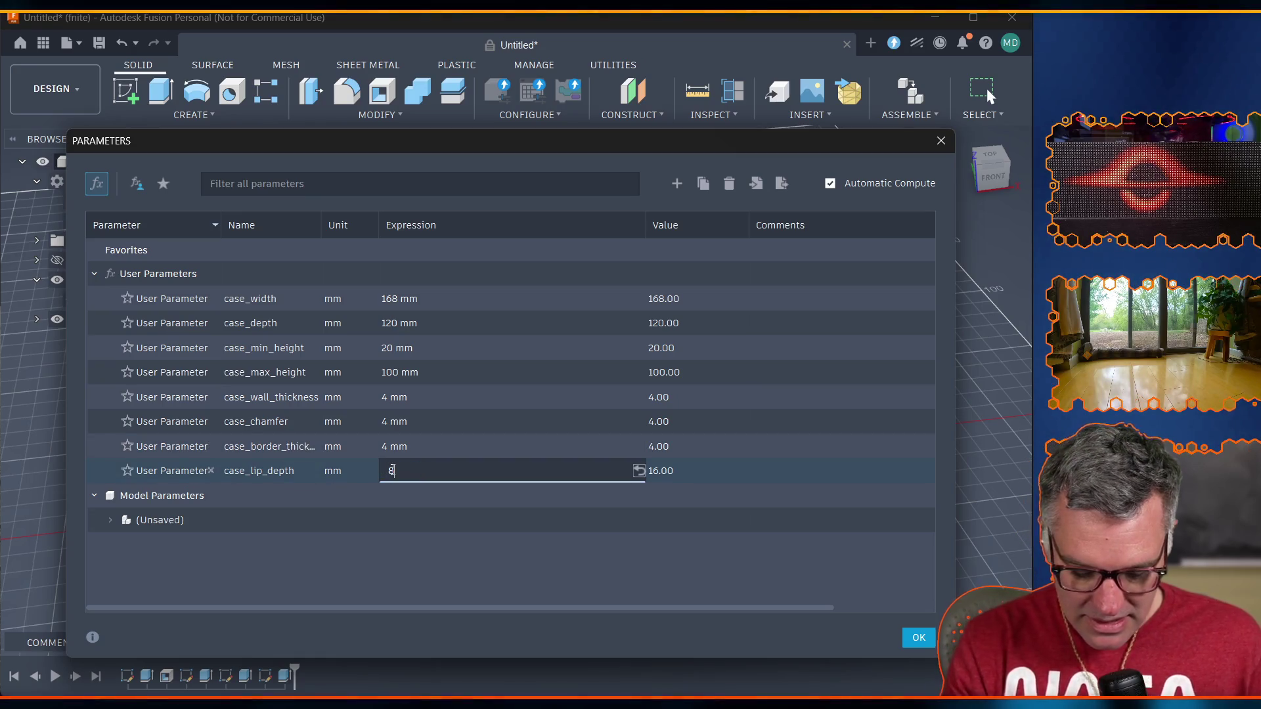
pyautogui.write(' mm')
pyautogui.press('Return')
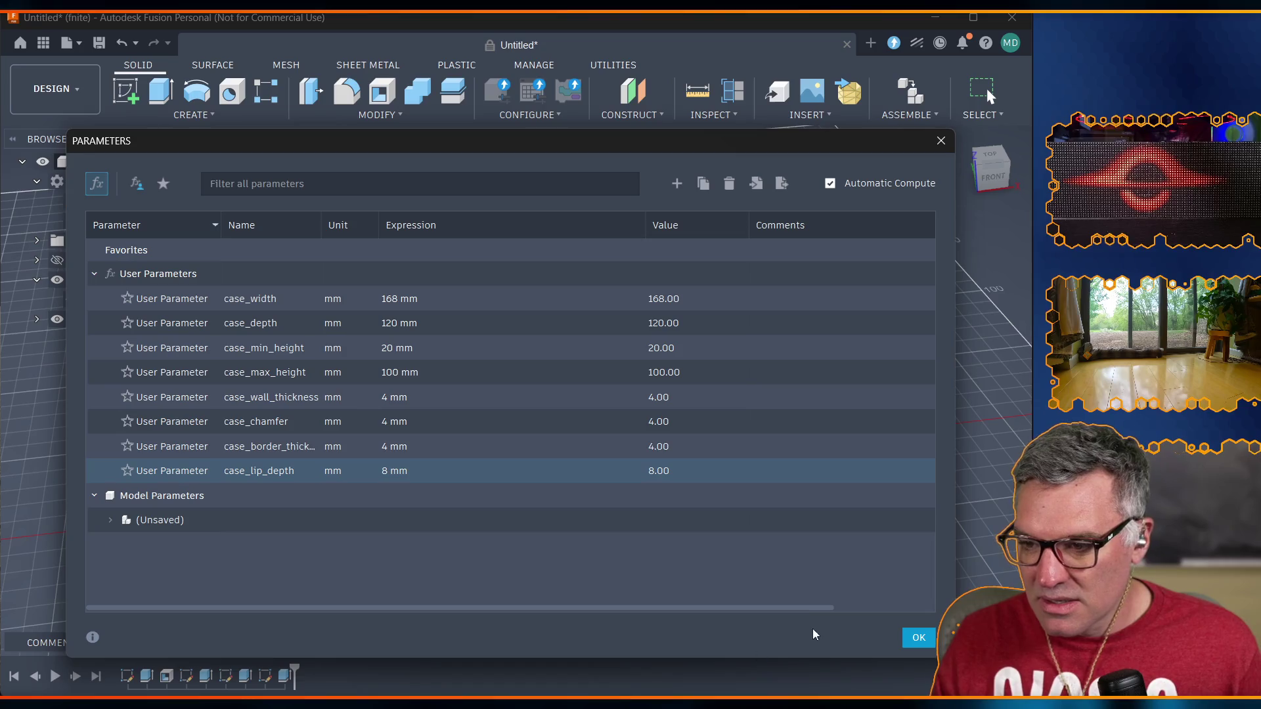
pyautogui.click(919, 638)
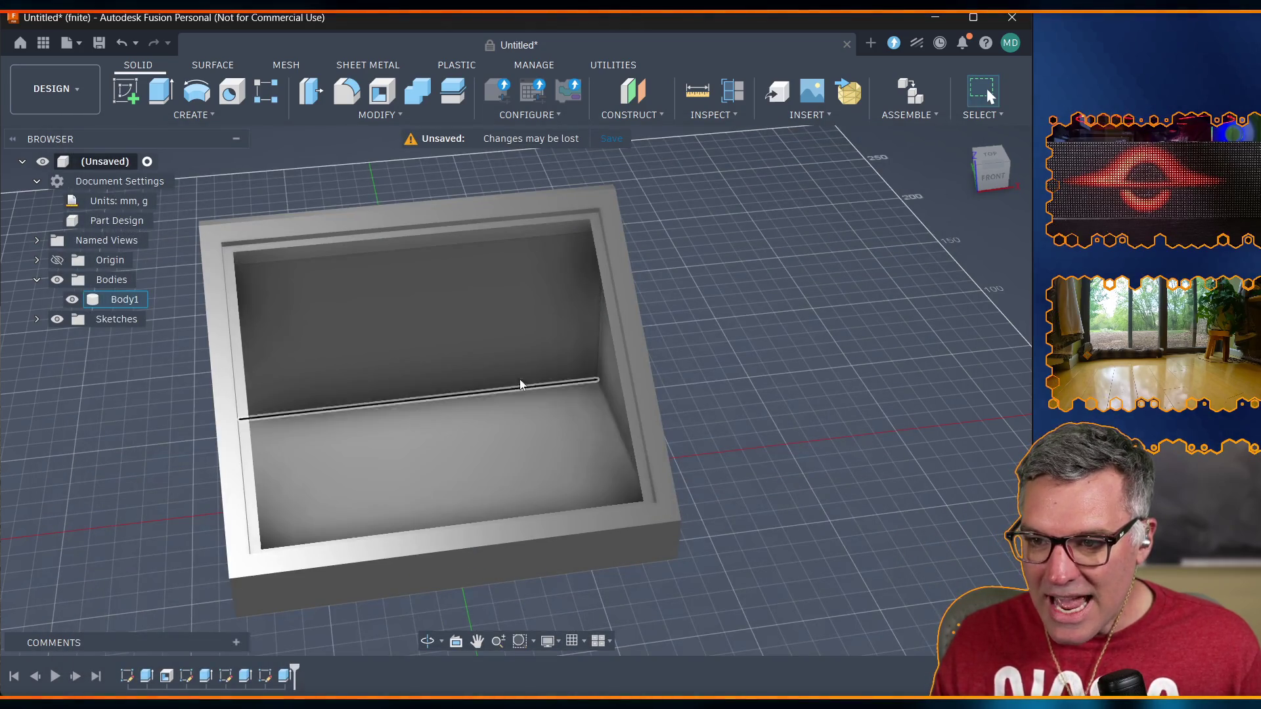
pyautogui.keyDown('shift'); pyautogui.moveTo(451, 333); pyautogui.dragTo(401, 323, button='middle'); pyautogui.keyUp('shift')
pyautogui.scroll(5, 278, 337)
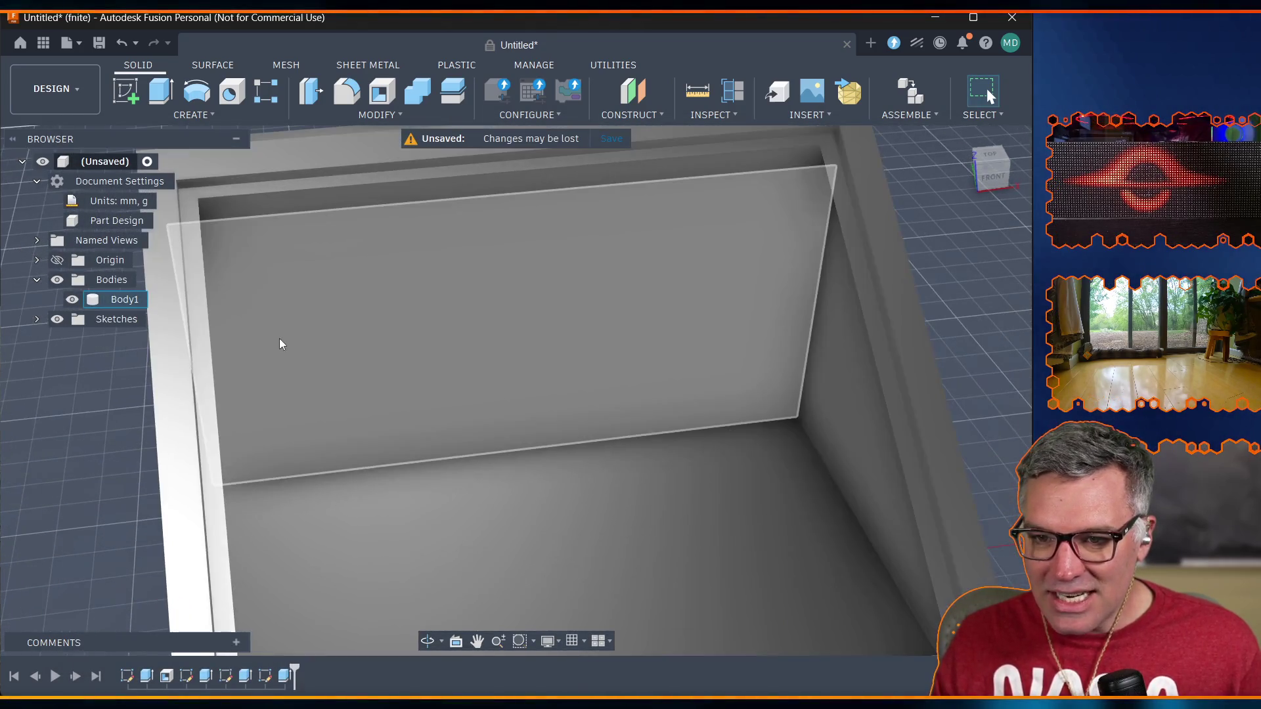
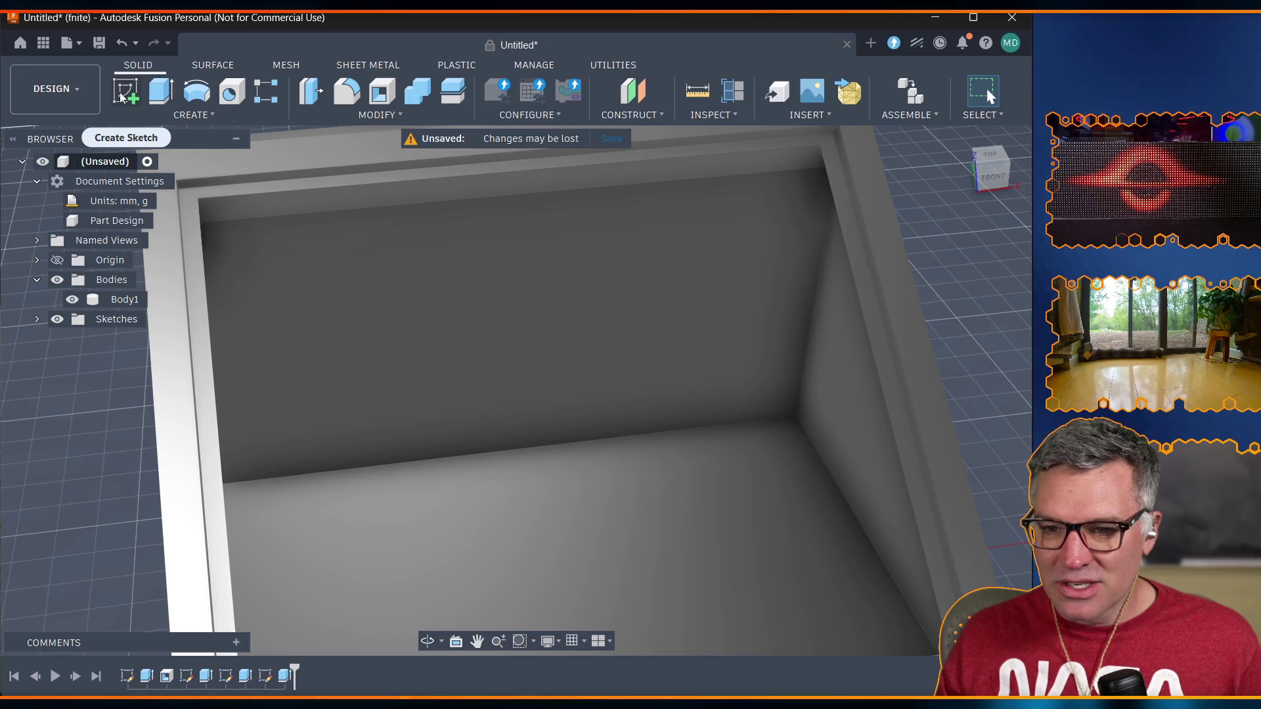
# Start a new sketch on the inner floor face of the hollow case.
pyautogui.click(125, 92)
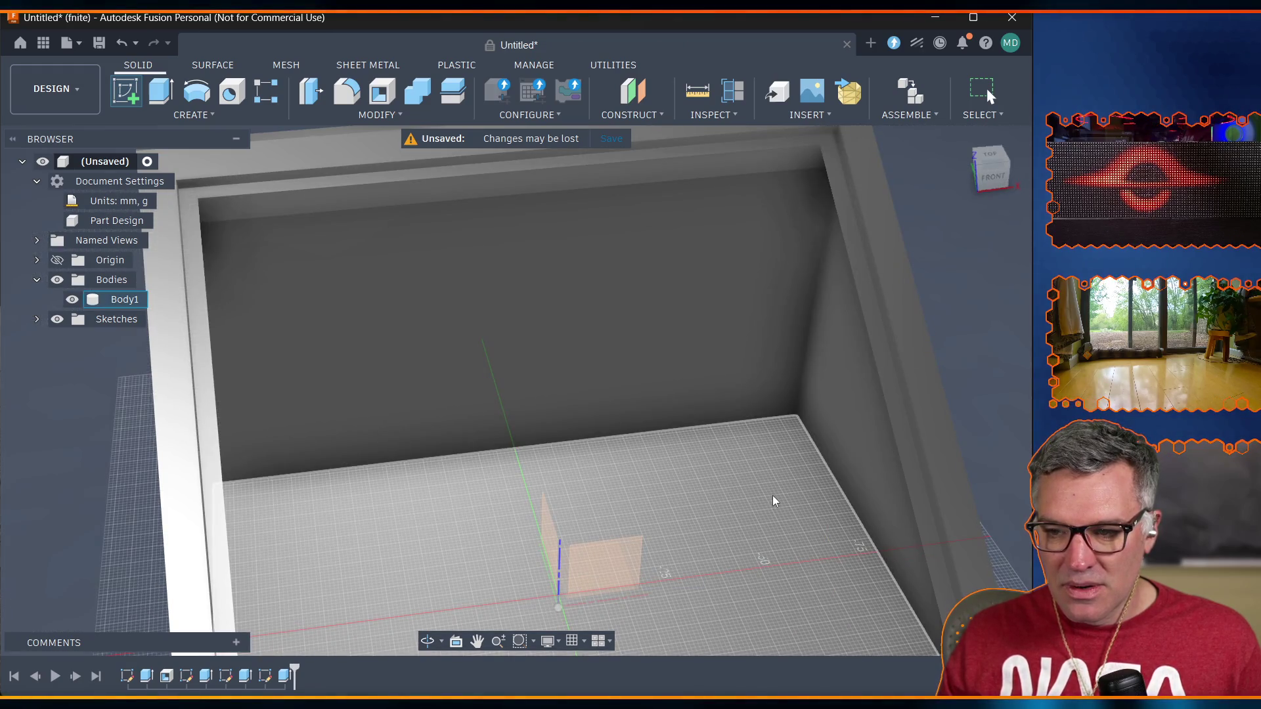
pyautogui.click(776, 500)
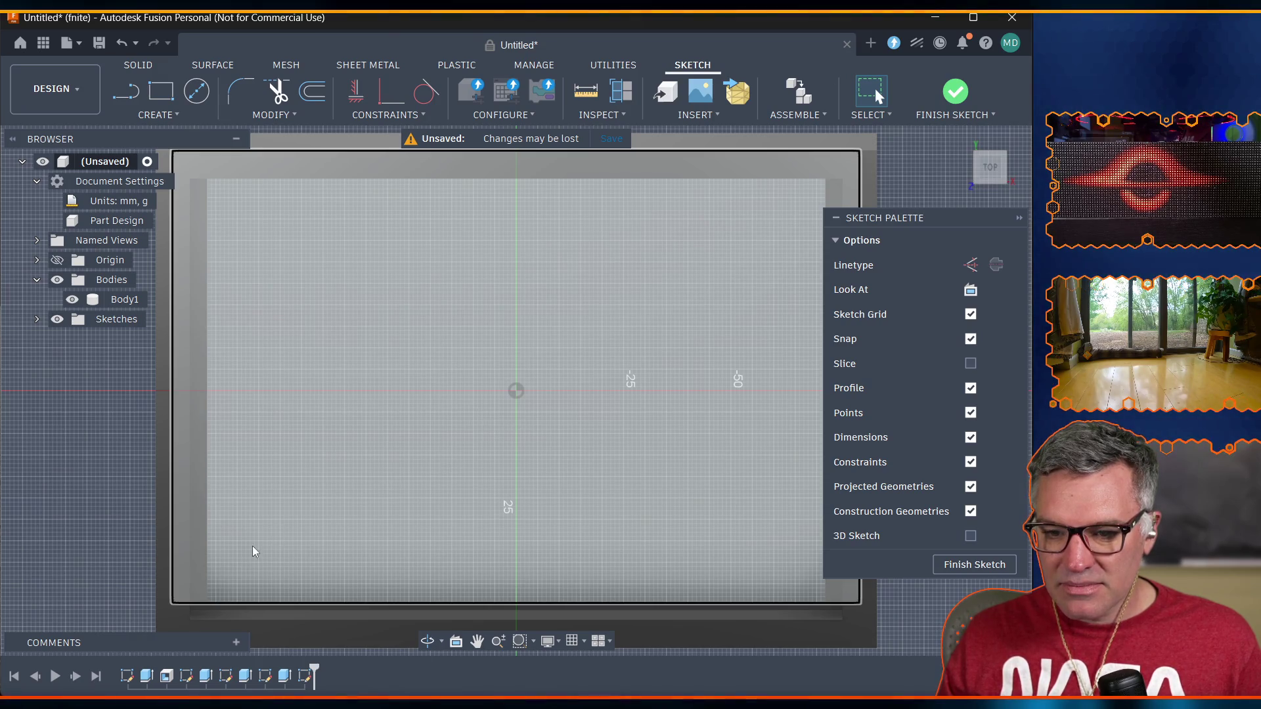
# Hide Body1 and pan the floor sketch down and right so only the grid shows.
pyautogui.scroll(-2, 519, 595)
pyautogui.scroll(4, 540, 599)
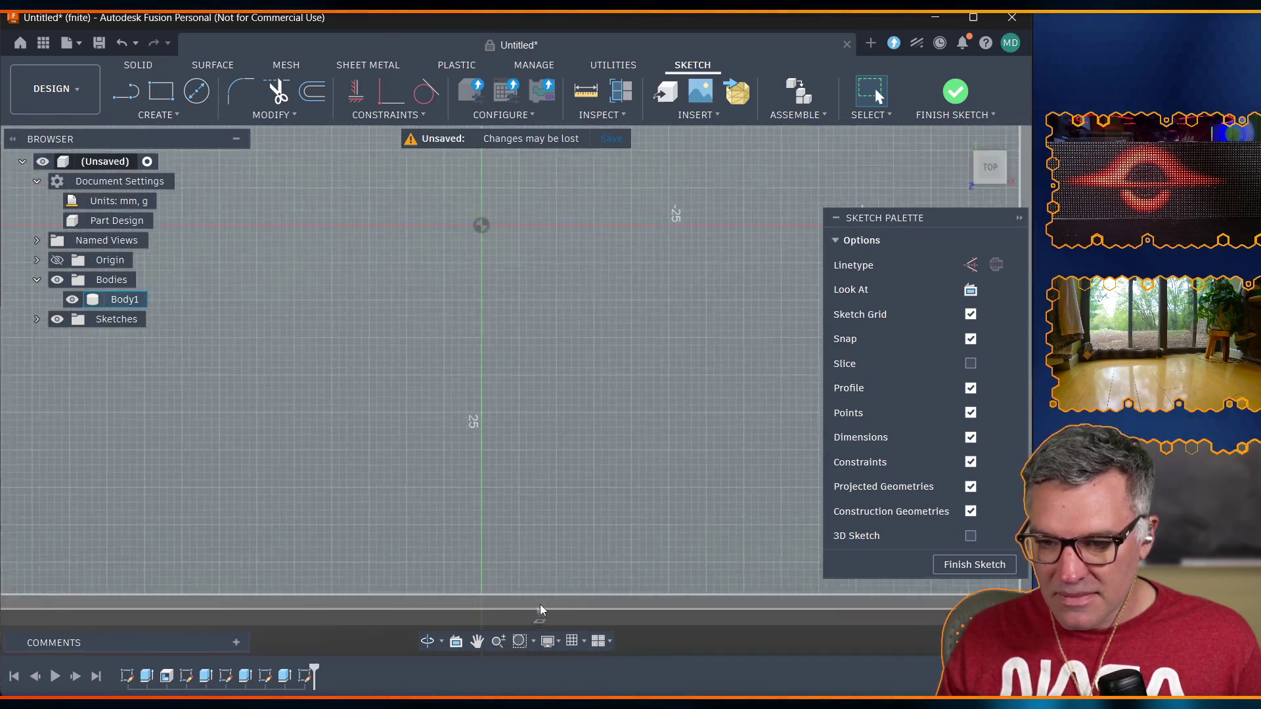
pyautogui.scroll(-4, 261, 389)
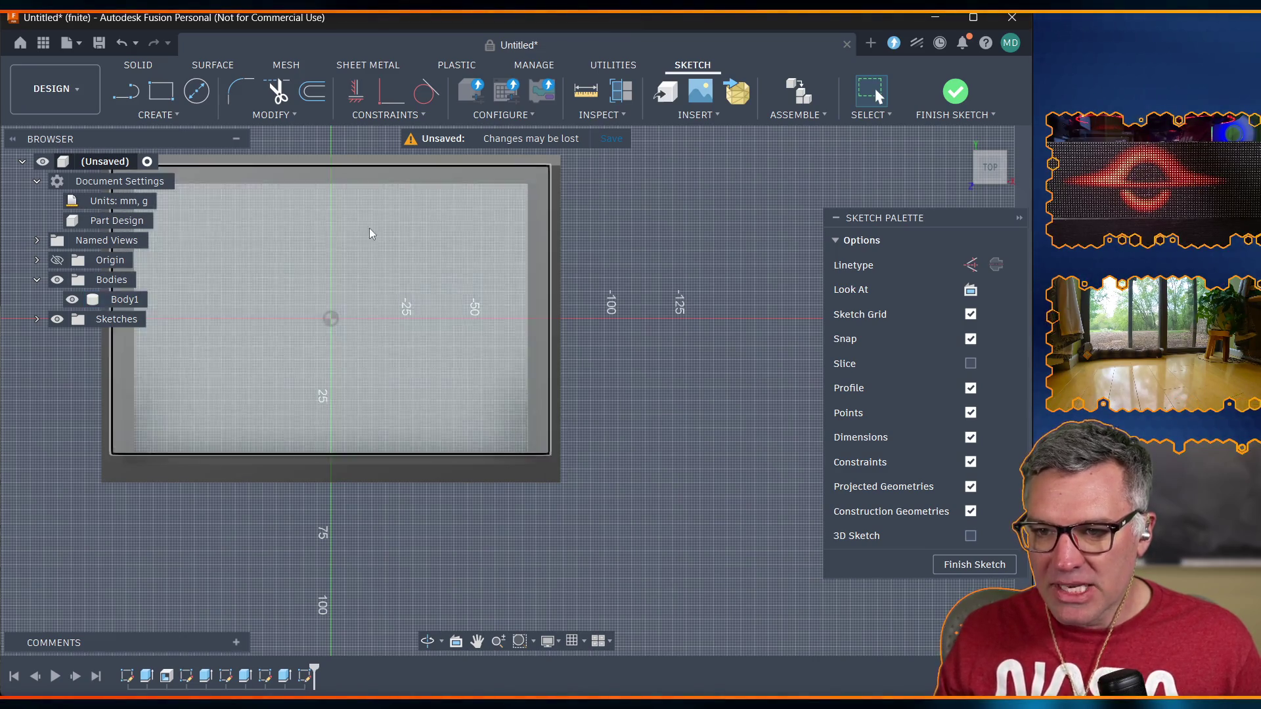
pyautogui.scroll(-2, 239, 223)
pyautogui.scroll(5, 235, 204)
pyautogui.scroll(-1, 218, 233)
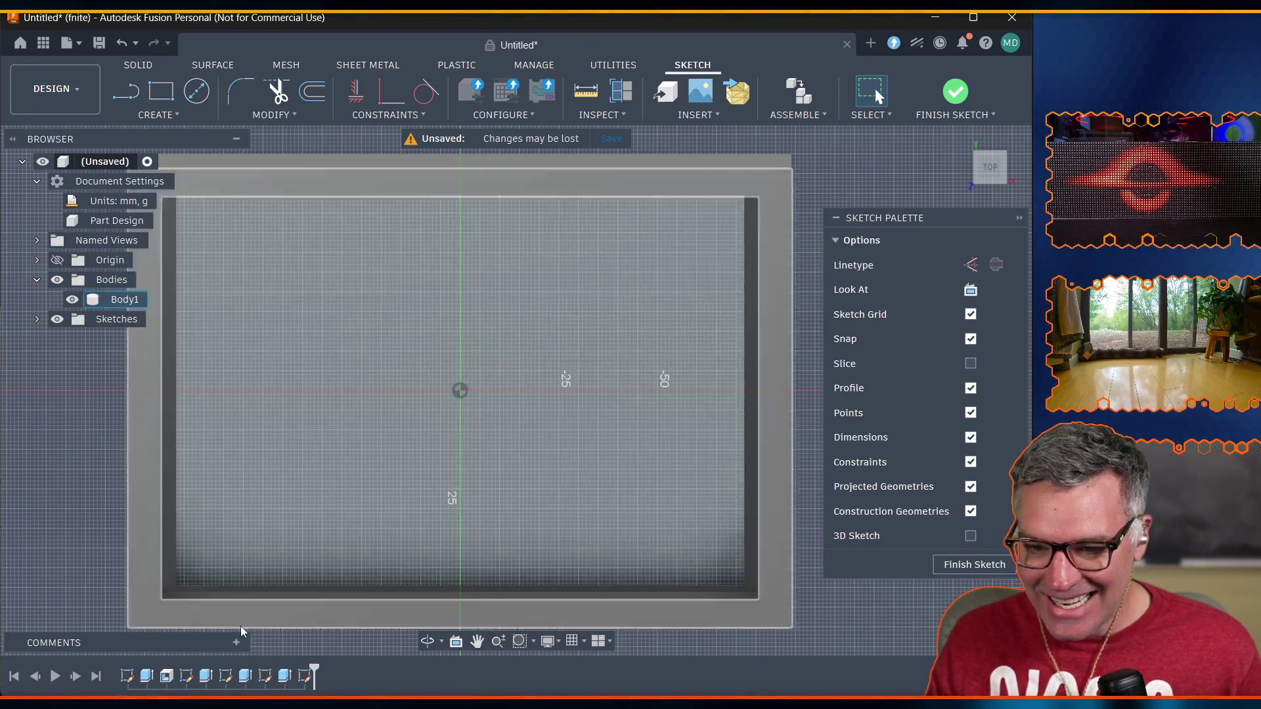
pyautogui.click(72, 300)
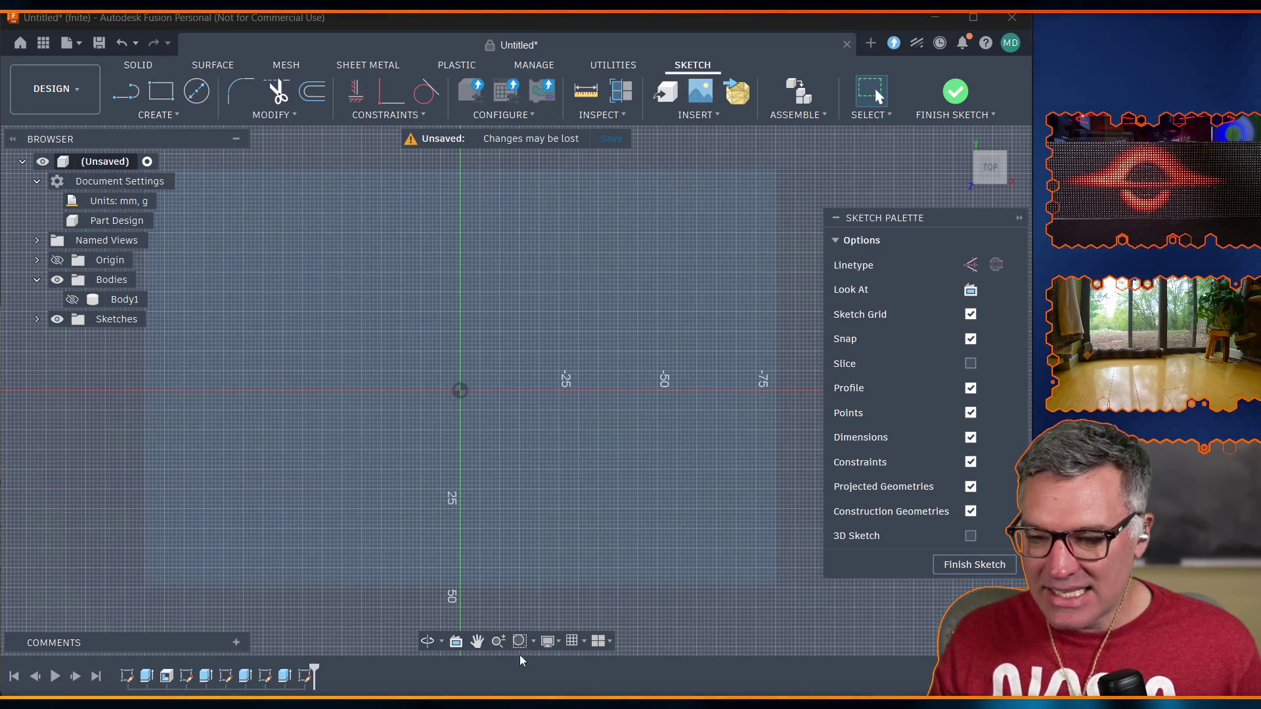
pyautogui.click(478, 641)
pyautogui.moveTo(325, 331); pyautogui.dragTo(388, 395)
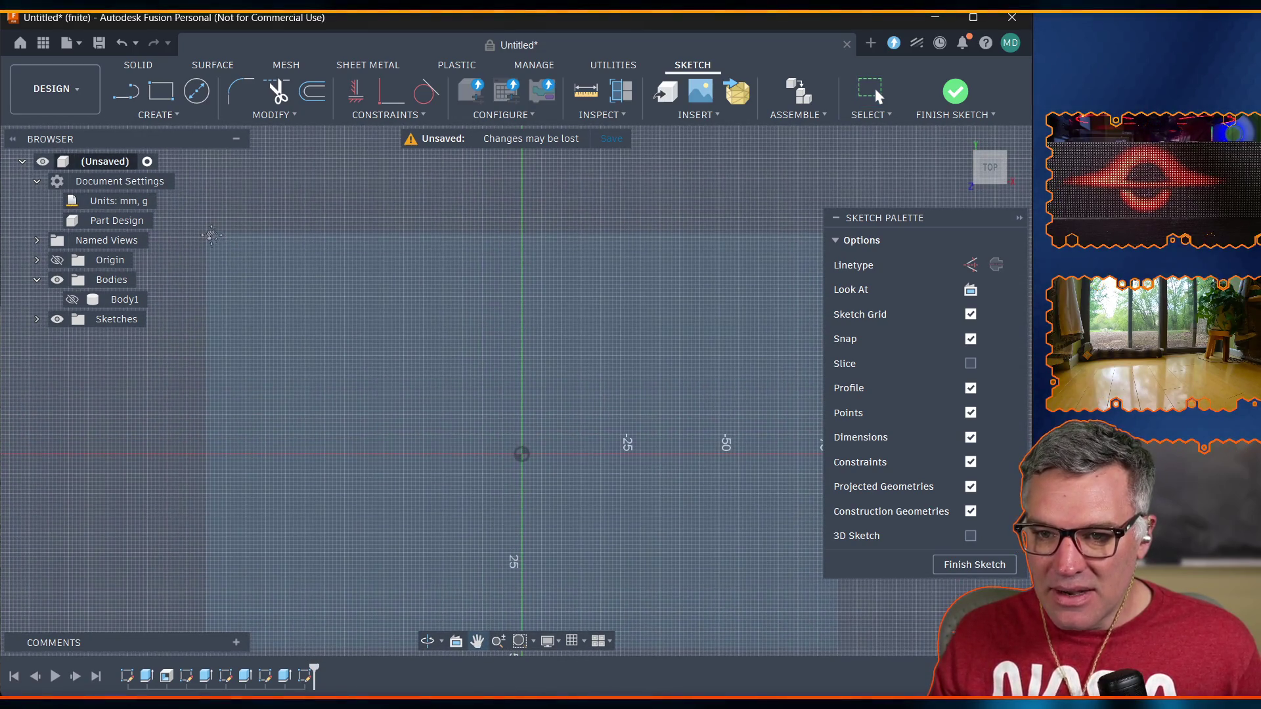
pyautogui.click(158, 93)
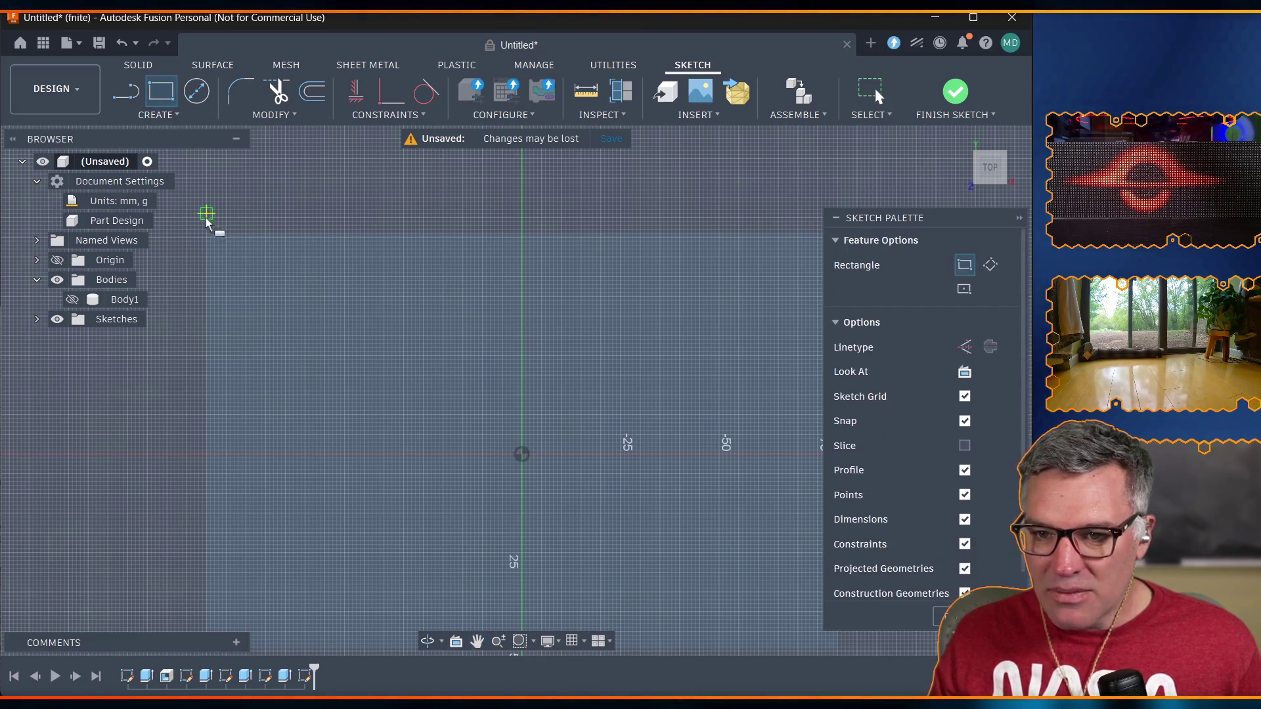
pyautogui.scroll(5, 208, 242)
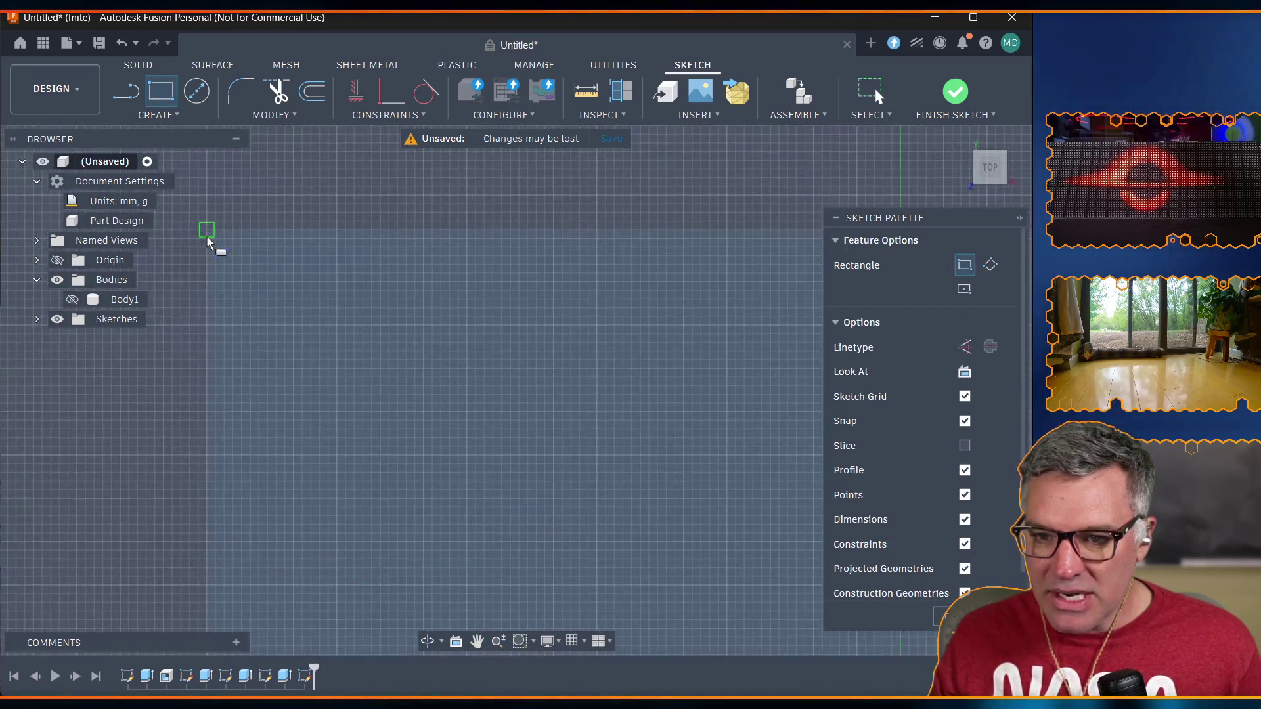
pyautogui.click(266, 115)
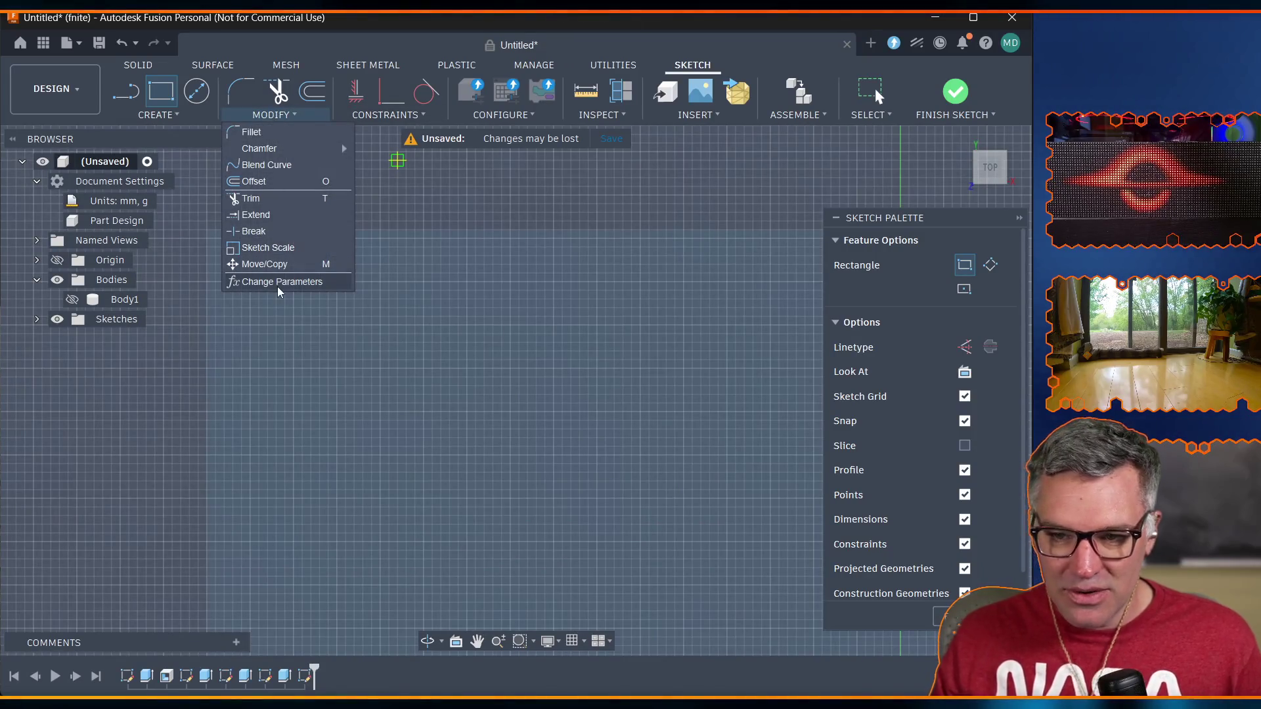
# In Change Parameters, create user parameter case_corner_col_size with a 20 mm value.
pyautogui.click(275, 281)
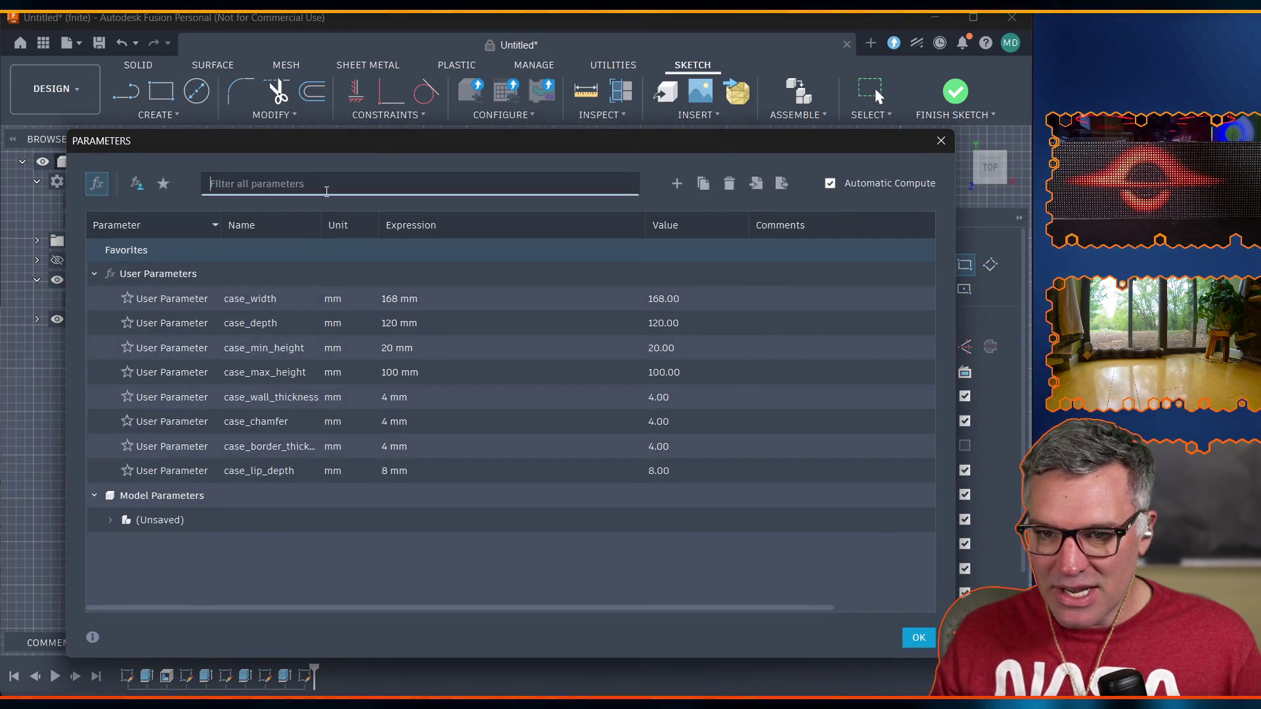
pyautogui.click(677, 184)
pyautogui.write('c')
pyautogui.press('BackSpace')
pyautogui.write('case_corner_col_size')
pyautogui.press('Tab')
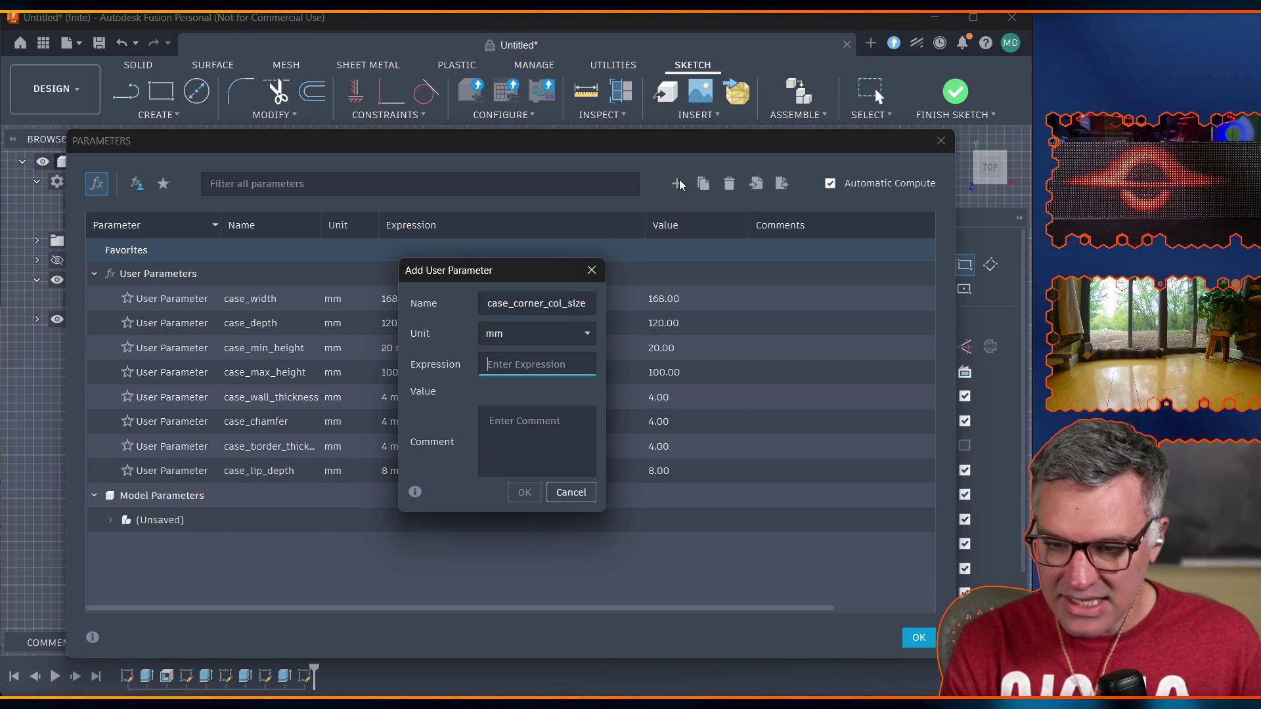
pyautogui.write('16')
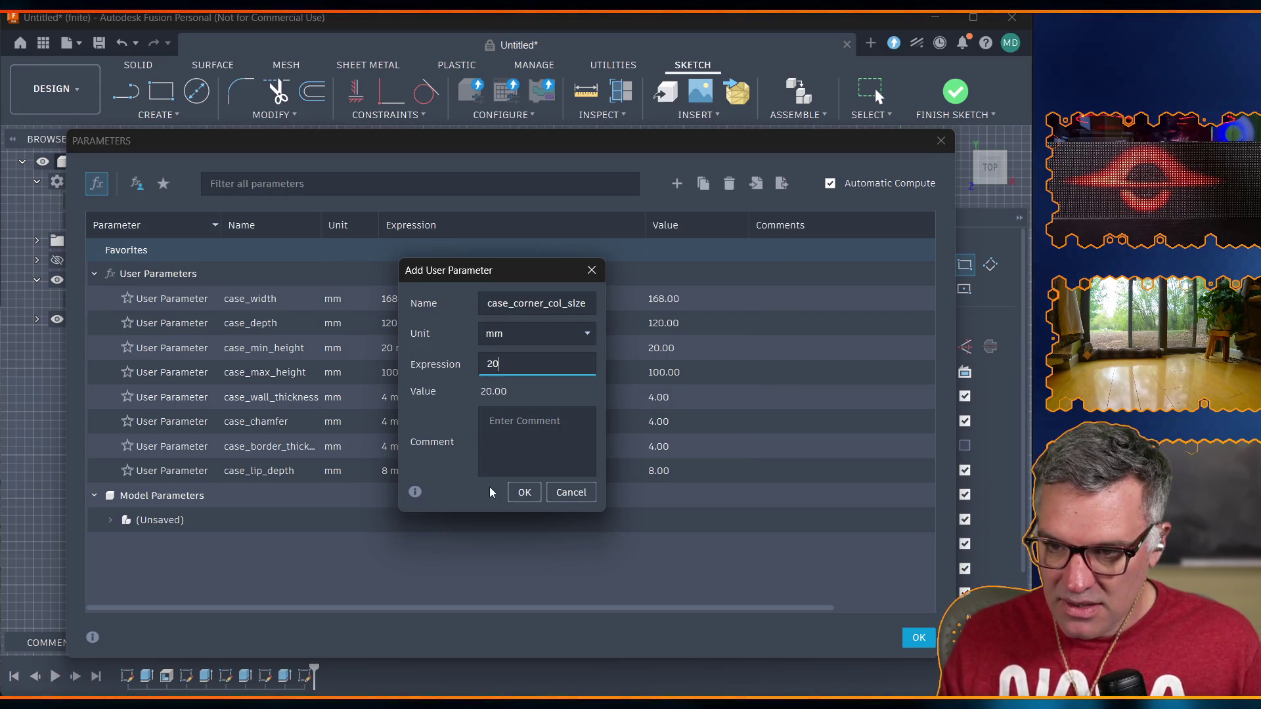
pyautogui.click(524, 492)
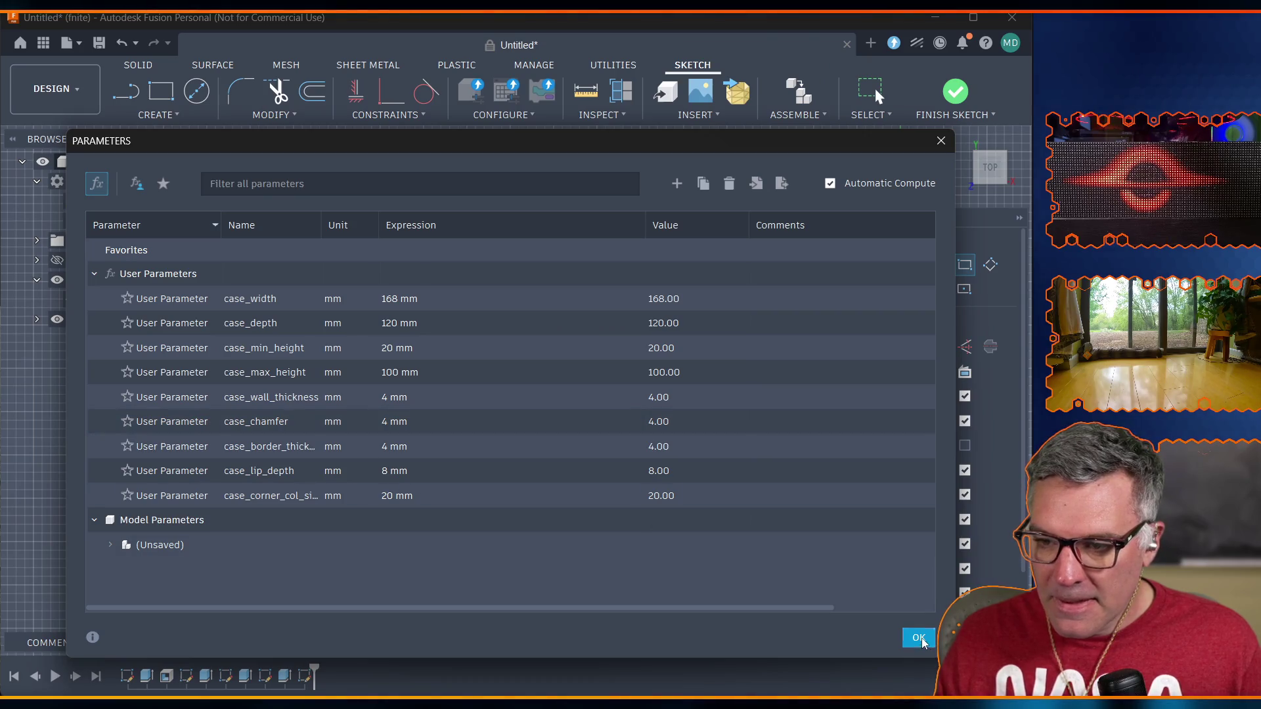
pyautogui.click(919, 637)
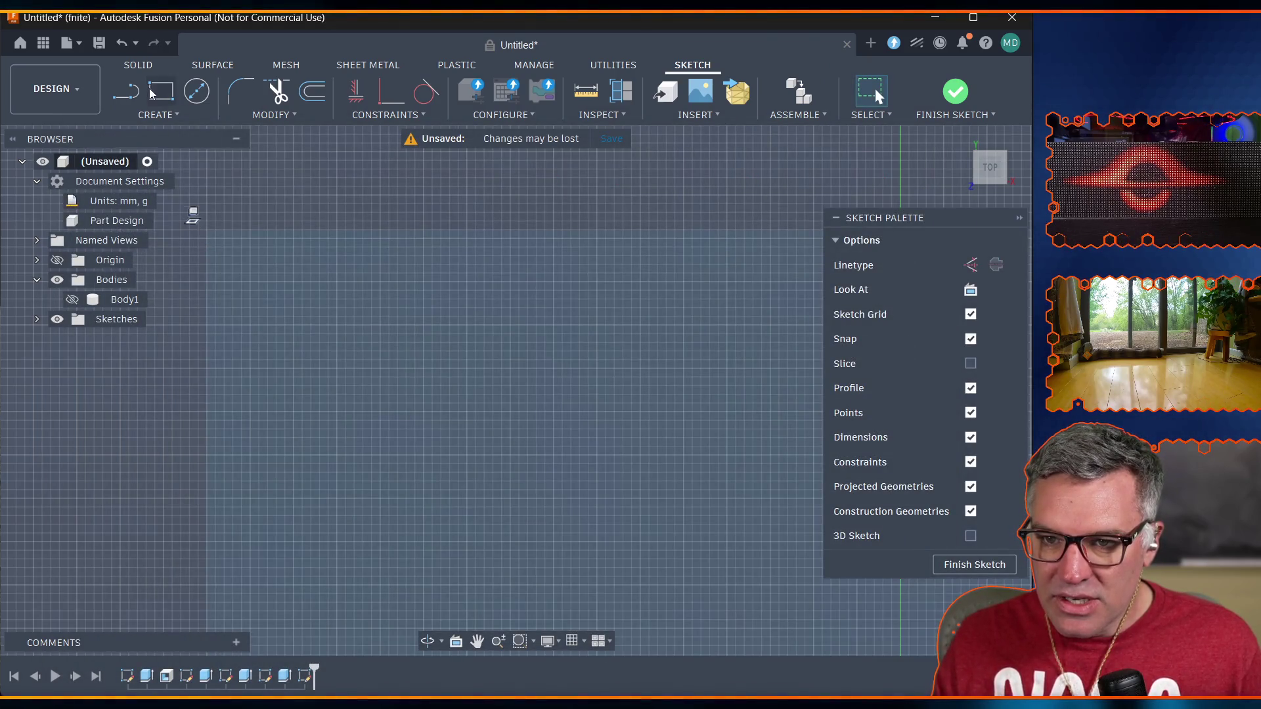
# Draw a 2-point rectangle with height and width both set to case_corner_col_size.
pyautogui.click(151, 92)
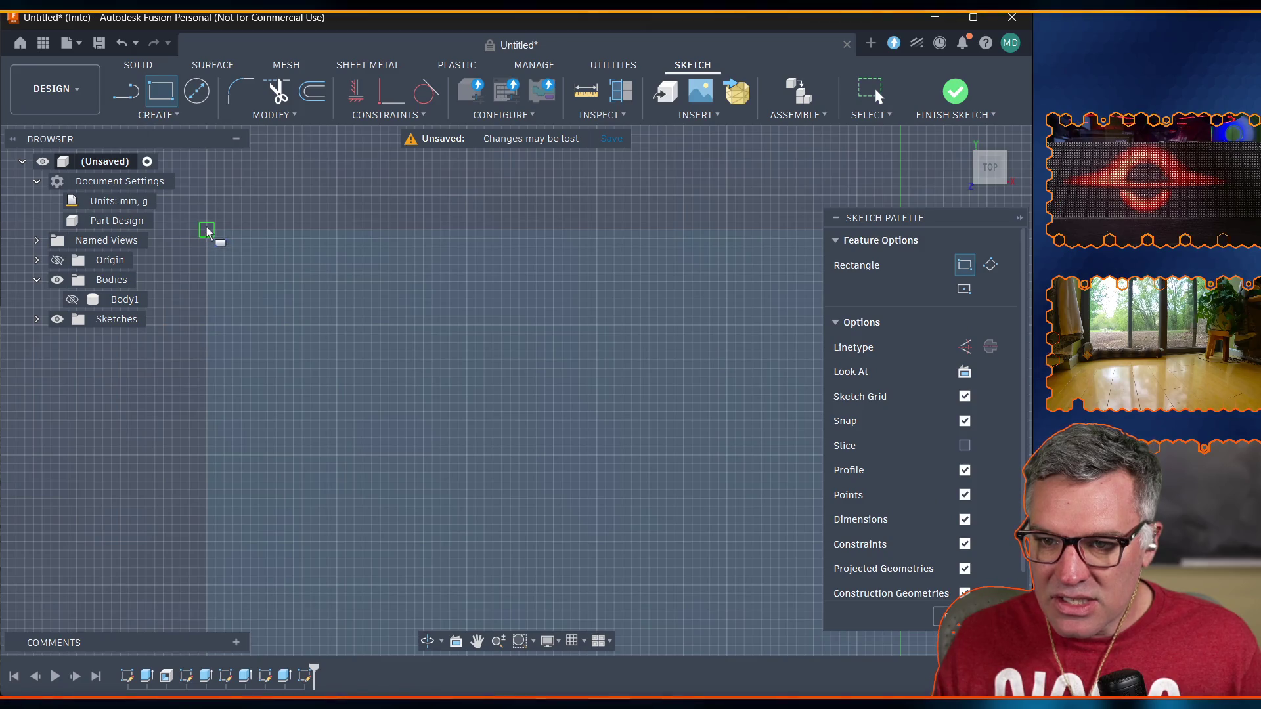
pyautogui.scroll(3, 208, 237)
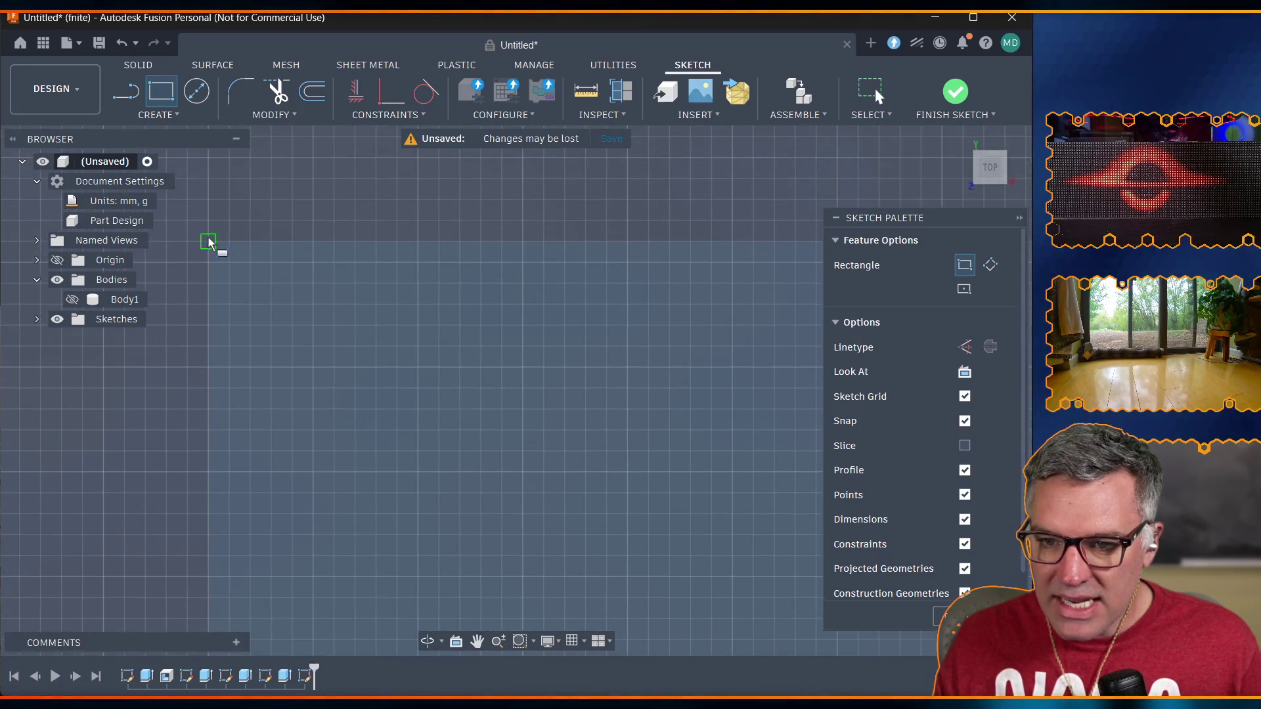
pyautogui.click(208, 242)
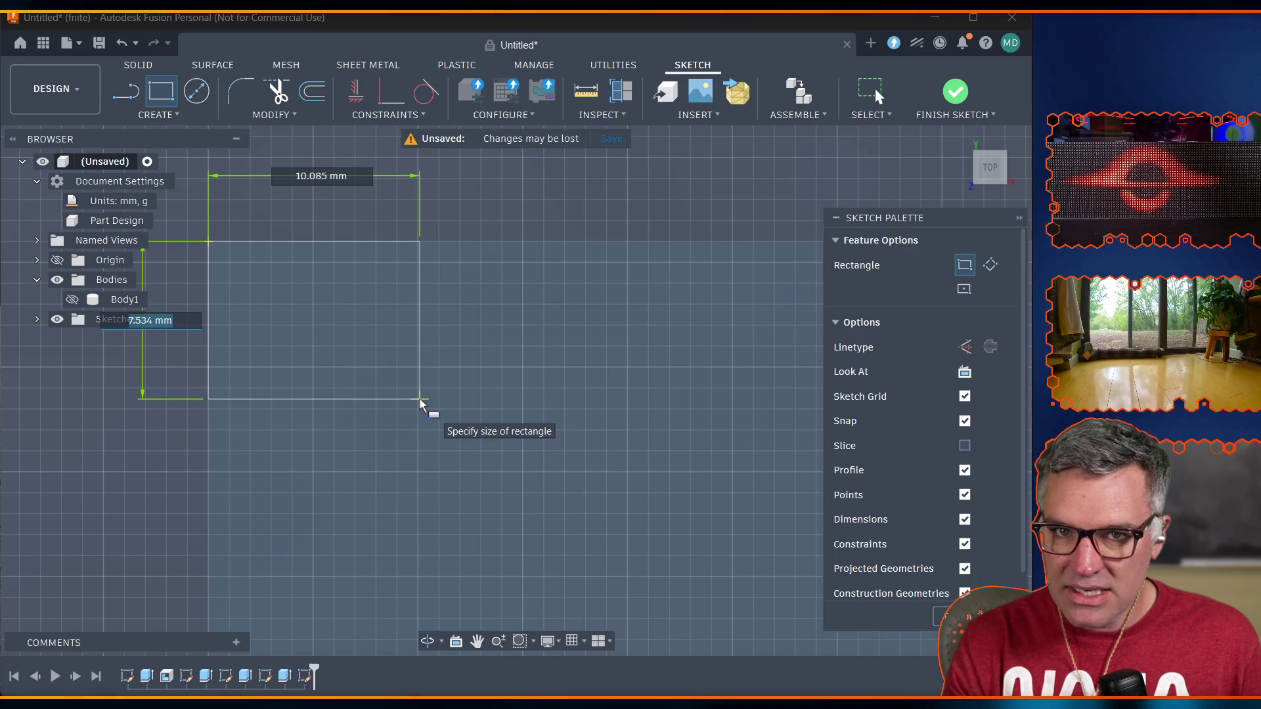
pyautogui.write('col')
pyautogui.click(230, 345)
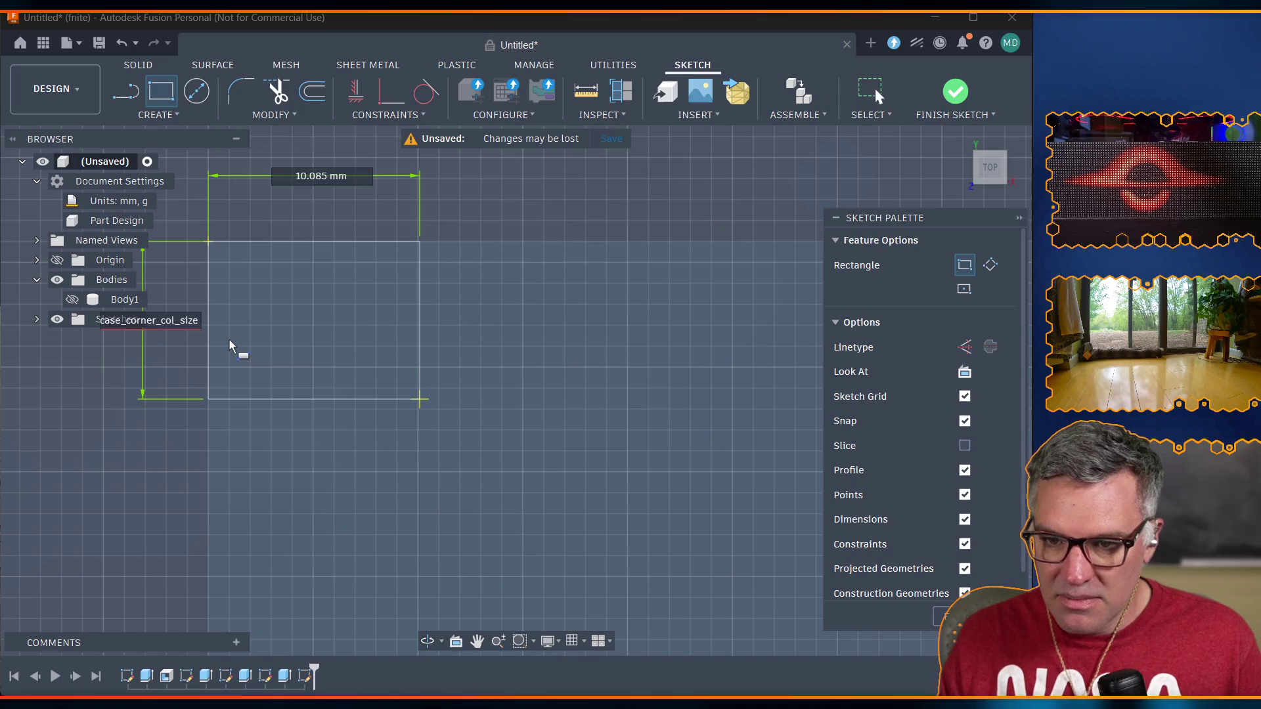
pyautogui.press('Tab')
pyautogui.write('corner_')
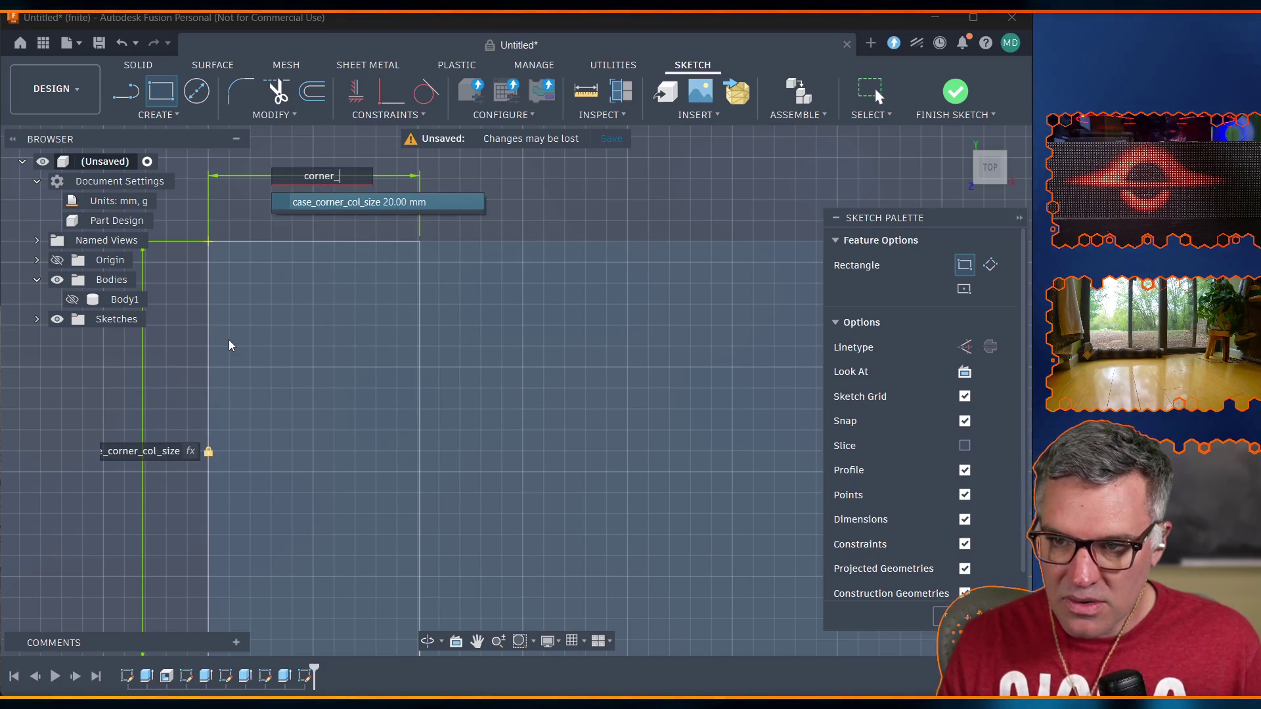
pyautogui.click(326, 203)
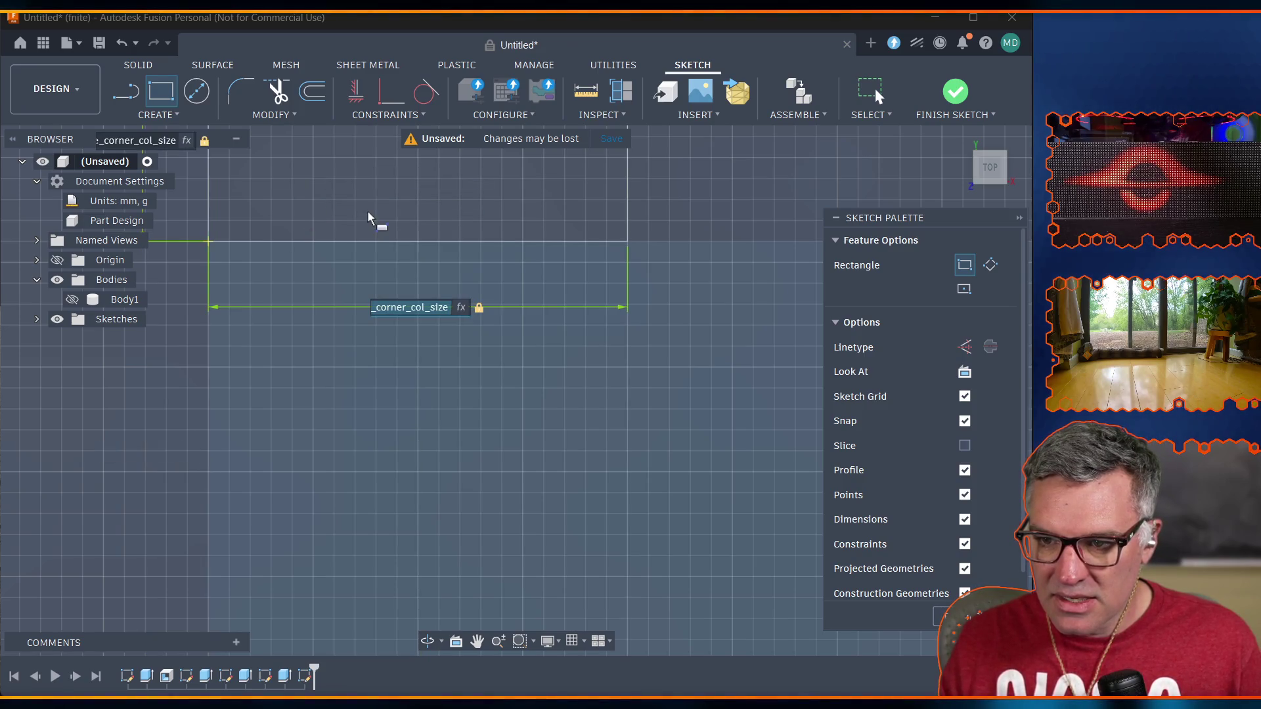
pyautogui.click(431, 413)
pyautogui.scroll(-5, 434, 460)
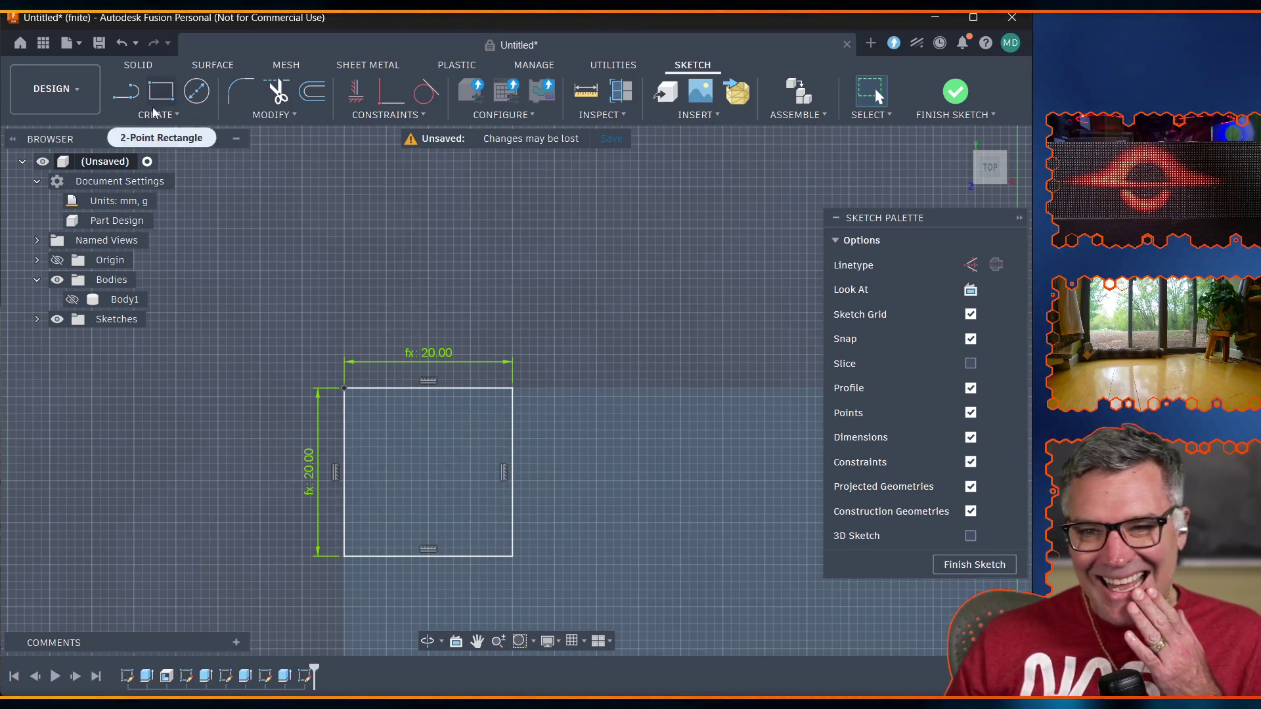
# Create user parameter case_corner_col_chamfer with expression 6 mm and close Parameters.
pyautogui.click(273, 115)
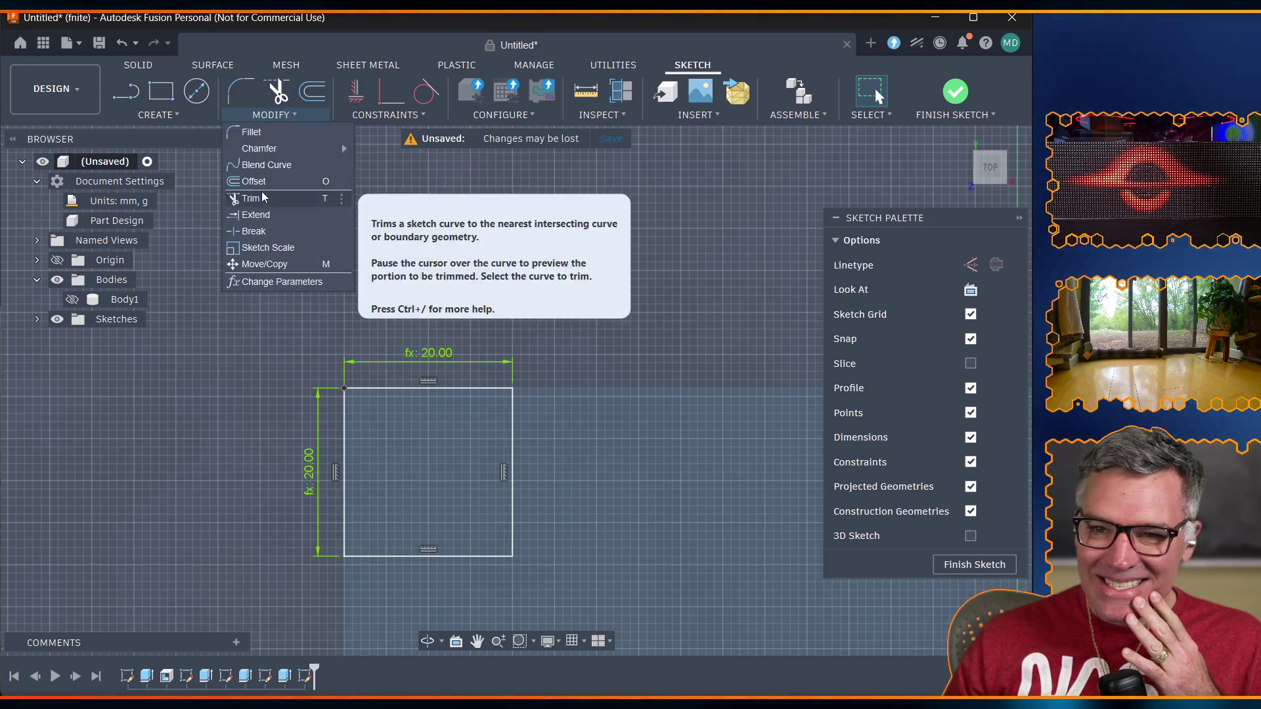
pyautogui.moveTo(266, 150)
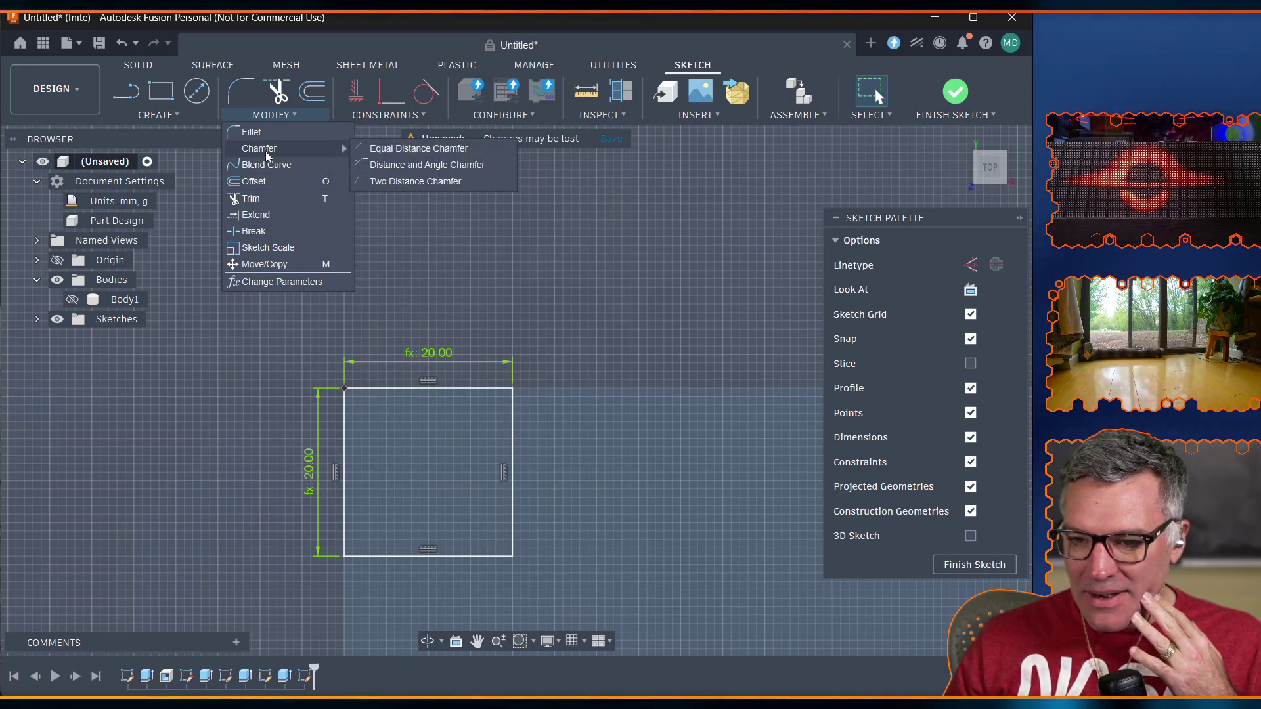
pyautogui.click(269, 116)
pyautogui.click(268, 117)
pyautogui.click(268, 116)
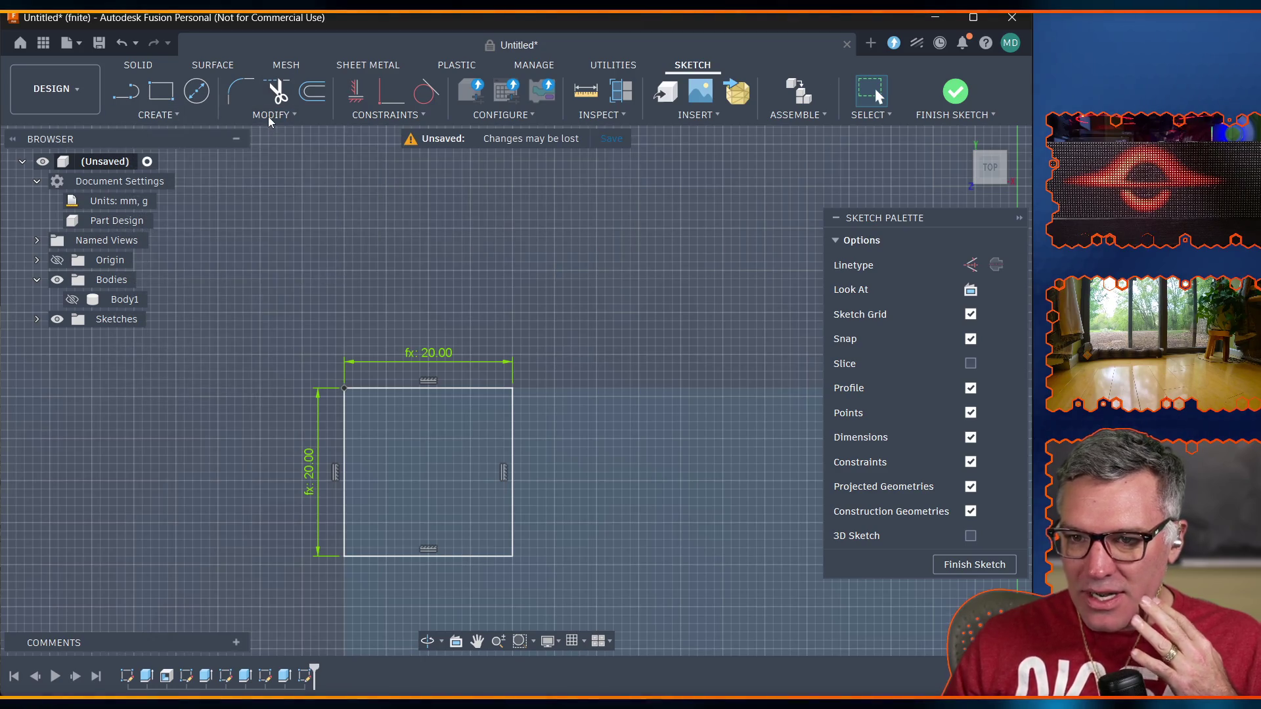
pyautogui.click(269, 118)
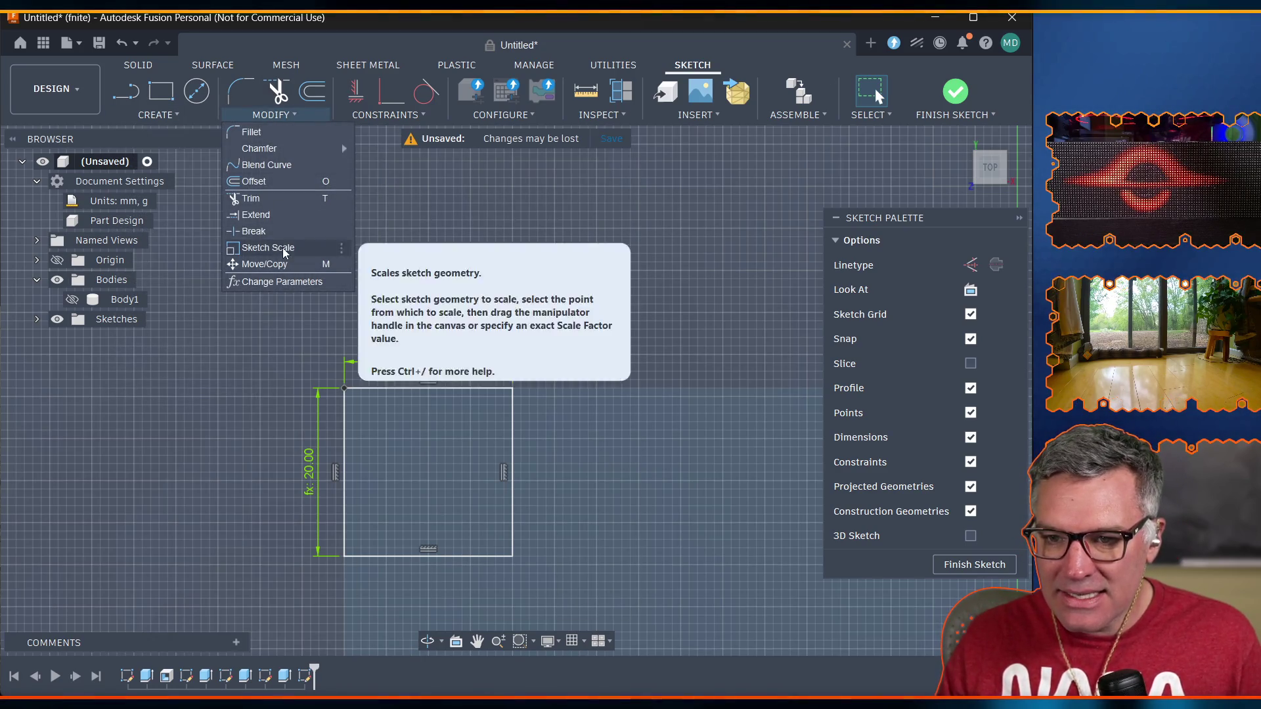
pyautogui.click(269, 282)
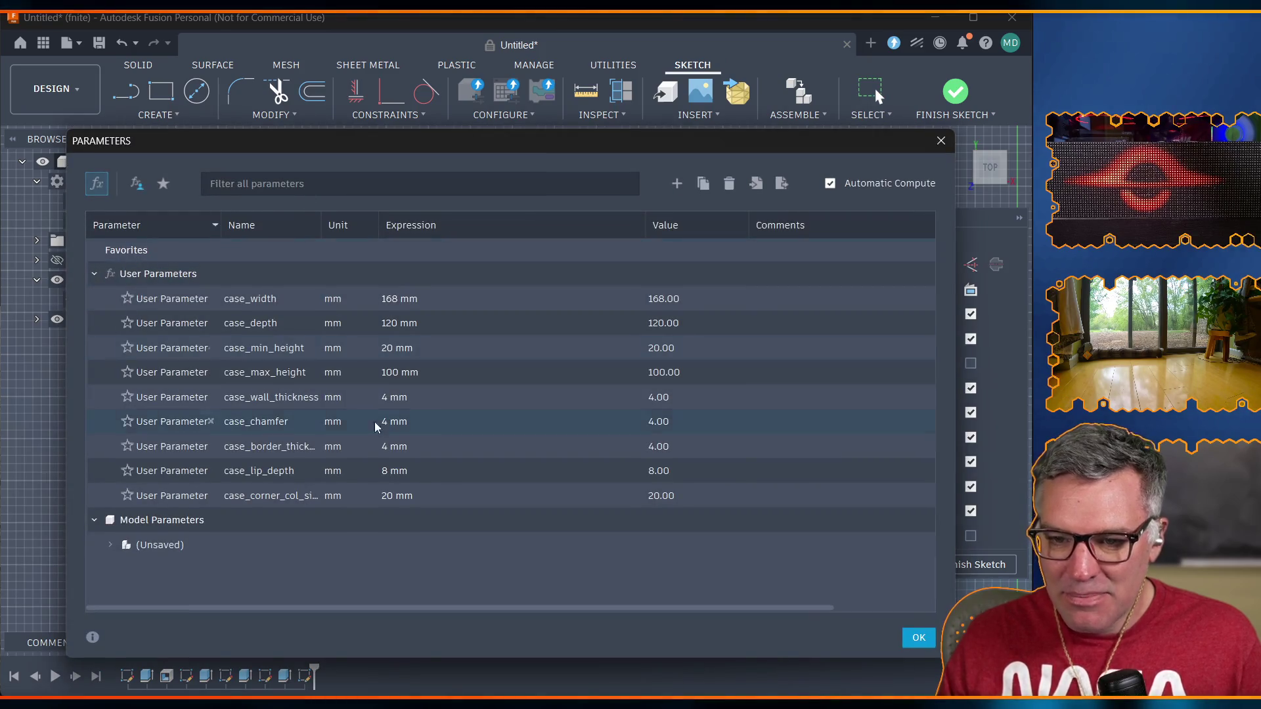
pyautogui.click(678, 186)
pyautogui.write('corner_col')
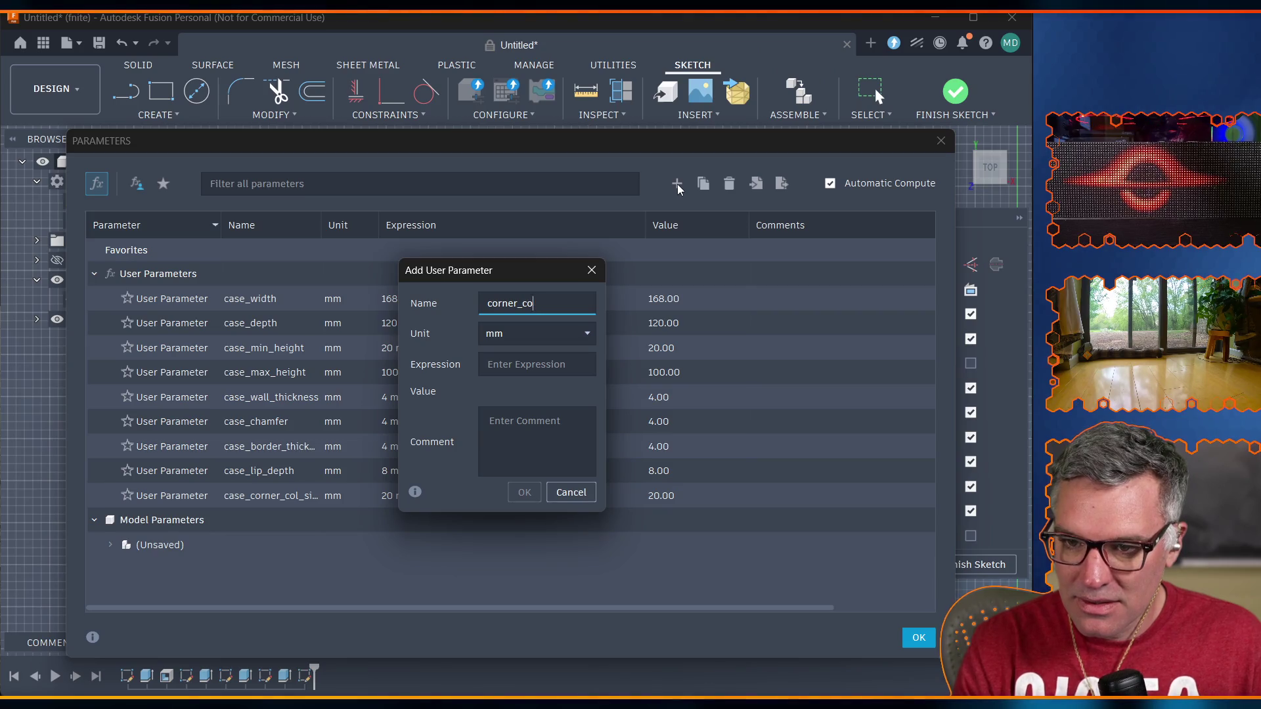
pyautogui.write('ase_c')
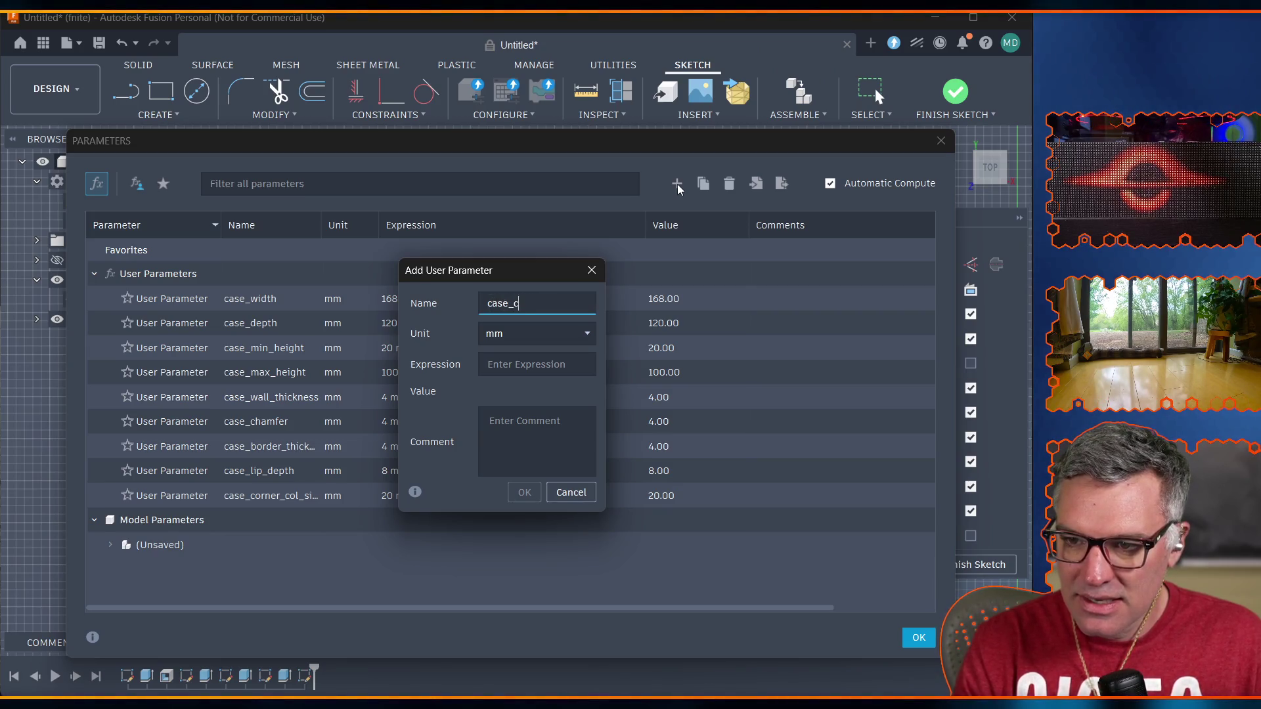
pyautogui.write('l_cham')
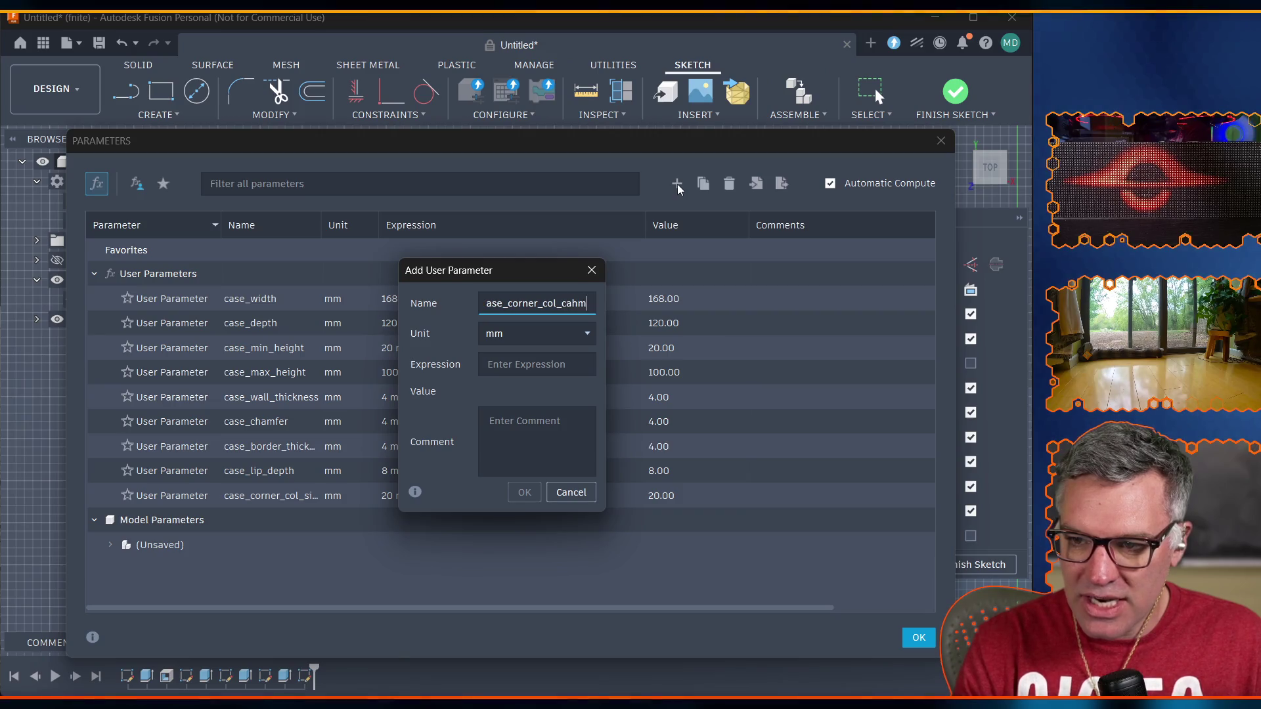
pyautogui.write('fer')
pyautogui.press('Tab')
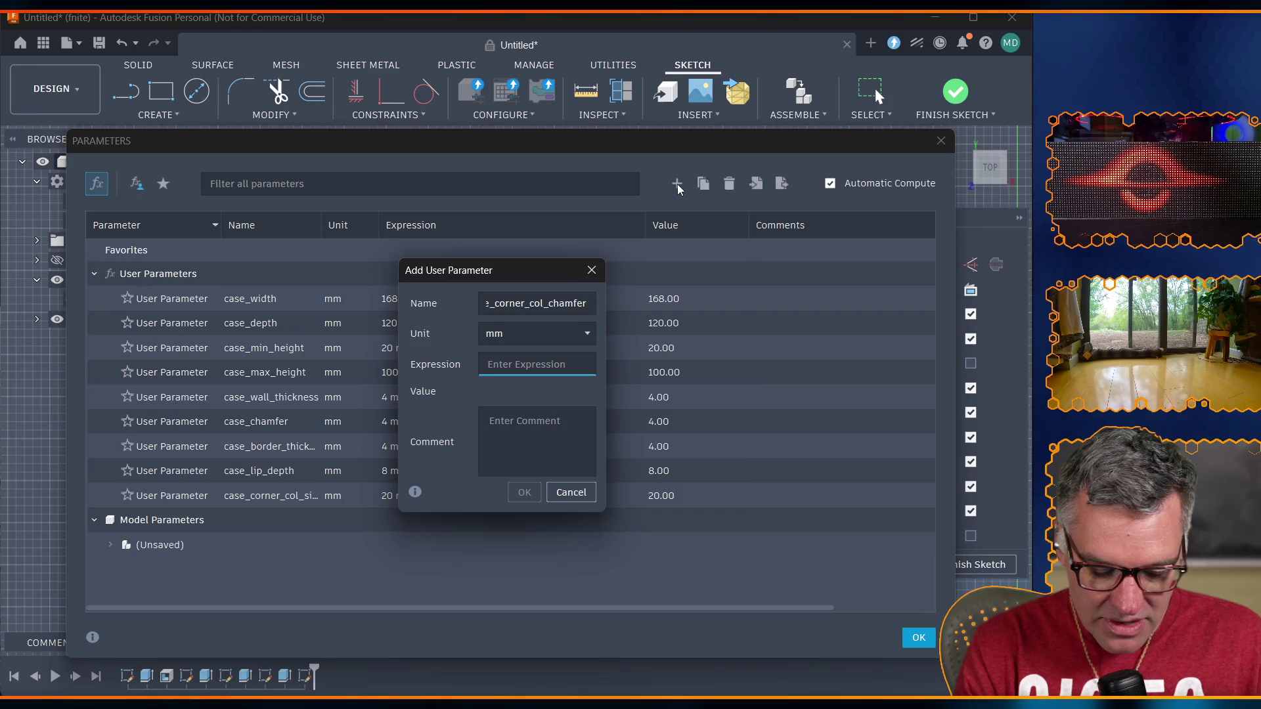
pyautogui.write('6mm')
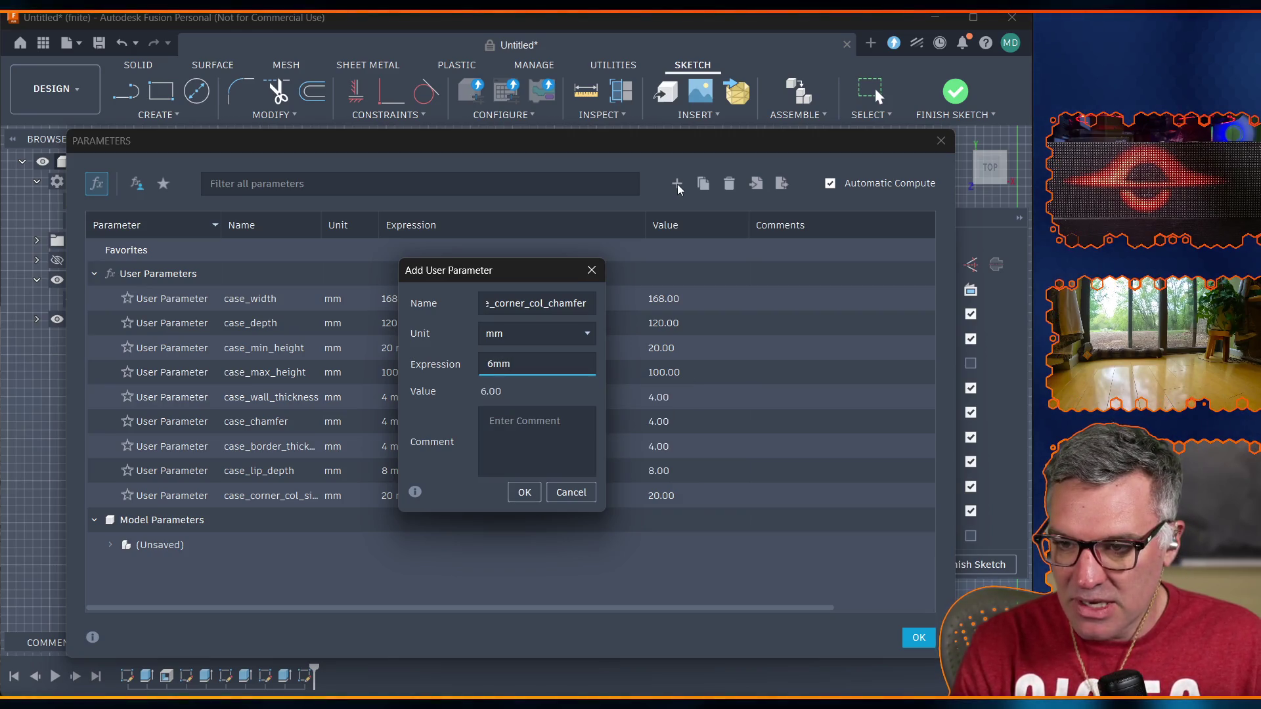
pyautogui.press('BackSpace')
pyautogui.write('m')
pyautogui.press('Return')
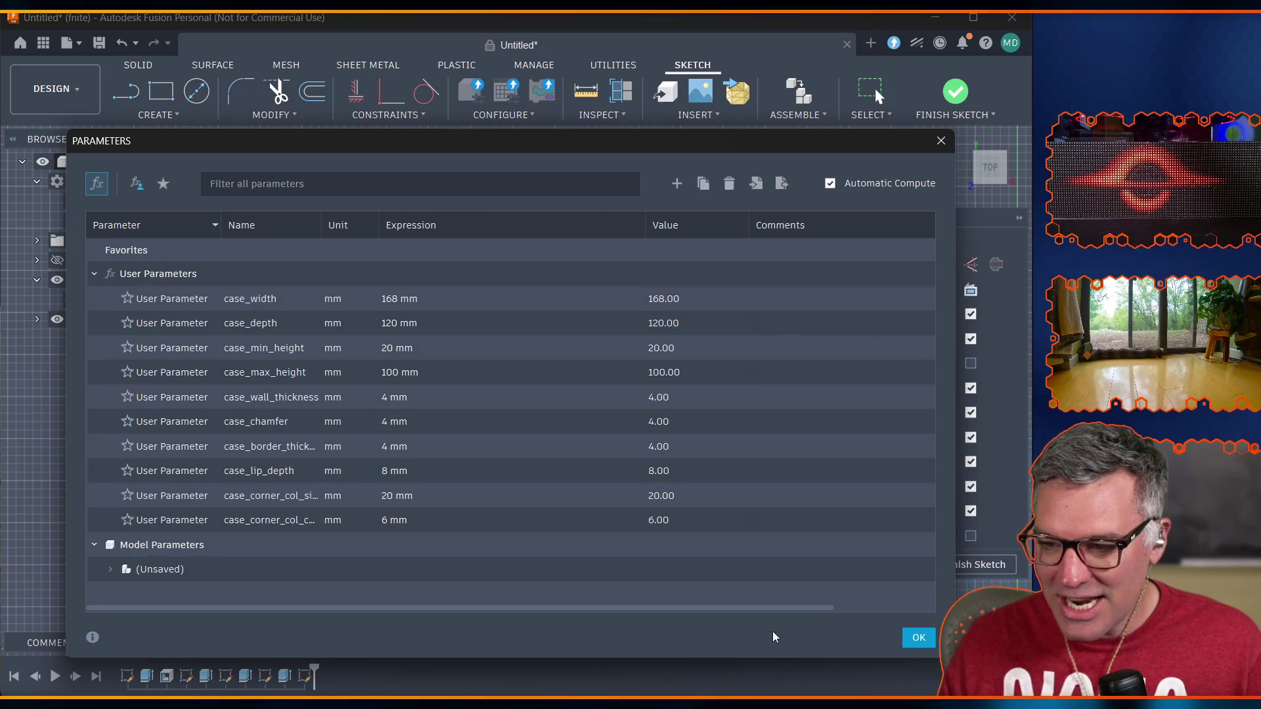
pyautogui.click(913, 640)
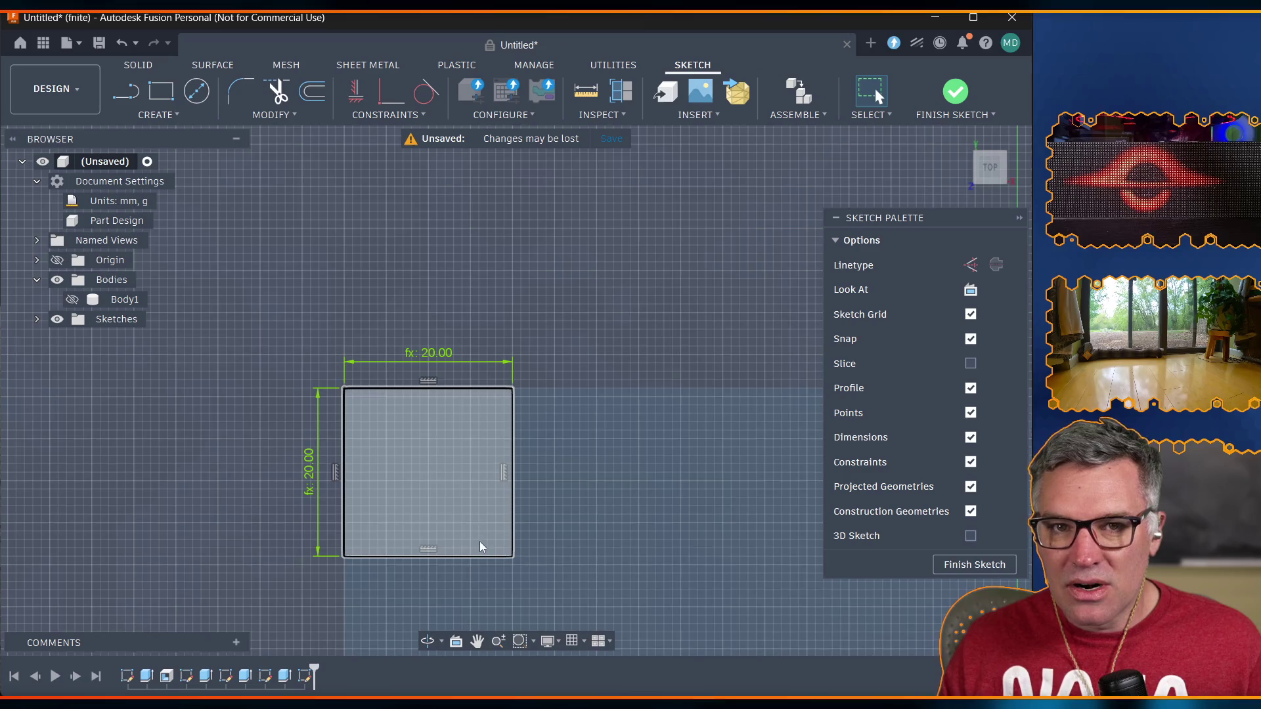
pyautogui.scroll(2, 598, 475)
pyautogui.scroll(-5, 597, 476)
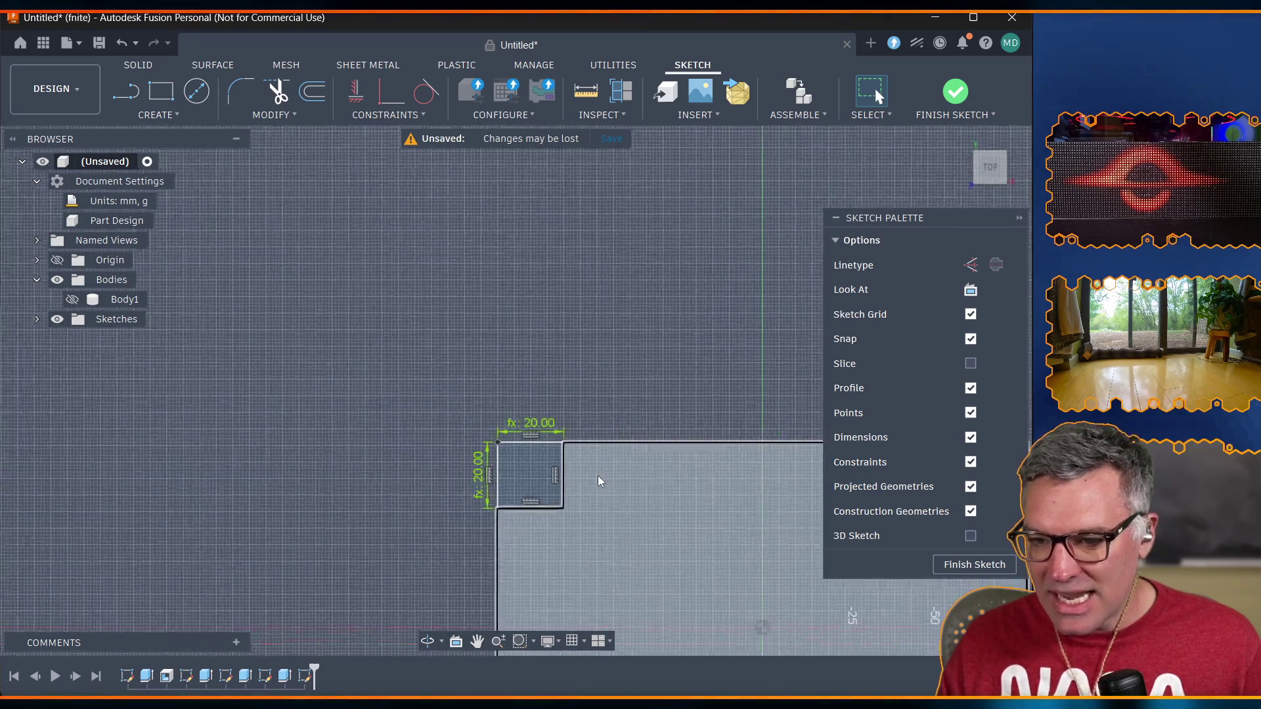
pyautogui.scroll(2, 543, 341)
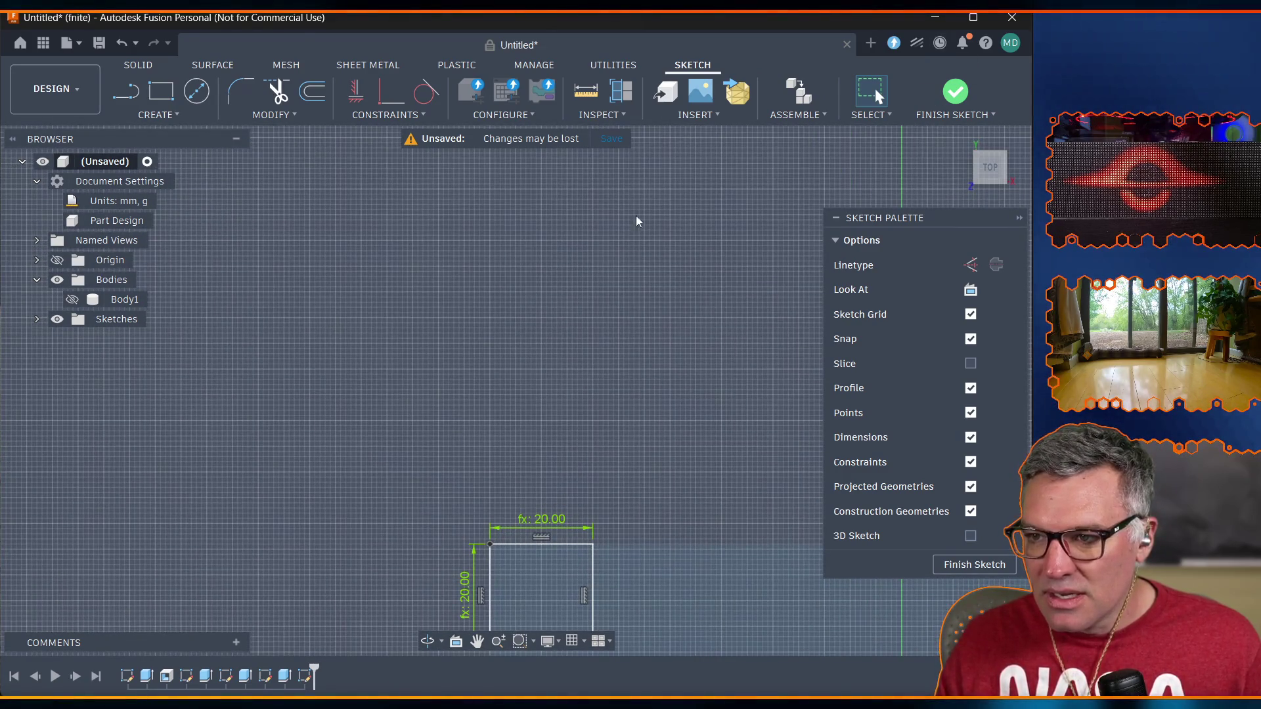
pyautogui.click(479, 647)
pyautogui.moveTo(532, 455)
pyautogui.mouseDown()
pyautogui.moveTo(89, 192)
pyautogui.moveTo(14, 121)
pyautogui.mouseUp()
pyautogui.scroll(-3, 223, 470)
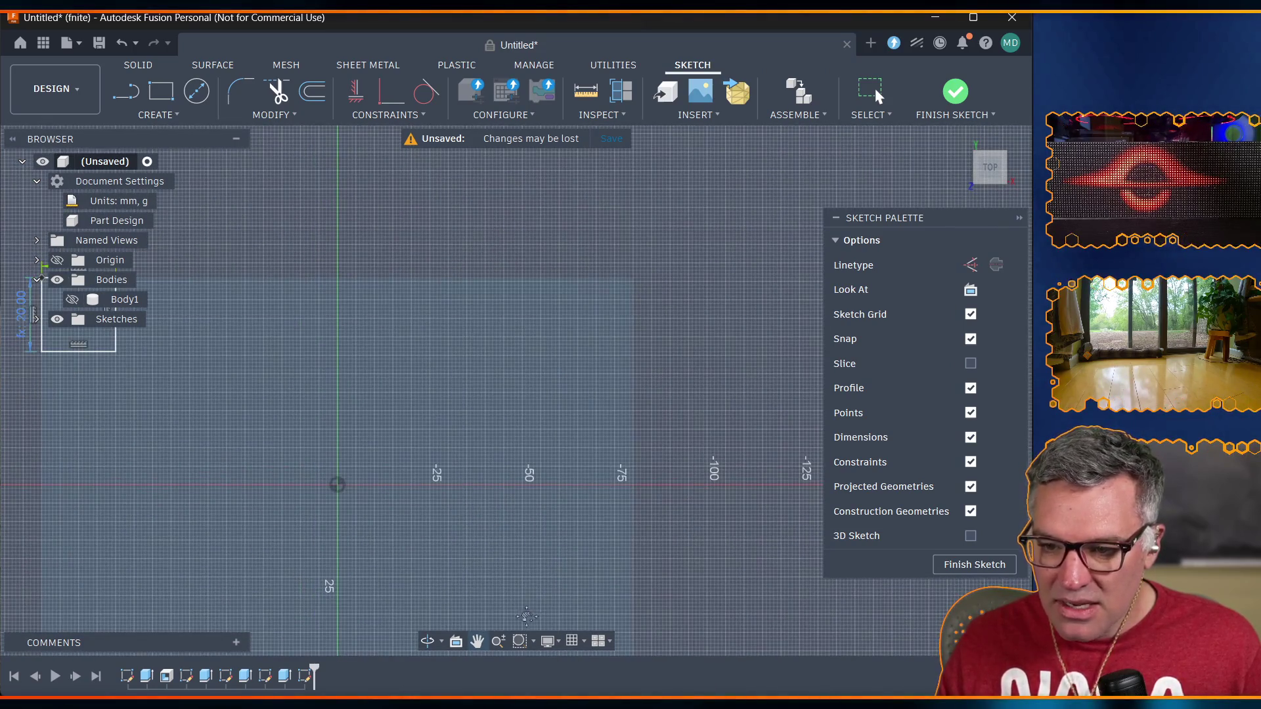
pyautogui.moveTo(295, 552)
pyautogui.mouseDown()
pyautogui.moveTo(361, 464)
pyautogui.moveTo(404, 460)
pyautogui.mouseUp()
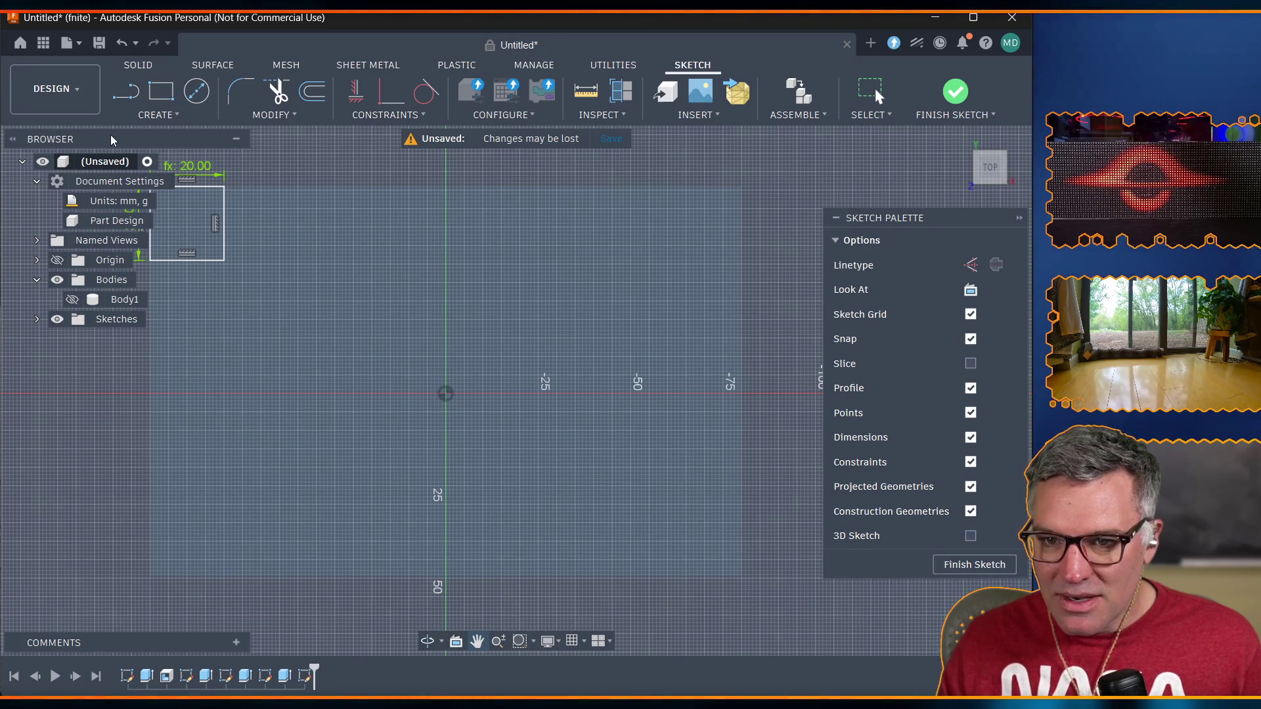
pyautogui.press('Escape')
pyautogui.moveTo(179, 332); pyautogui.dragTo(244, 147)
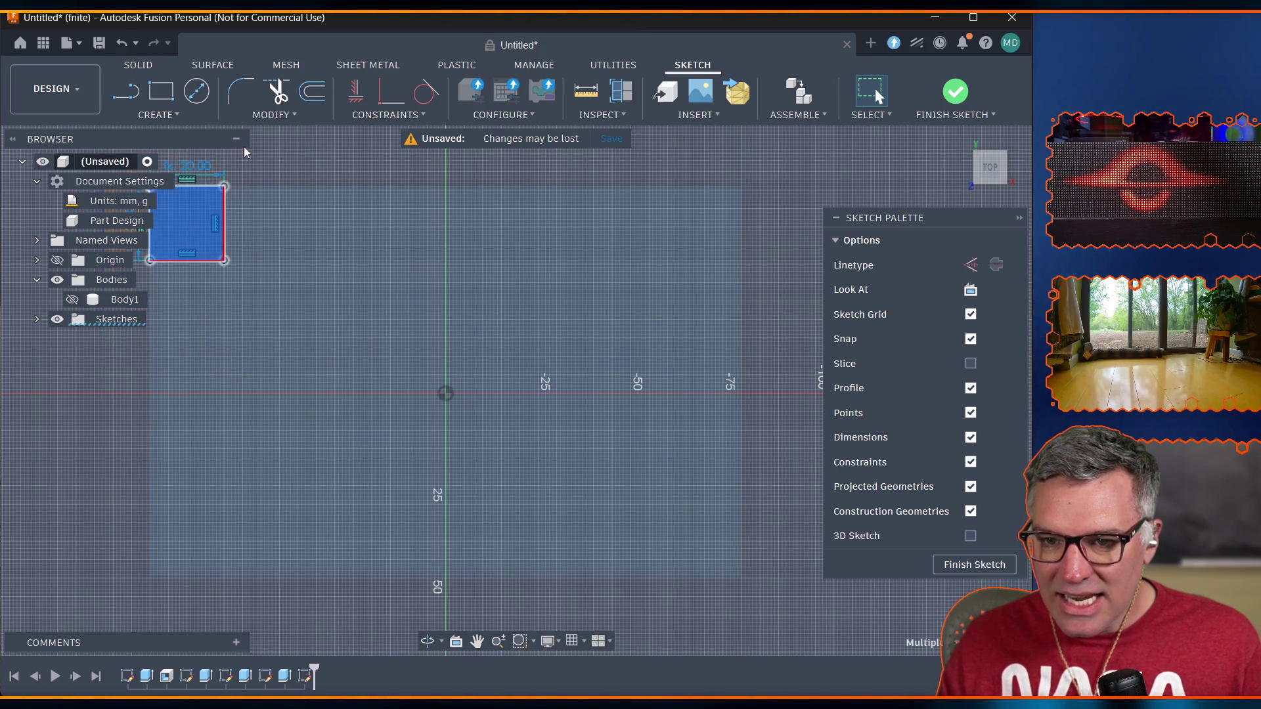
pyautogui.rightClick(217, 212)
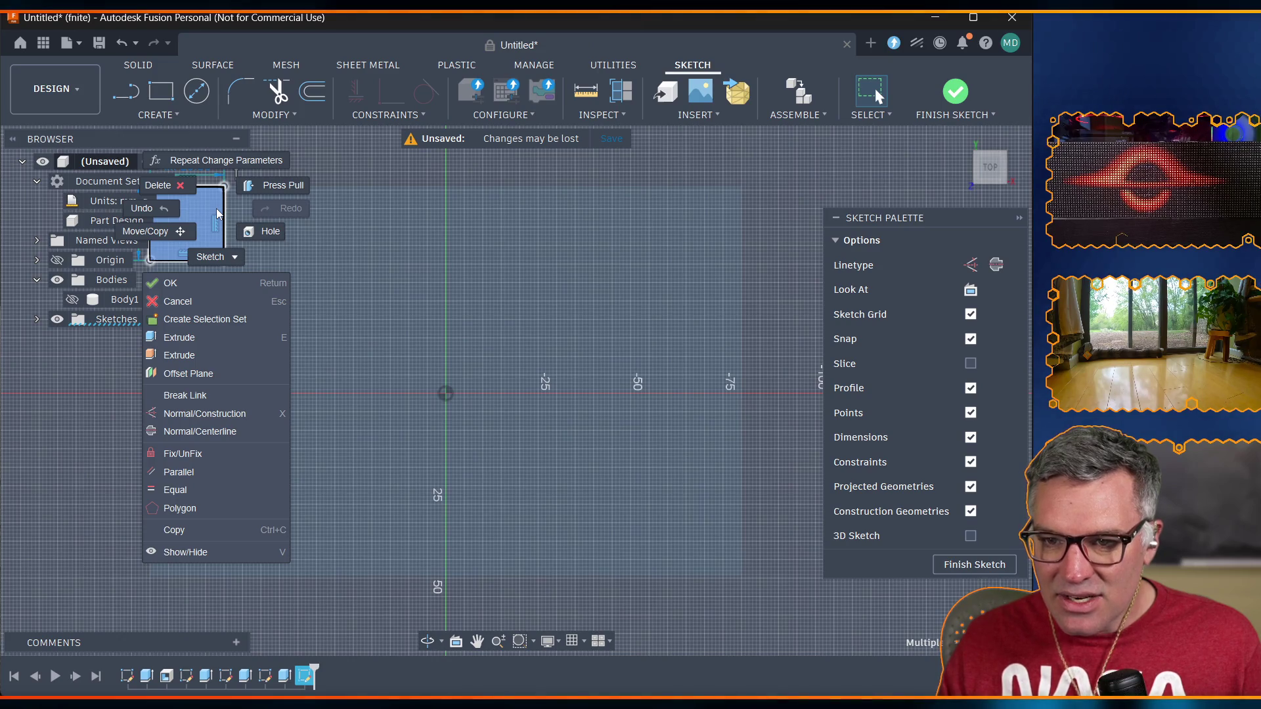
pyautogui.press('Escape')
pyautogui.press('Escape')
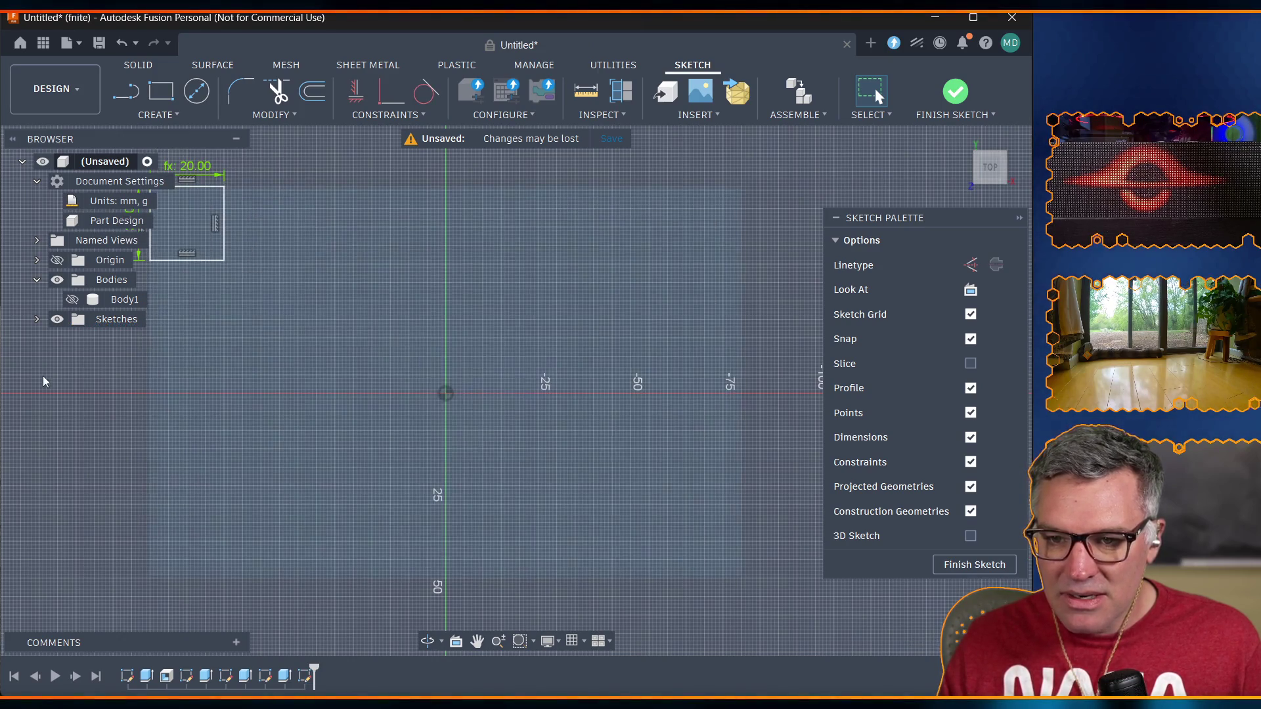
pyautogui.click(478, 641)
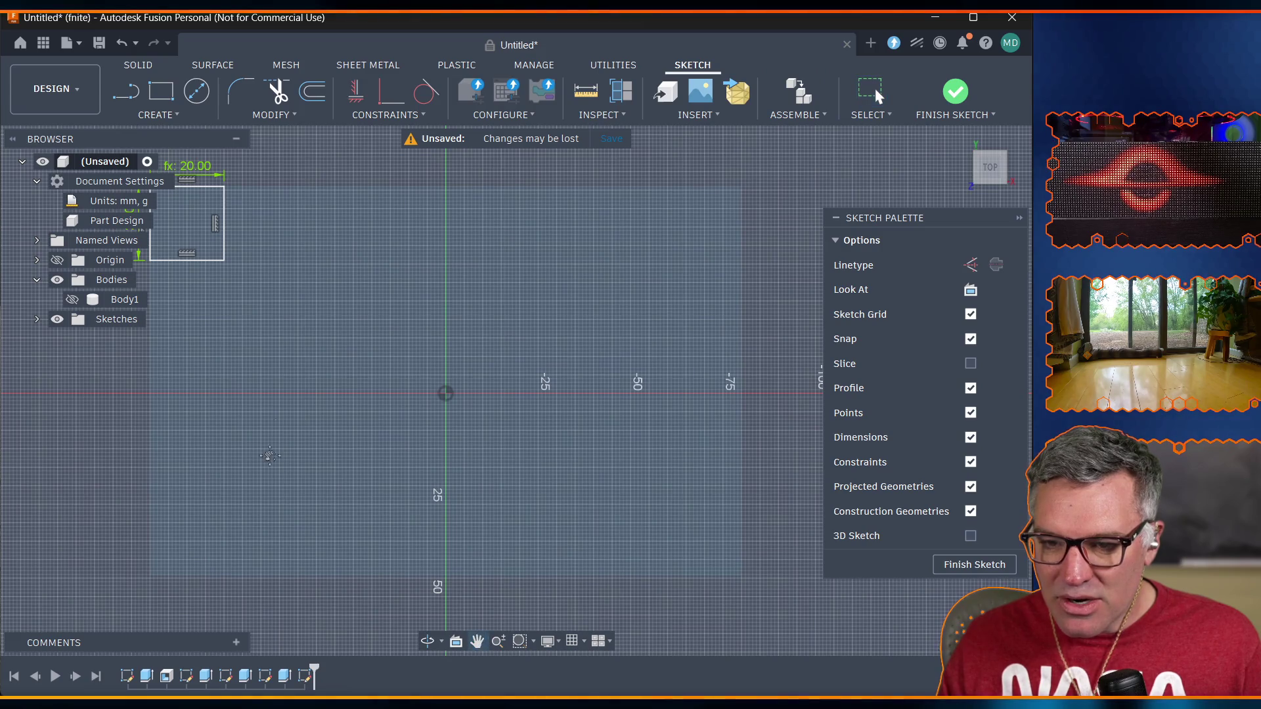
pyautogui.moveTo(272, 461); pyautogui.dragTo(421, 453)
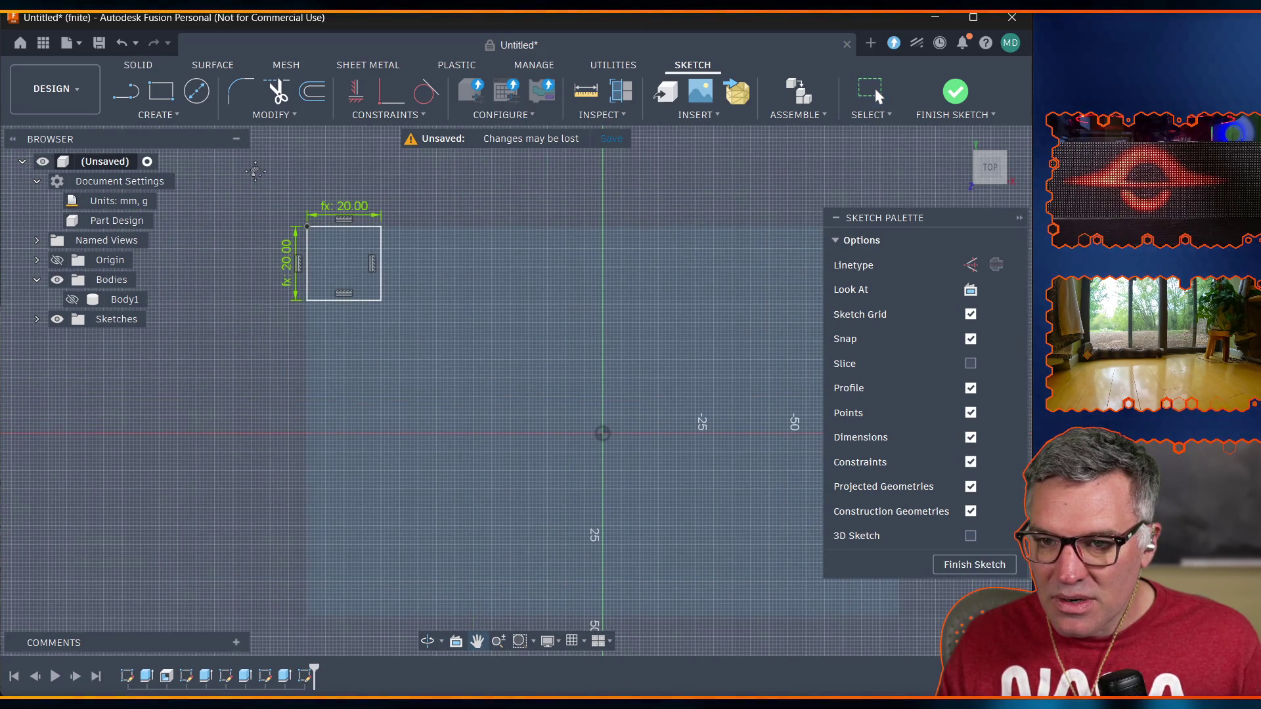
pyautogui.click(164, 115)
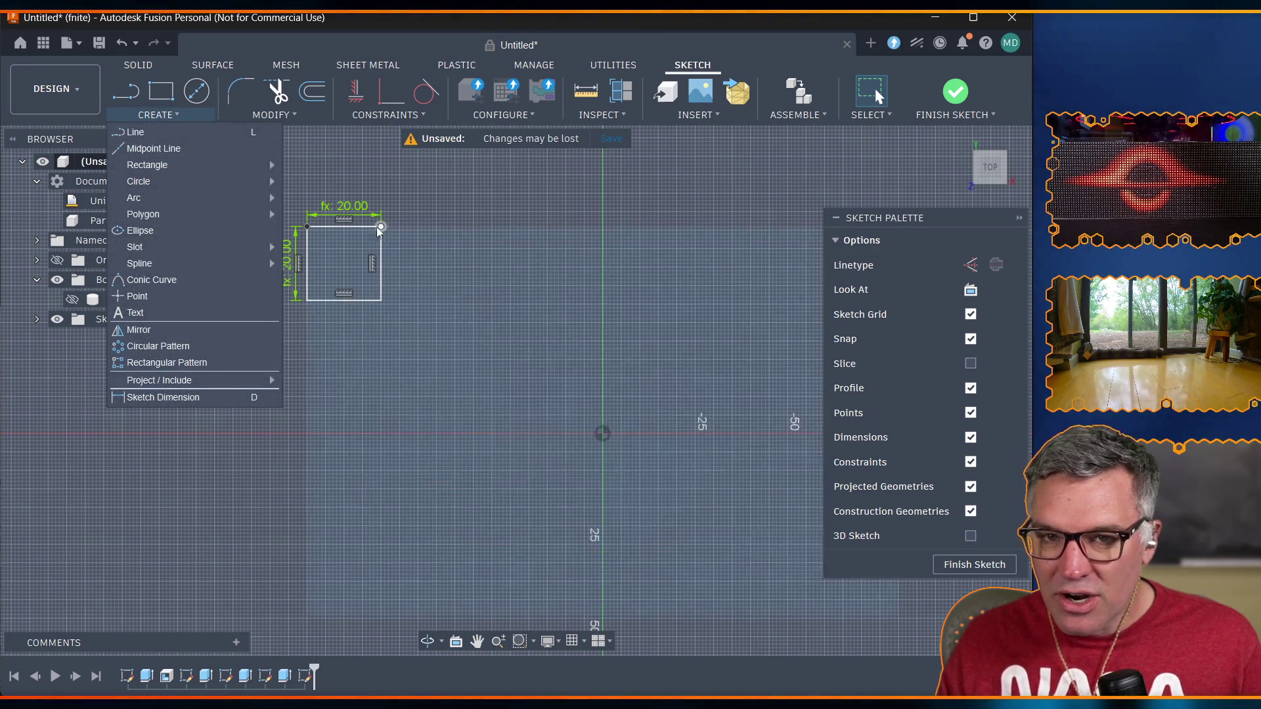
# Select the corner square and mirror it across the vertical origin axis.
pyautogui.click(339, 164)
pyautogui.moveTo(260, 182)
pyautogui.mouseDown()
pyautogui.moveTo(437, 367)
pyautogui.moveTo(903, 621)
pyautogui.mouseUp()
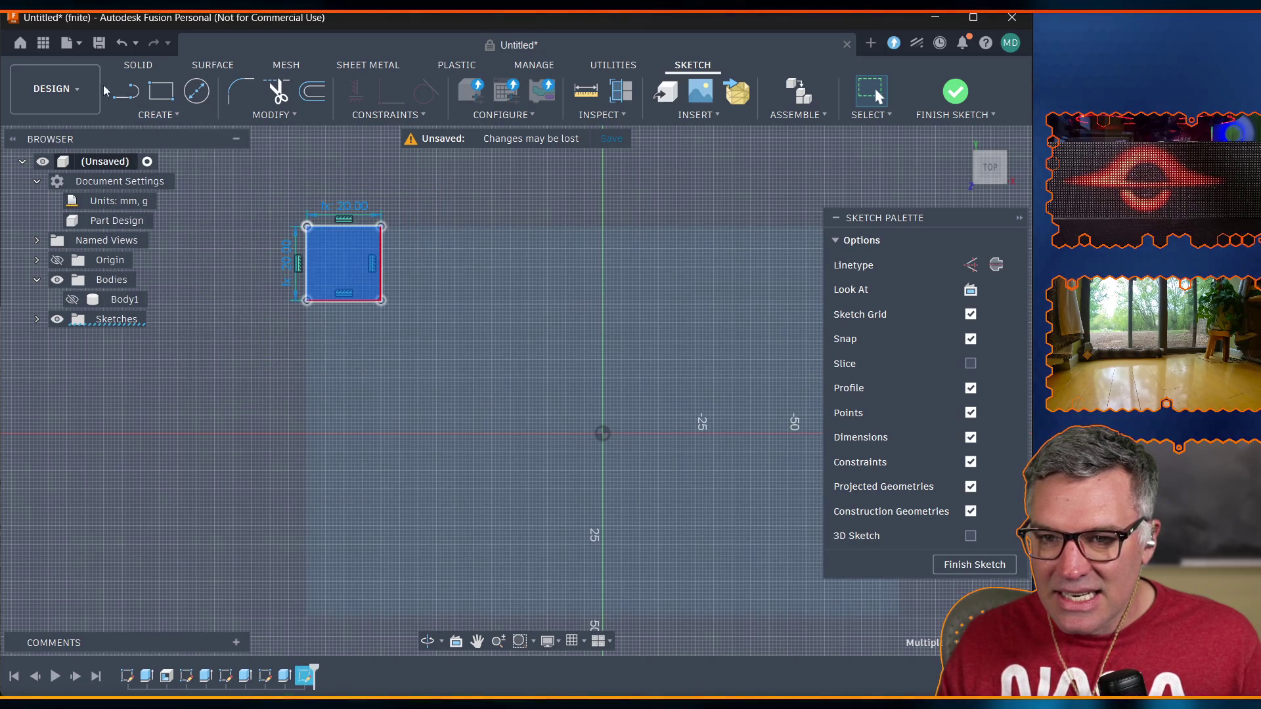
pyautogui.click(126, 116)
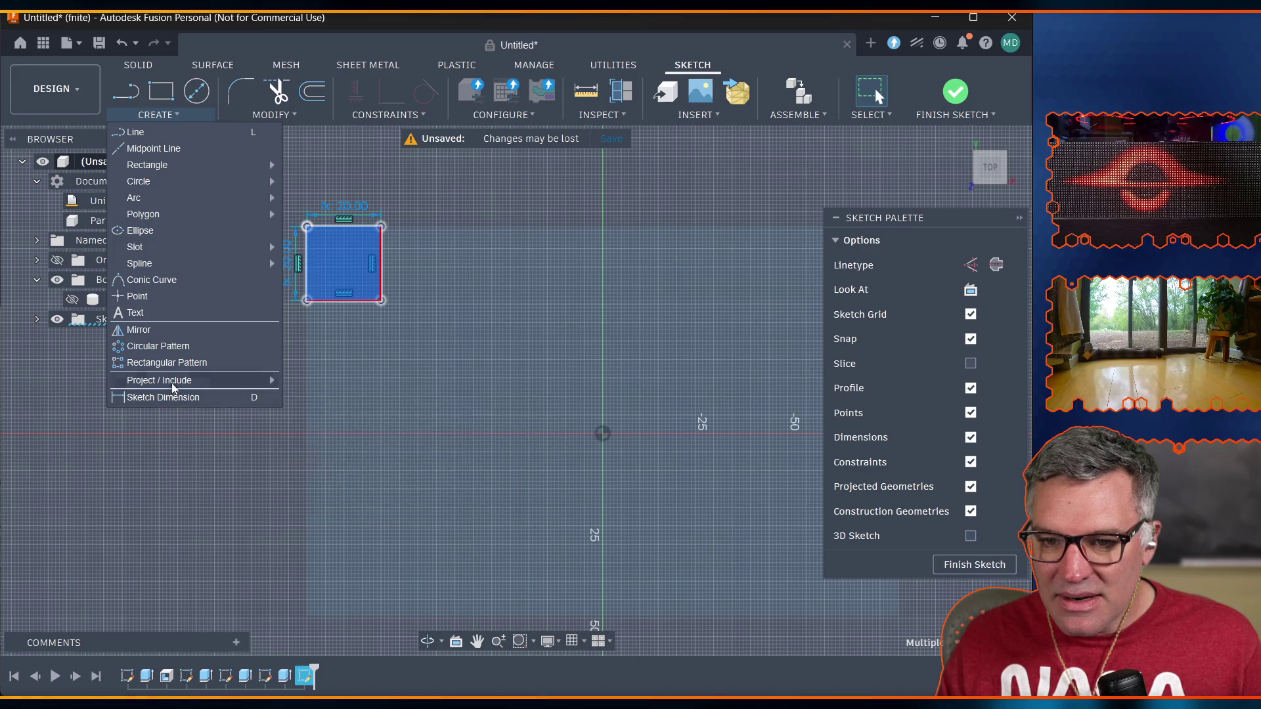
pyautogui.click(167, 332)
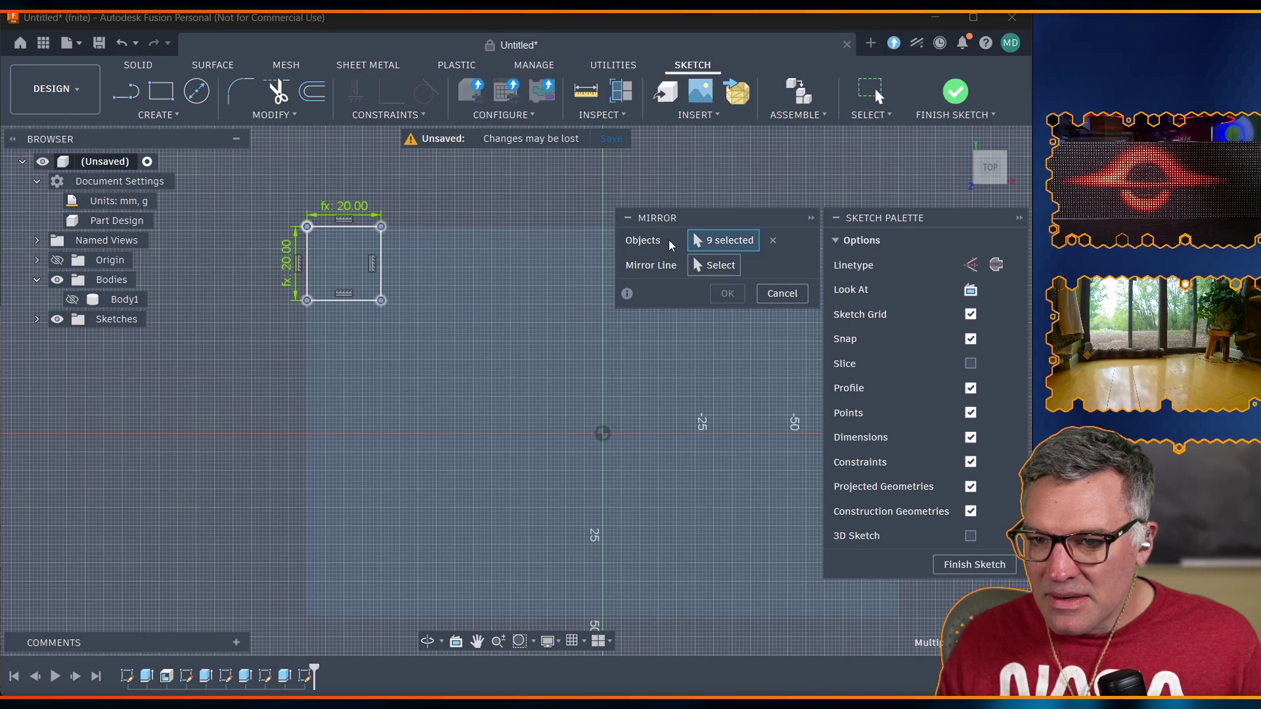
pyautogui.click(715, 266)
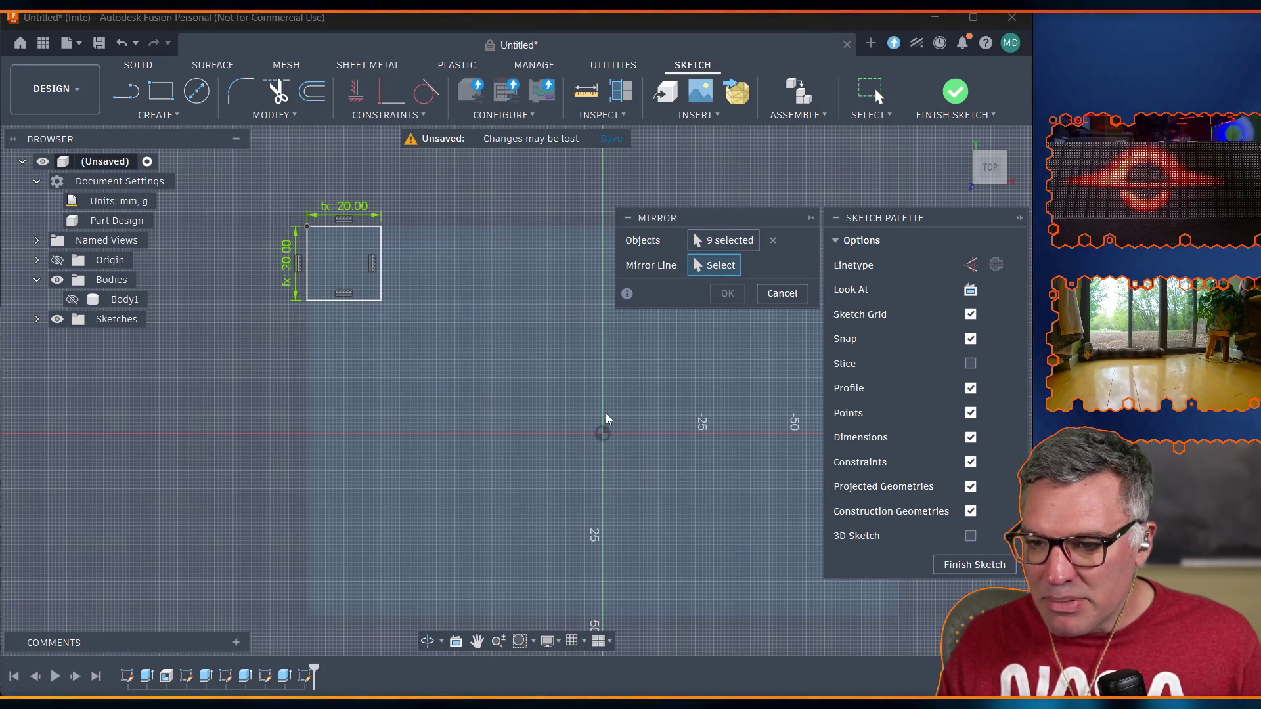
pyautogui.scroll(5, 606, 414)
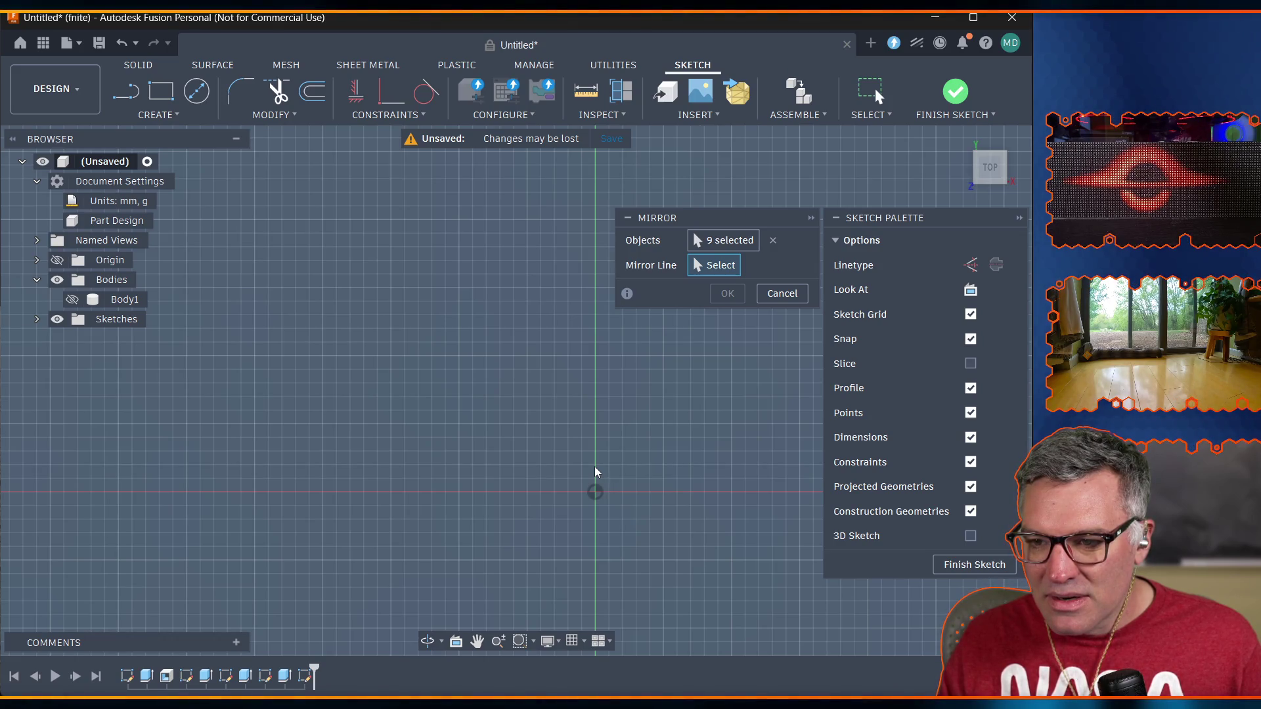
pyautogui.scroll(3, 594, 428)
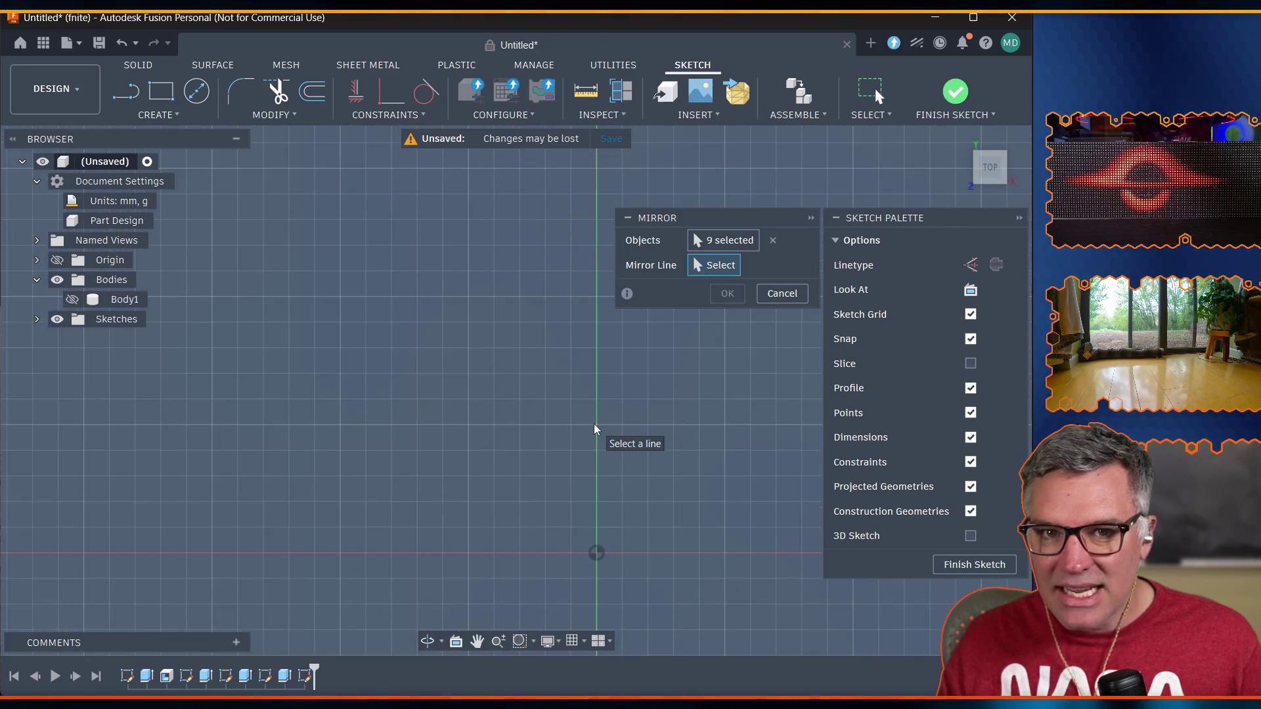
pyautogui.scroll(-2, 594, 427)
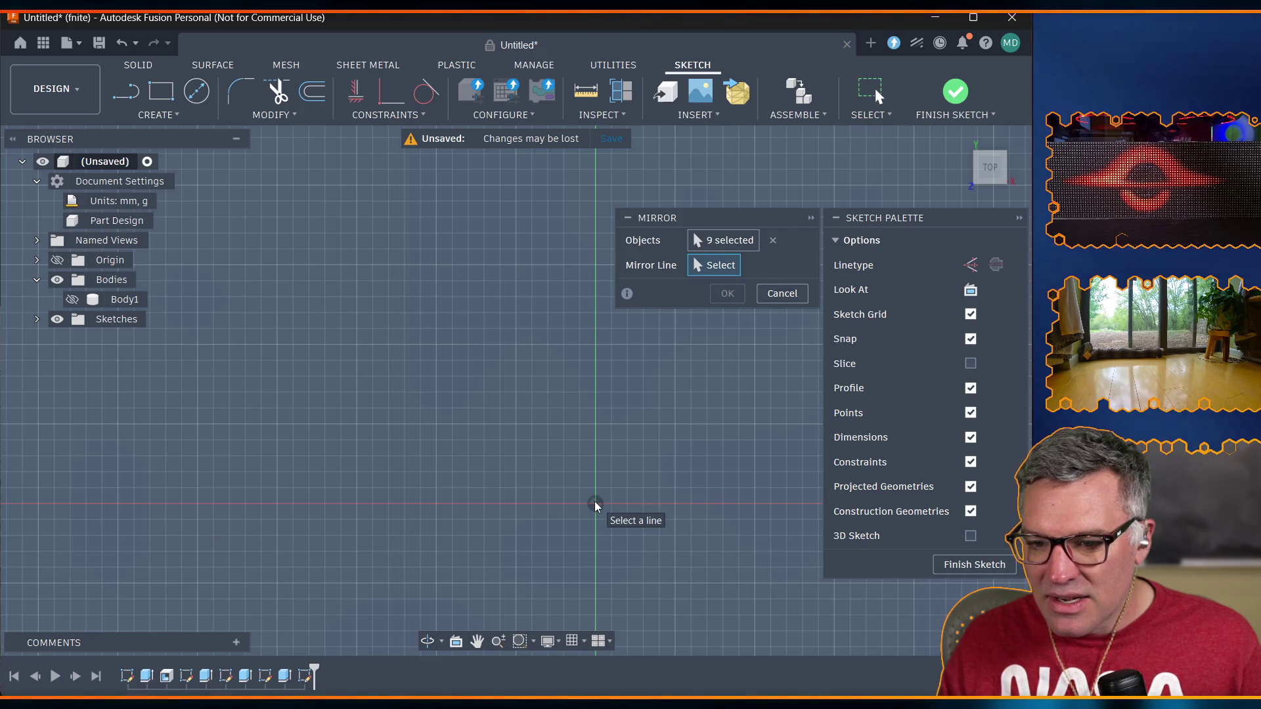
pyautogui.click(57, 260)
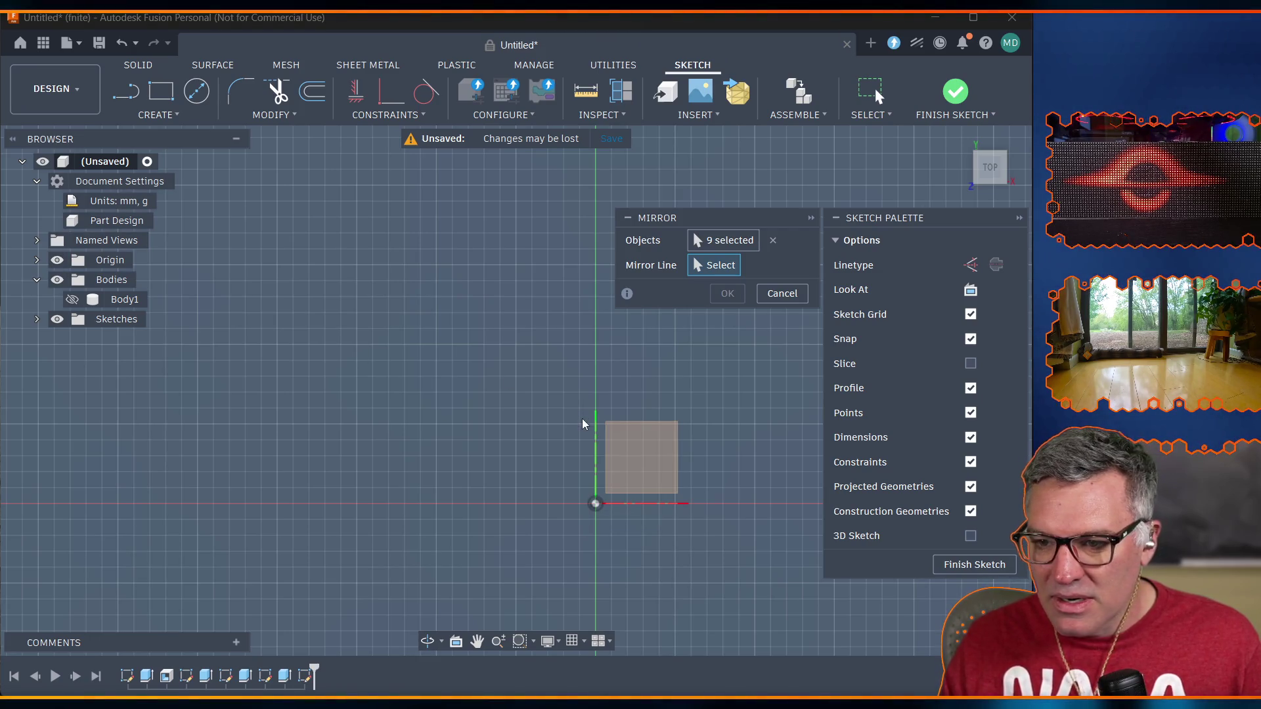
pyautogui.click(594, 458)
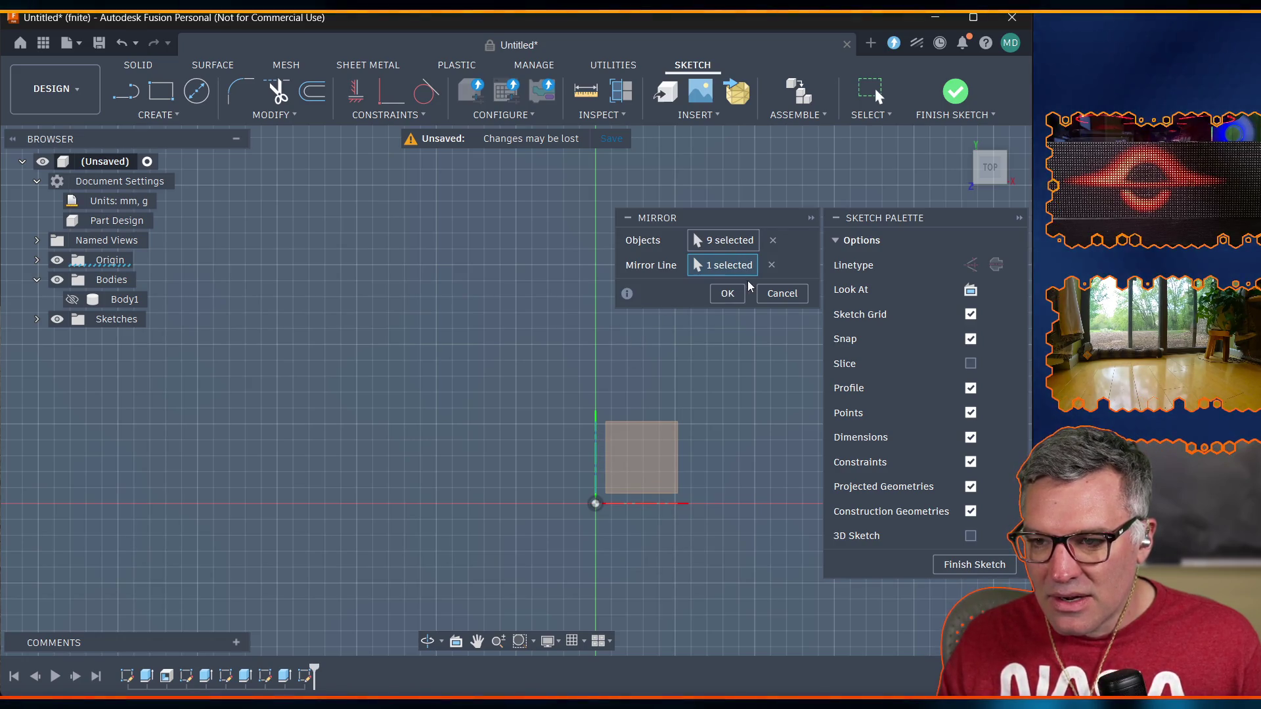
pyautogui.scroll(-5, 557, 304)
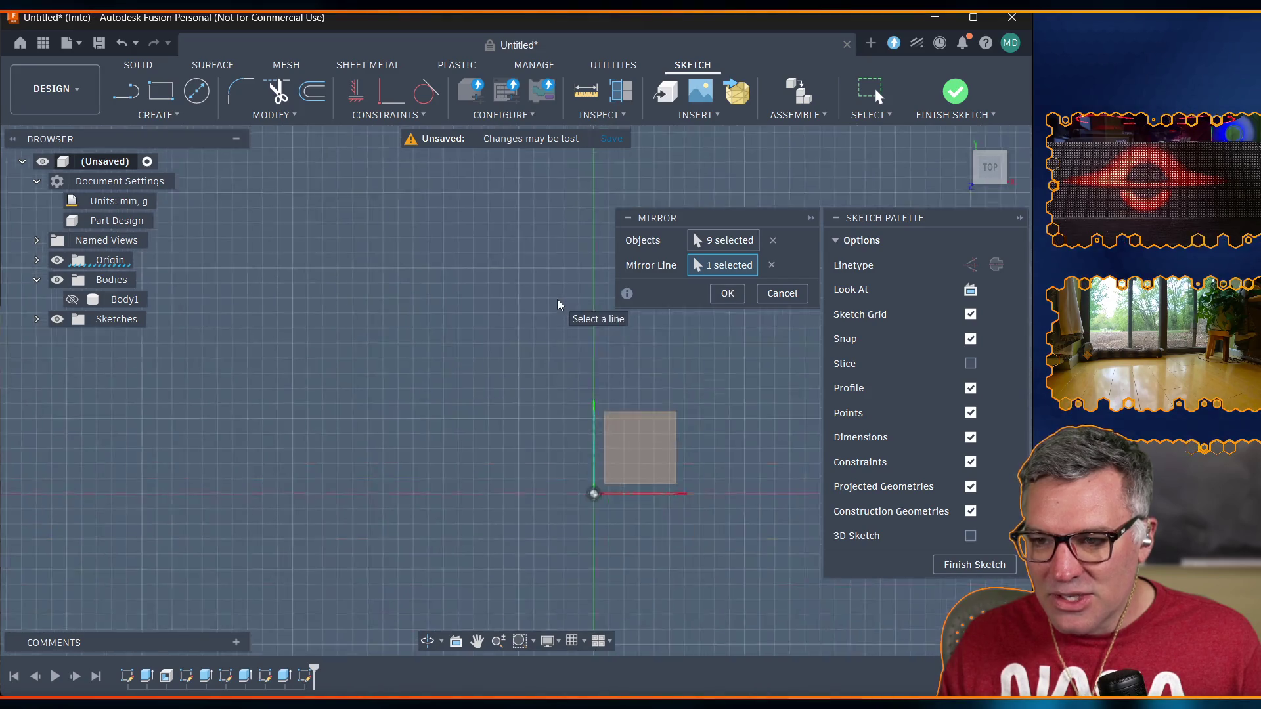
pyautogui.scroll(2, 558, 298)
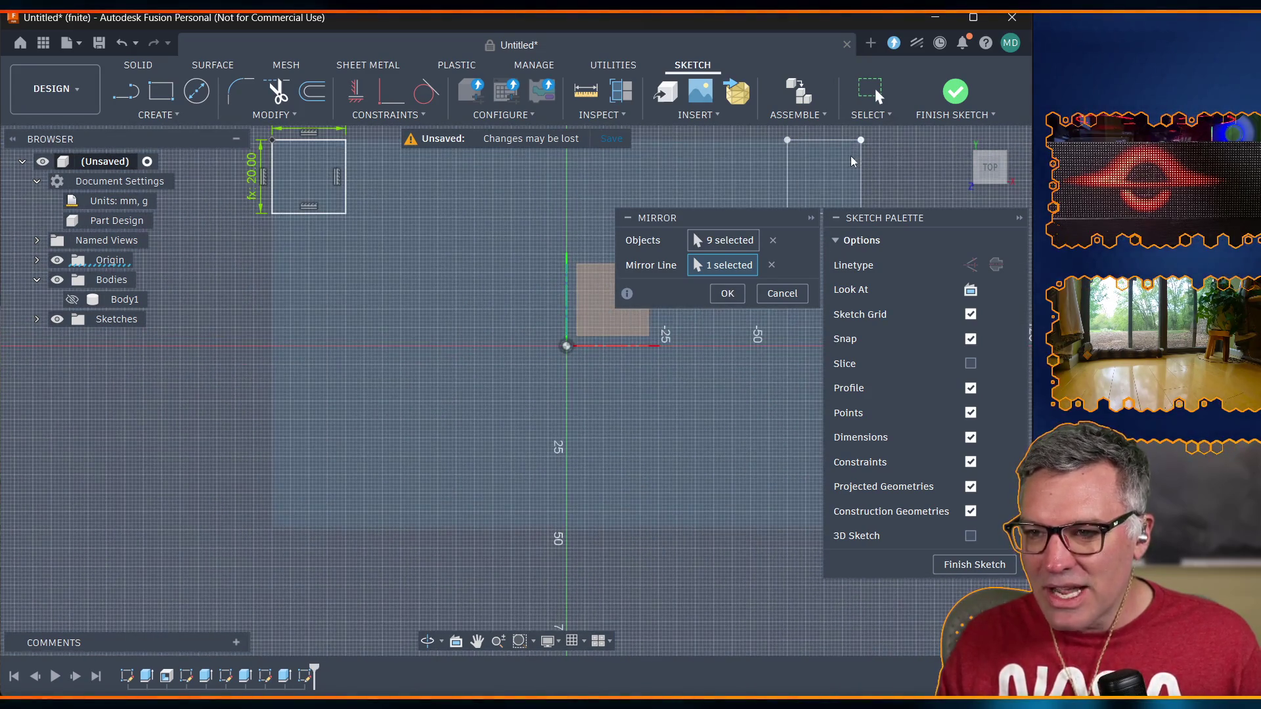
pyautogui.click(727, 298)
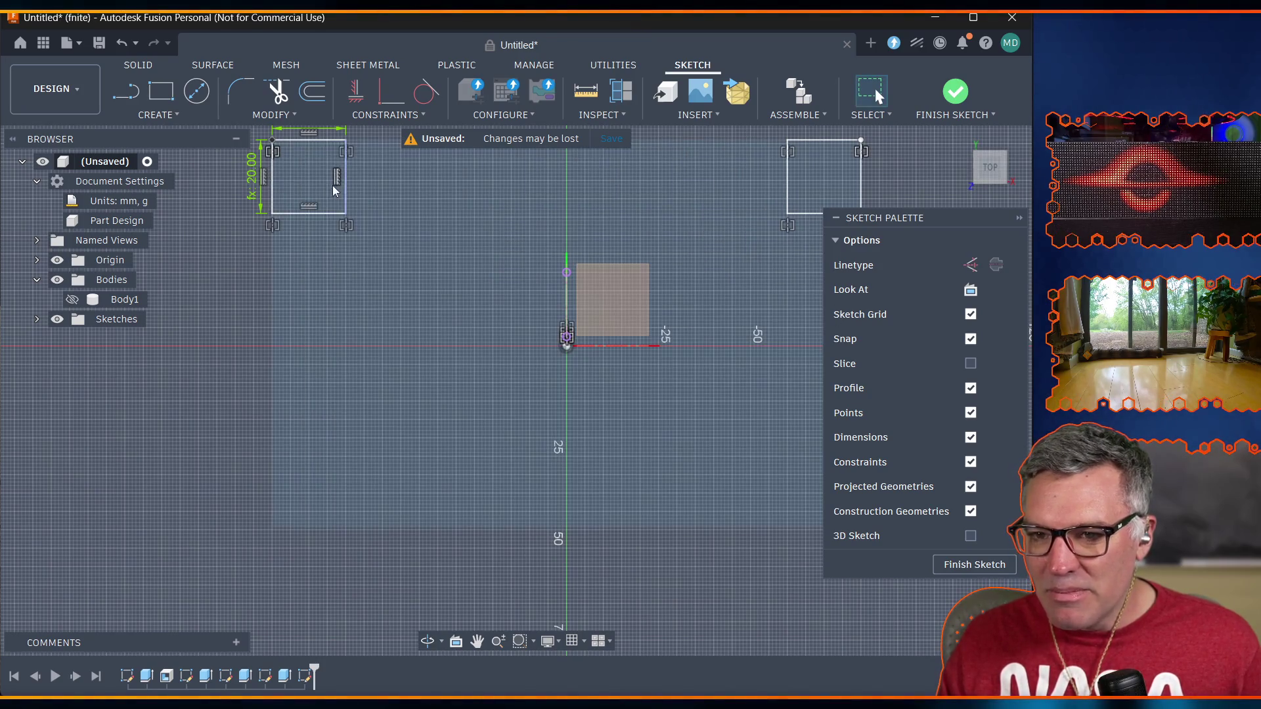
pyautogui.click(313, 179)
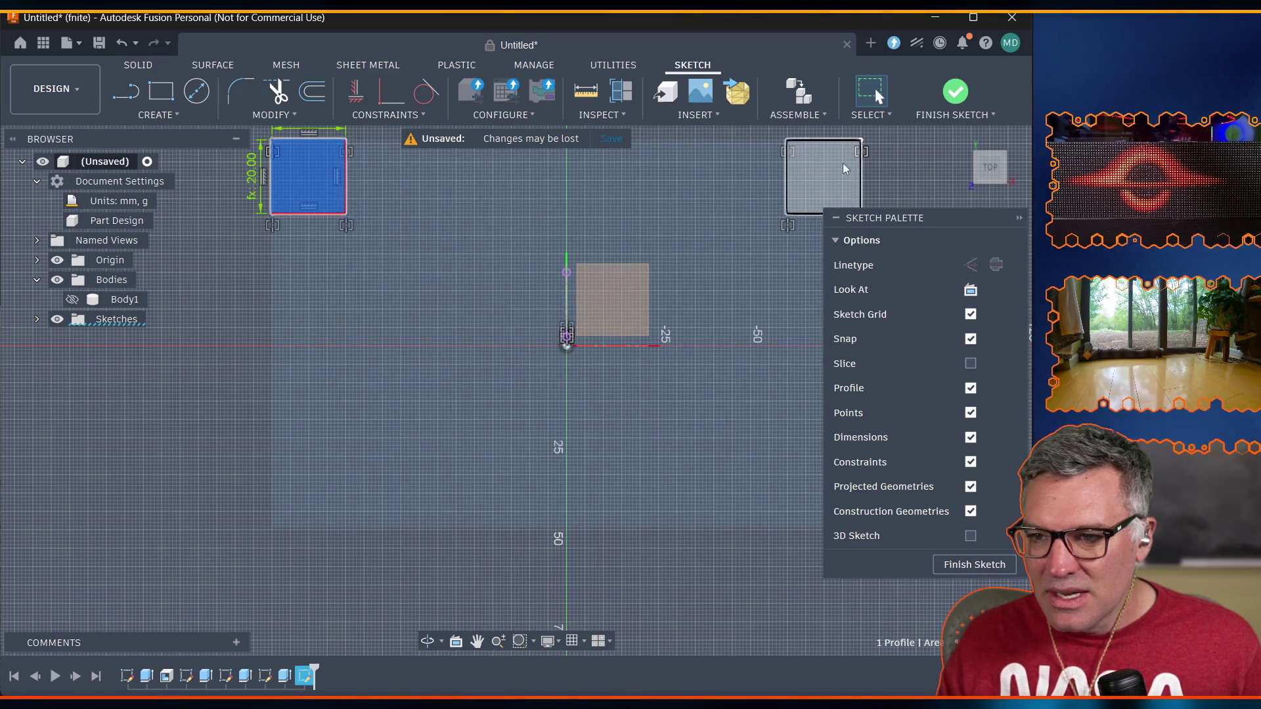
pyautogui.keyDown('shift'); pyautogui.click(843, 163); pyautogui.keyUp('shift')
pyautogui.scroll(-2, 210, 332)
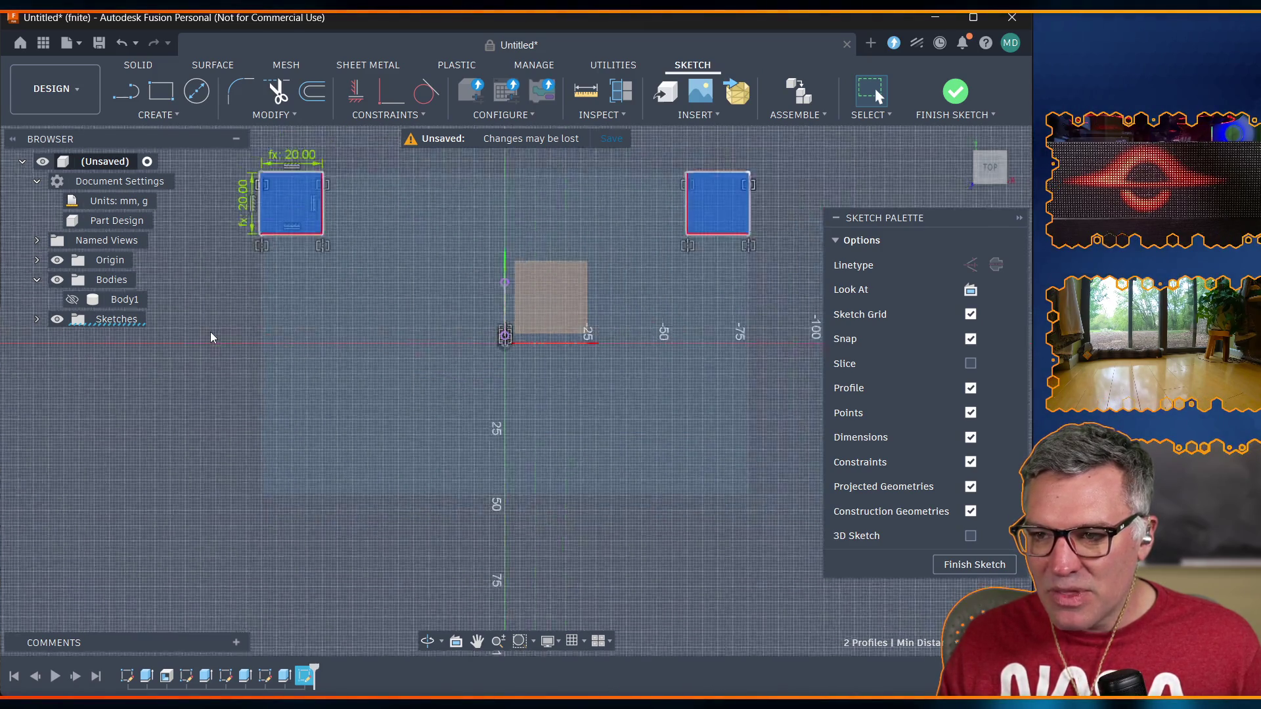
pyautogui.moveTo(222, 160)
pyautogui.mouseDown()
pyautogui.moveTo(545, 258)
pyautogui.moveTo(722, 287)
pyautogui.mouseUp()
pyautogui.scroll(-2, 510, 354)
pyautogui.scroll(3, 510, 356)
pyautogui.scroll(2, 510, 356)
pyautogui.scroll(-1, 460, 346)
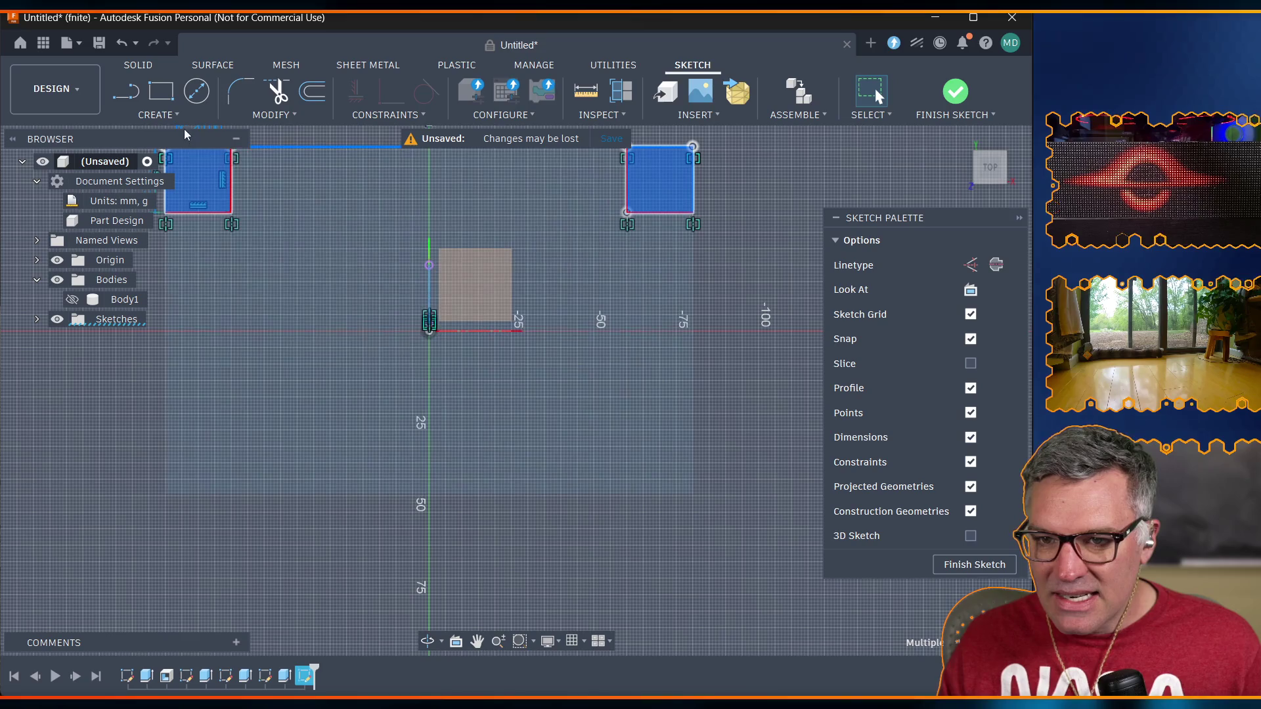
pyautogui.click(156, 116)
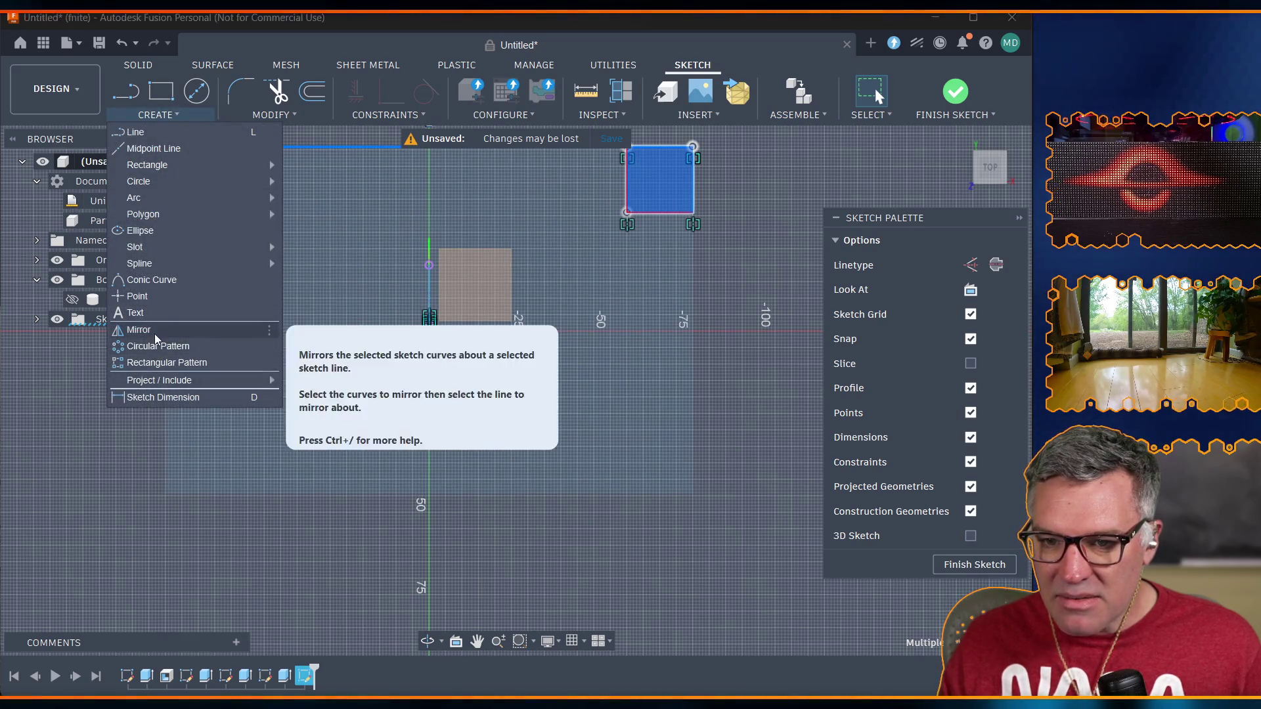
pyautogui.click(141, 330)
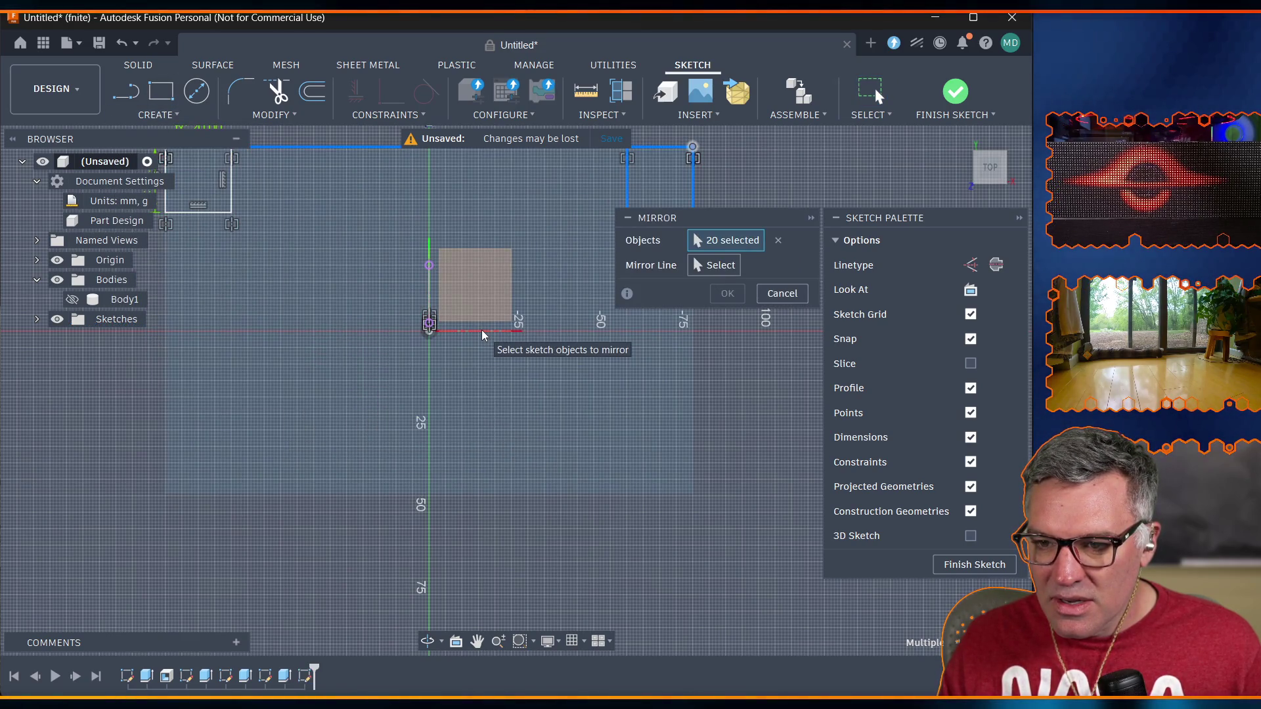
pyautogui.scroll(1, 482, 330)
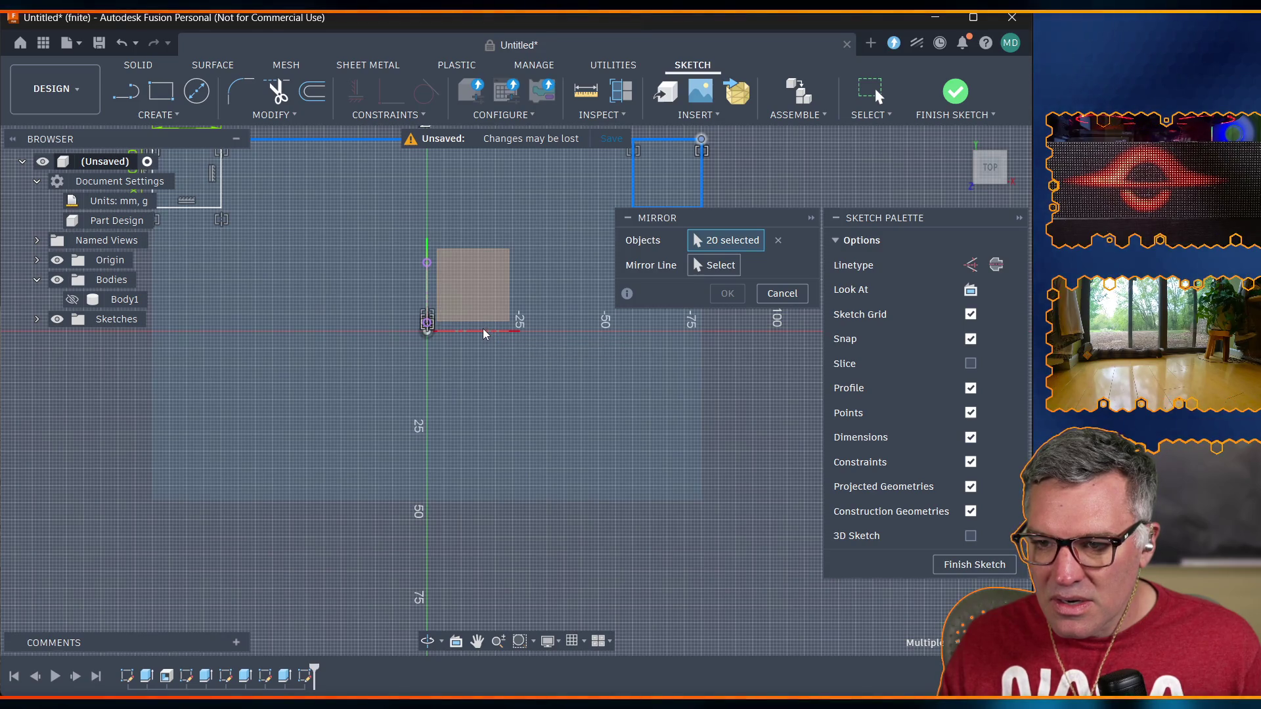
pyautogui.scroll(-2, 433, 332)
pyautogui.scroll(-1, 417, 321)
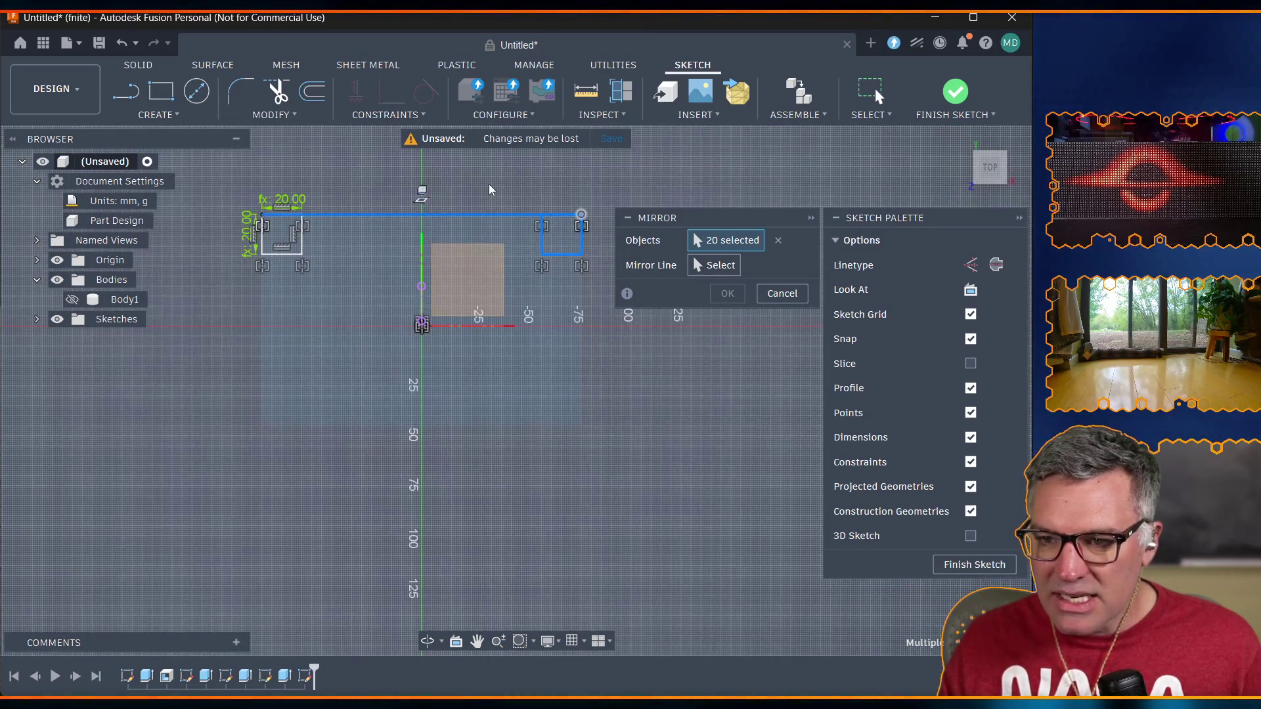
pyautogui.click(778, 240)
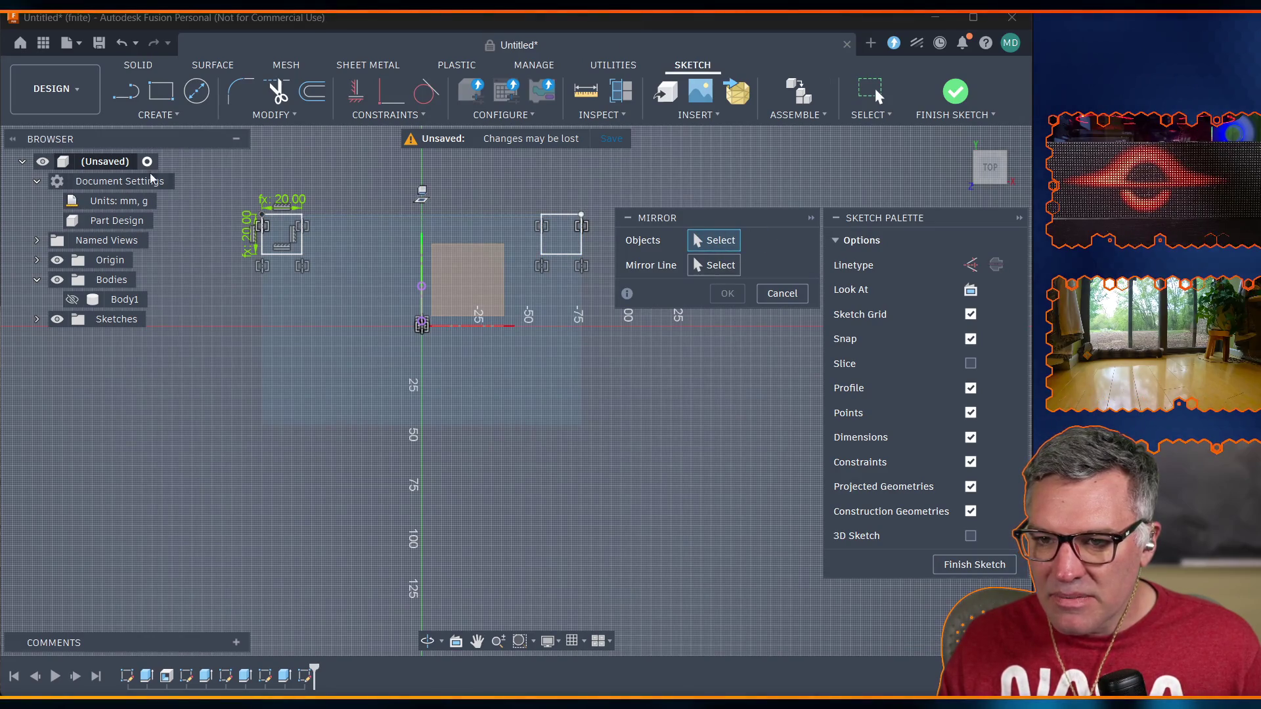
pyautogui.moveTo(227, 175)
pyautogui.mouseDown()
pyautogui.moveTo(620, 281)
pyautogui.moveTo(609, 278)
pyautogui.mouseUp()
pyautogui.scroll(3, 426, 354)
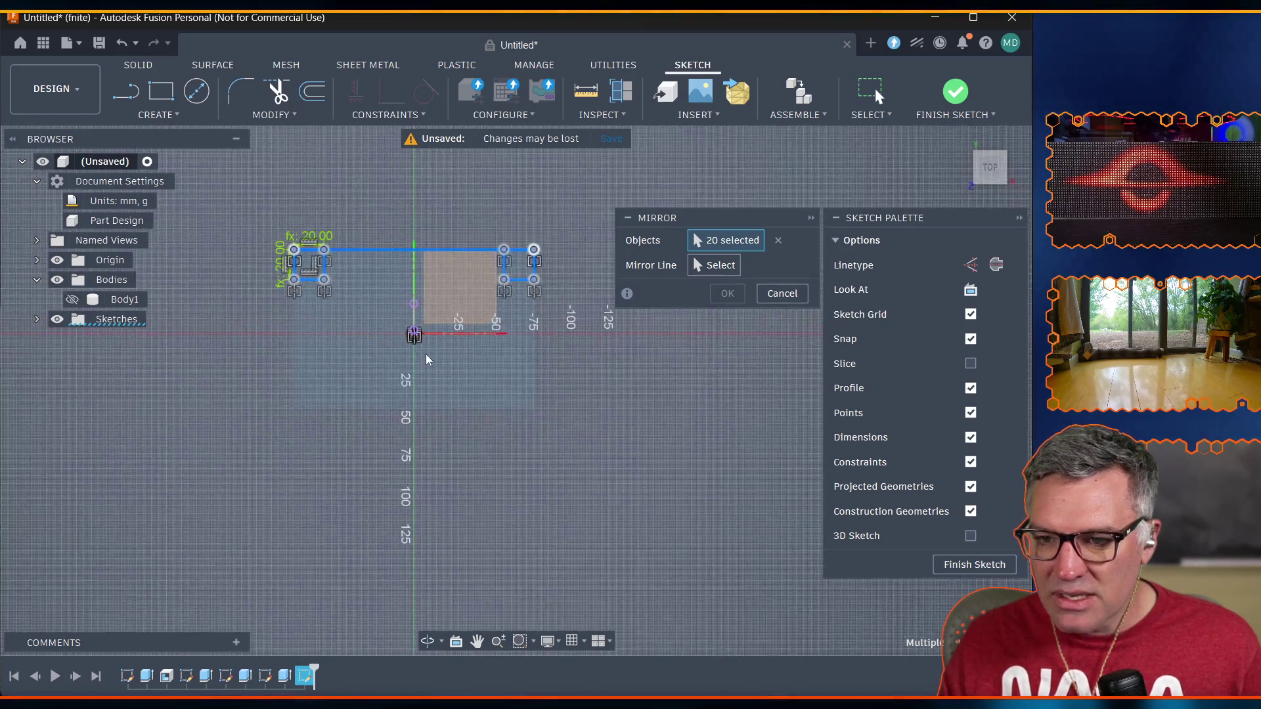
pyautogui.click(718, 268)
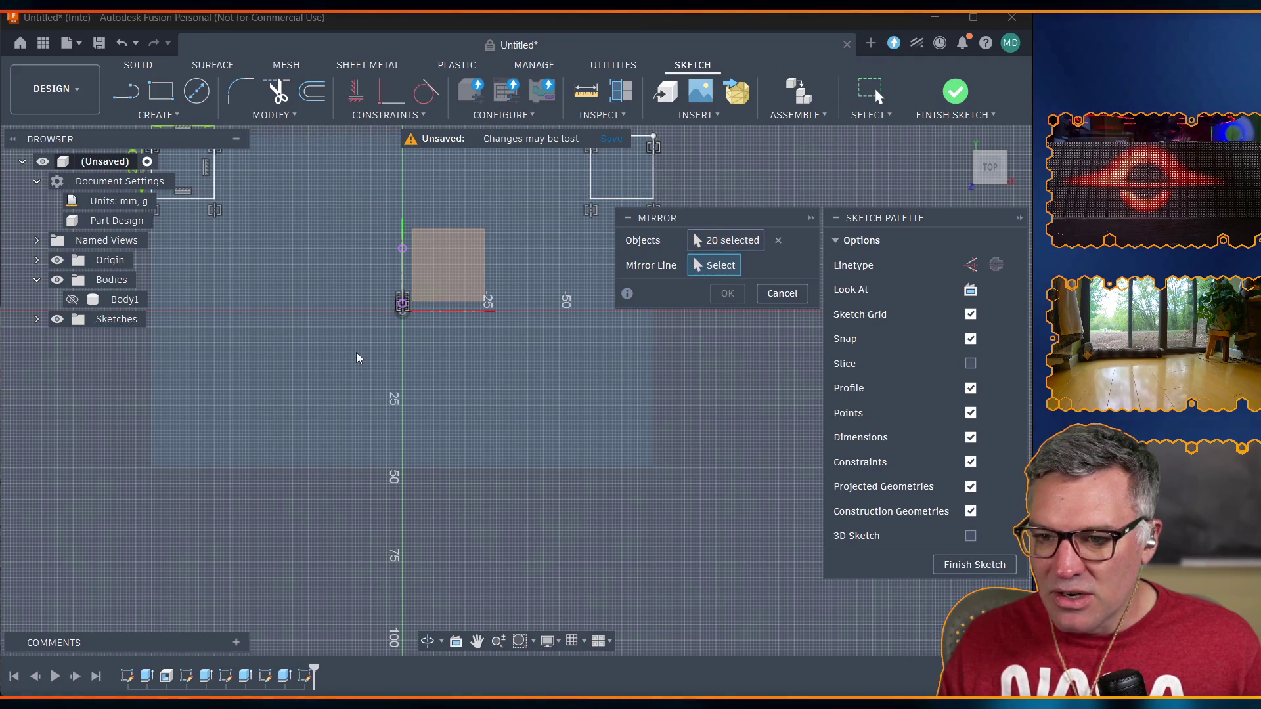
pyautogui.click(450, 310)
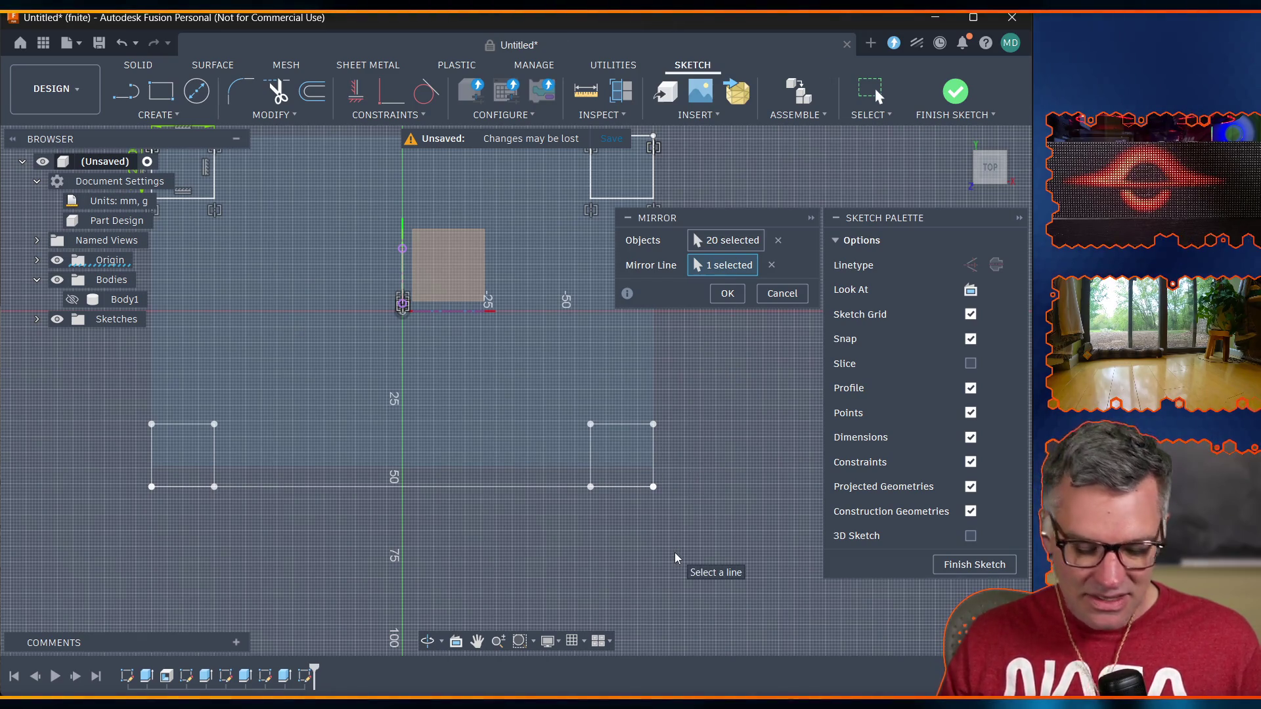
pyautogui.press('Escape')
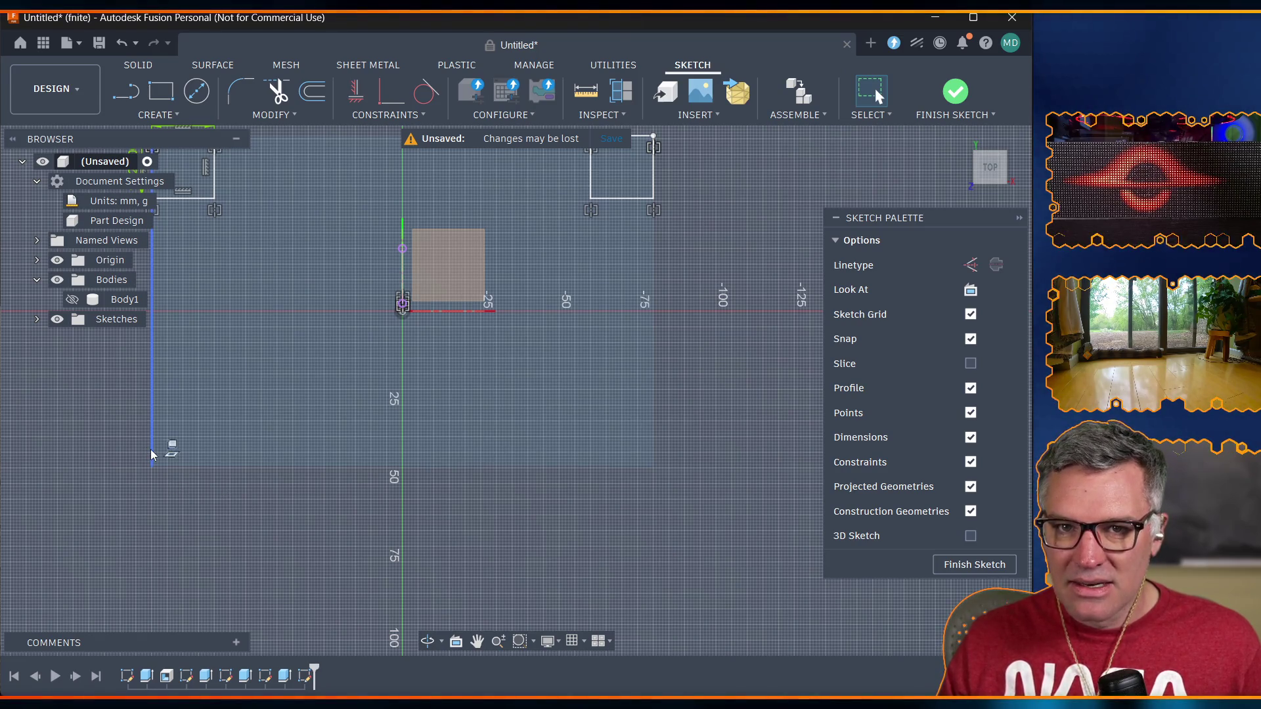
# Draw a lower-left rectangle with both sides set to case_corner_col_size (20 mm).
pyautogui.scroll(-3, 70, 439)
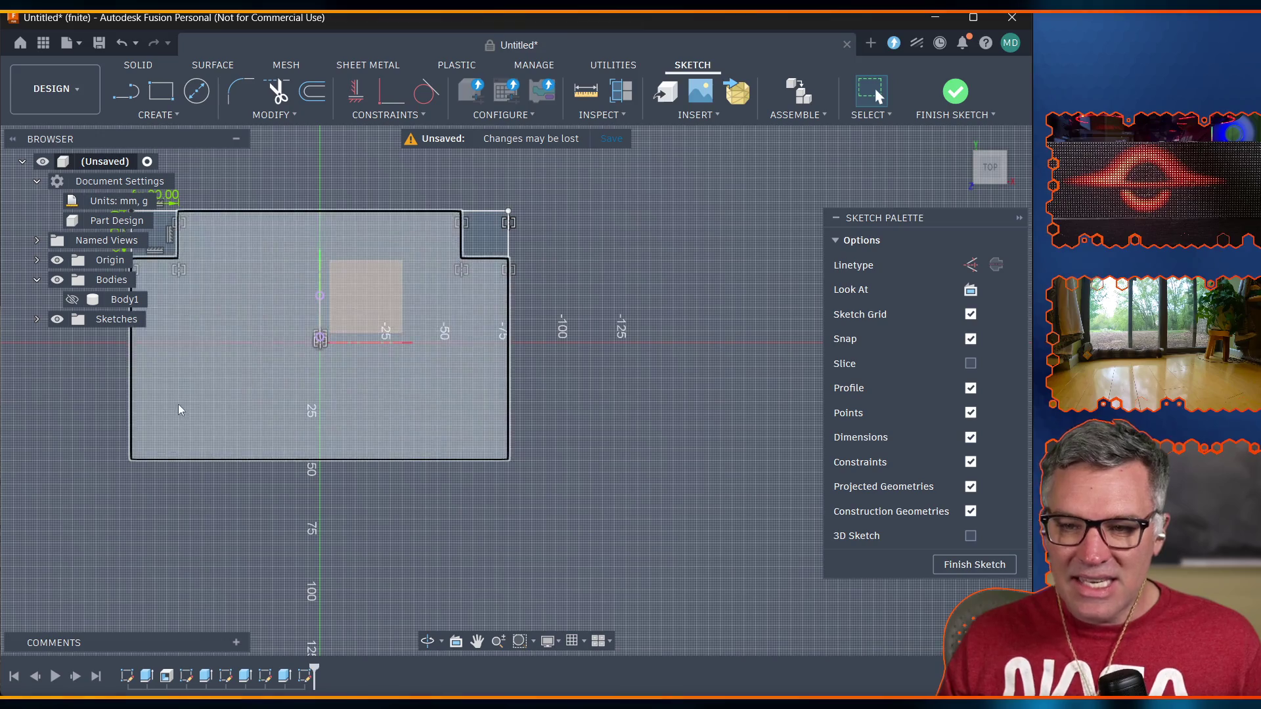
pyautogui.scroll(-1, 131, 459)
pyautogui.scroll(5, 83, 436)
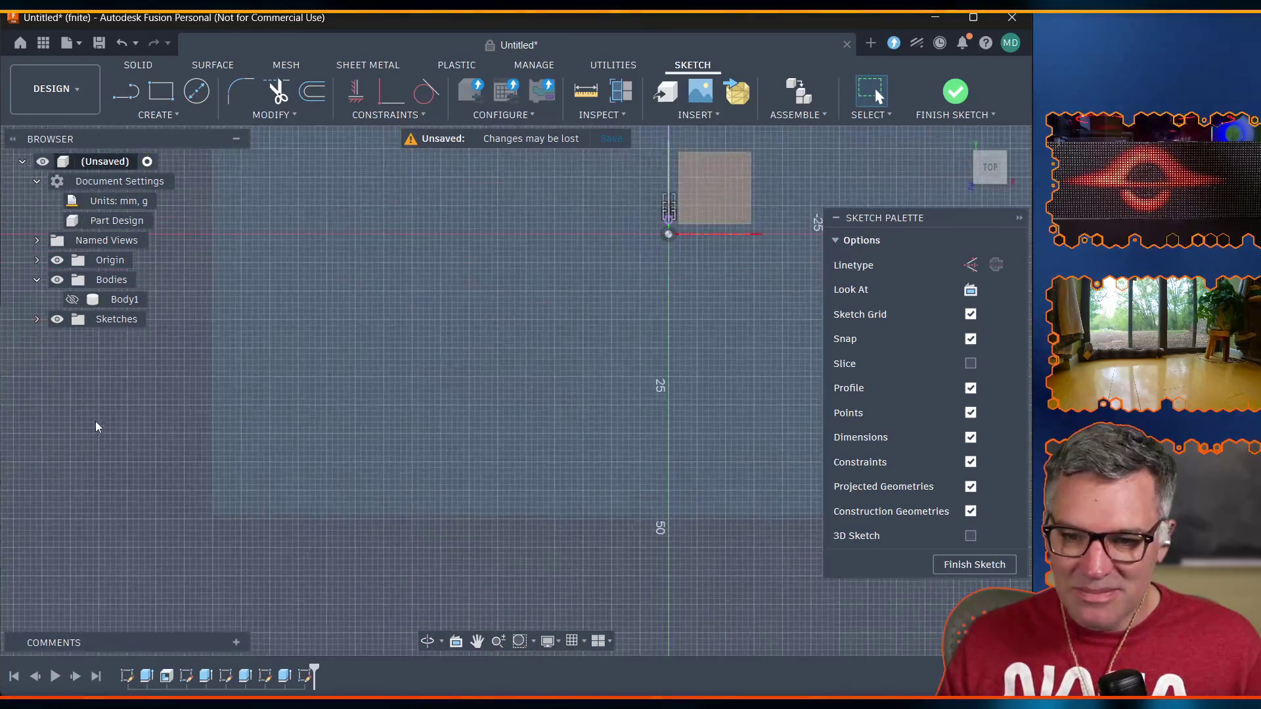
pyautogui.click(162, 99)
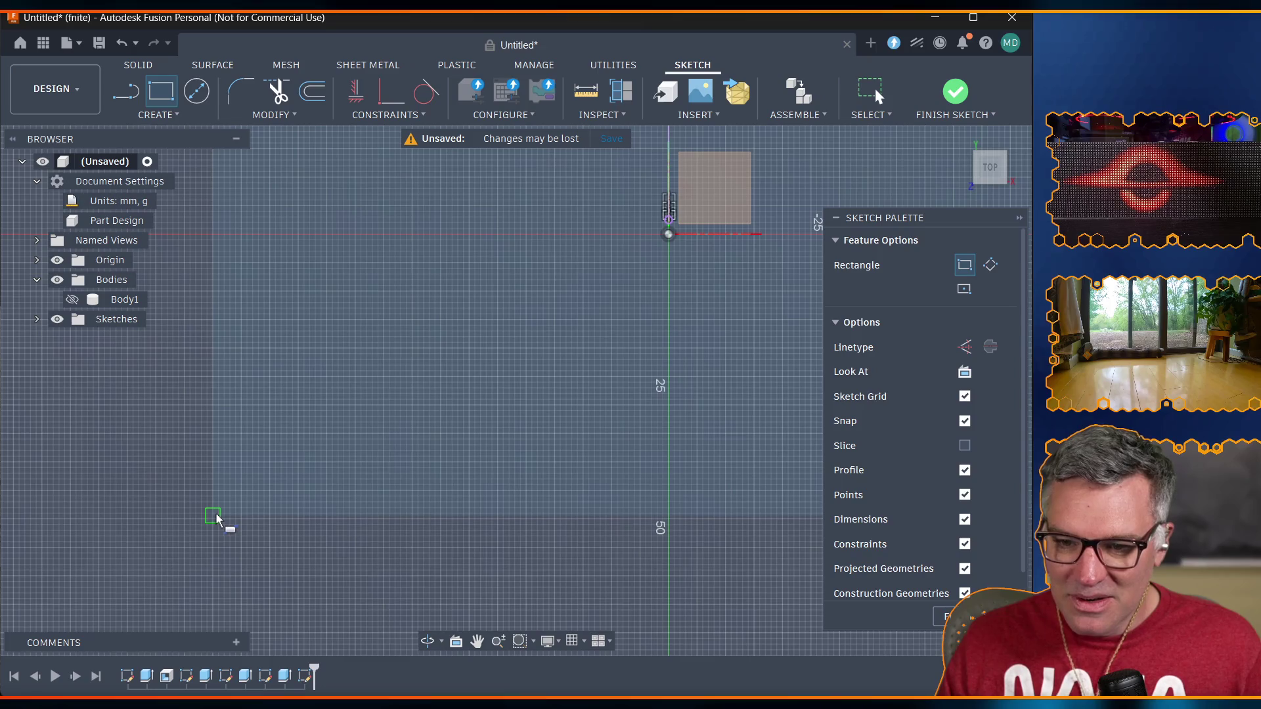
pyautogui.scroll(-2, 216, 522)
pyautogui.scroll(5, 217, 519)
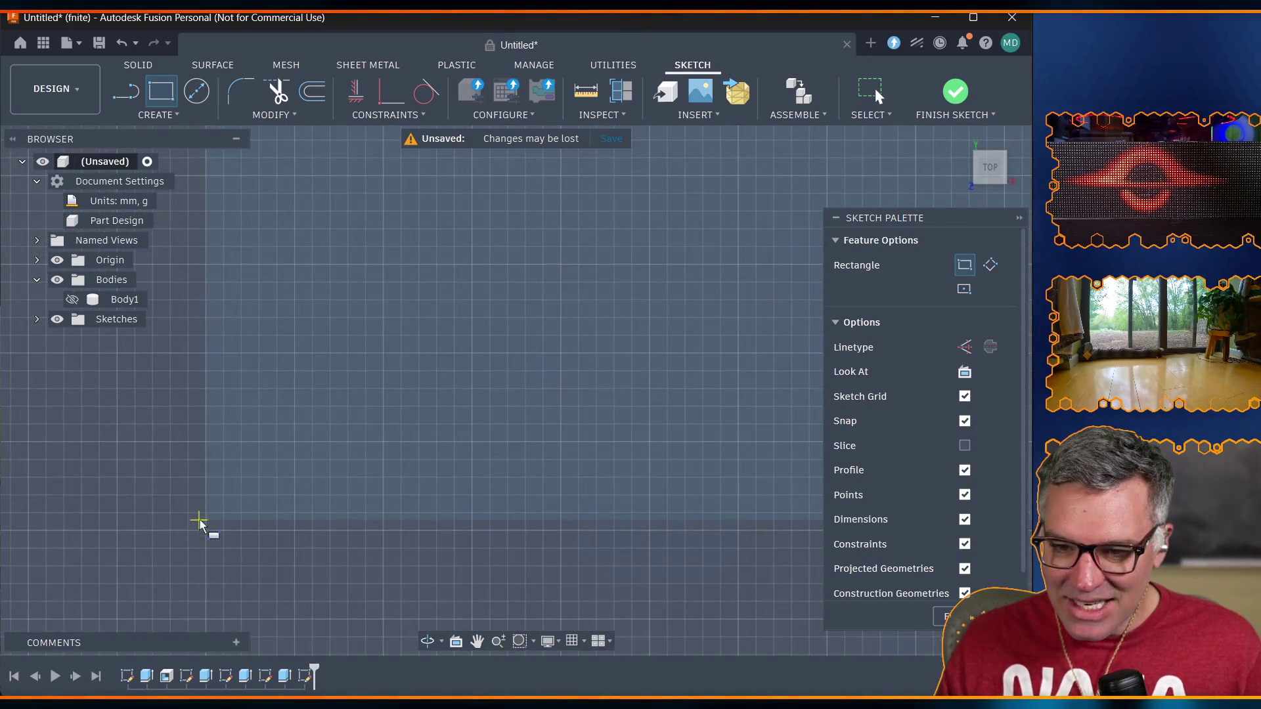
pyautogui.click(206, 520)
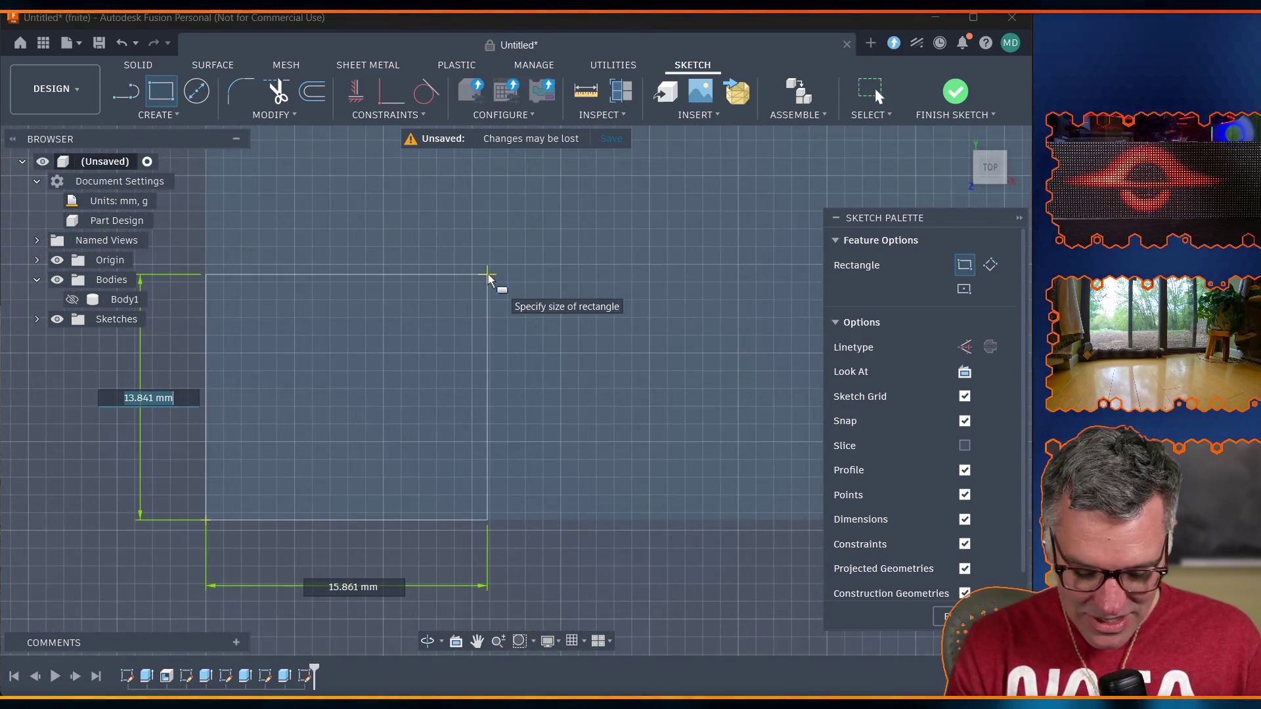
pyautogui.write('col')
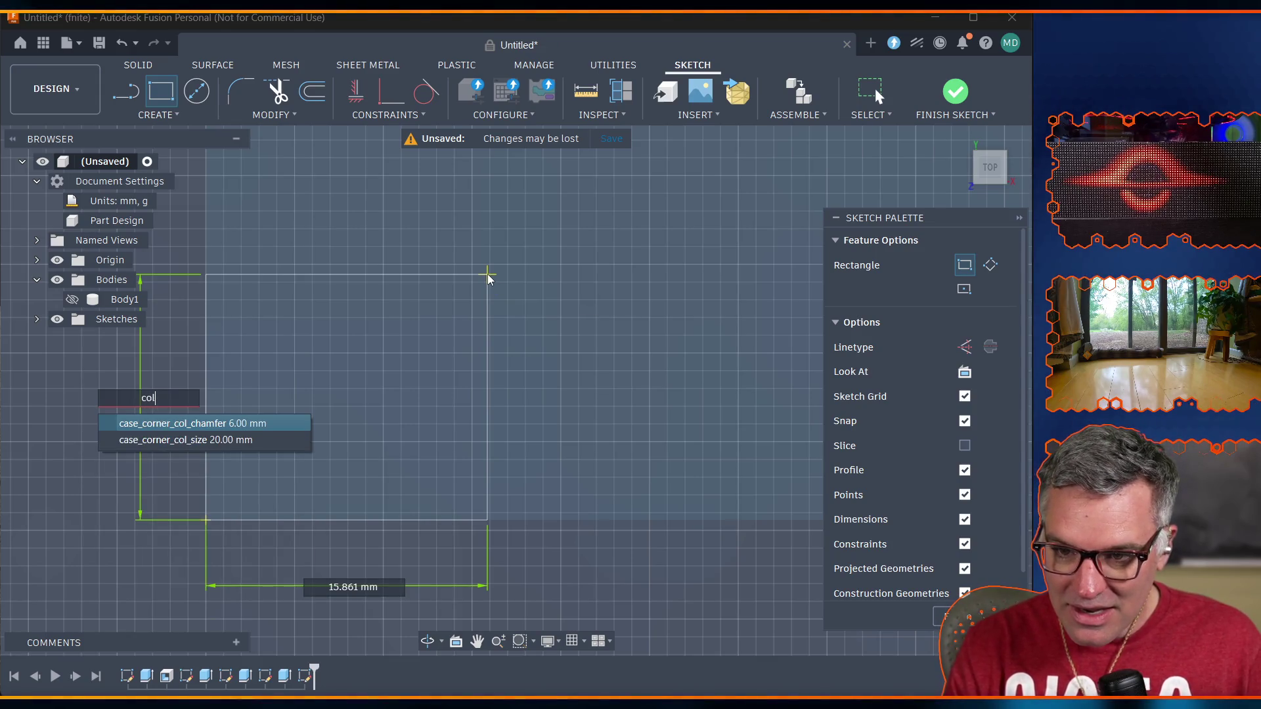
pyautogui.press('Down')
pyautogui.press('Return')
pyautogui.press('Tab')
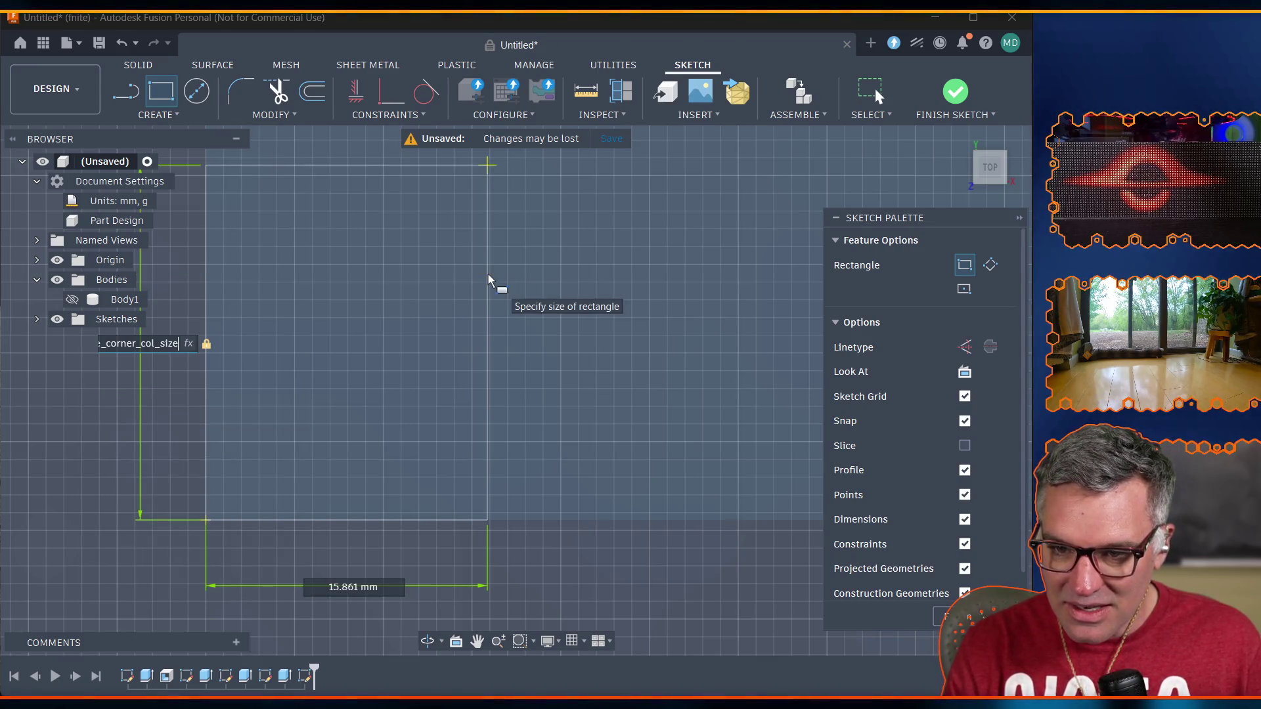
pyautogui.write('corn')
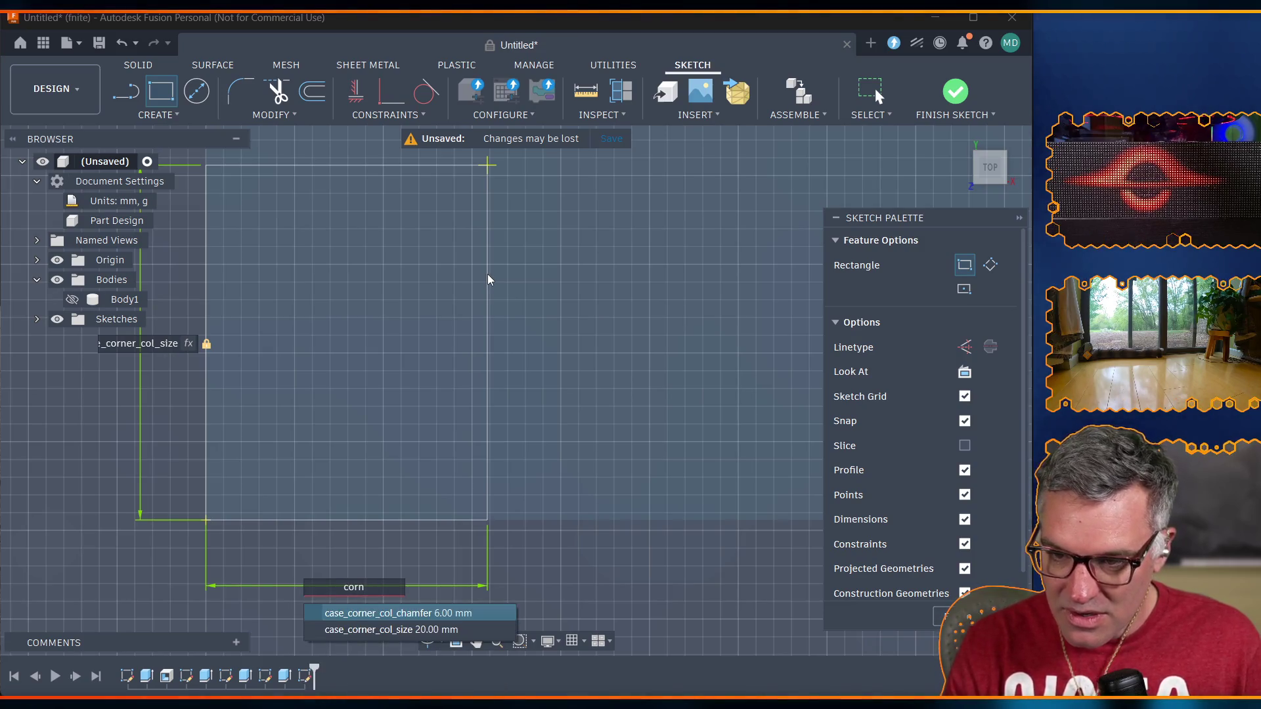
pyautogui.press('Down')
pyautogui.press('Return')
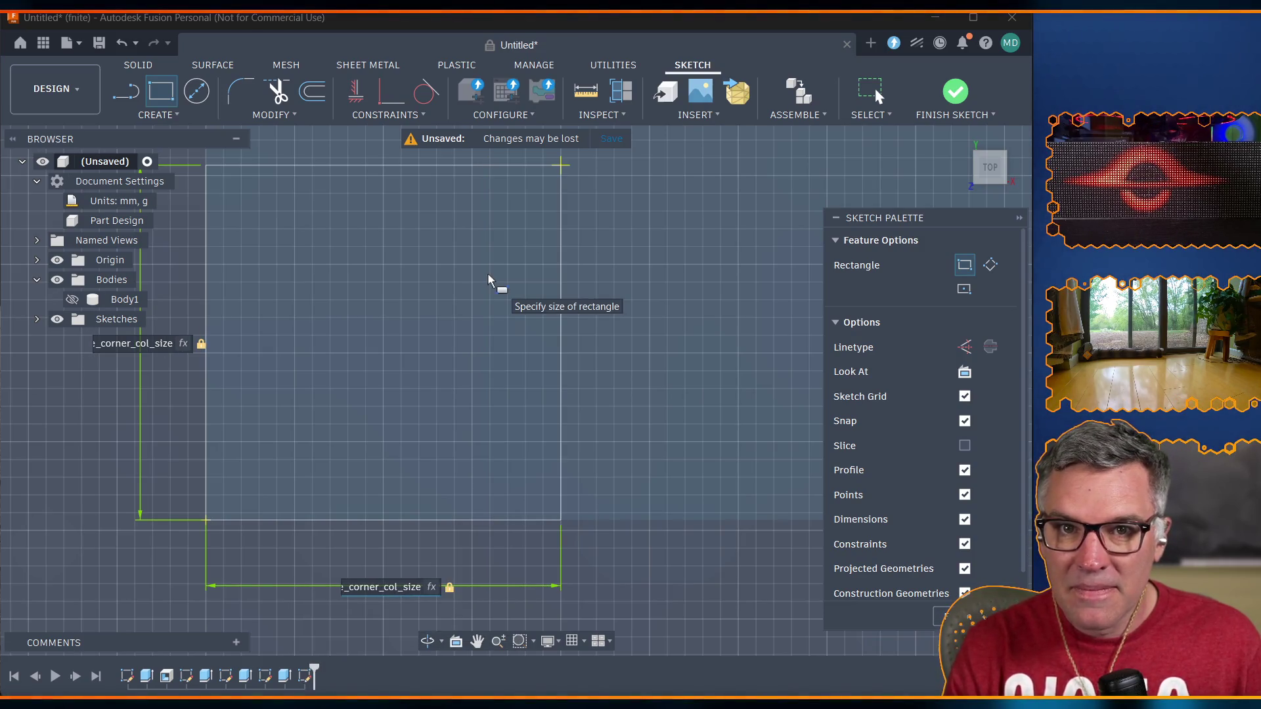
pyautogui.press('Return')
pyautogui.press('Escape')
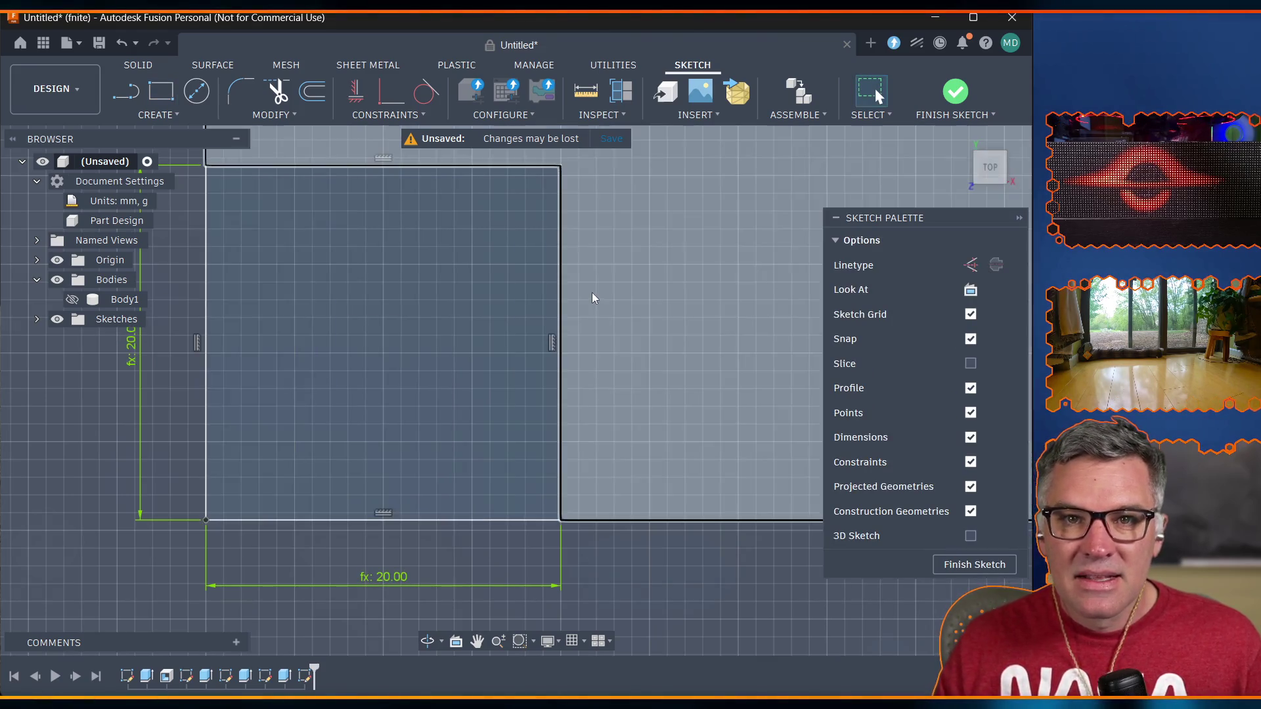
# Window-select the new lower-left square.
pyautogui.scroll(3, 569, 374)
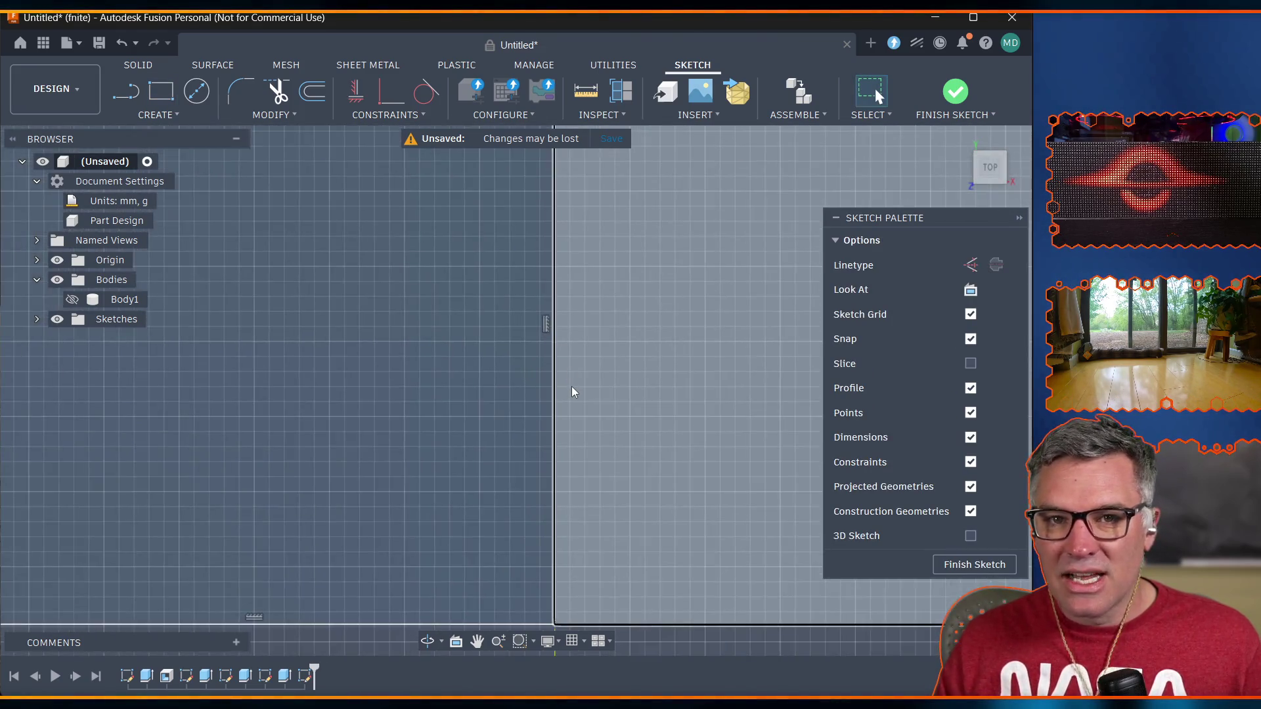
pyautogui.scroll(-5, 572, 392)
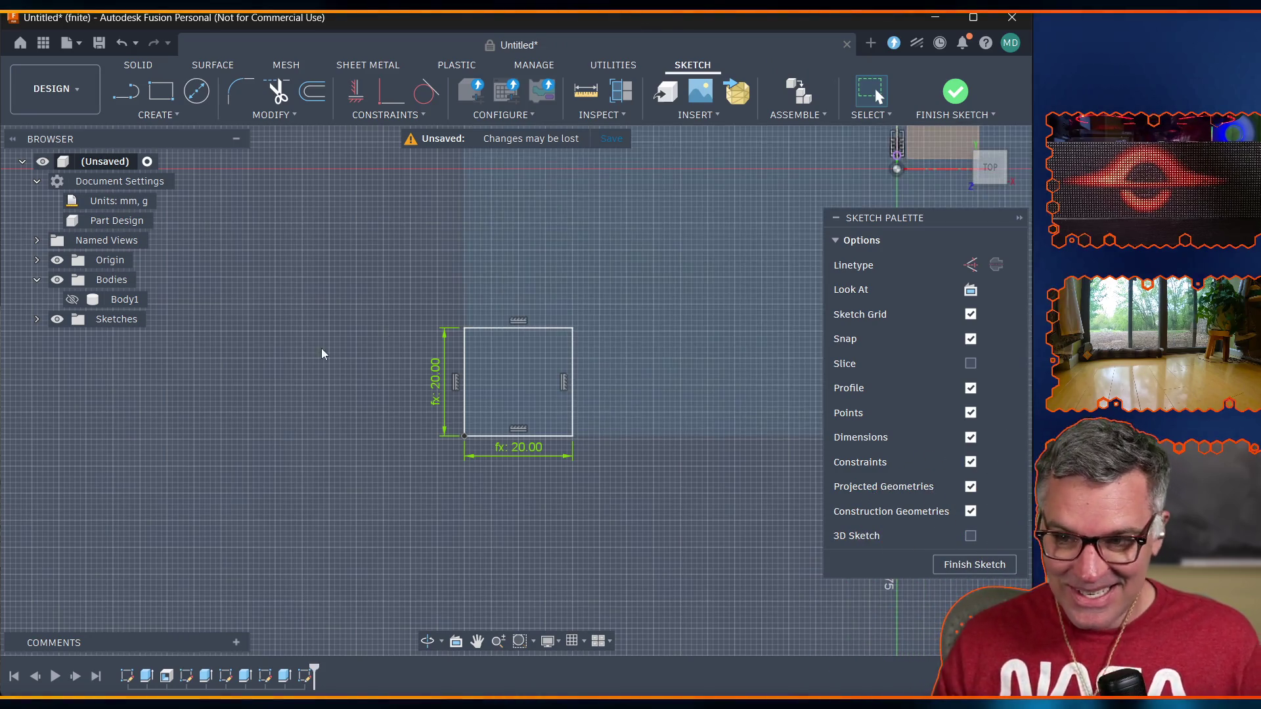
pyautogui.scroll(-5, 377, 404)
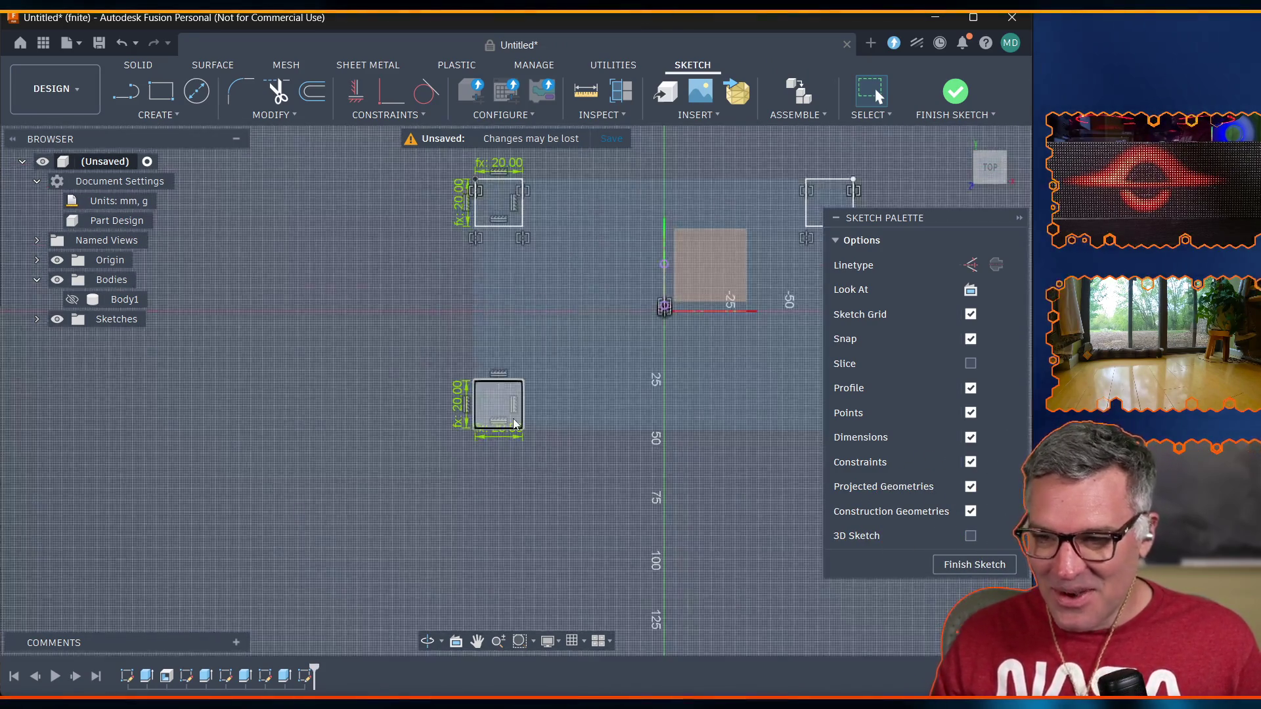
pyautogui.scroll(5, 767, 400)
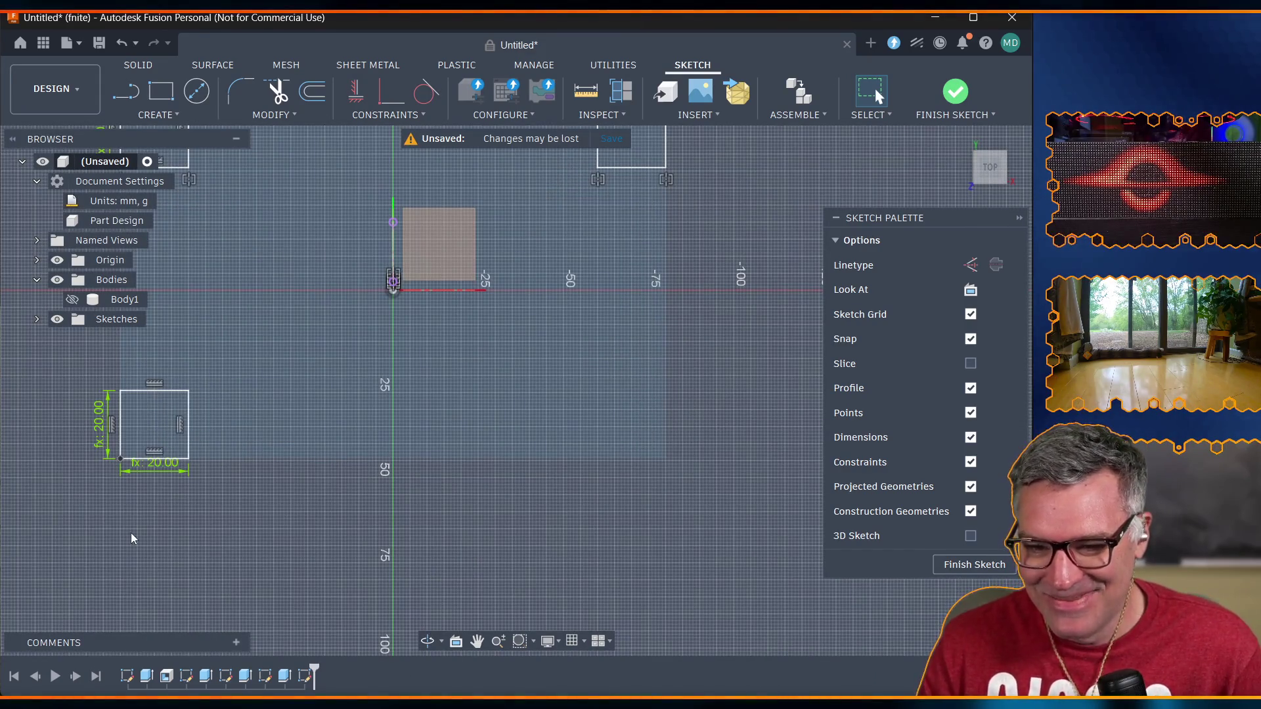
pyautogui.moveTo(57, 511); pyautogui.dragTo(216, 364)
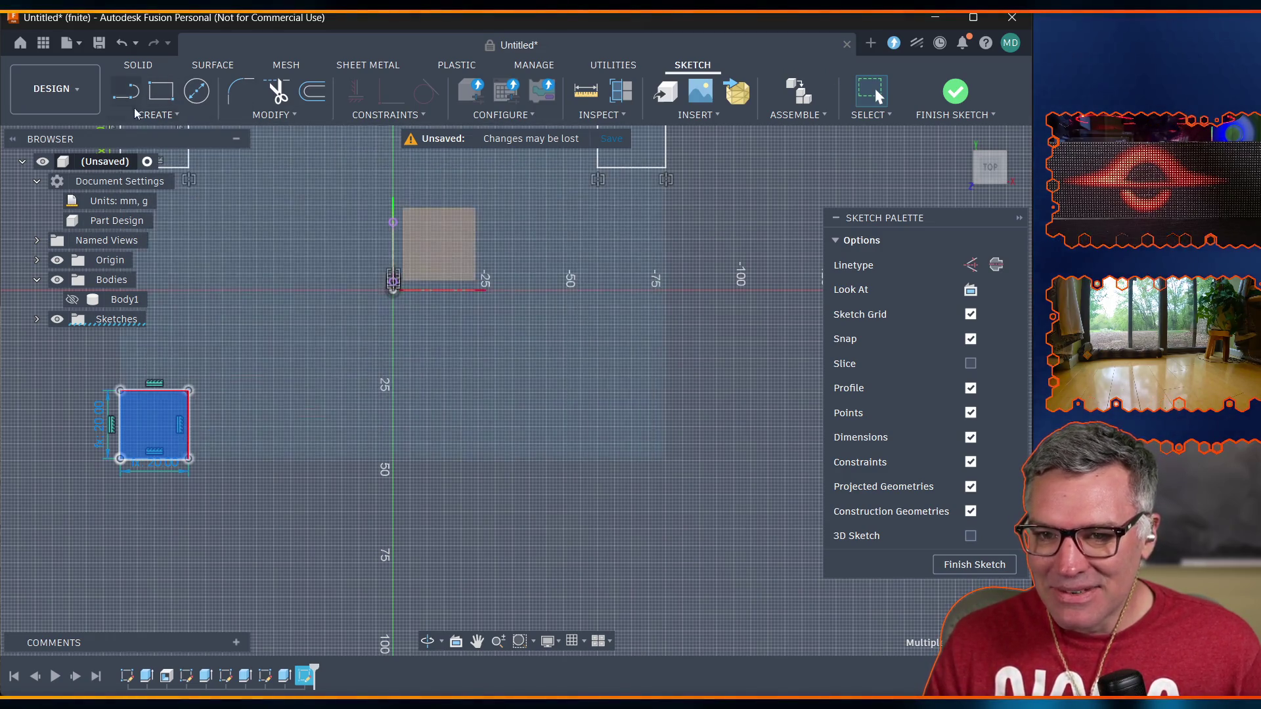
pyautogui.click(151, 117)
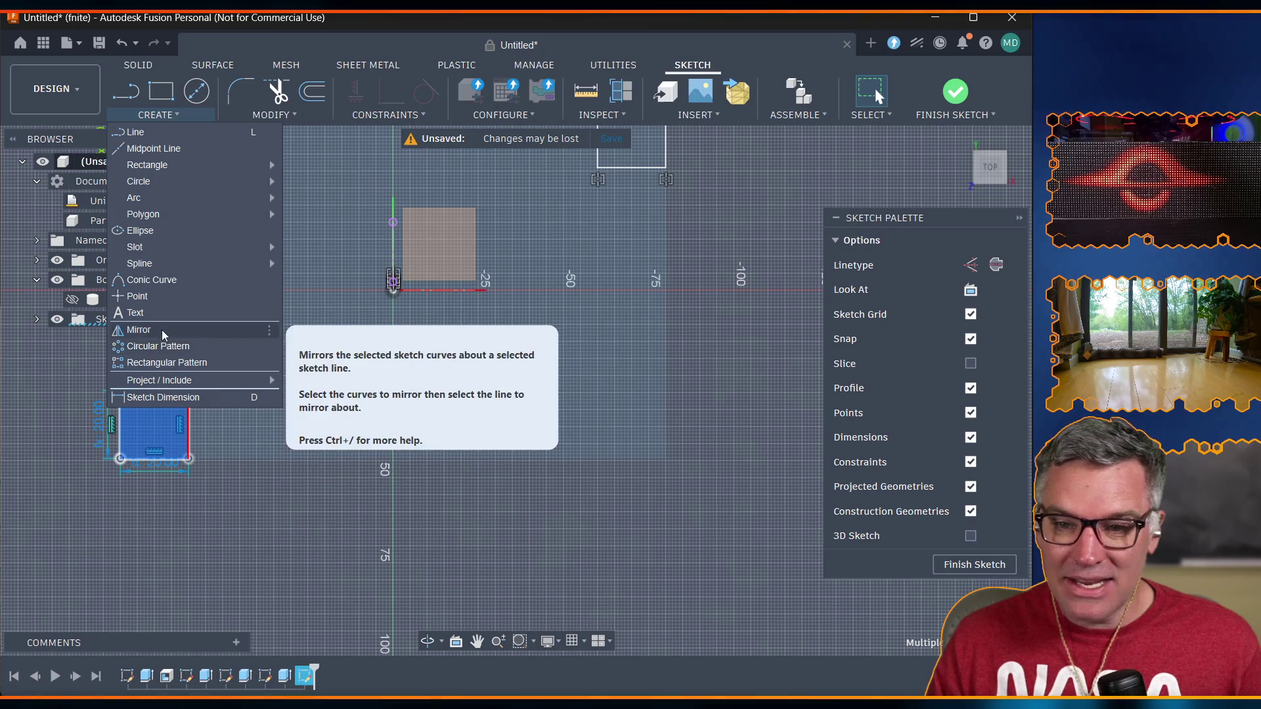
# Mirror the lower-left square across the vertical centre line to create the lower-right square.
pyautogui.click(164, 329)
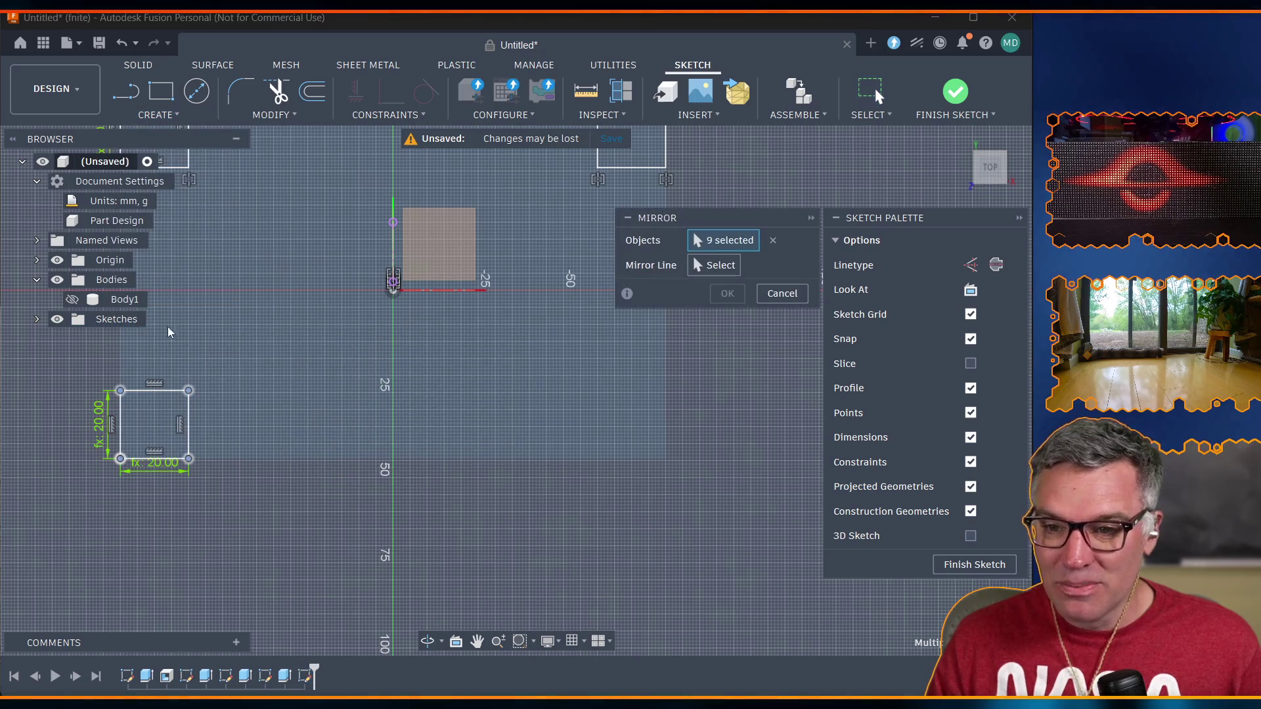
pyautogui.click(394, 241)
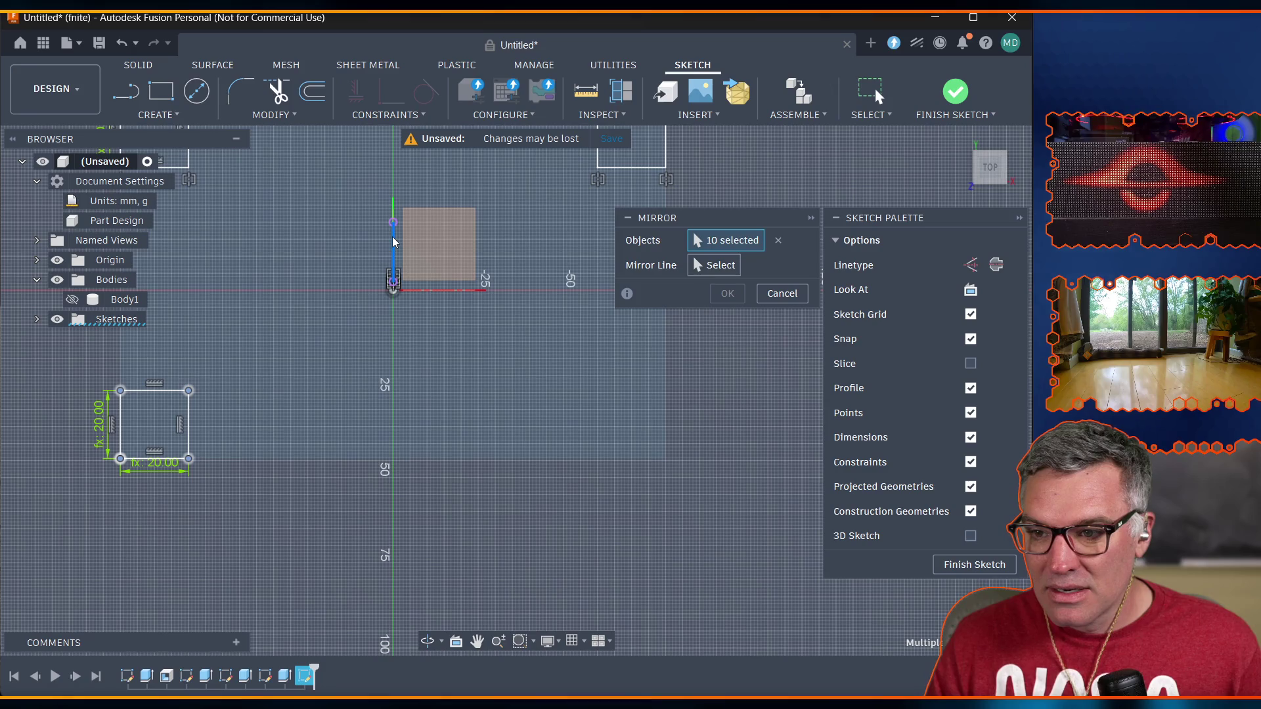
pyautogui.click(393, 238)
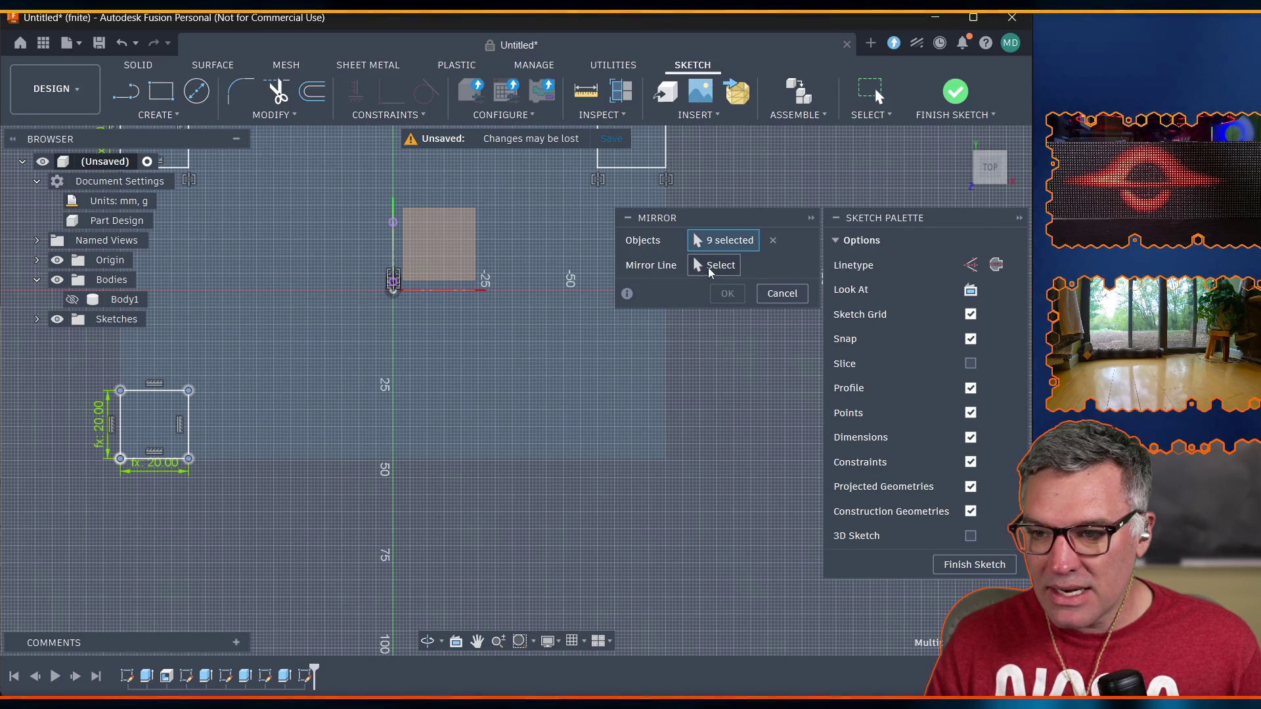
pyautogui.click(712, 265)
pyautogui.click(394, 252)
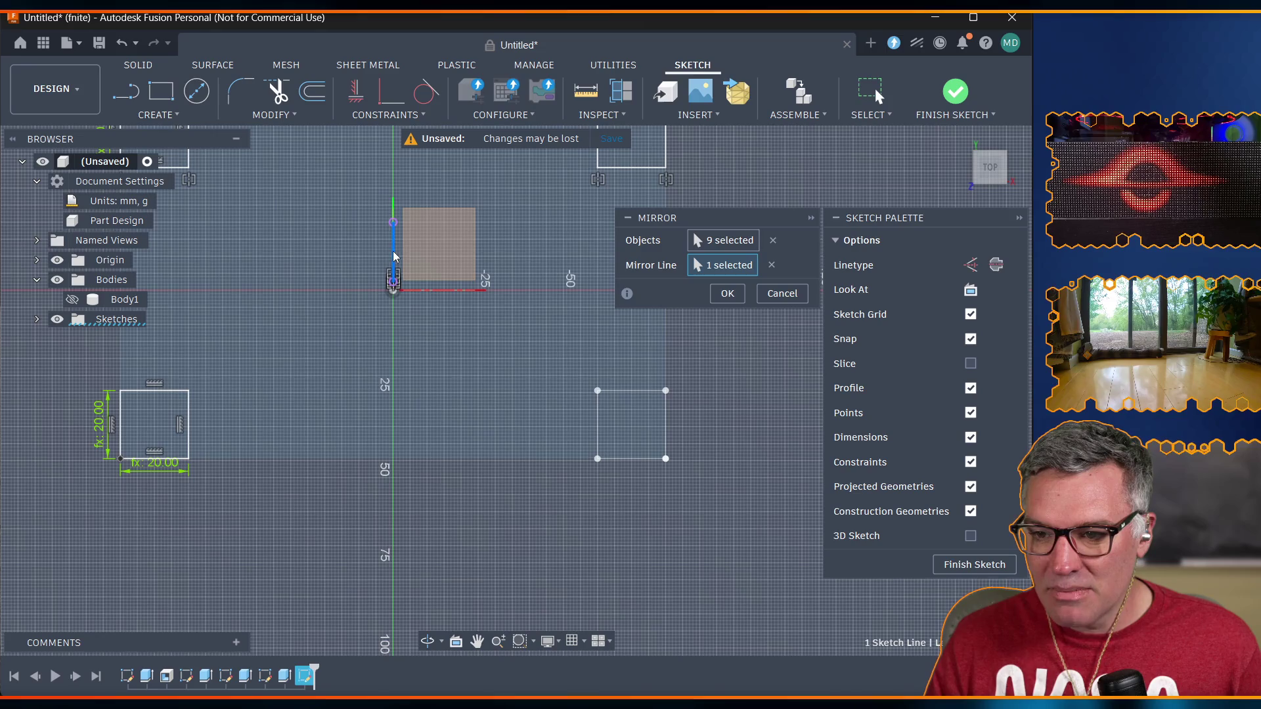
pyautogui.click(727, 294)
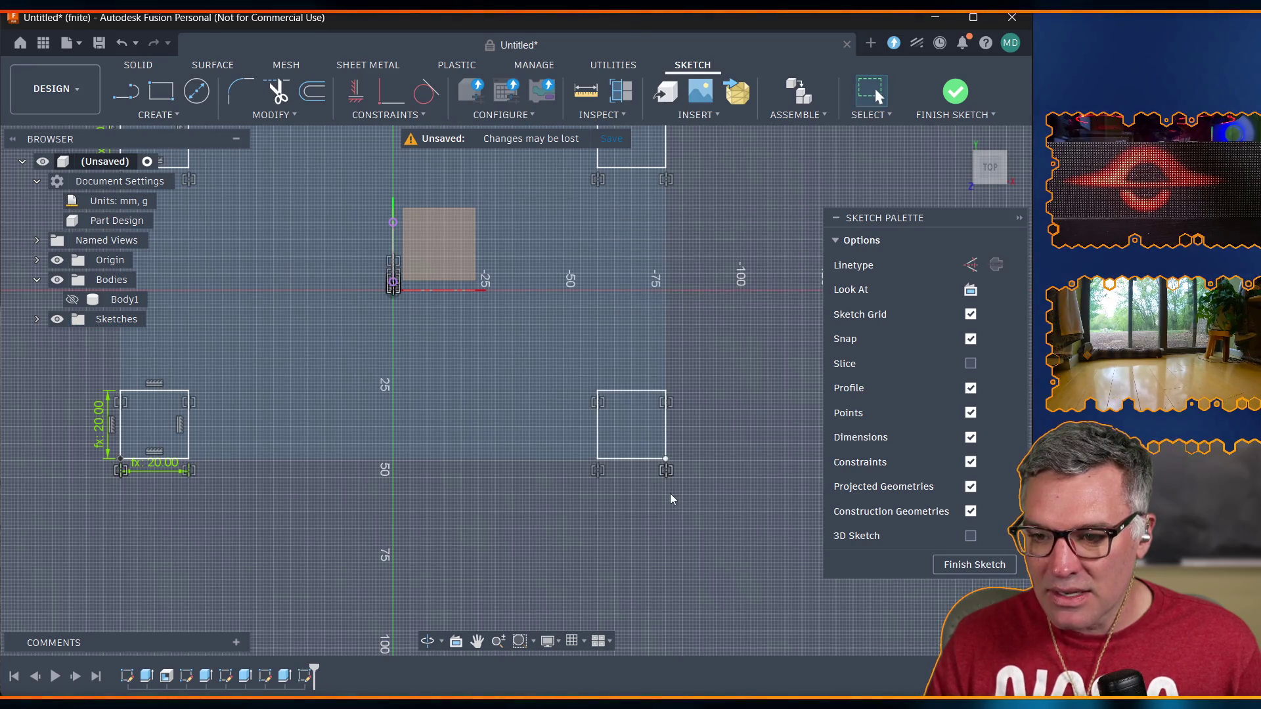
pyautogui.scroll(2, 649, 494)
pyautogui.scroll(5, 617, 471)
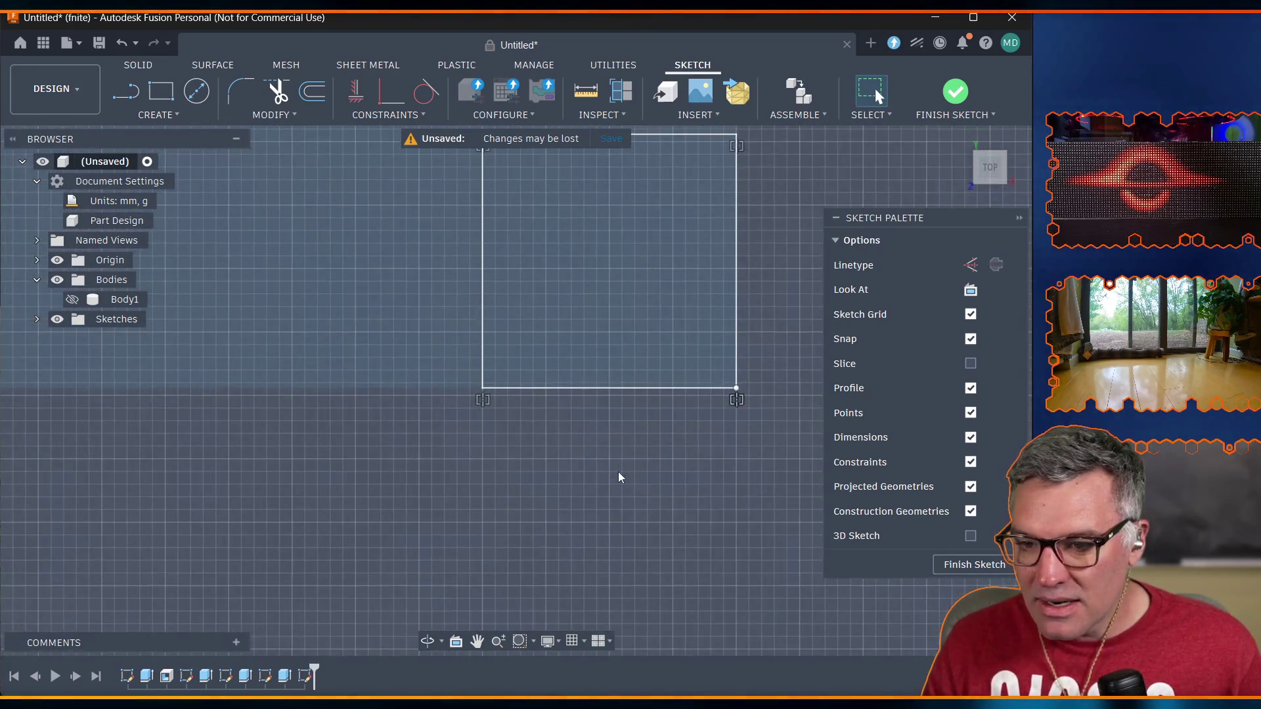
pyautogui.scroll(-4, 618, 471)
pyautogui.scroll(-3, 356, 405)
pyautogui.scroll(-3, 199, 409)
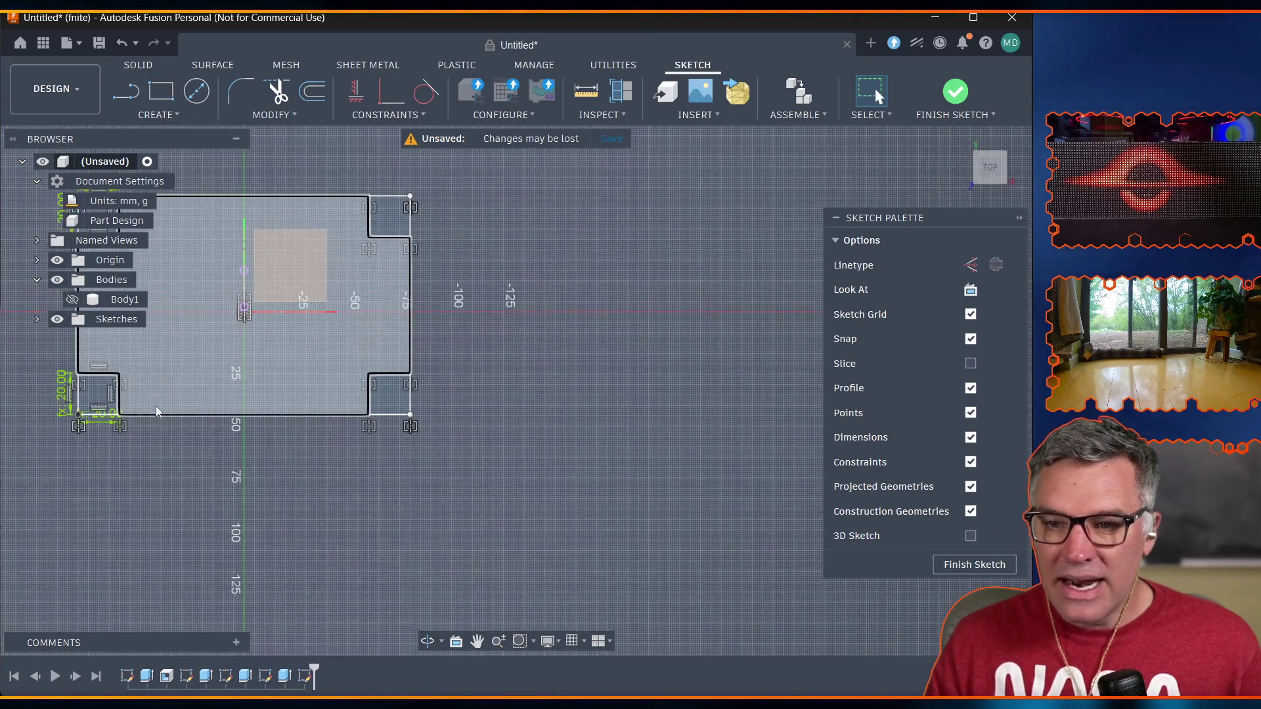
pyautogui.scroll(2, 151, 329)
pyautogui.scroll(3, 151, 329)
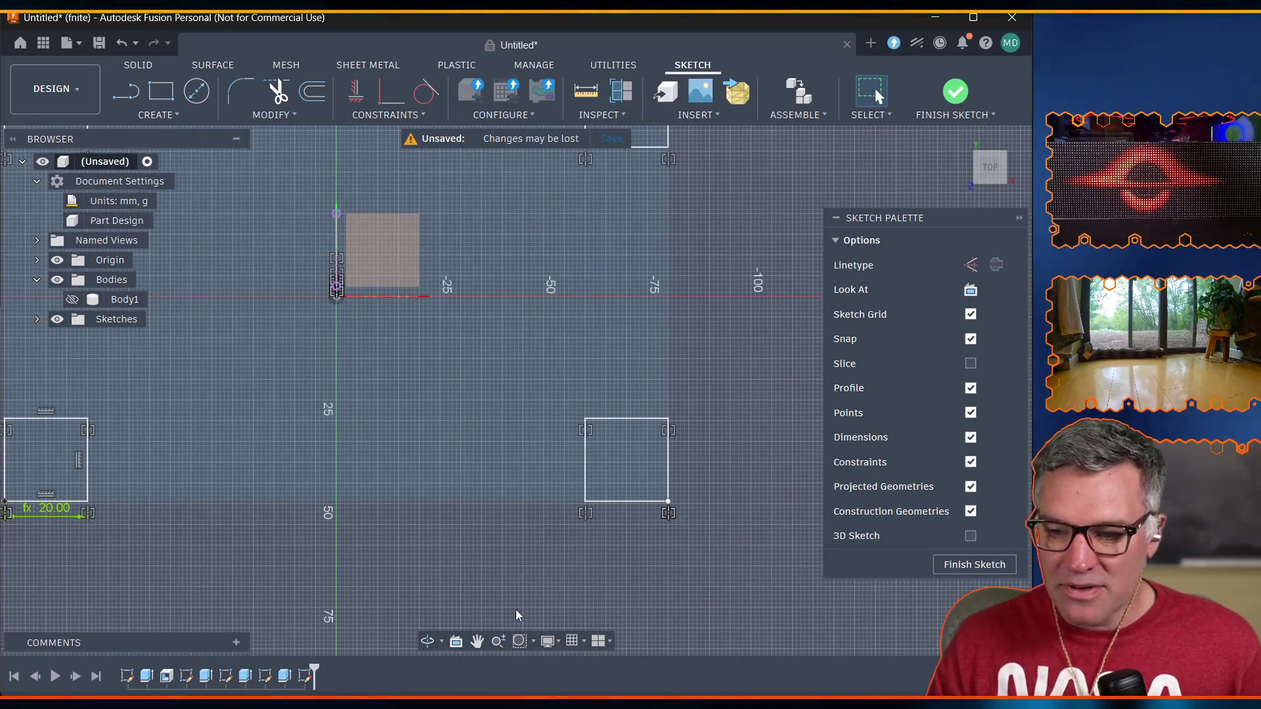
pyautogui.moveTo(269, 408); pyautogui.dragTo(397, 542, button='middle')
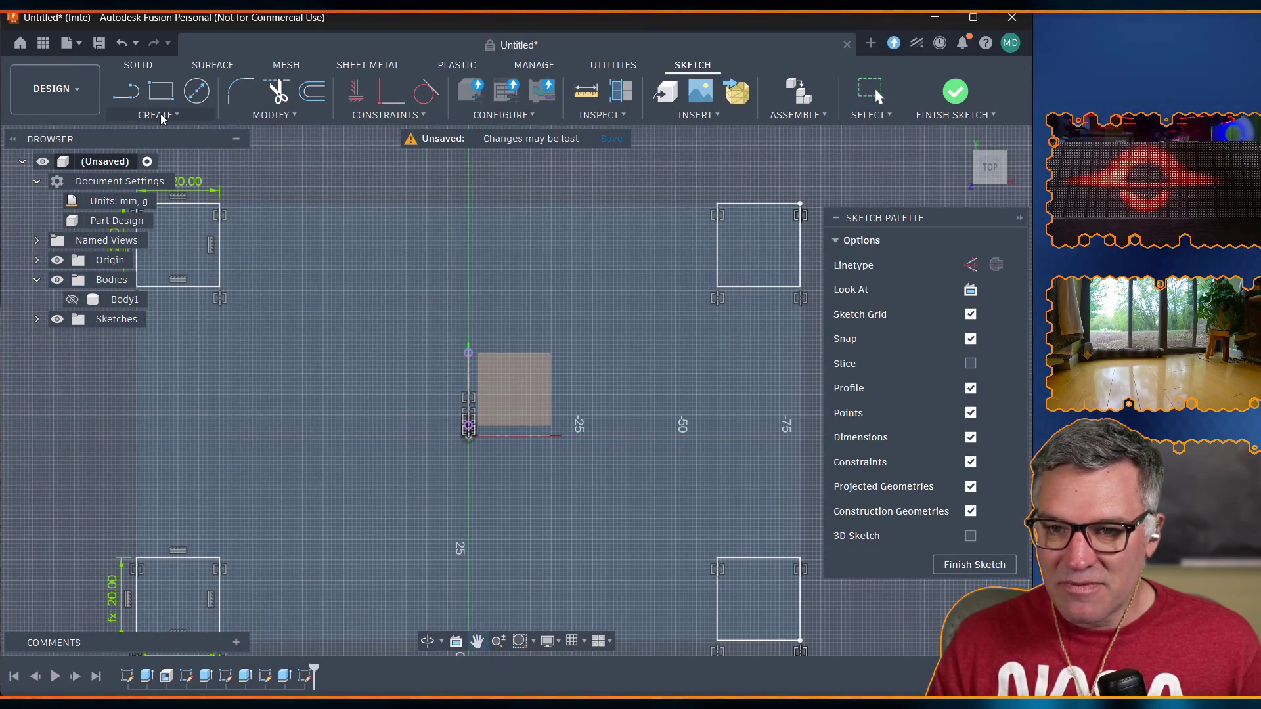
pyautogui.click(268, 117)
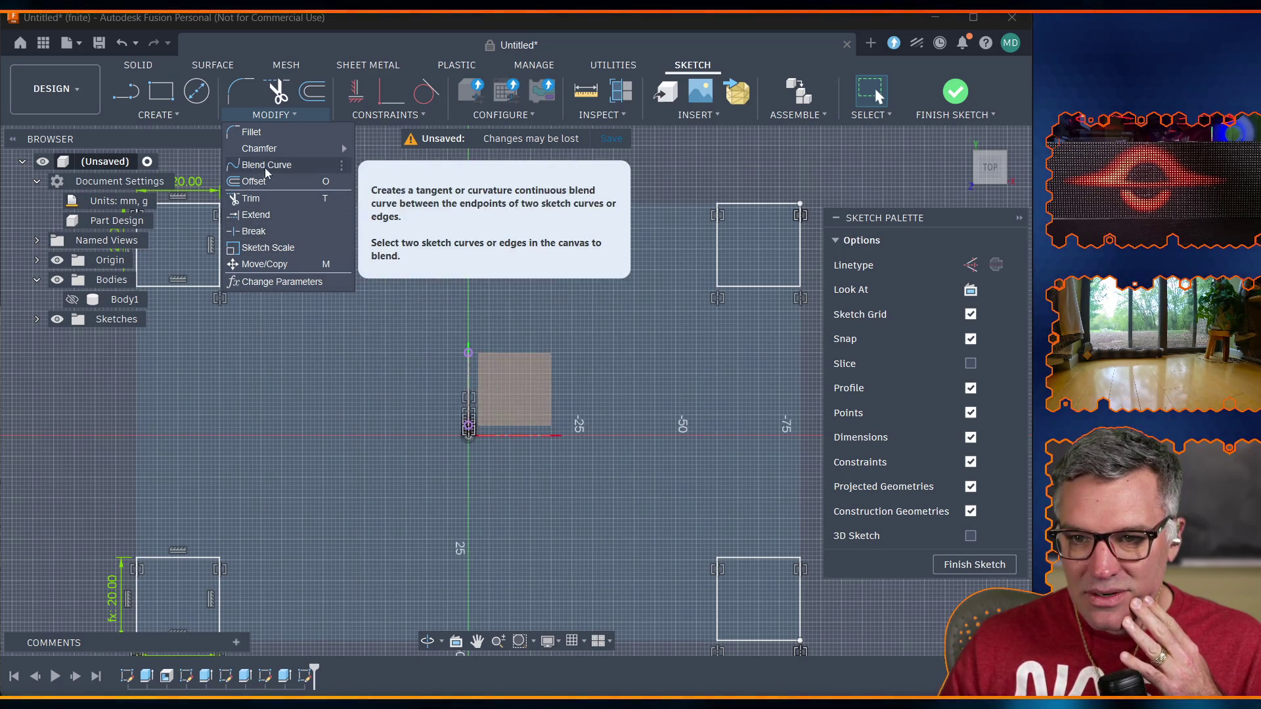
# Chamfer the upper-left square's inner corner by case_corner_col_chamfer (6 mm).
pyautogui.moveTo(258, 153)
pyautogui.click(370, 153)
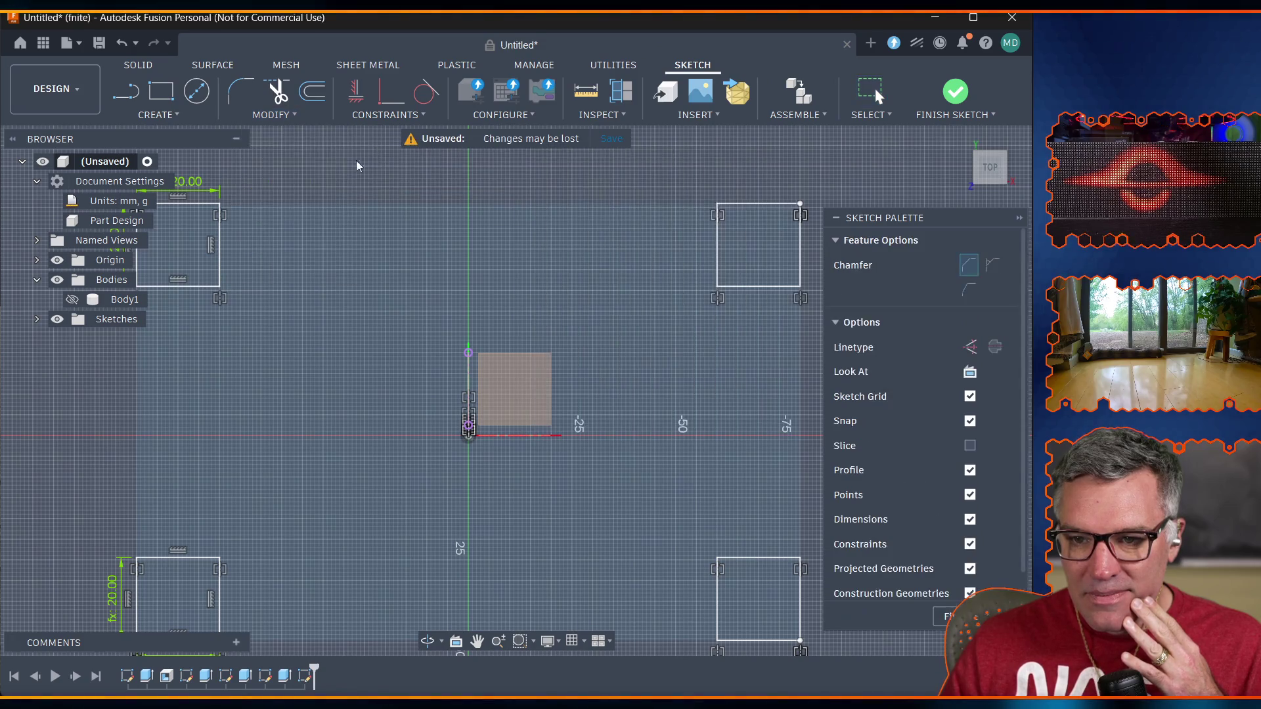
pyautogui.click(202, 287)
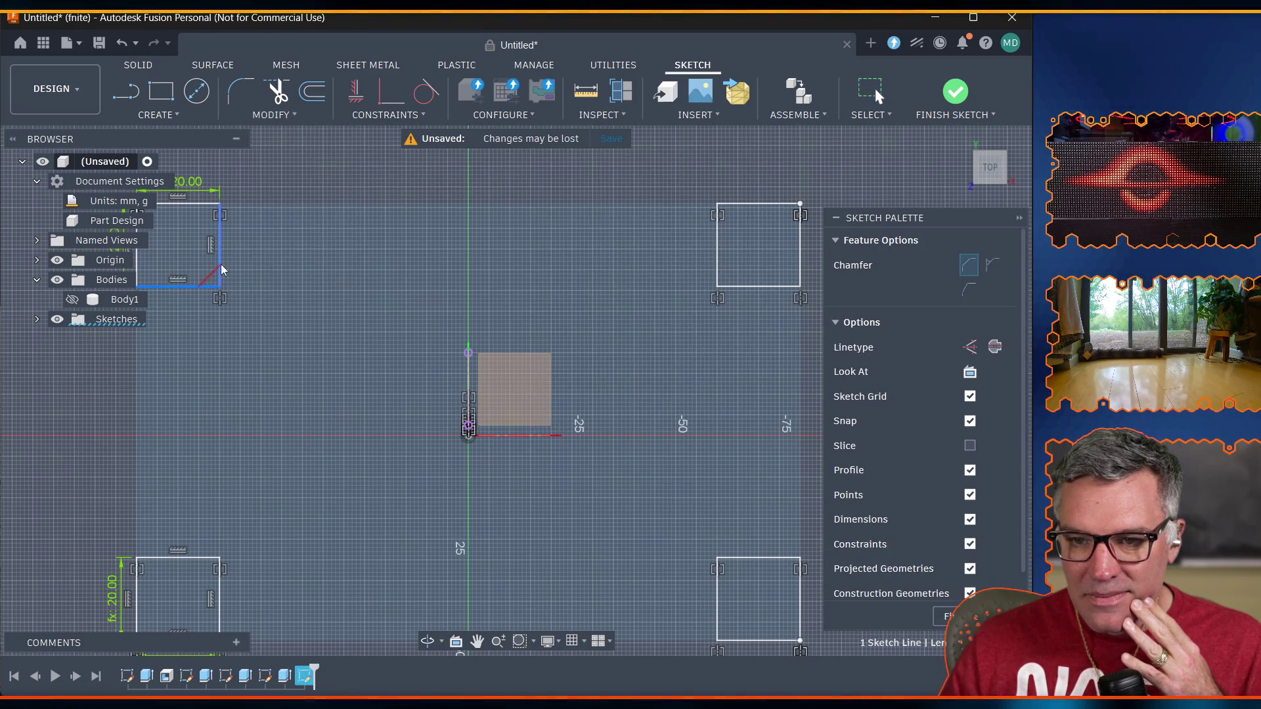
pyautogui.click(222, 265)
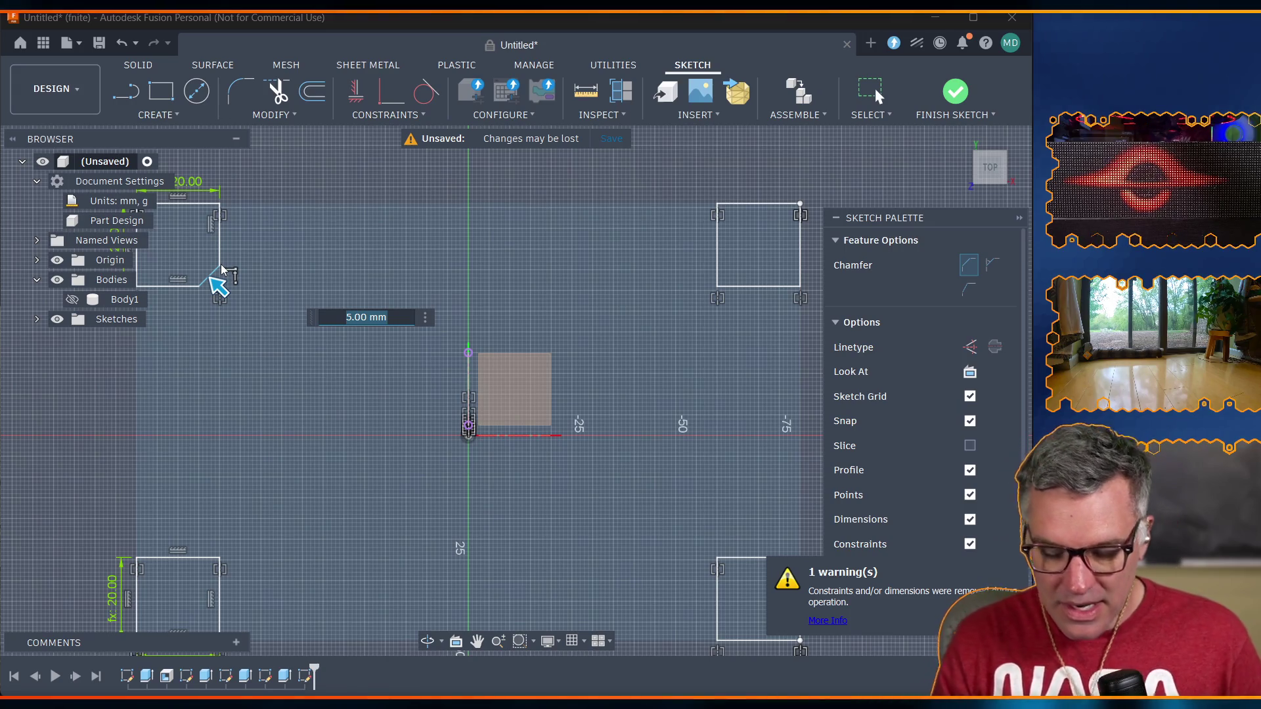
pyautogui.write('cor')
pyautogui.press('Down')
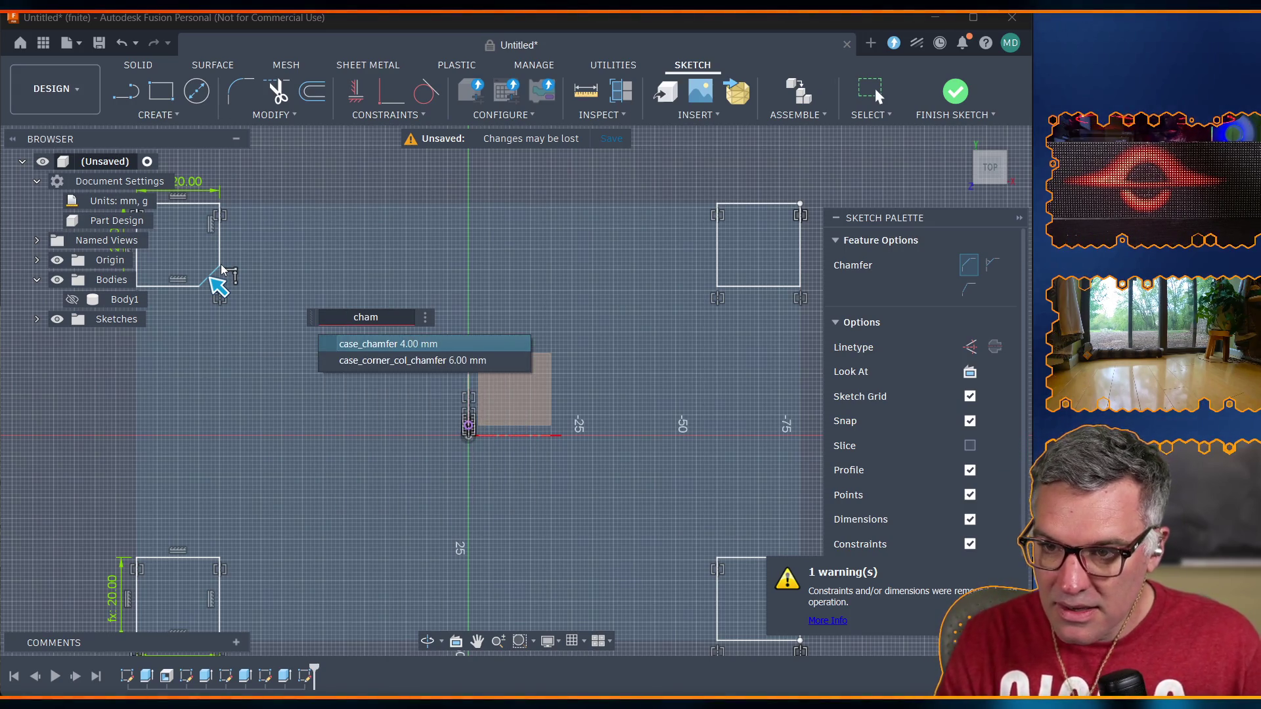
pyautogui.press('Return')
pyautogui.press('Return')
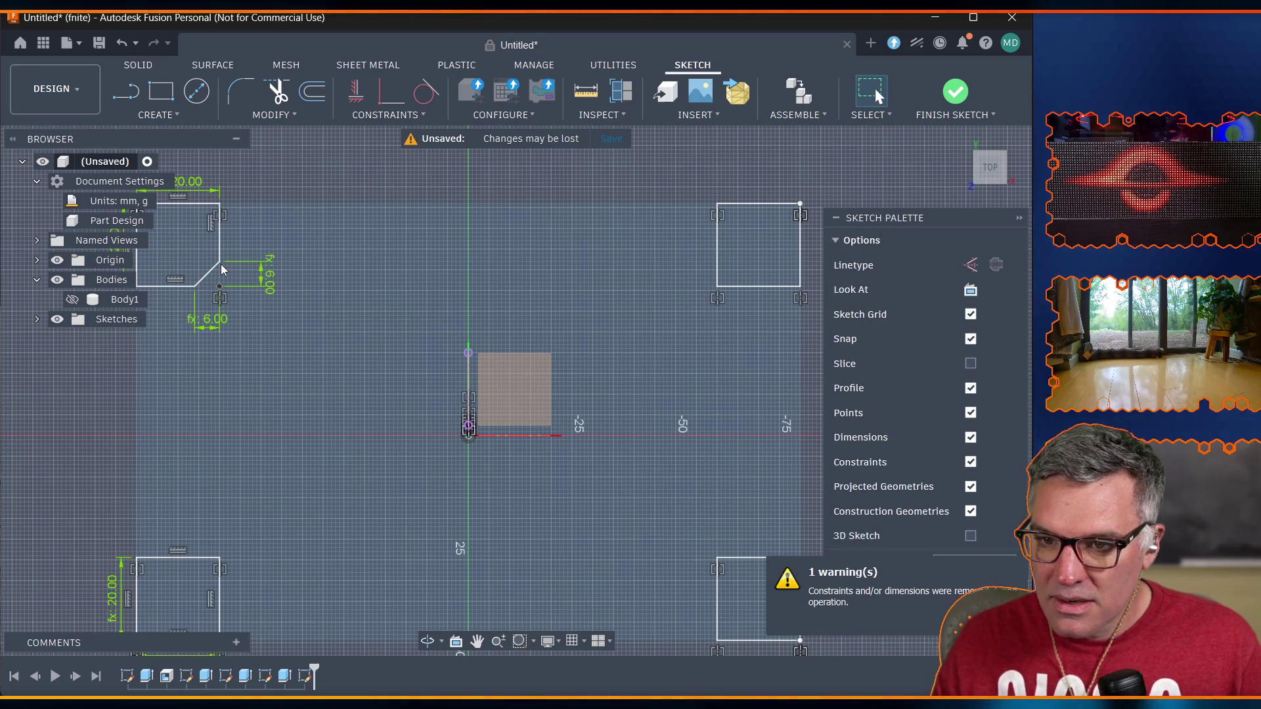
# Chamfer the upper-right square's inner corner by case_corner_col_chamfer.
pyautogui.click(257, 116)
pyautogui.click(259, 116)
pyautogui.click(267, 116)
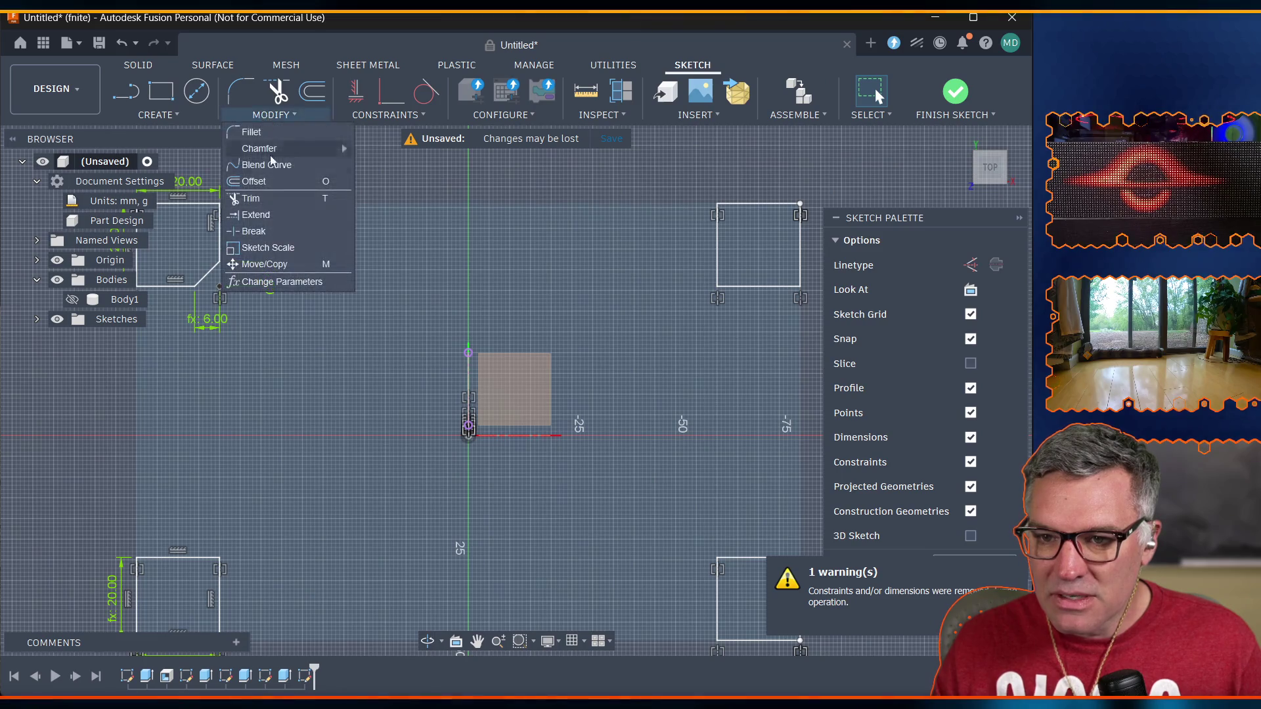
pyautogui.moveTo(289, 148)
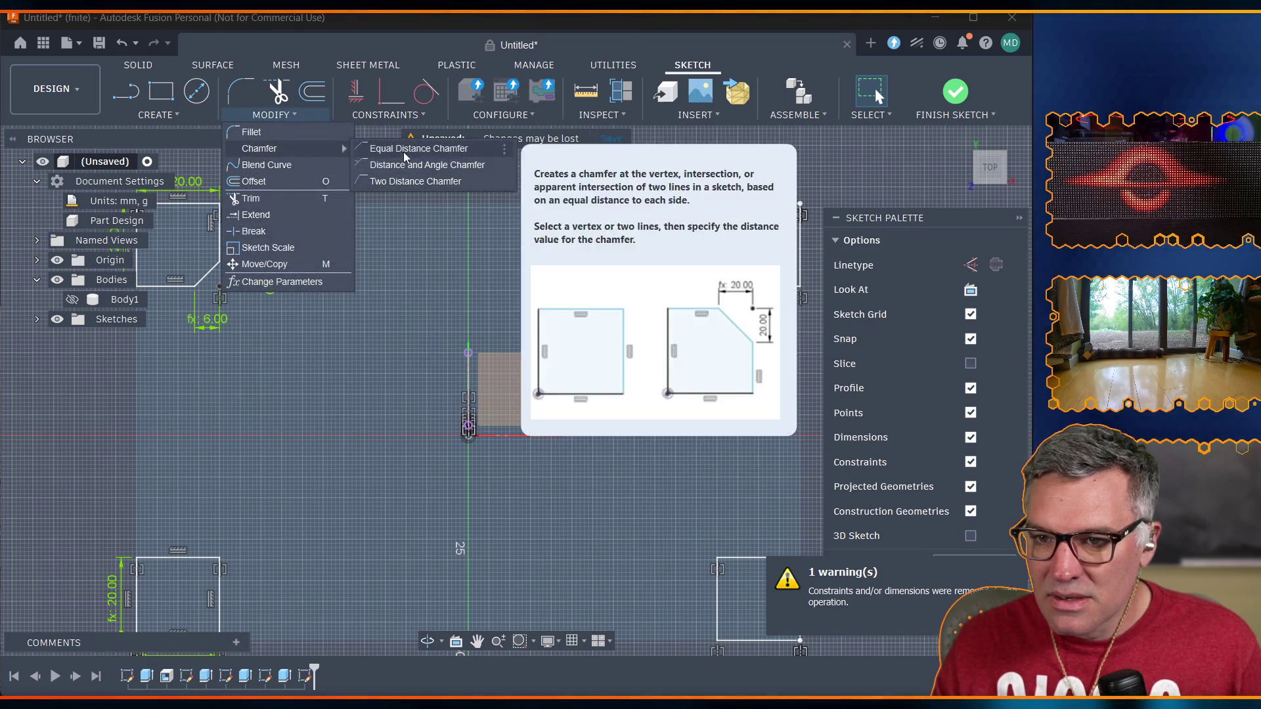
pyautogui.click(455, 182)
pyautogui.click(749, 286)
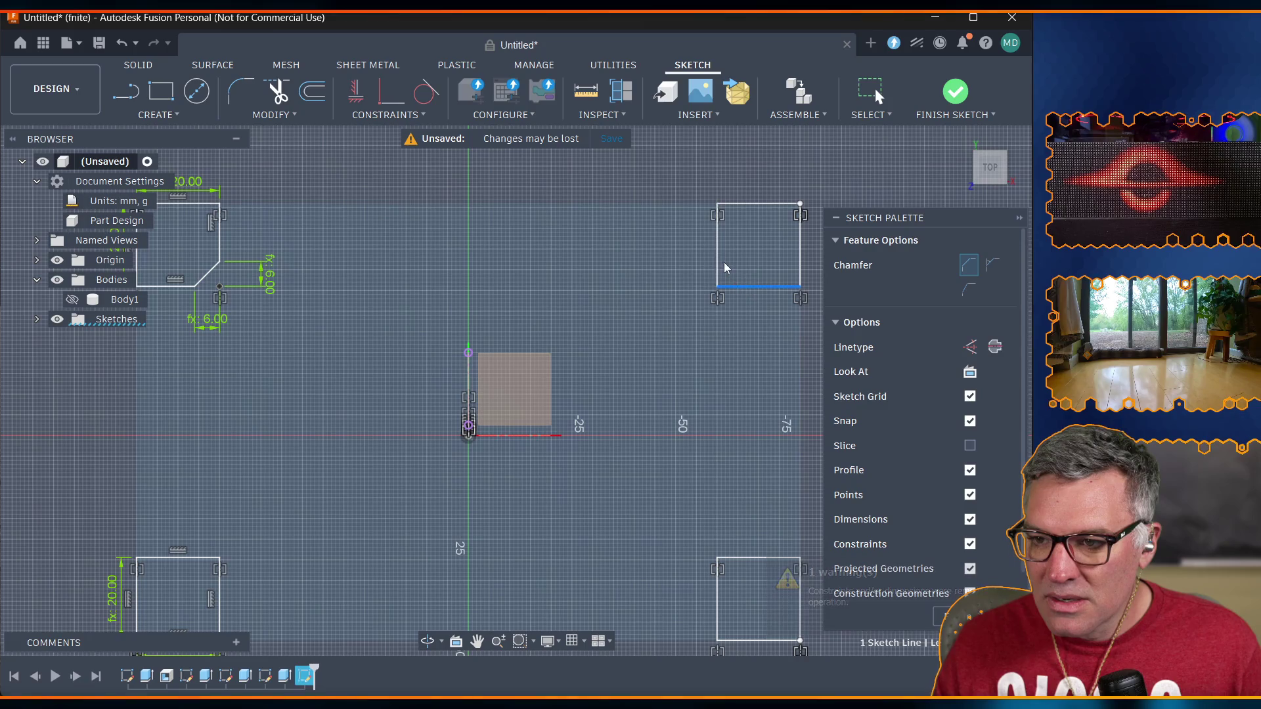
pyautogui.click(717, 261)
pyautogui.write('cham')
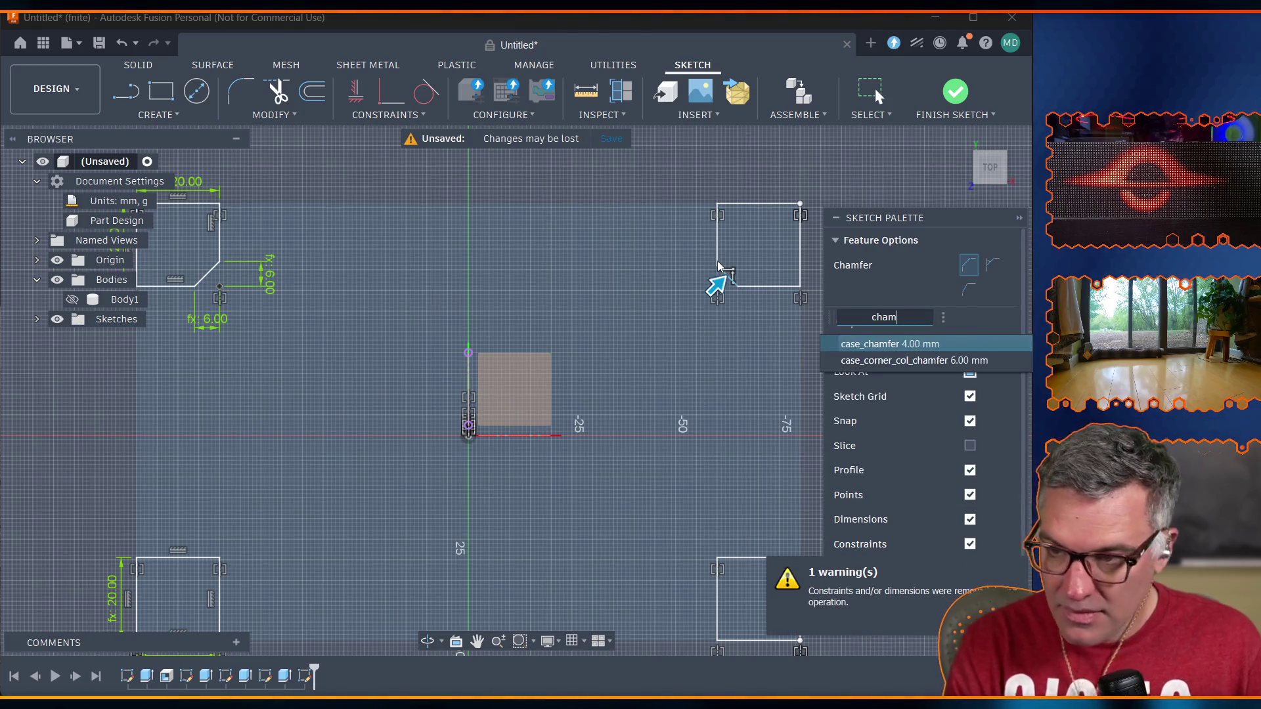
pyautogui.press('Down')
pyautogui.press('Return')
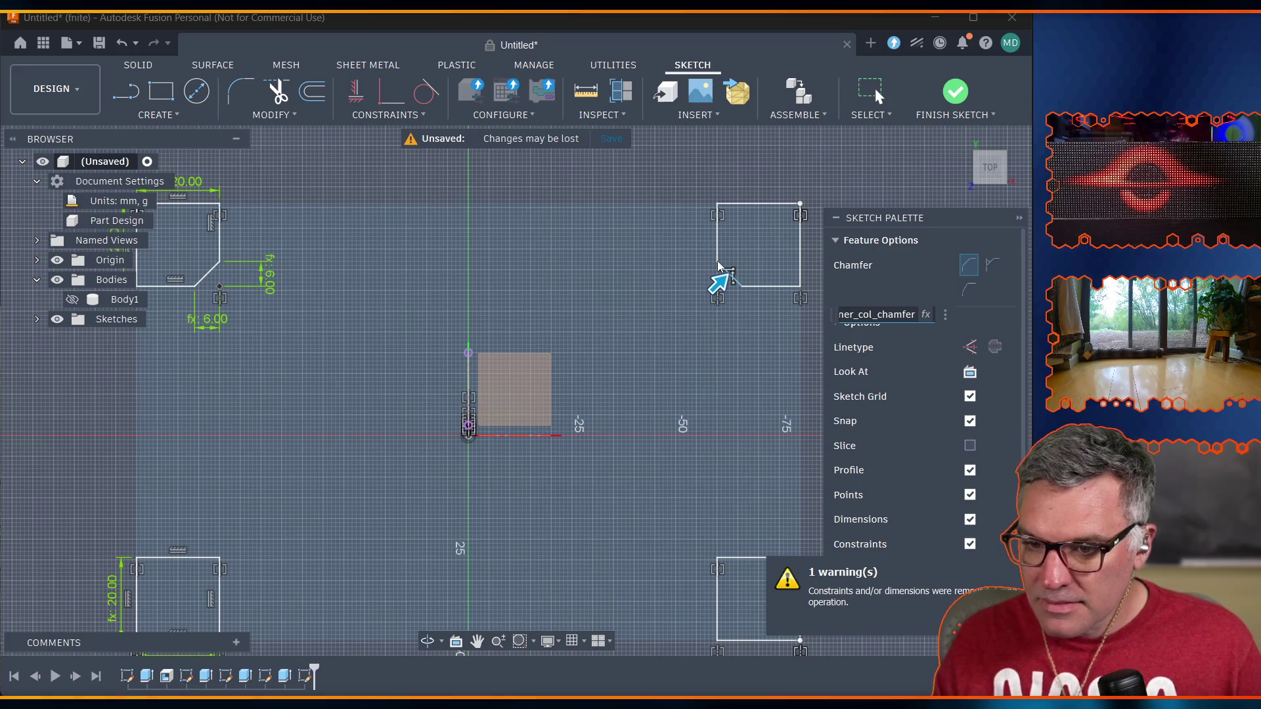
pyautogui.press('Return')
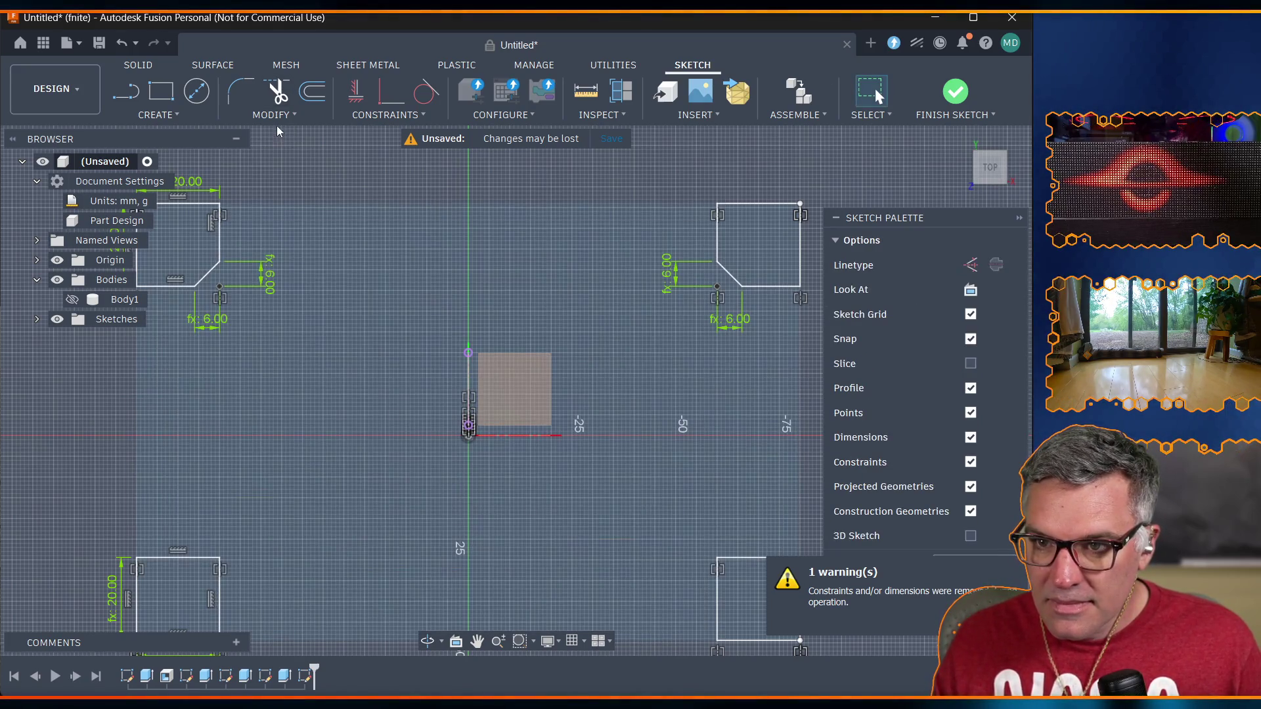
# Chamfer the lower-left square's inner corner by case_corner_col_chamfer.
pyautogui.click(278, 119)
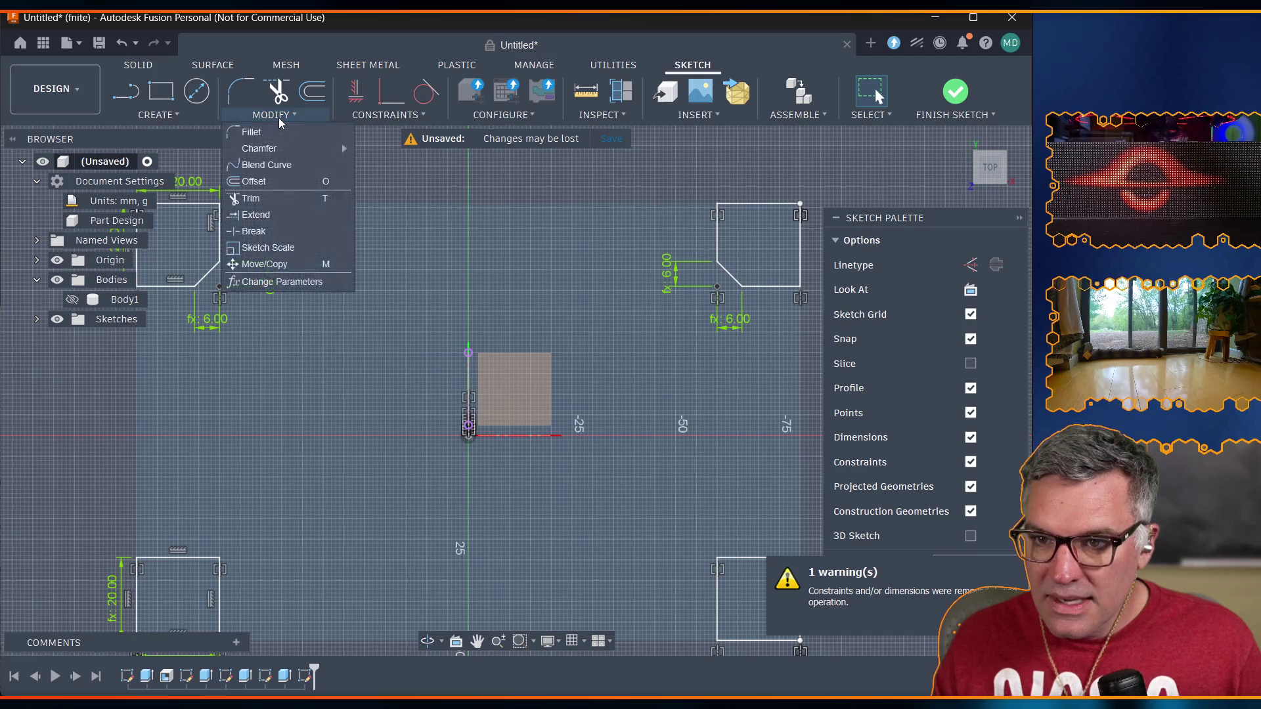
pyautogui.moveTo(288, 148)
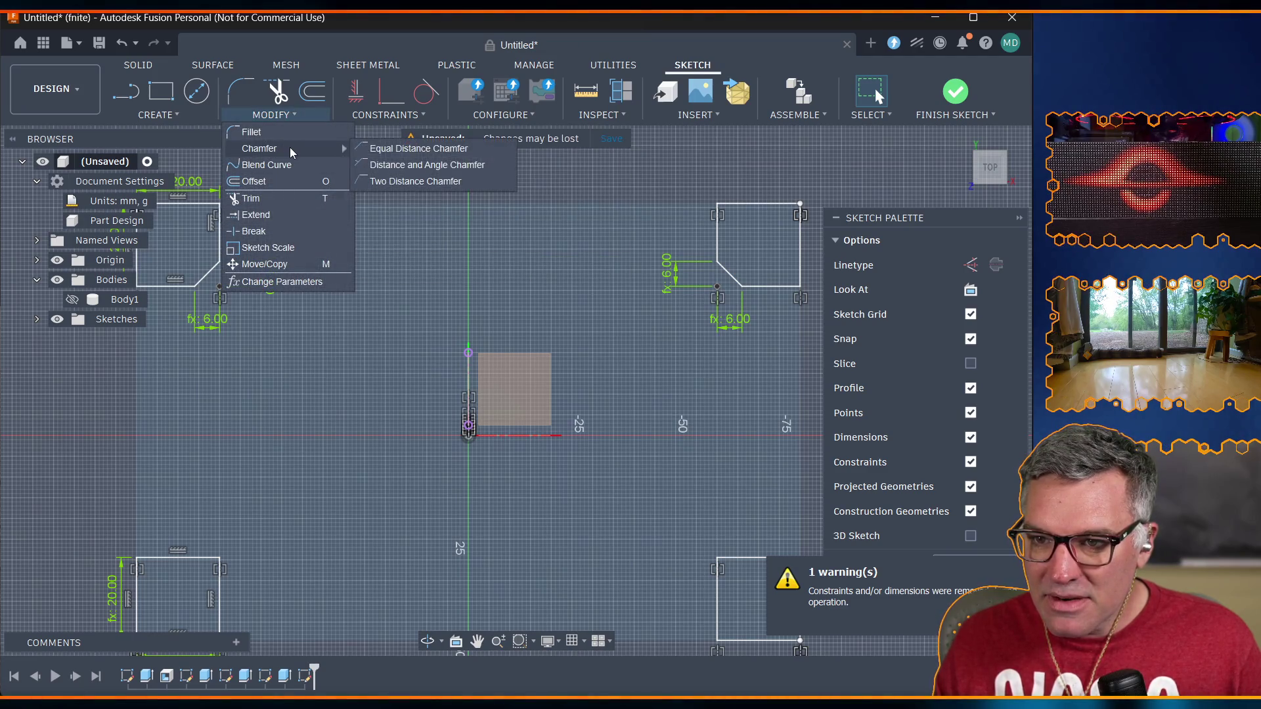
pyautogui.click(448, 149)
pyautogui.click(219, 586)
pyautogui.click(203, 558)
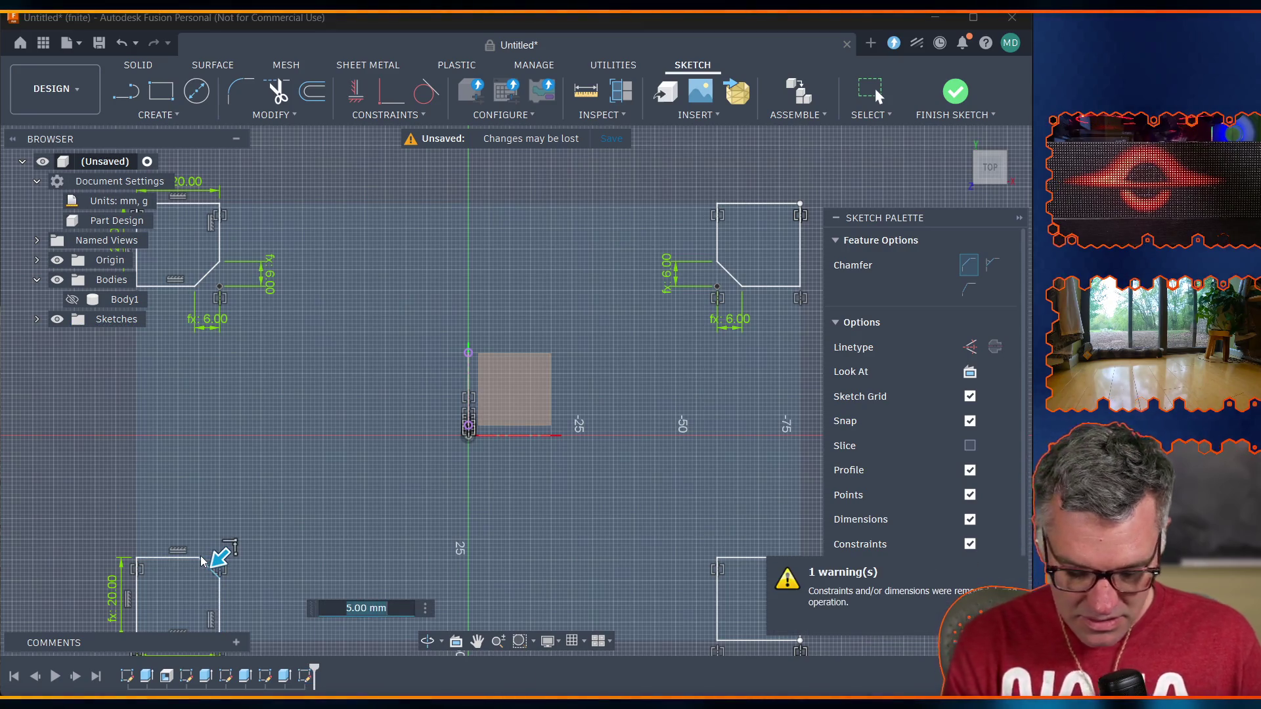
pyautogui.write('cham')
pyautogui.press('Down')
pyautogui.press('Return')
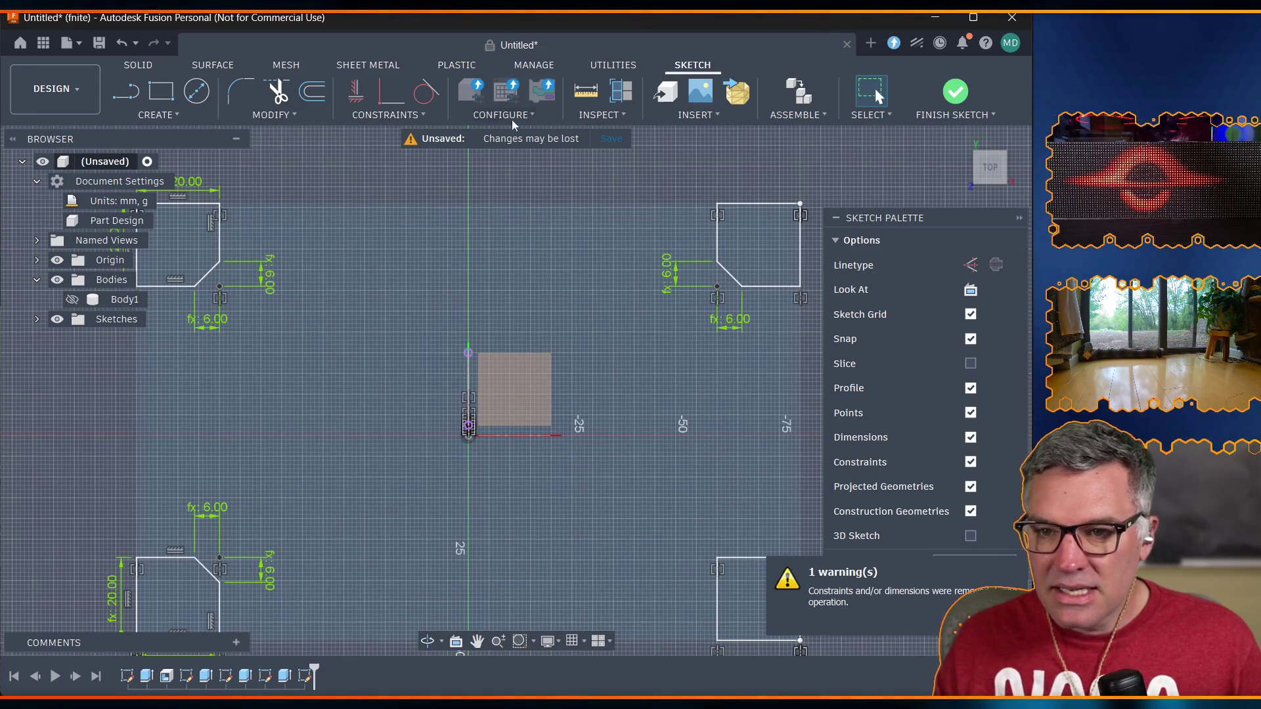
# Chamfer the lower-right square's inner corner by case_corner_col_chamfer and finish the sketch.
pyautogui.click(268, 119)
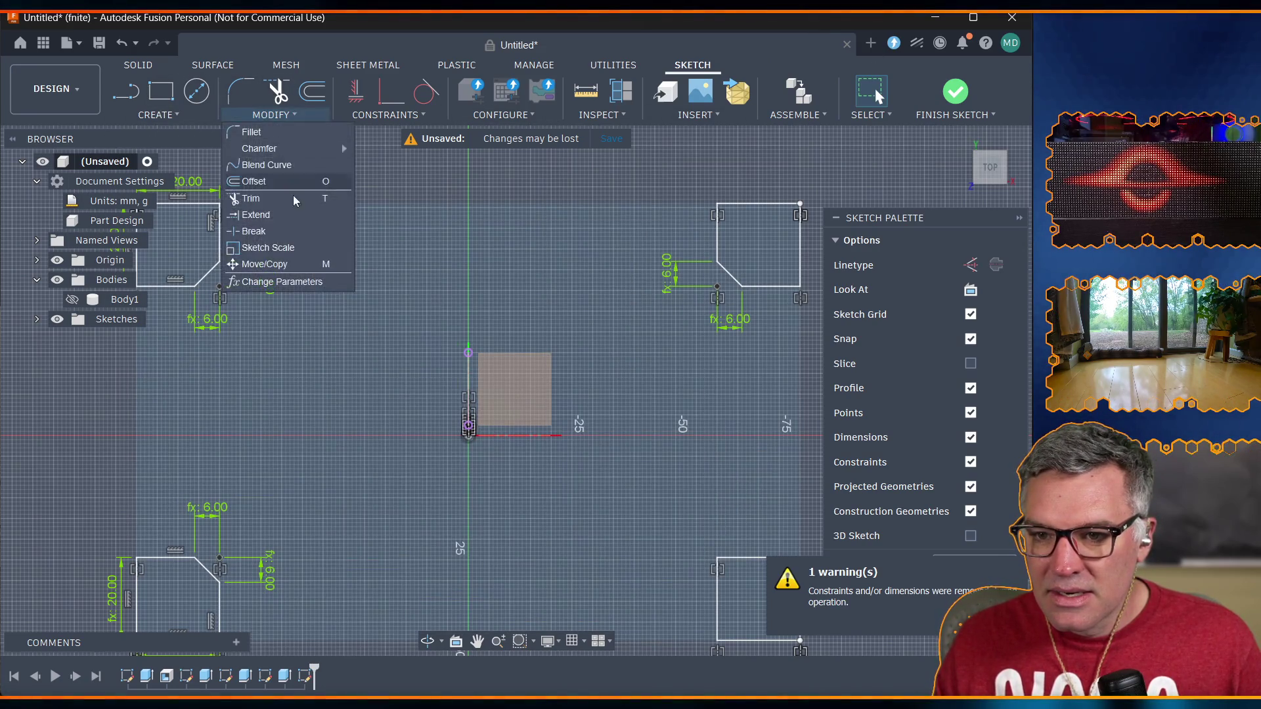
pyautogui.moveTo(289, 149)
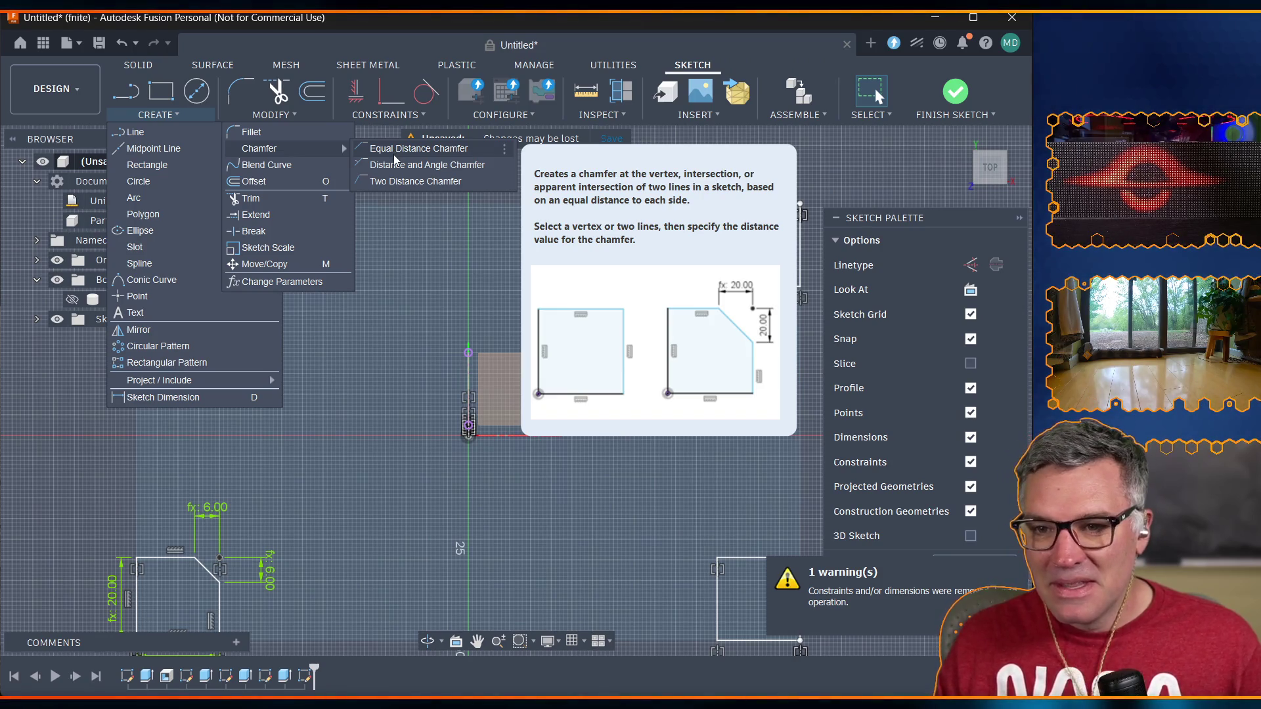
pyautogui.click(413, 148)
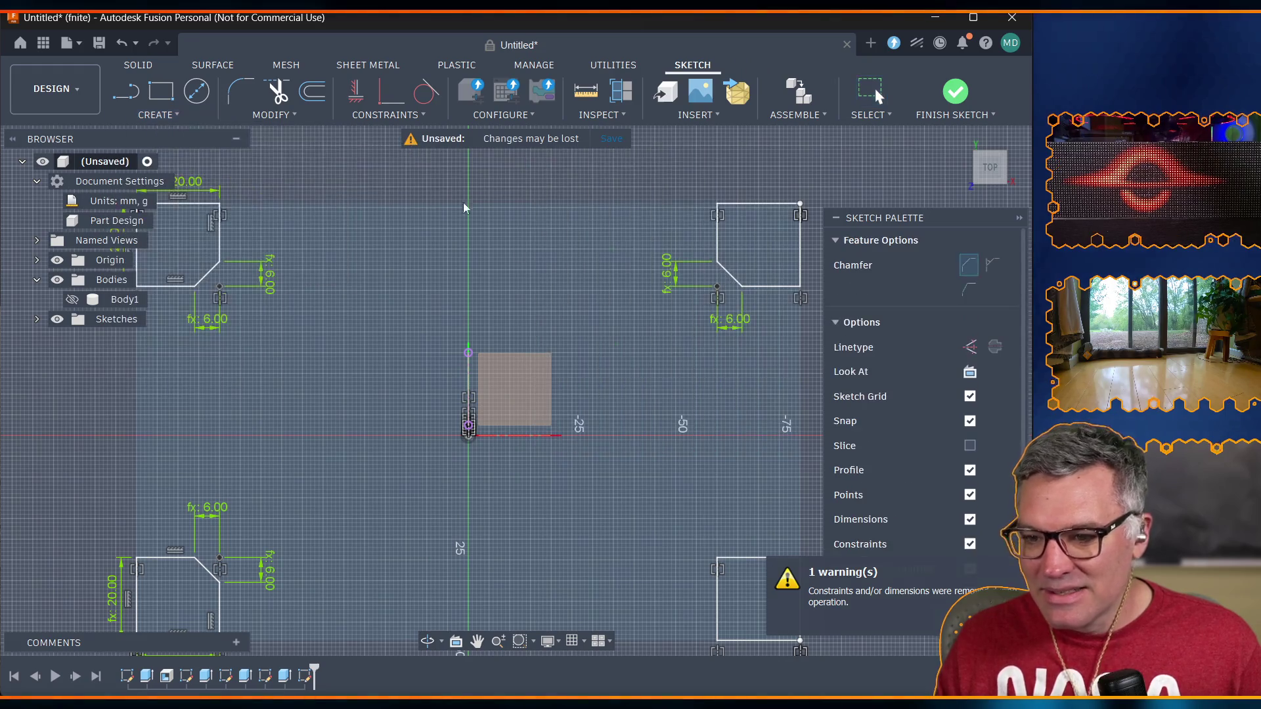
pyautogui.click(720, 582)
pyautogui.click(746, 558)
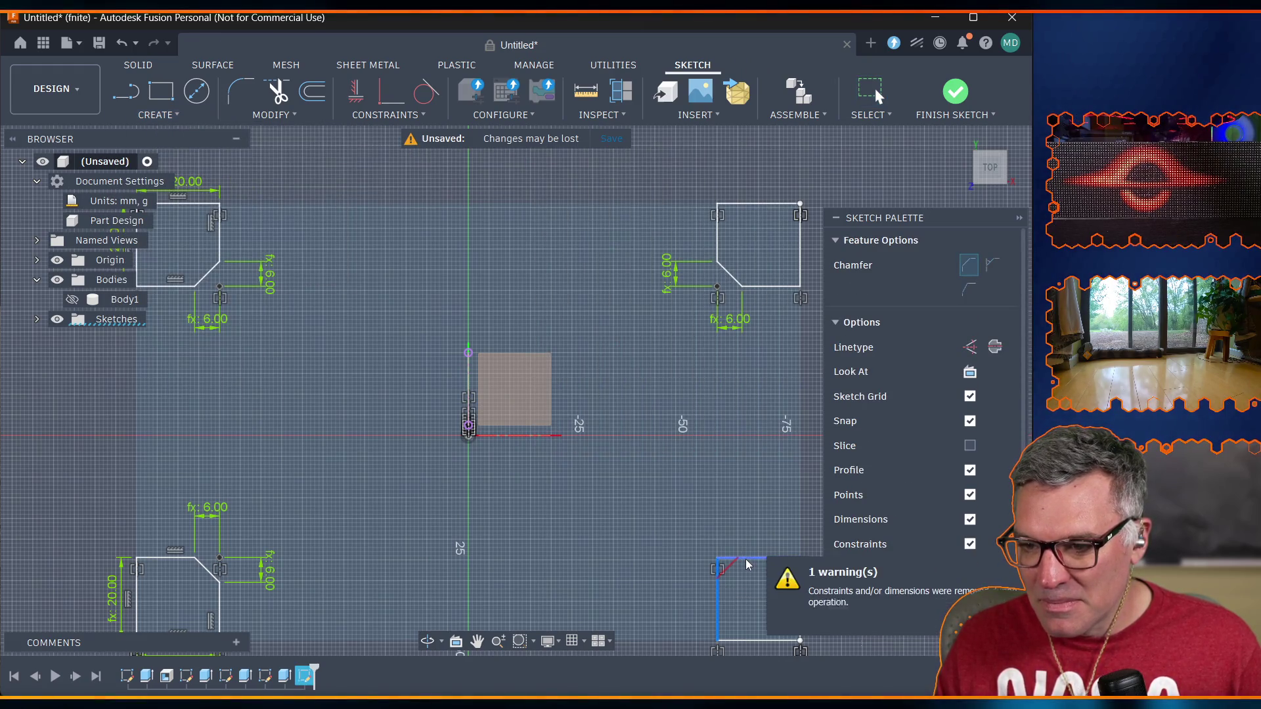
pyautogui.write('corner_col_chamfer')
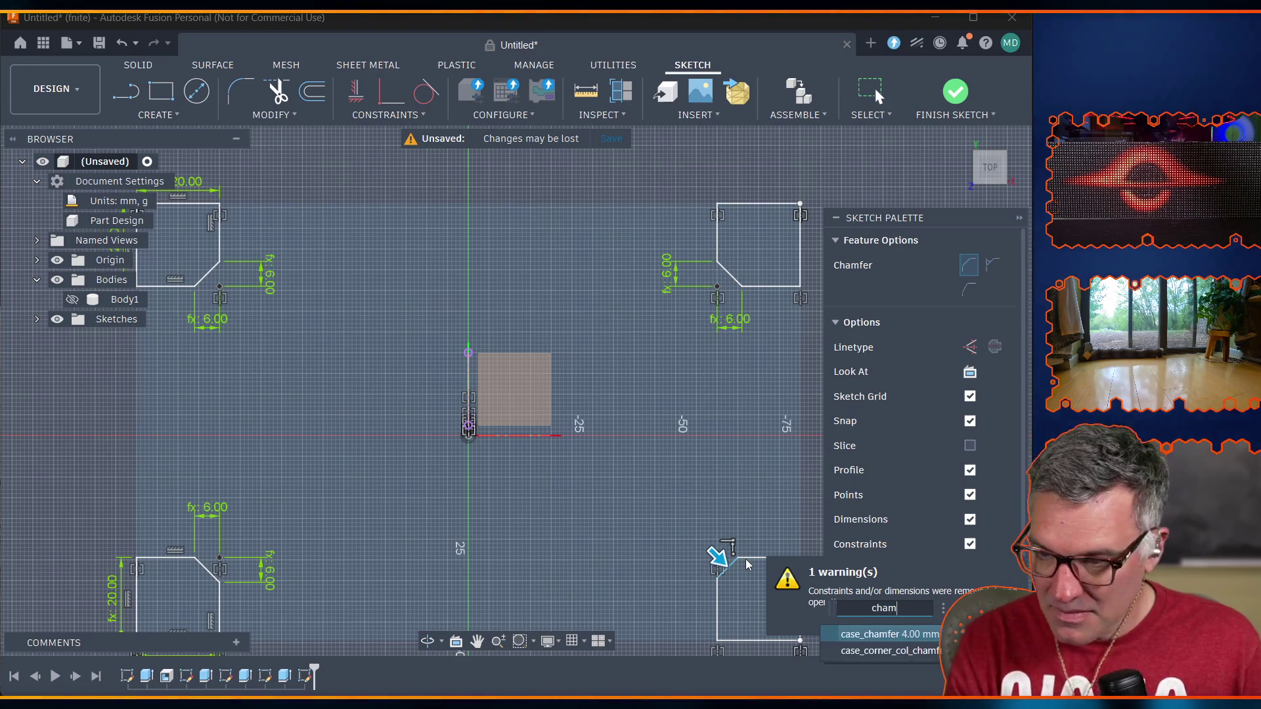
pyautogui.press('Return')
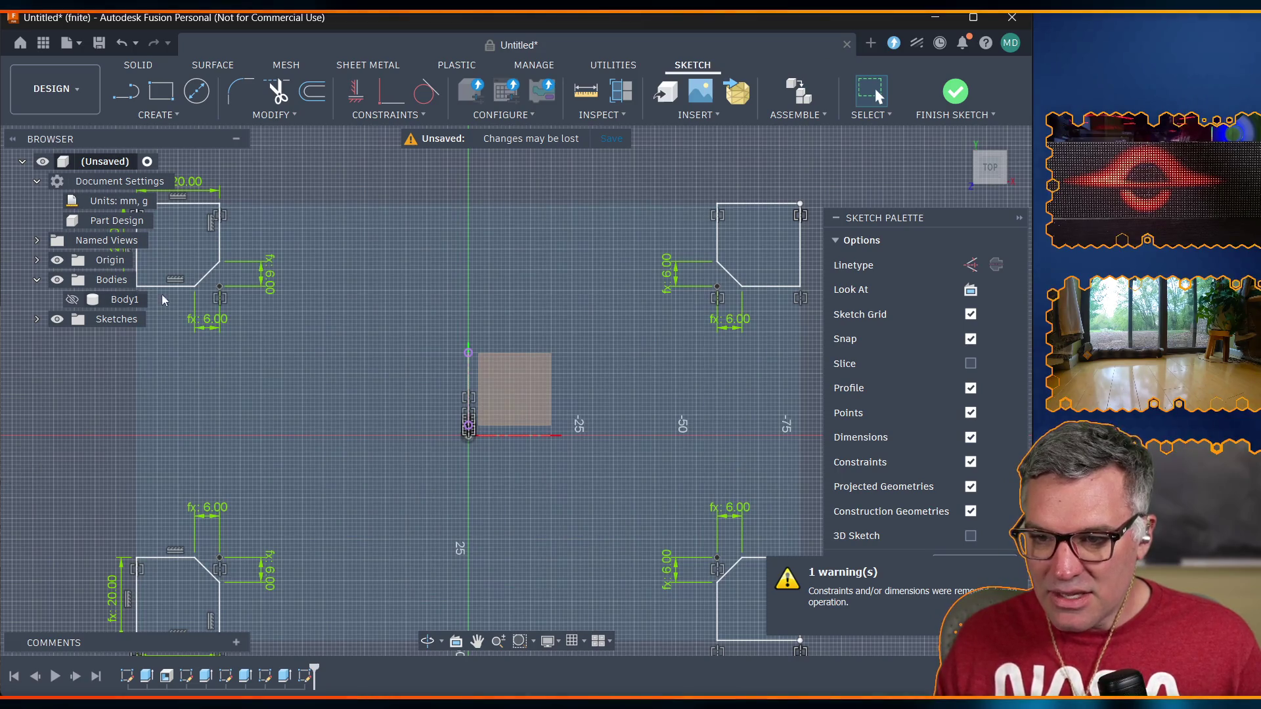
pyautogui.click(956, 96)
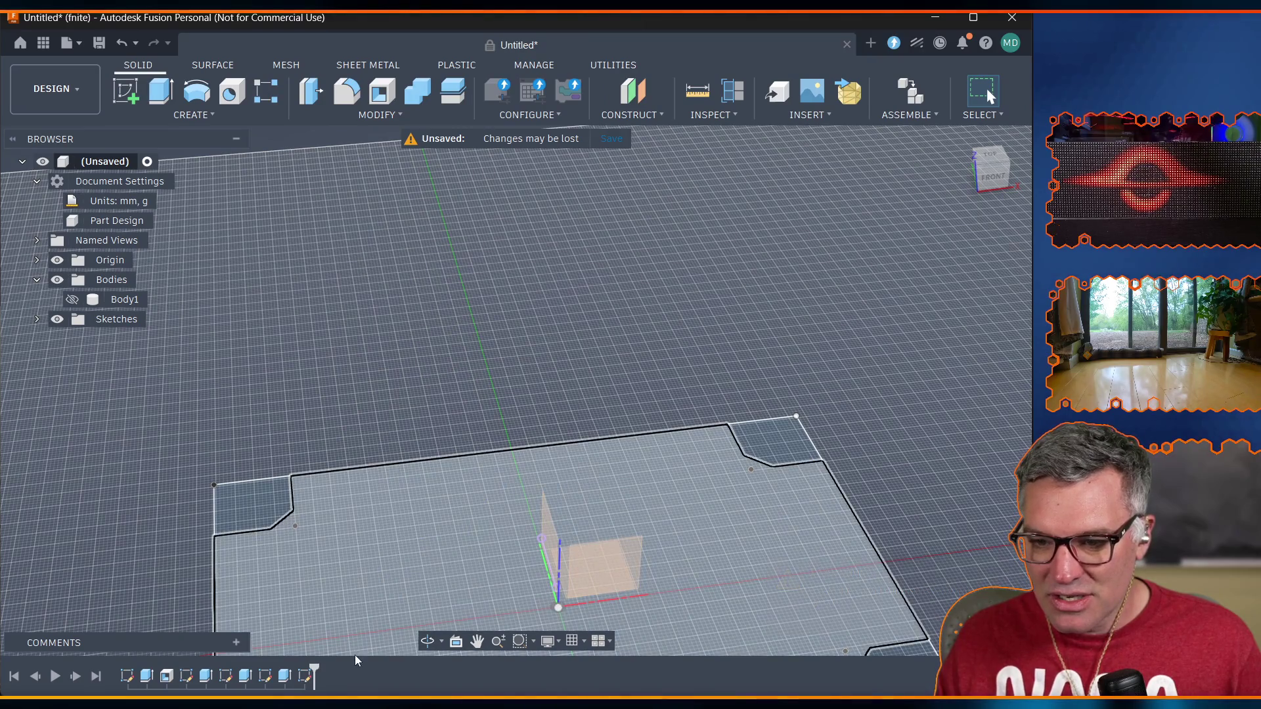
# Select the four chamfered corner profiles of the floor sketch and show Body1 again.
pyautogui.click(476, 647)
pyautogui.moveTo(438, 571)
pyautogui.mouseDown()
pyautogui.moveTo(344, 398)
pyautogui.moveTo(374, 368)
pyautogui.moveTo(402, 382)
pyautogui.mouseUp()
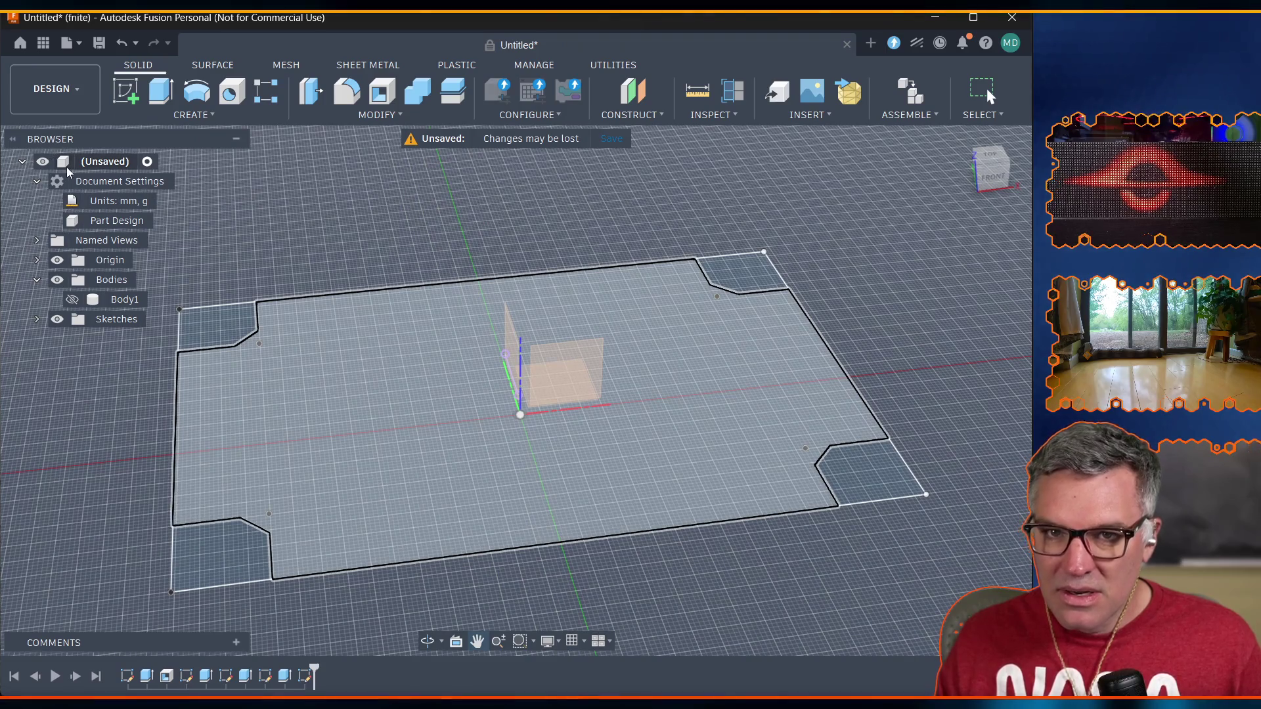
pyautogui.press('Escape')
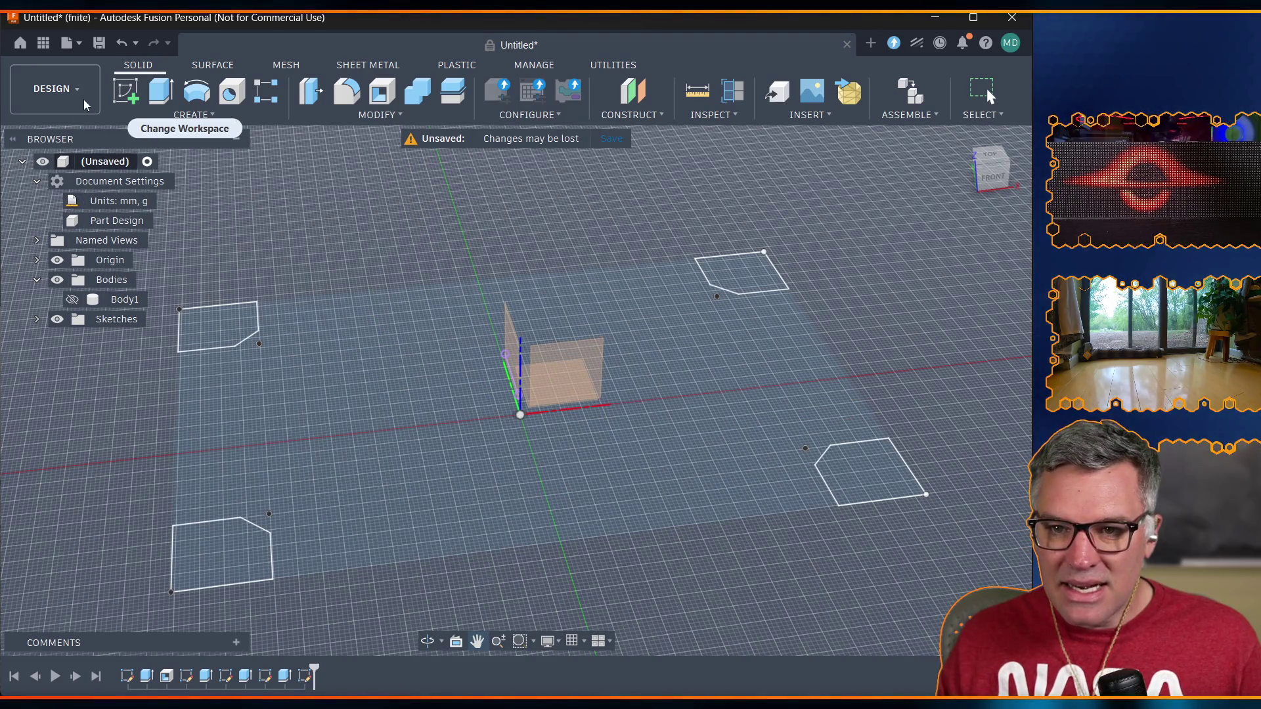
pyautogui.click(219, 328)
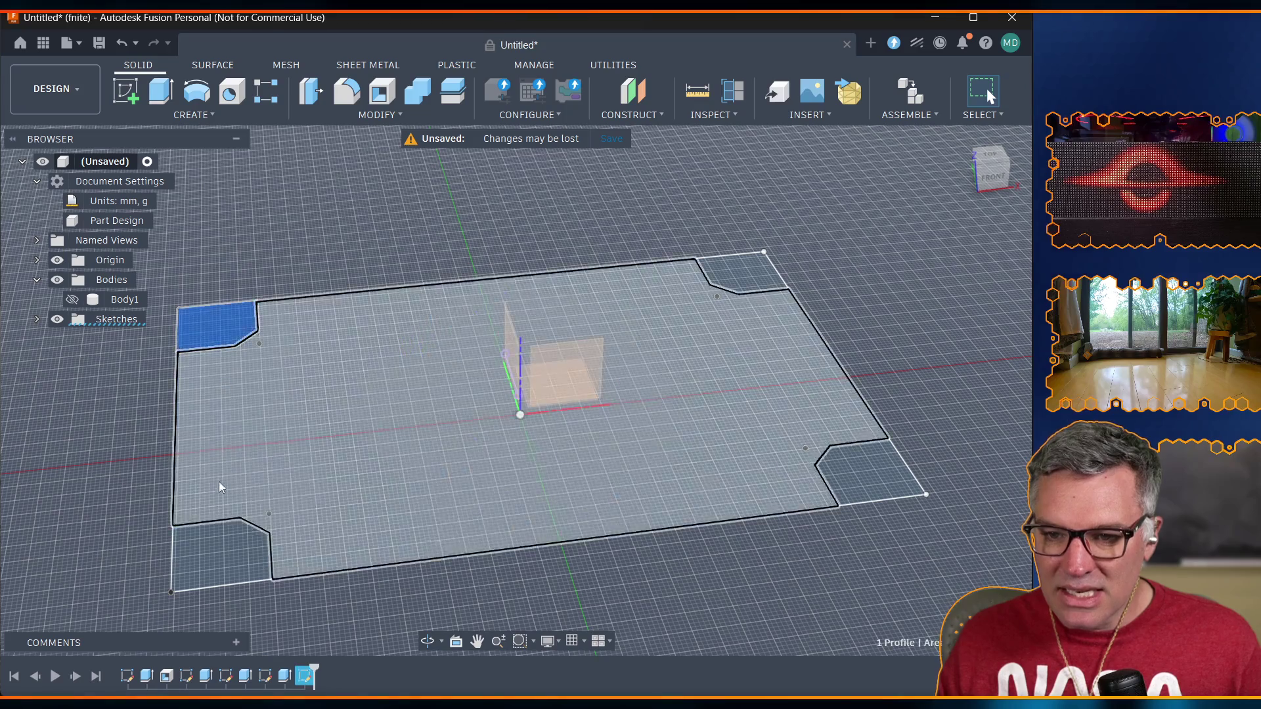
pyautogui.click(213, 554)
pyautogui.click(867, 477)
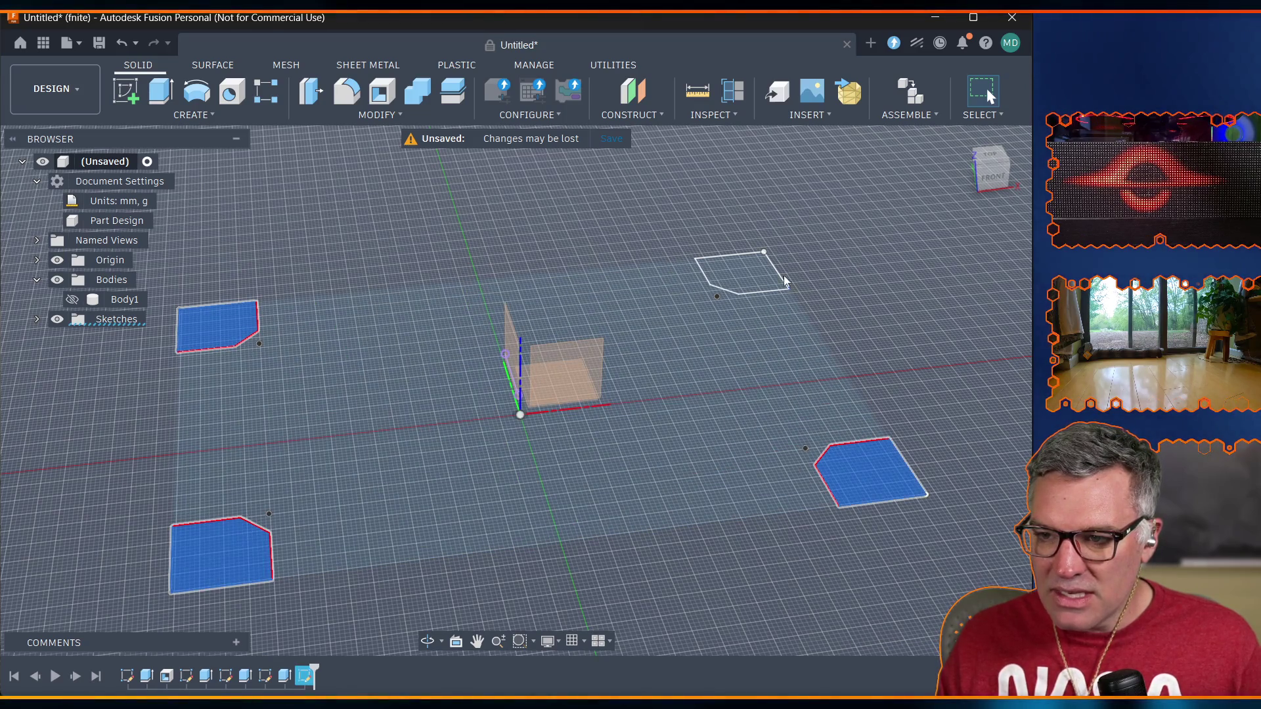
pyautogui.click(761, 295)
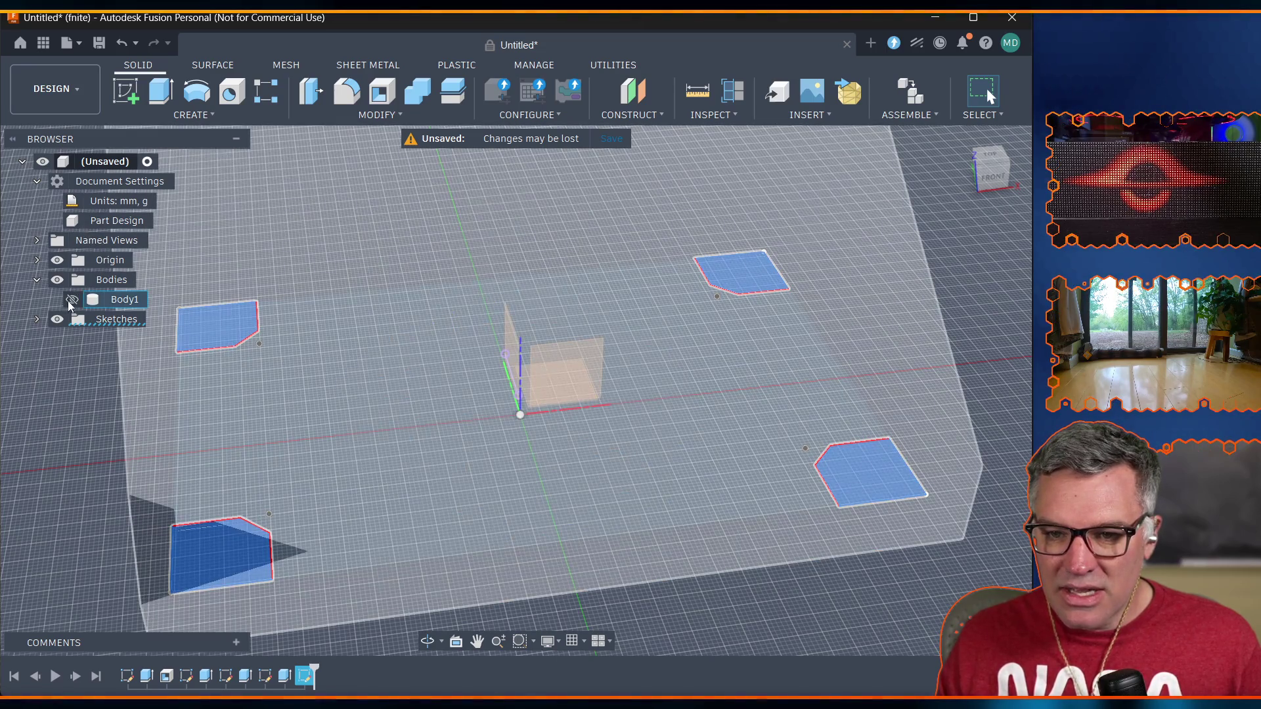
pyautogui.click(72, 300)
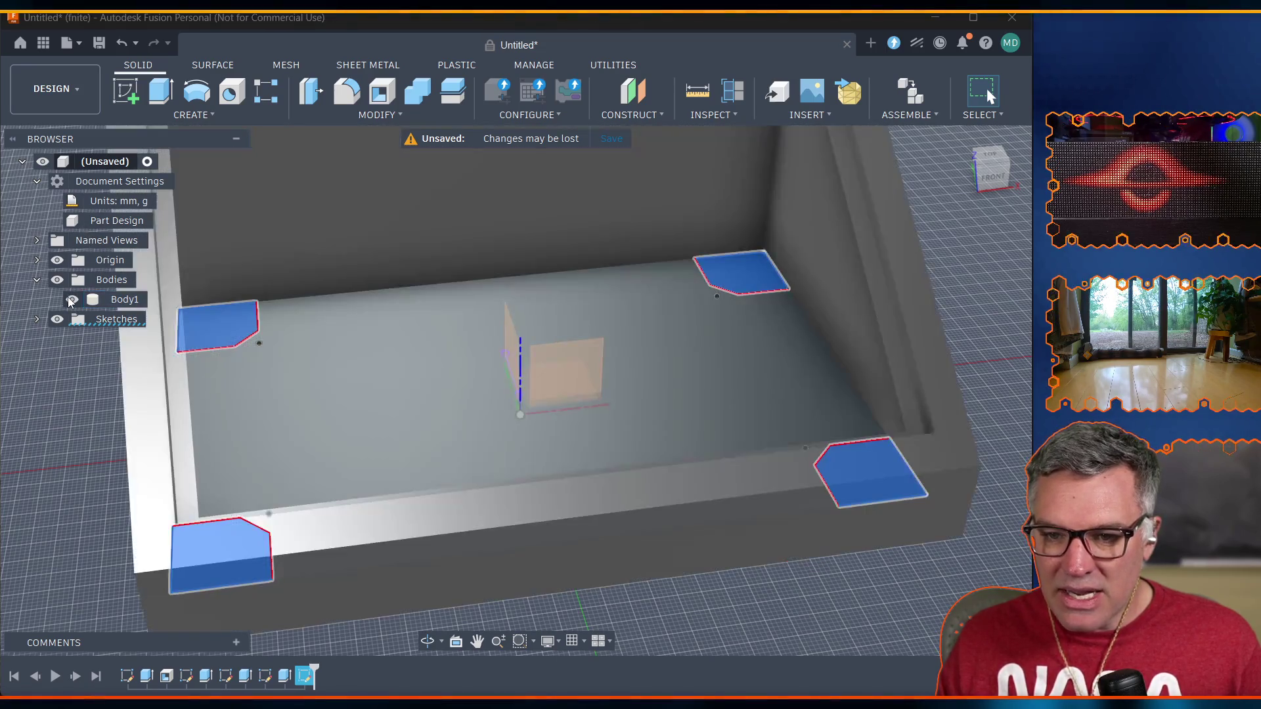
# Extrude the corner profiles To Object up to the case top face, joined to the case body.
pyautogui.click(162, 96)
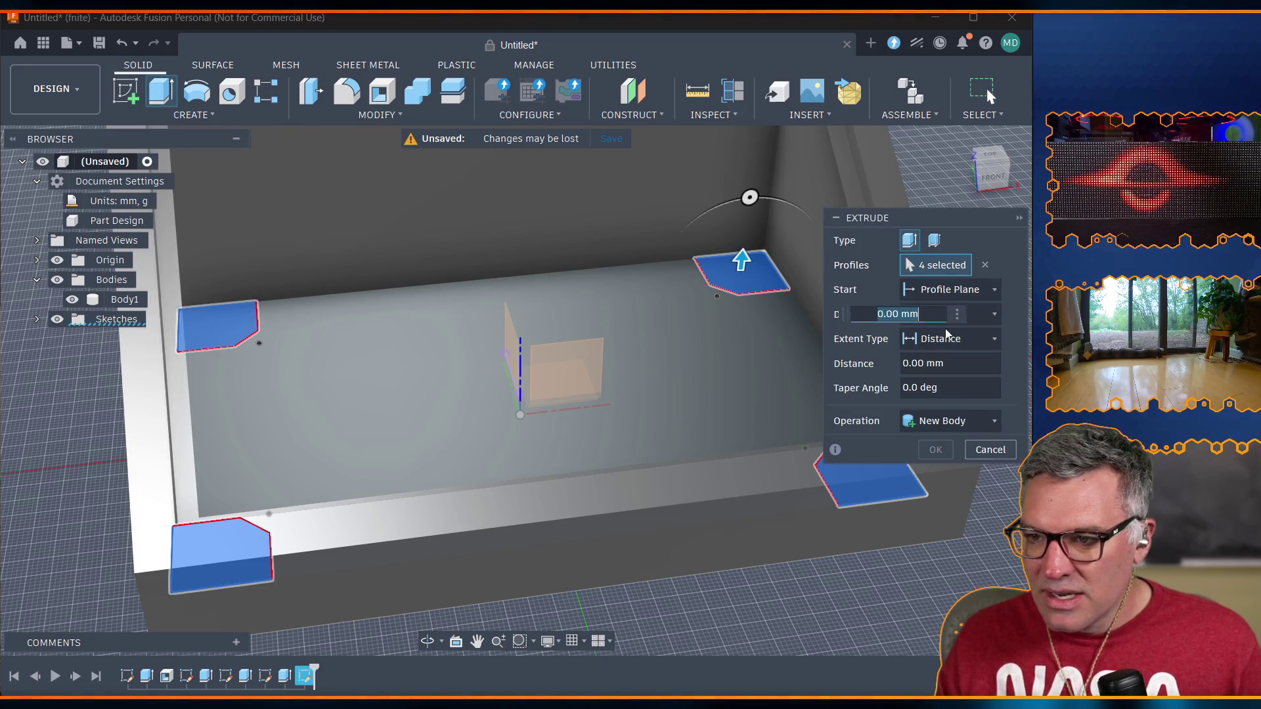
pyautogui.click(997, 336)
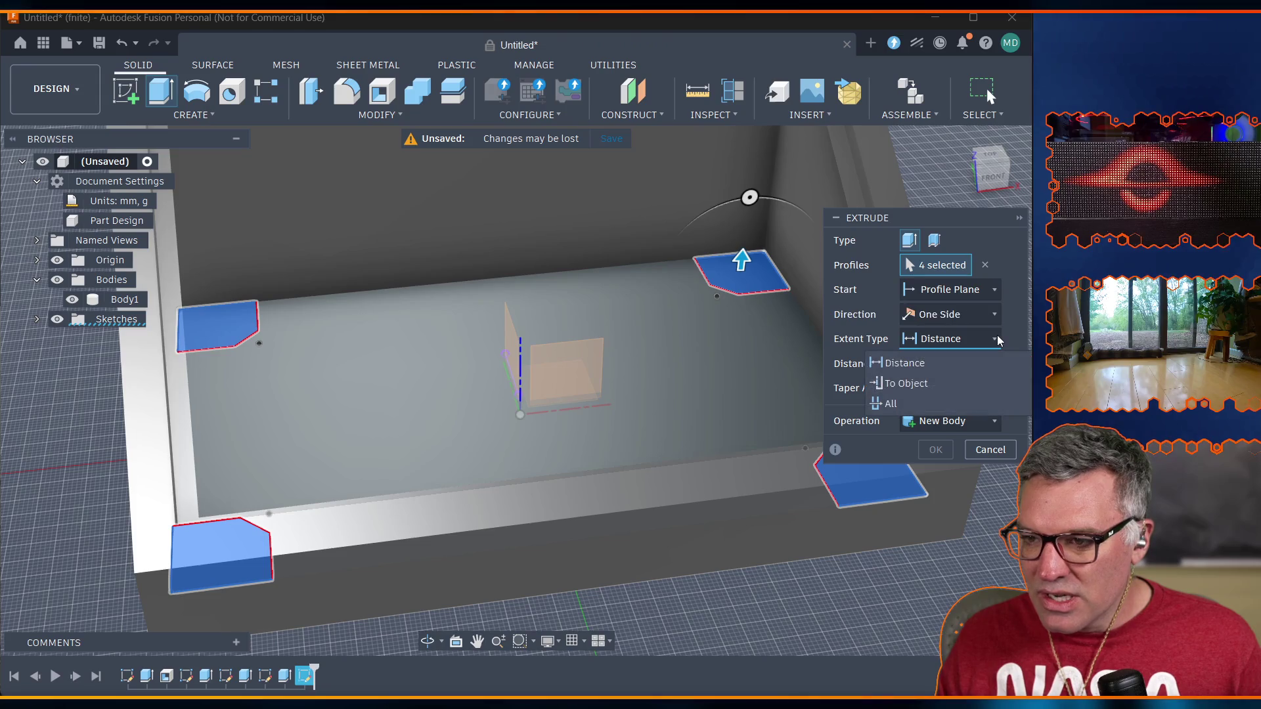
pyautogui.click(935, 382)
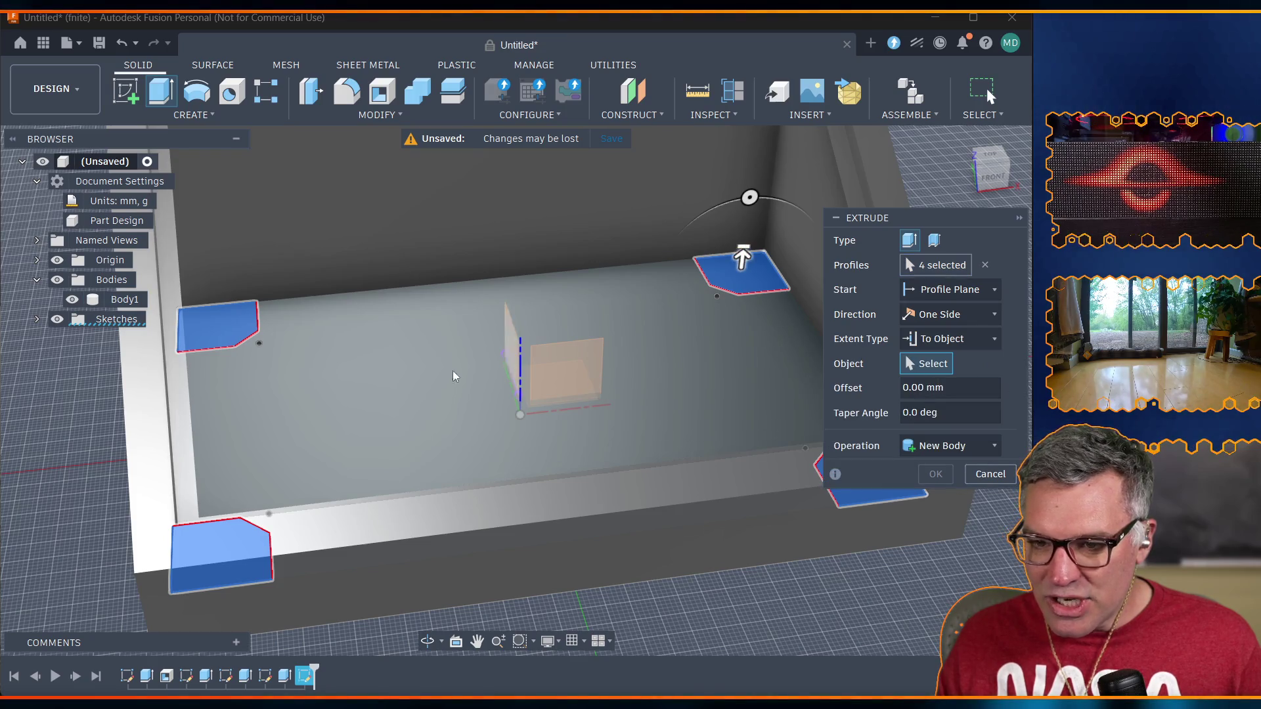
pyautogui.click(183, 461)
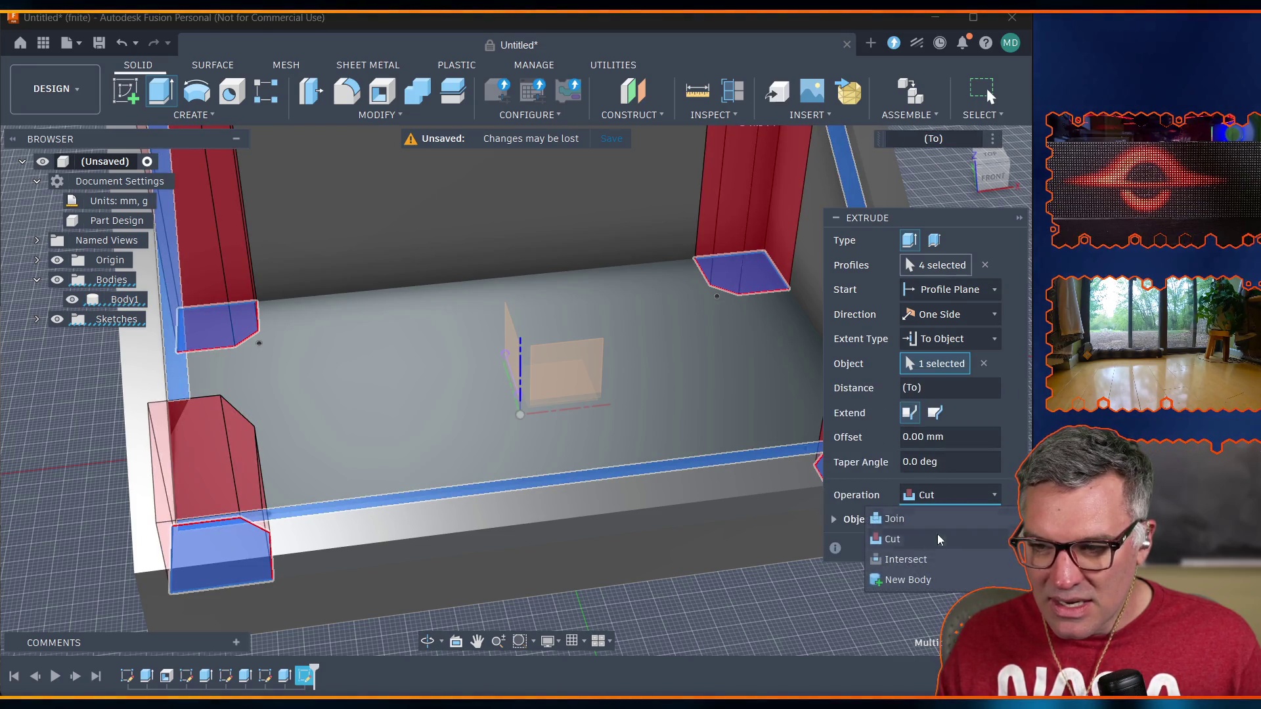
pyautogui.click(936, 520)
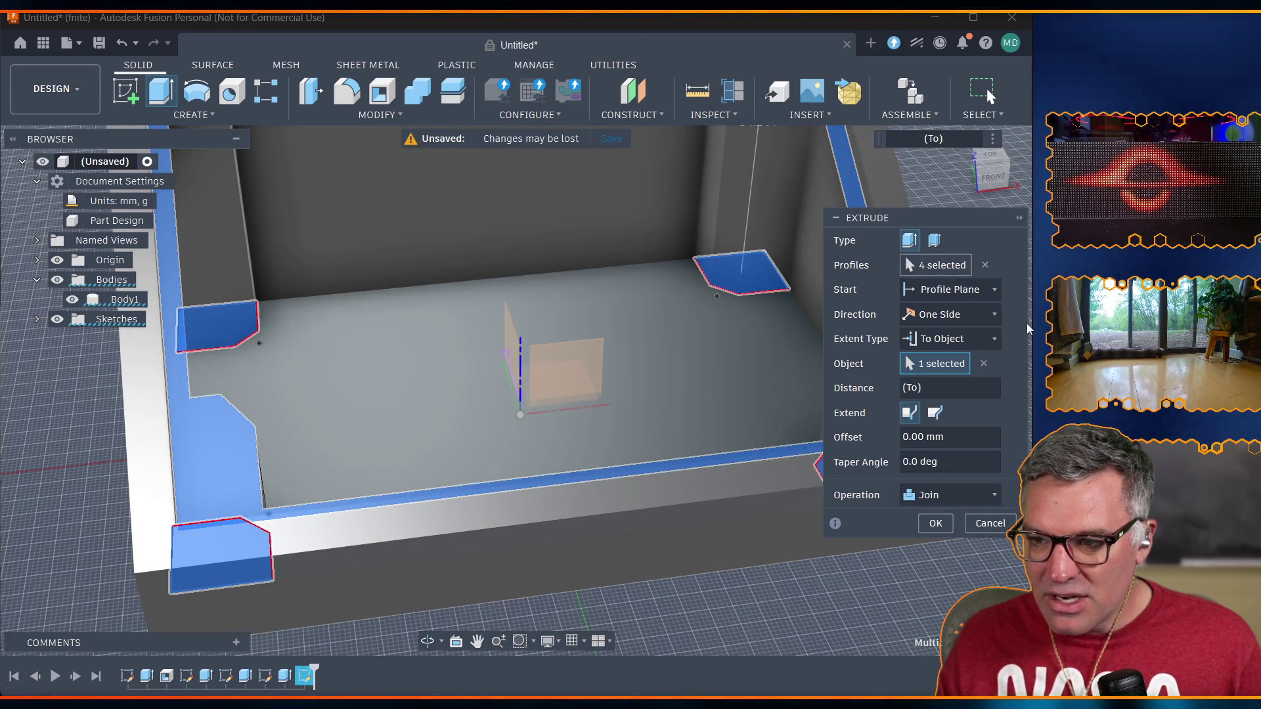
pyautogui.click(936, 525)
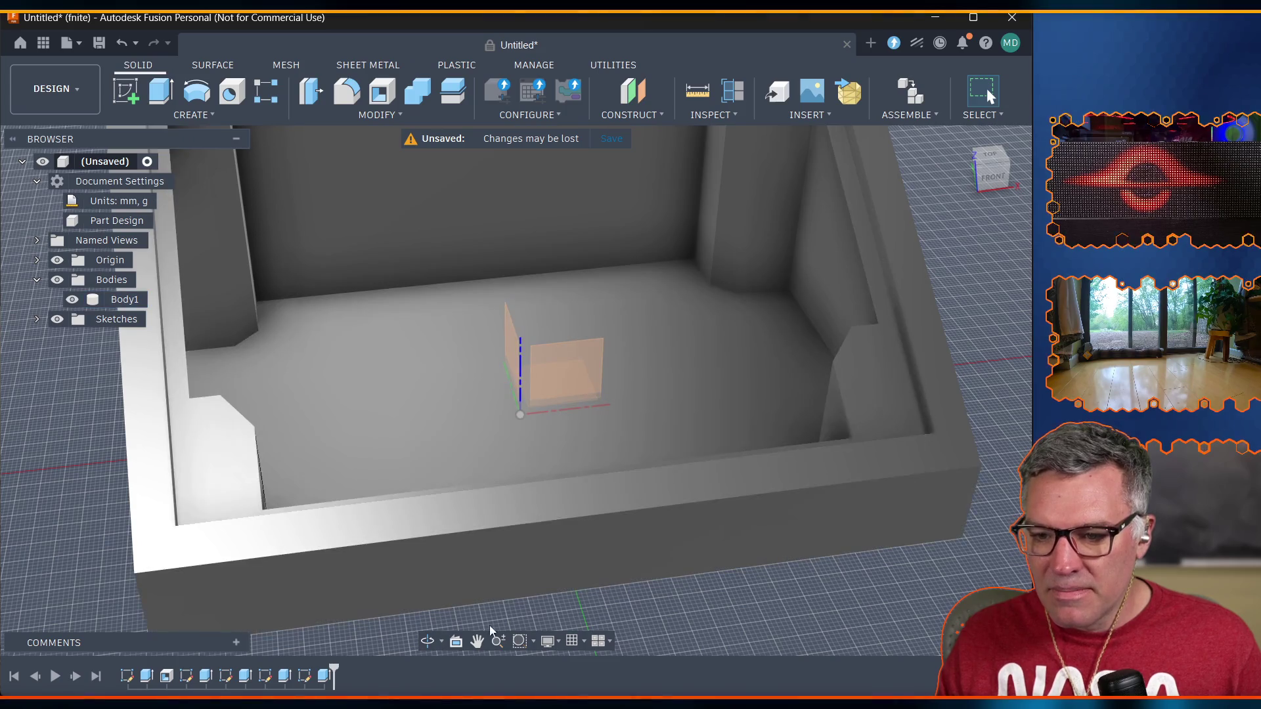
pyautogui.moveTo(381, 358)
pyautogui.mouseDown(button='middle')
pyautogui.moveTo(425, 591)
pyautogui.moveTo(394, 479)
pyautogui.moveTo(456, 412)
pyautogui.moveTo(505, 397)
pyautogui.mouseUp(button='middle')
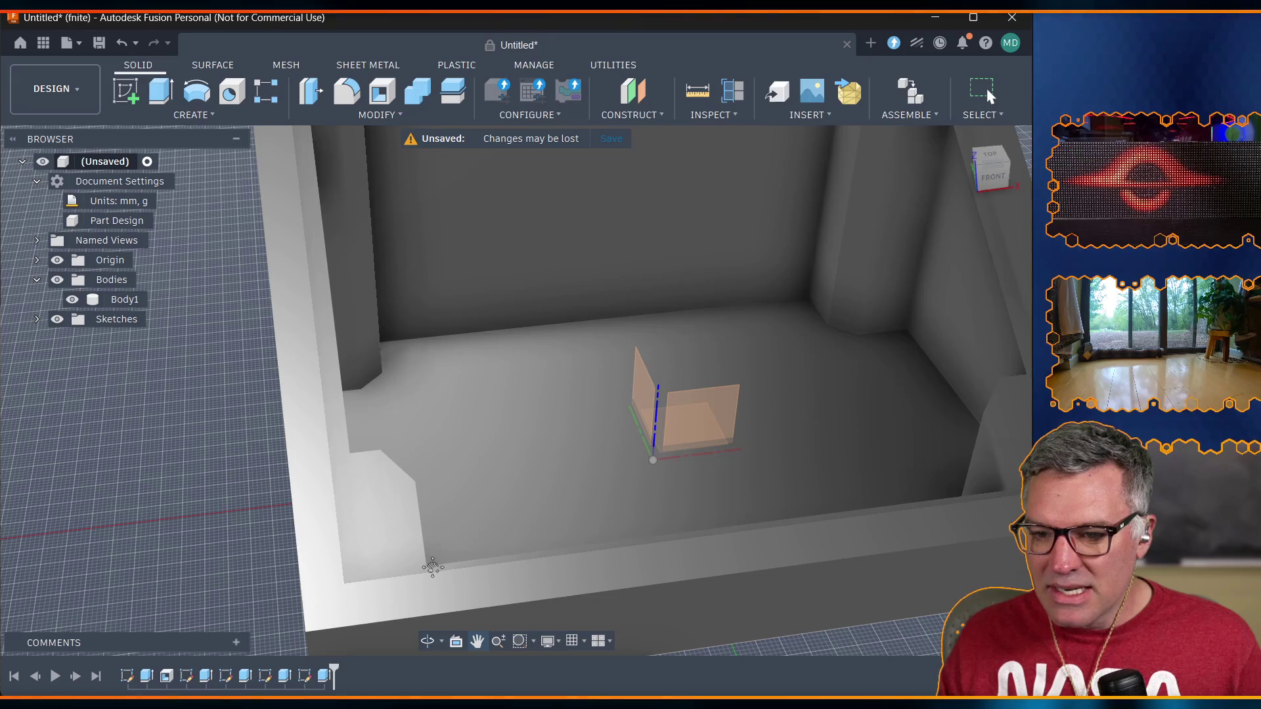
pyautogui.moveTo(422, 513)
pyautogui.mouseDown(button='middle')
pyautogui.moveTo(509, 459)
pyautogui.moveTo(368, 495)
pyautogui.mouseUp(button='middle')
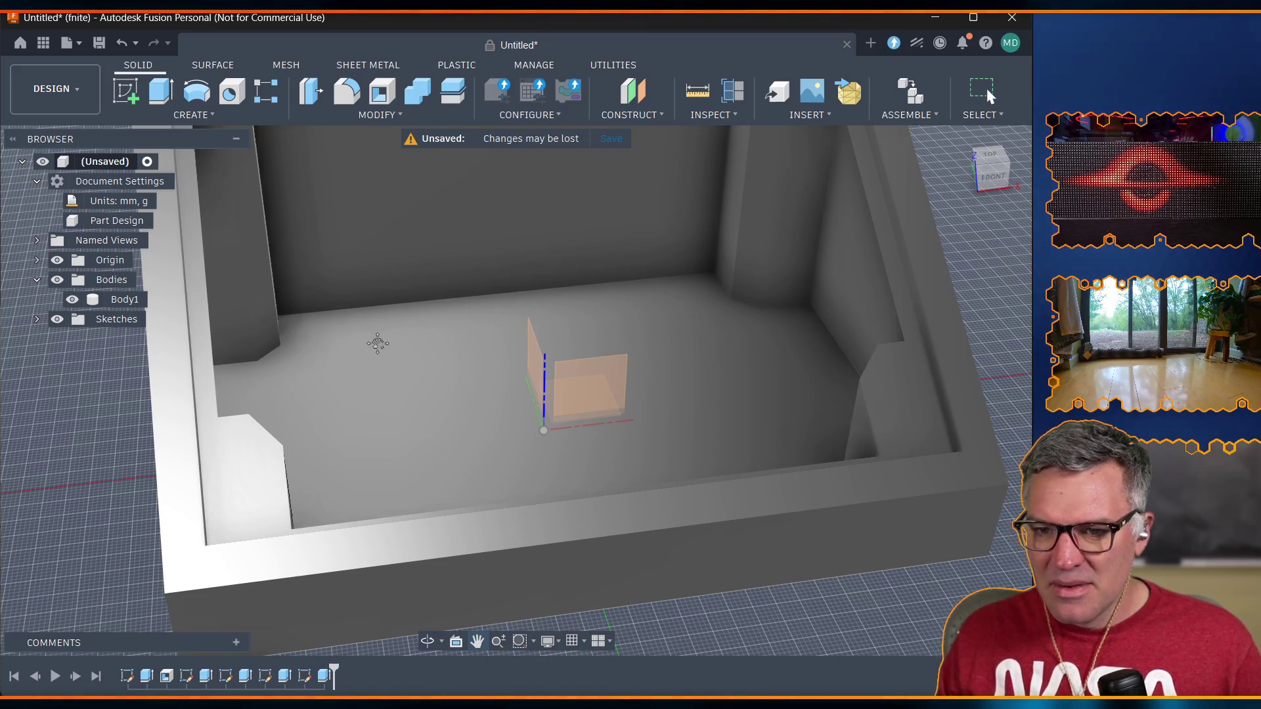
pyautogui.moveTo(374, 343); pyautogui.dragTo(245, 249)
pyautogui.moveTo(479, 497)
pyautogui.mouseDown()
pyautogui.moveTo(526, 289)
pyautogui.moveTo(554, 282)
pyautogui.moveTo(431, 265)
pyautogui.mouseUp()
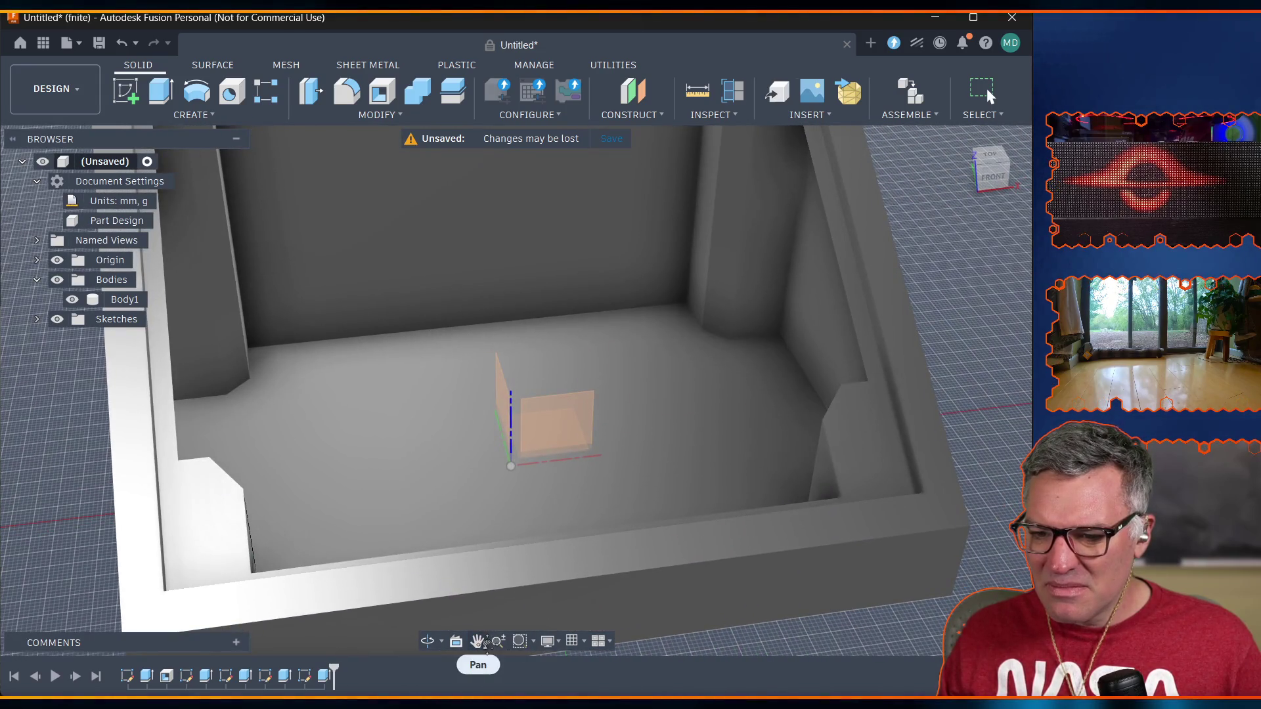
pyautogui.click(427, 641)
pyautogui.moveTo(394, 611)
pyautogui.mouseDown()
pyautogui.moveTo(353, 575)
pyautogui.moveTo(461, 578)
pyautogui.moveTo(309, 550)
pyautogui.moveTo(339, 612)
pyautogui.mouseUp()
pyautogui.scroll(-2, 339, 613)
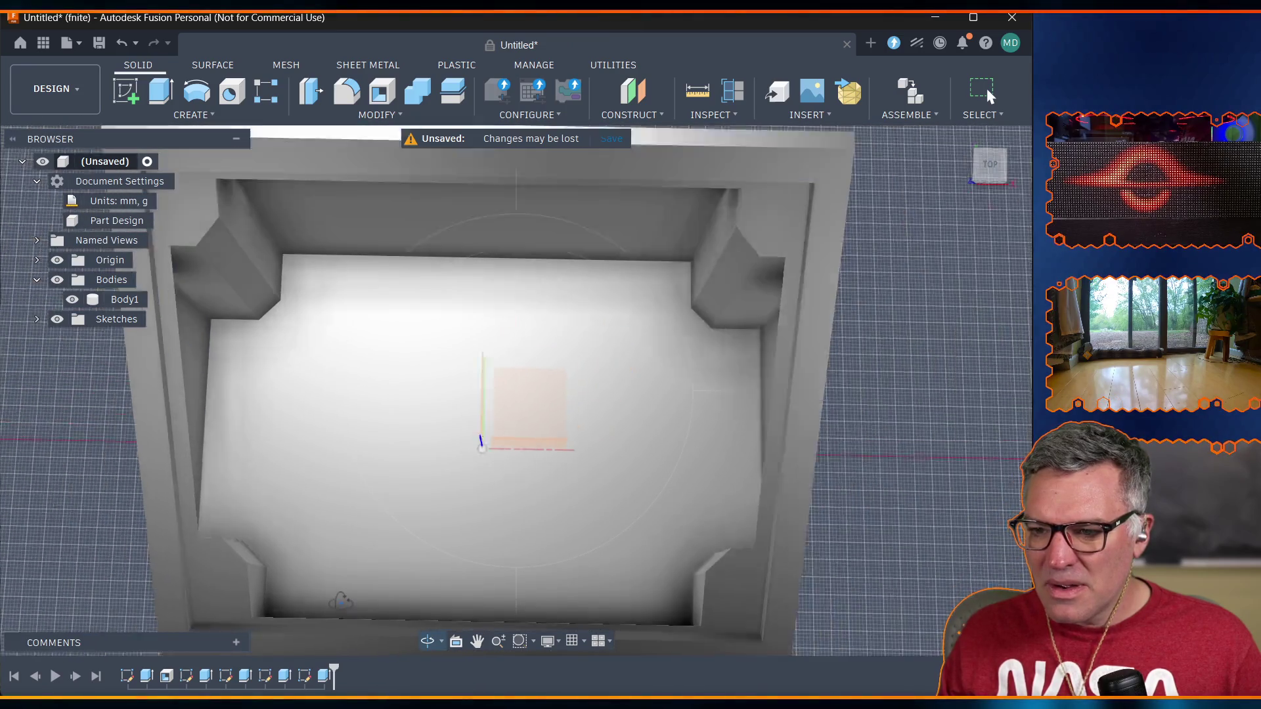
pyautogui.scroll(1, 341, 603)
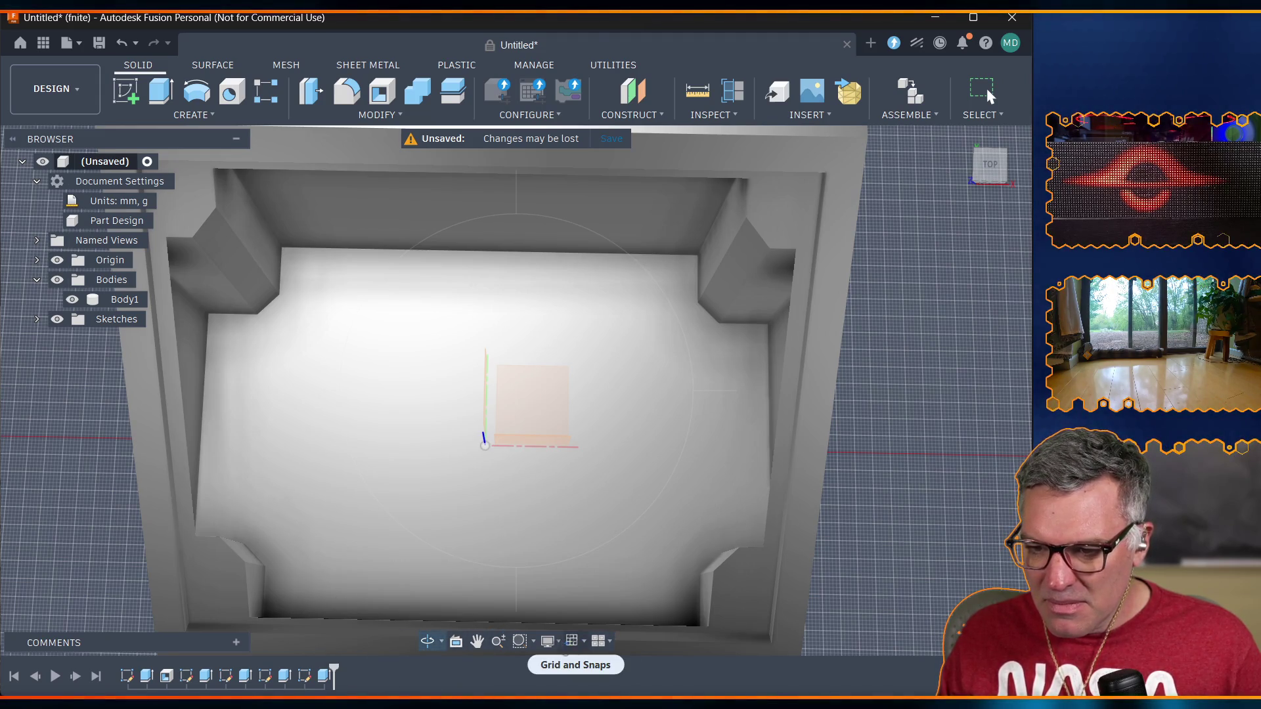
pyautogui.click(549, 641)
pyautogui.moveTo(597, 670)
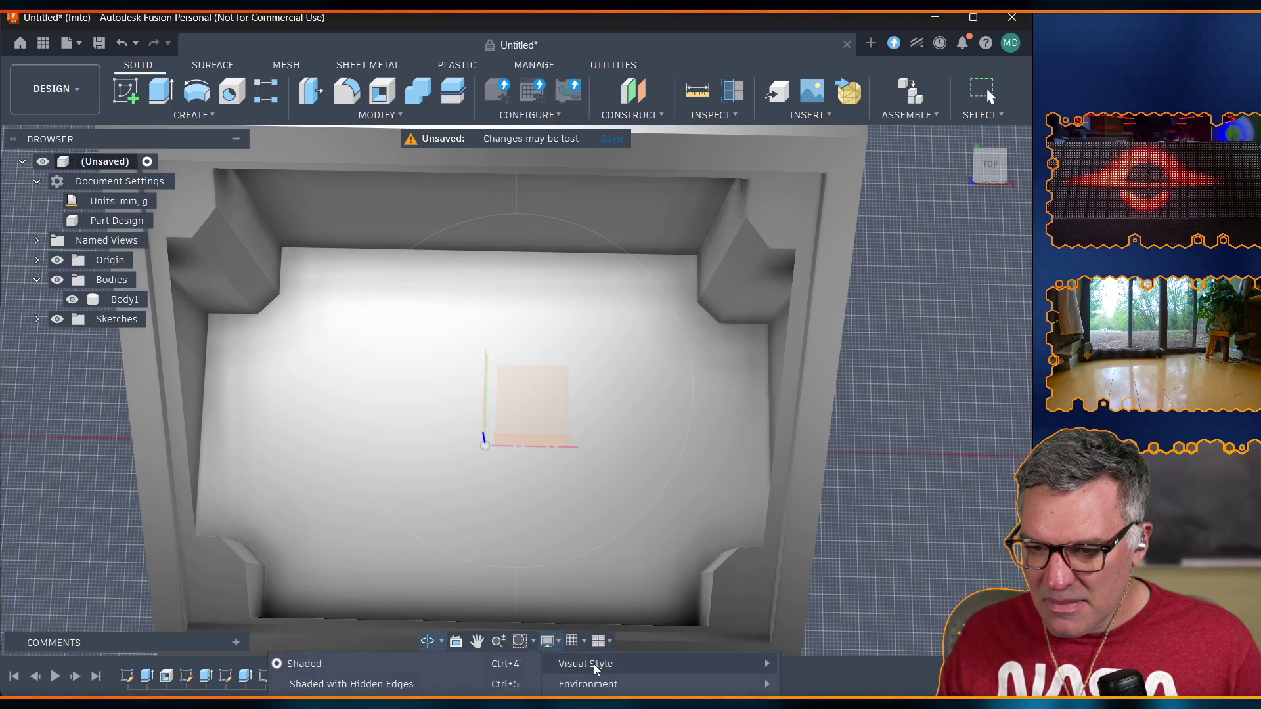
pyautogui.click(302, 690)
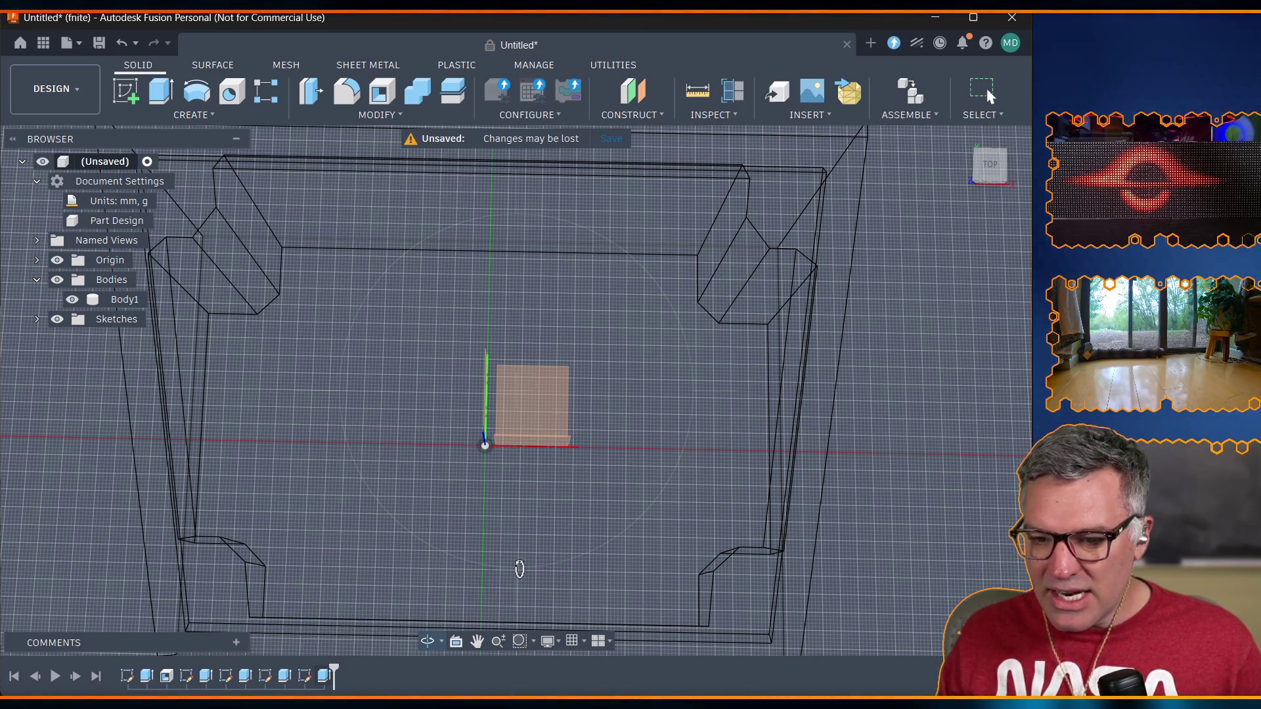
pyautogui.click(366, 610)
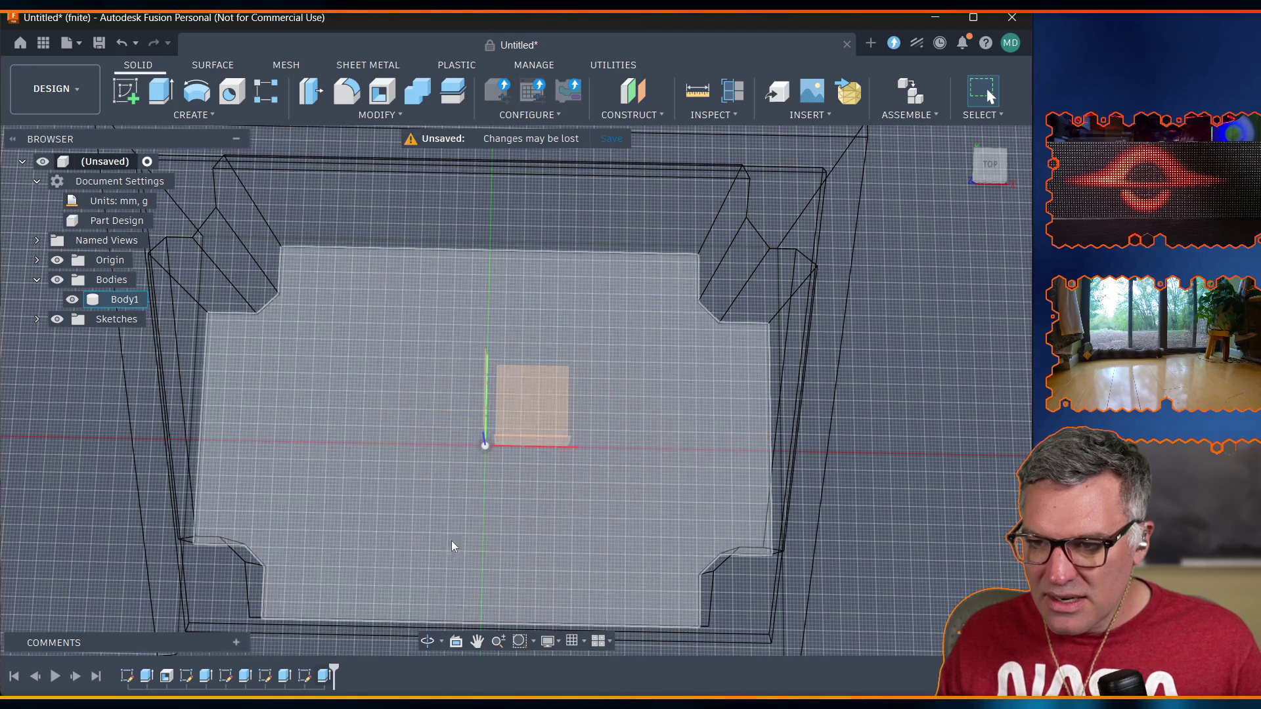
pyautogui.click(583, 642)
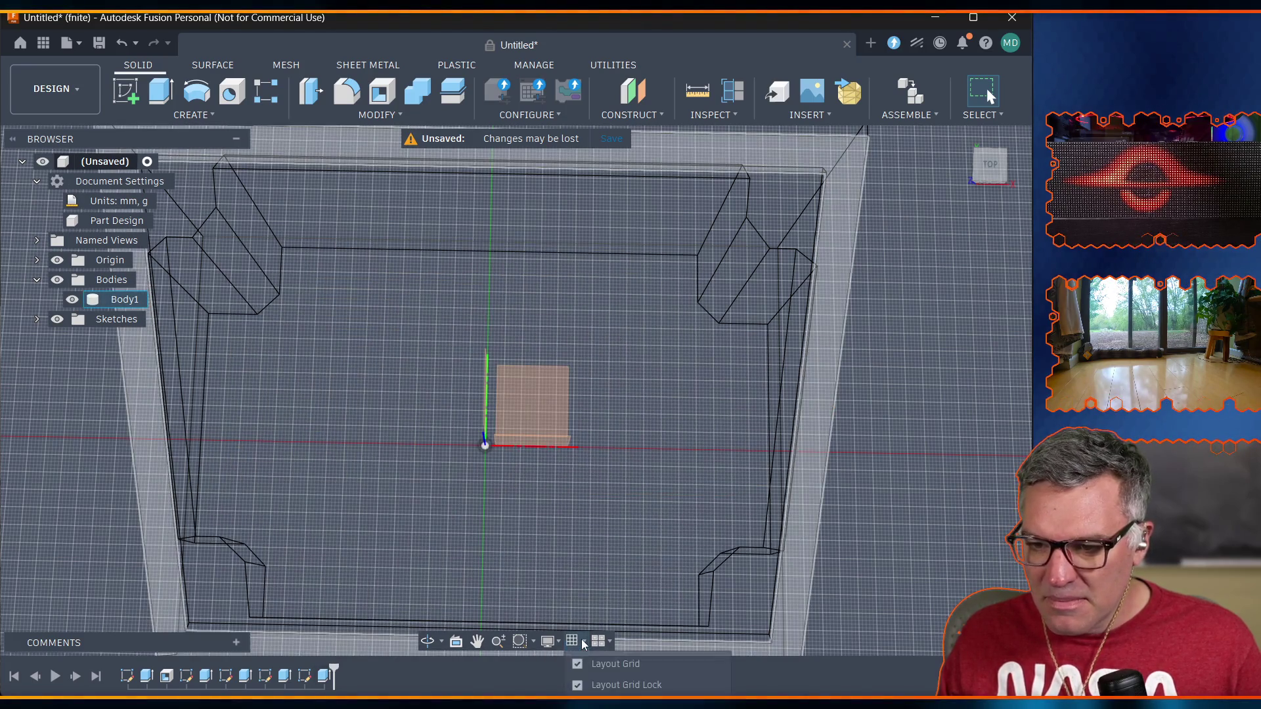
pyautogui.click(548, 641)
pyautogui.moveTo(575, 666)
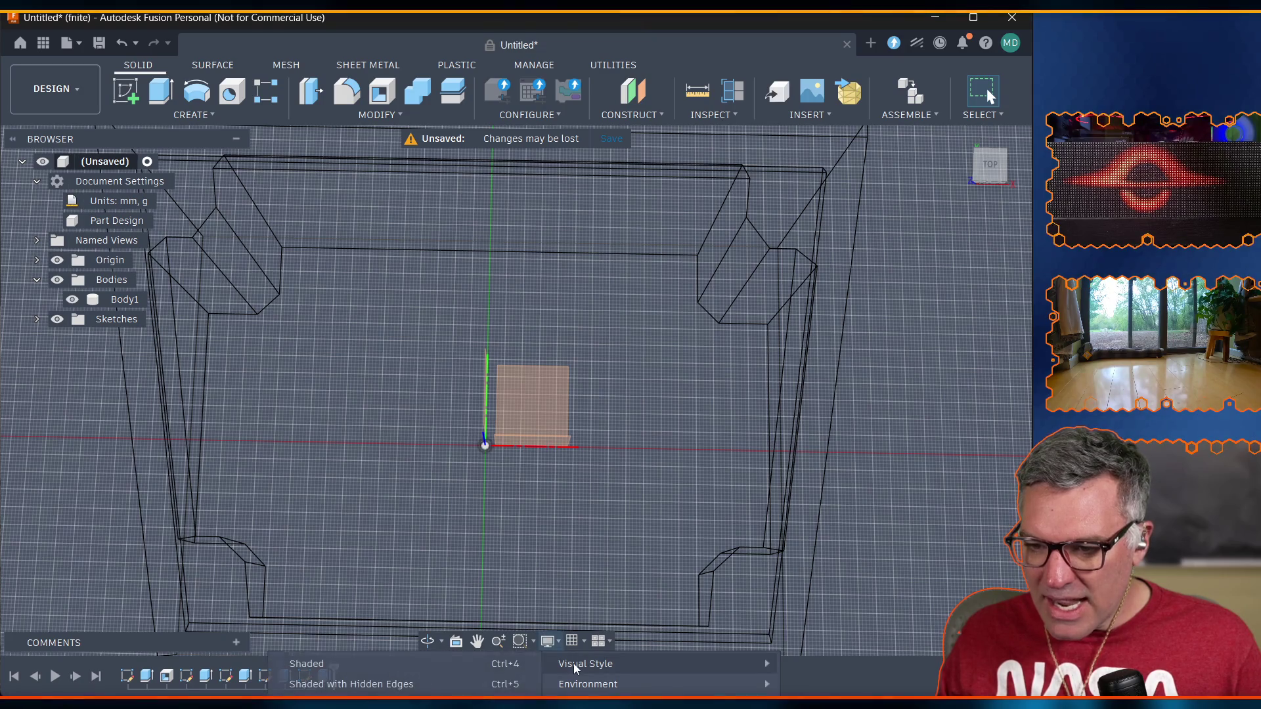
pyautogui.click(377, 684)
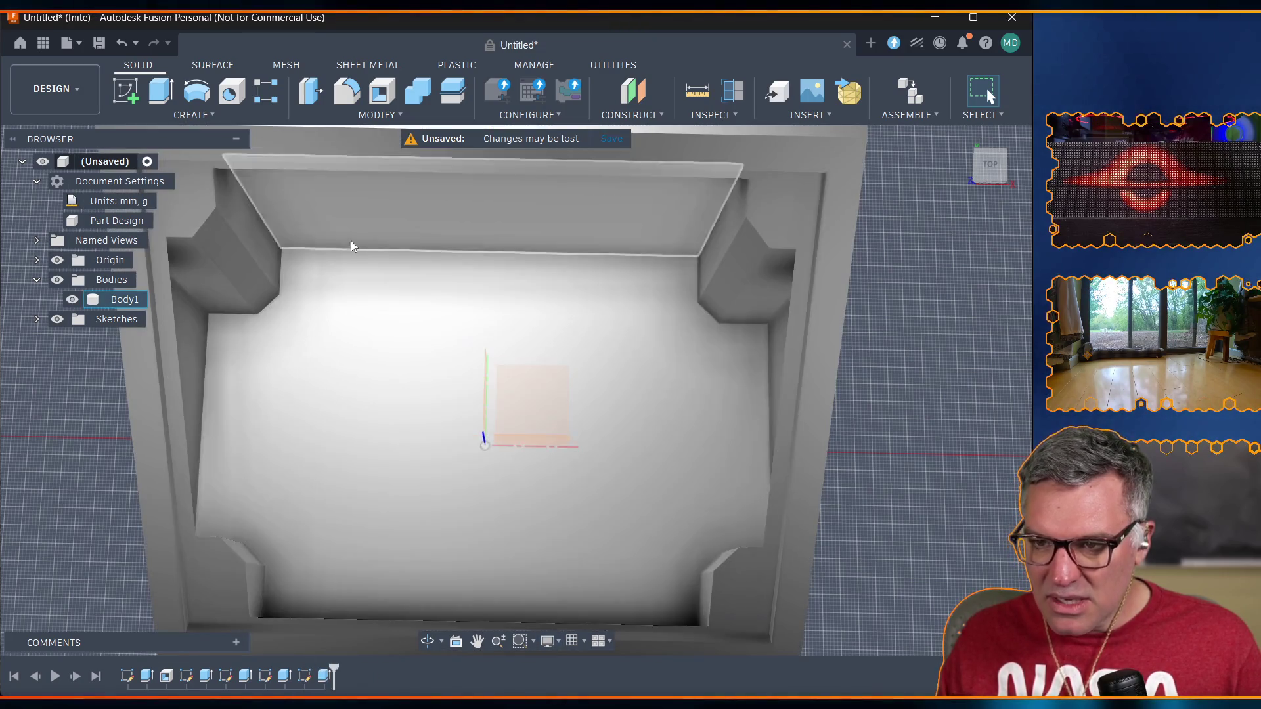
pyautogui.doubleClick(305, 677)
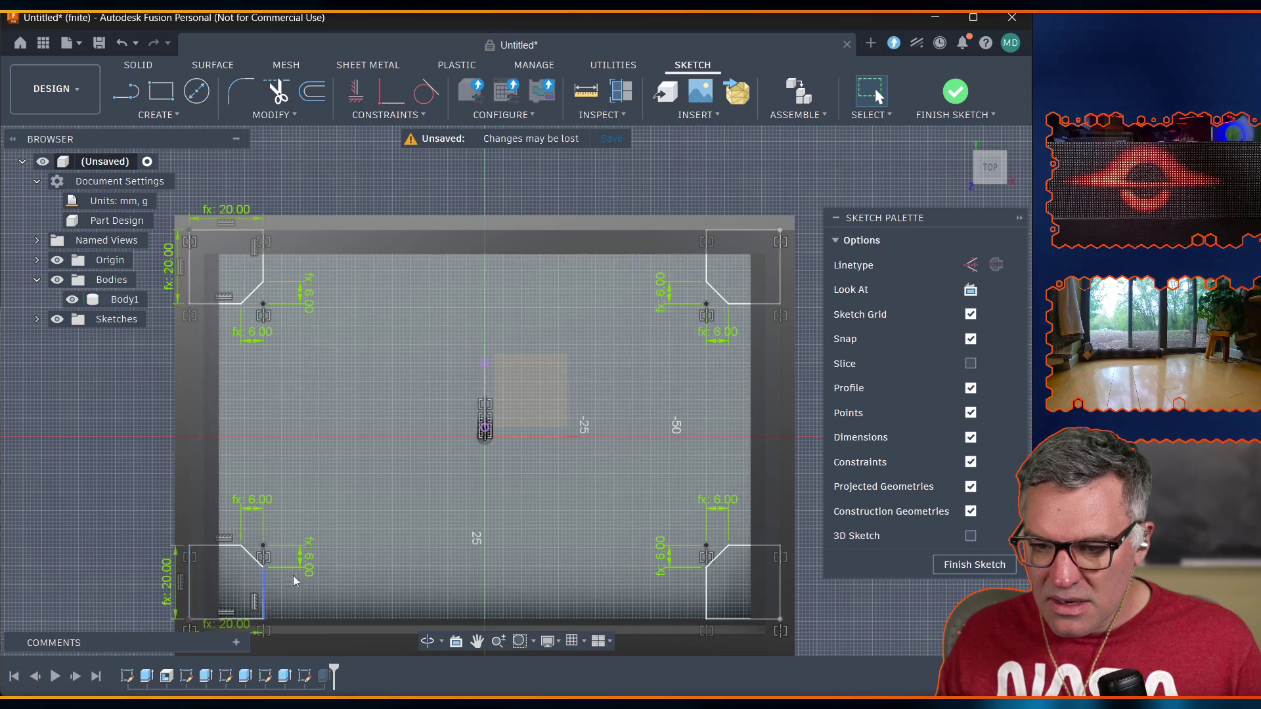
# Zoom over the floor sketch to inspect the bottom-left 20 mm corner square with its 6 mm chamfer.
pyautogui.scroll(-1, 338, 589)
pyautogui.scroll(3, 337, 589)
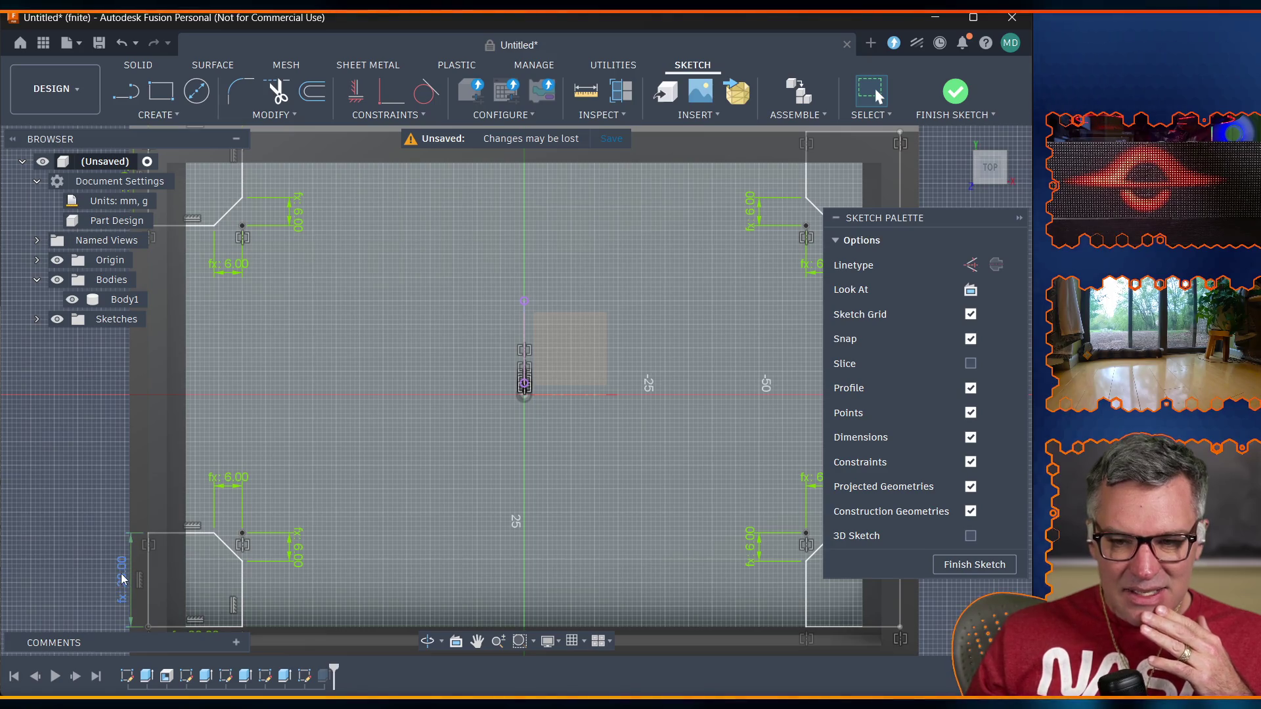
pyautogui.moveTo(122, 578)
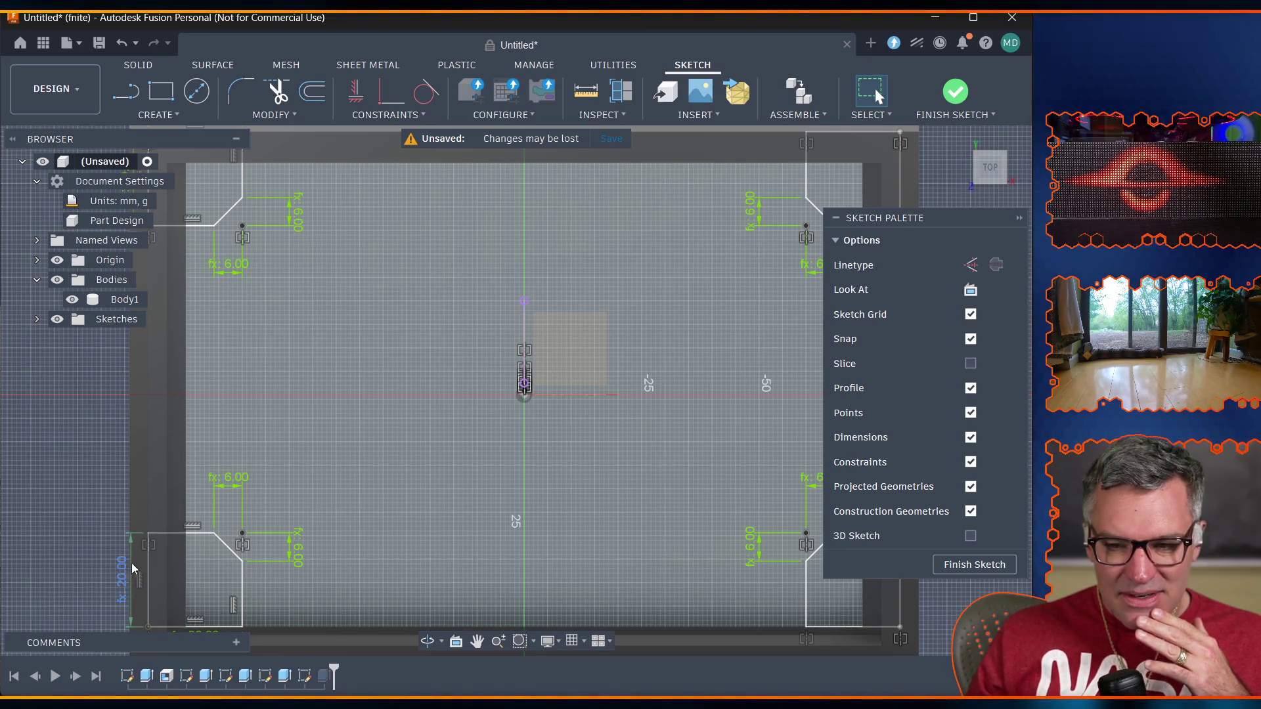